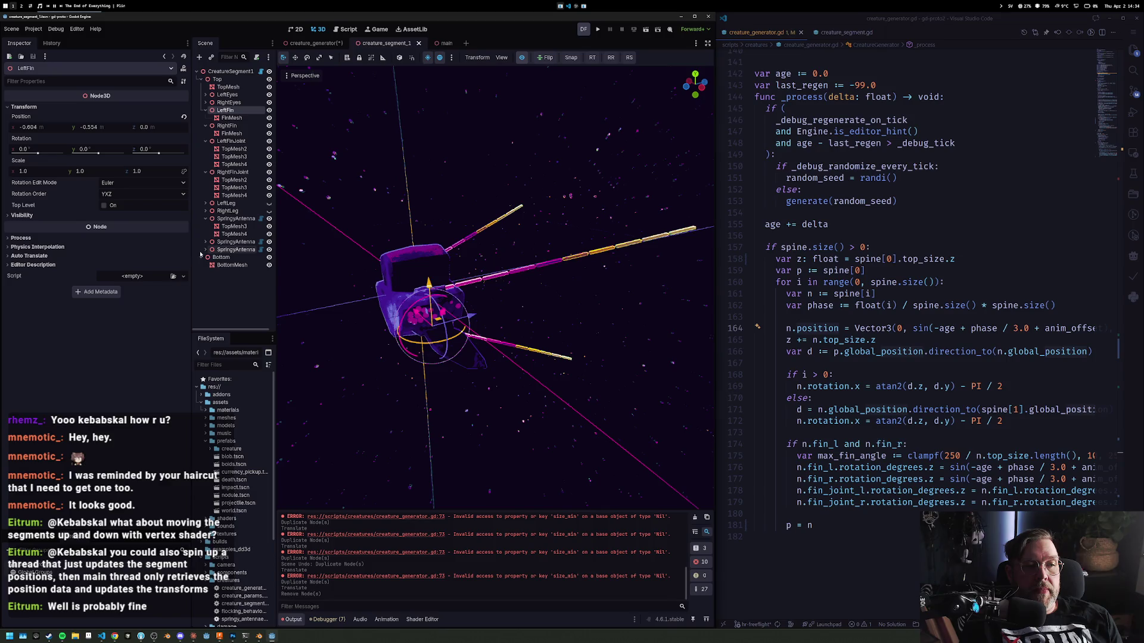
- Collapse the SpringyAntenna branch and expand the LeftEyes and RightEyes groups
click(206, 218)
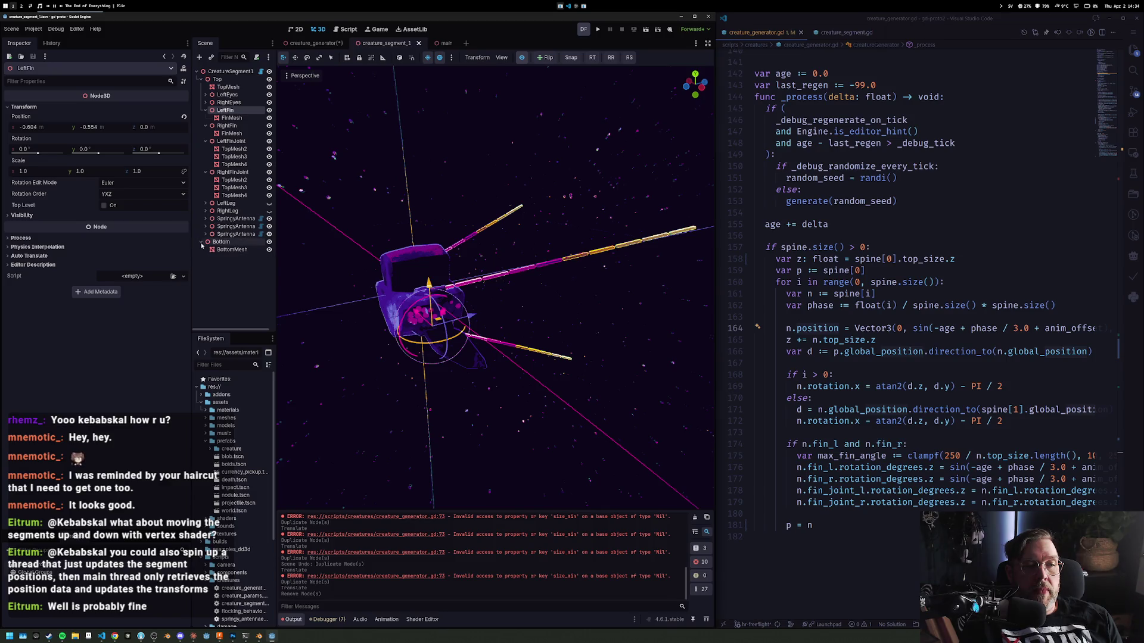
click(232, 242)
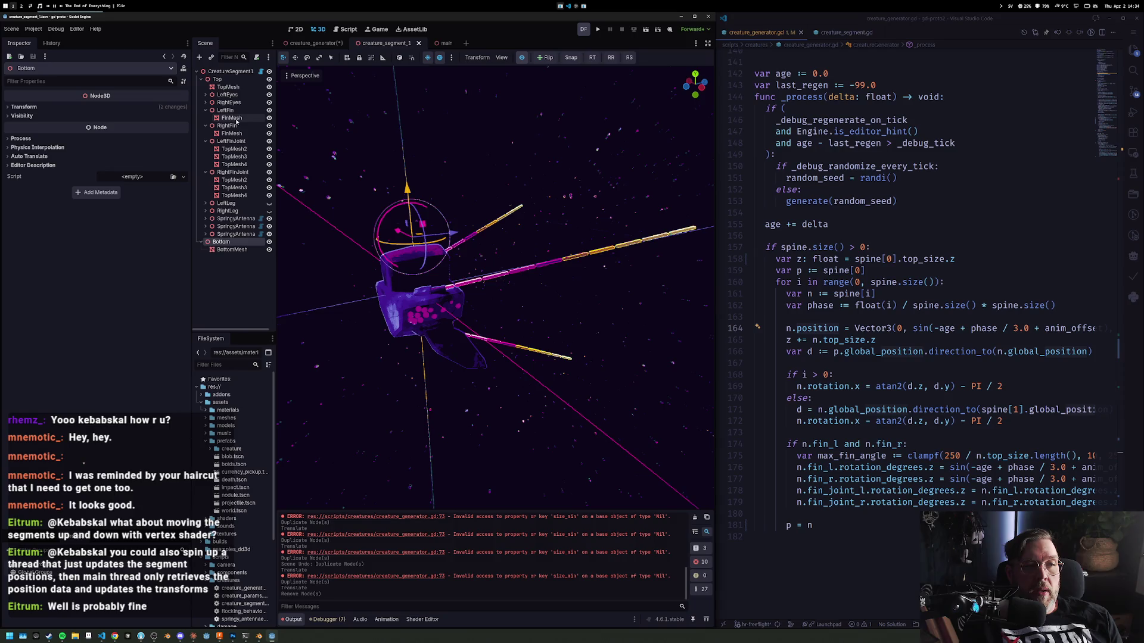
click(235, 111)
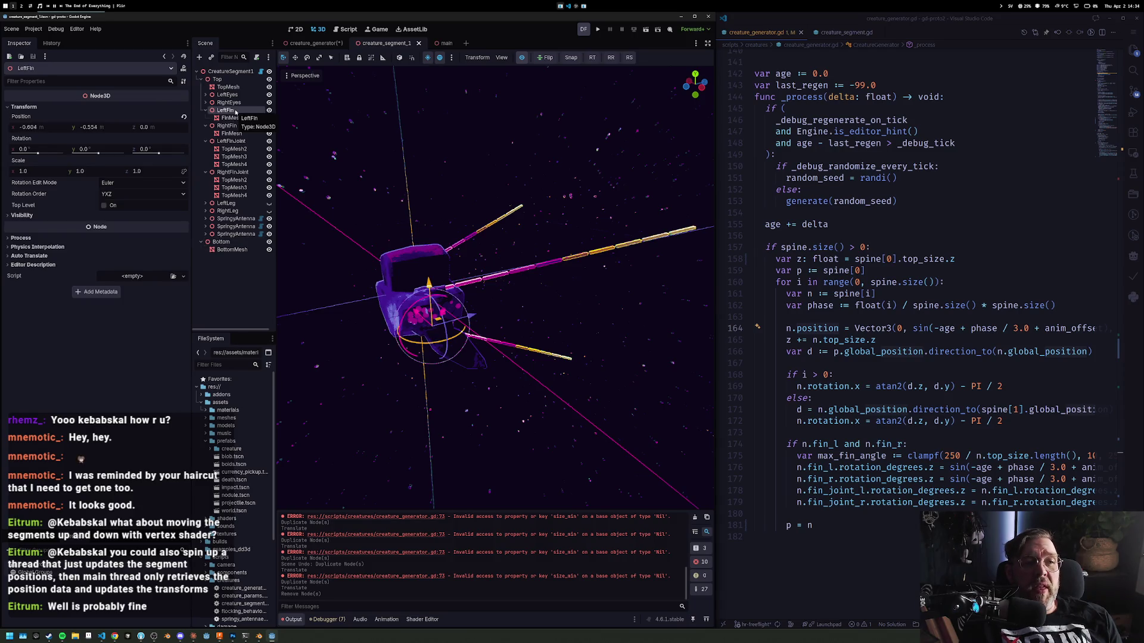
click(206, 103)
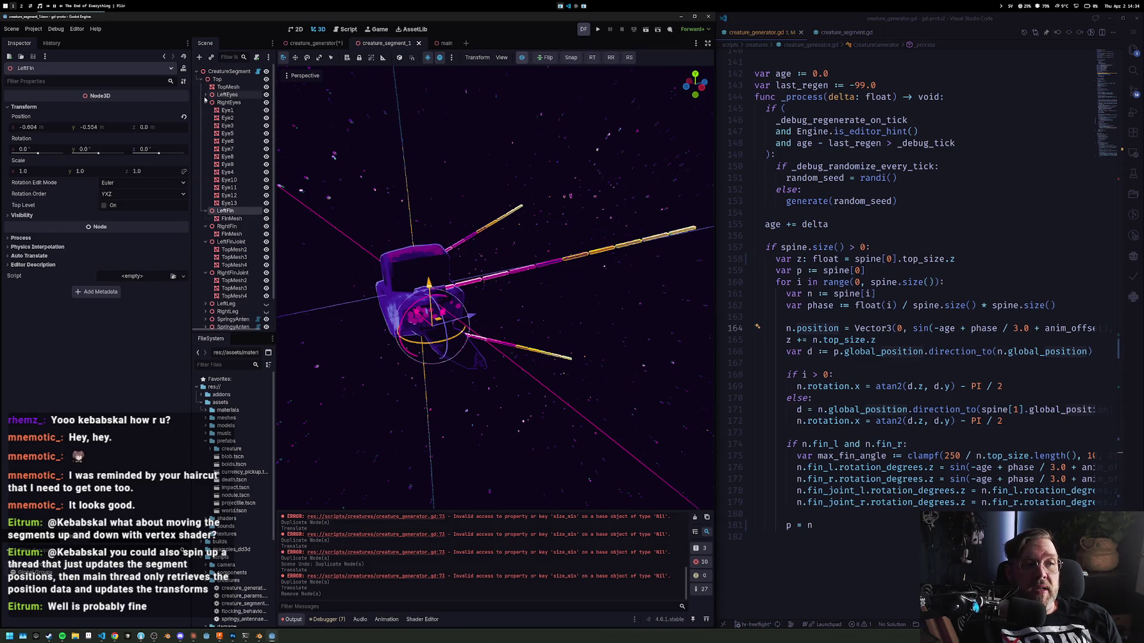
click(206, 96)
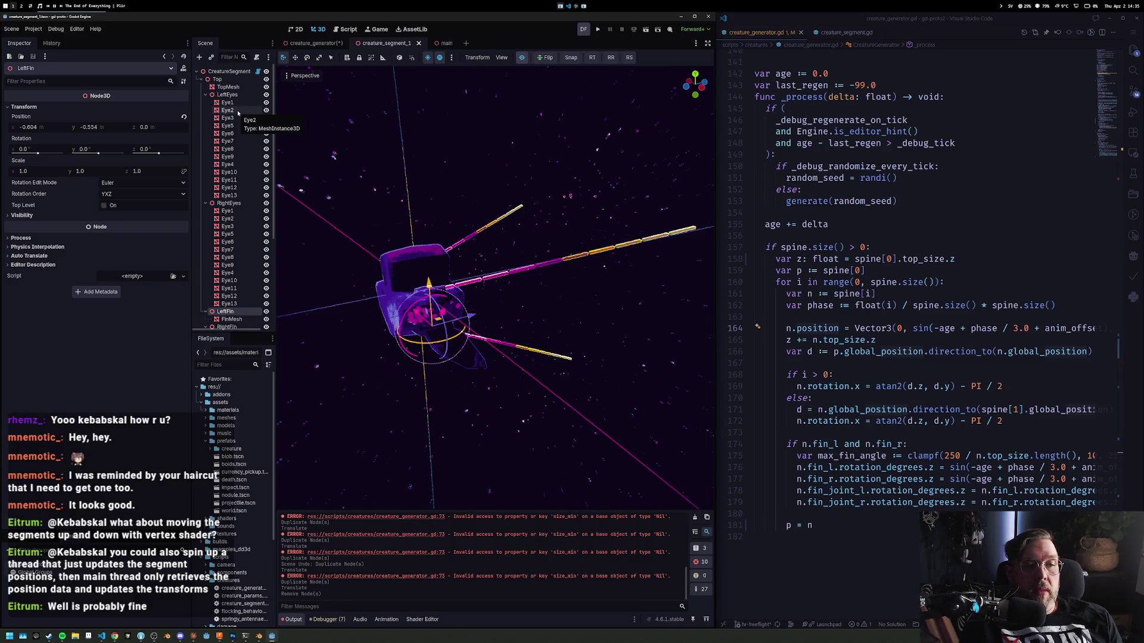
- Delete Eye2 through Eye13 under LeftEyes
click(238, 112)
click(237, 195)
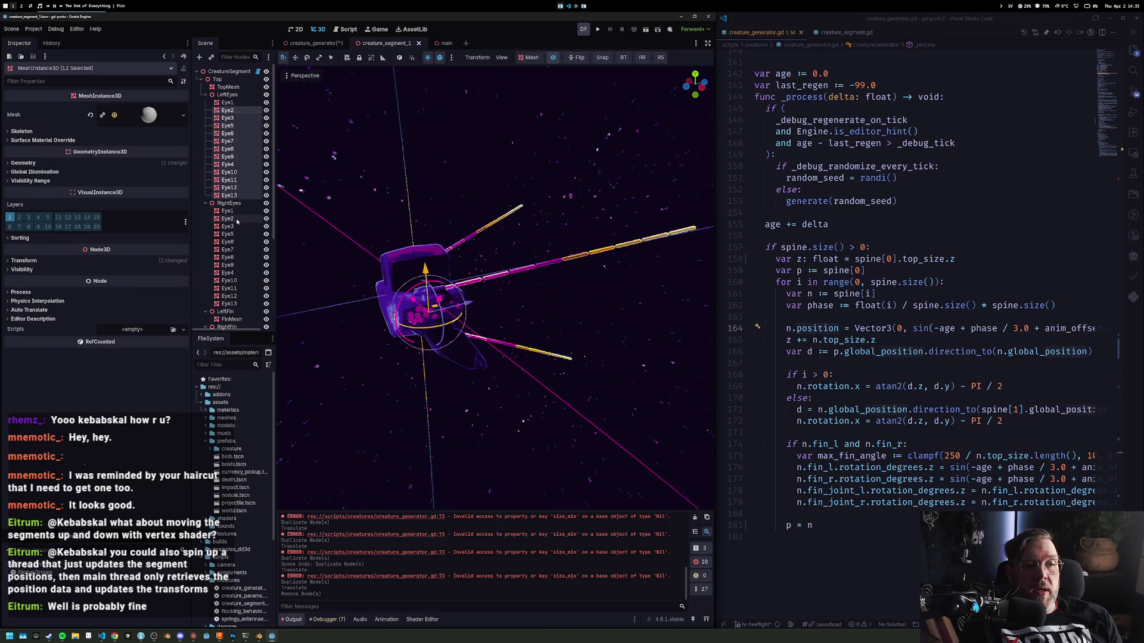
key(Delete)
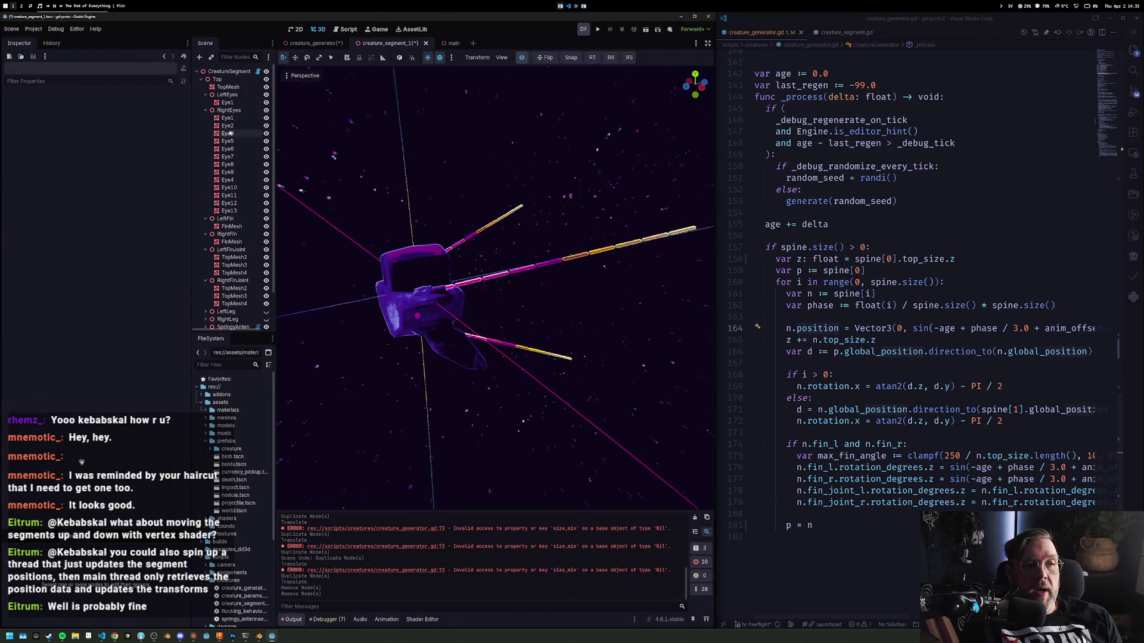
- Delete Eye2 through Eye13 under RightEyes and save the creature segment scene
click(230, 134)
click(236, 210)
key(Delete)
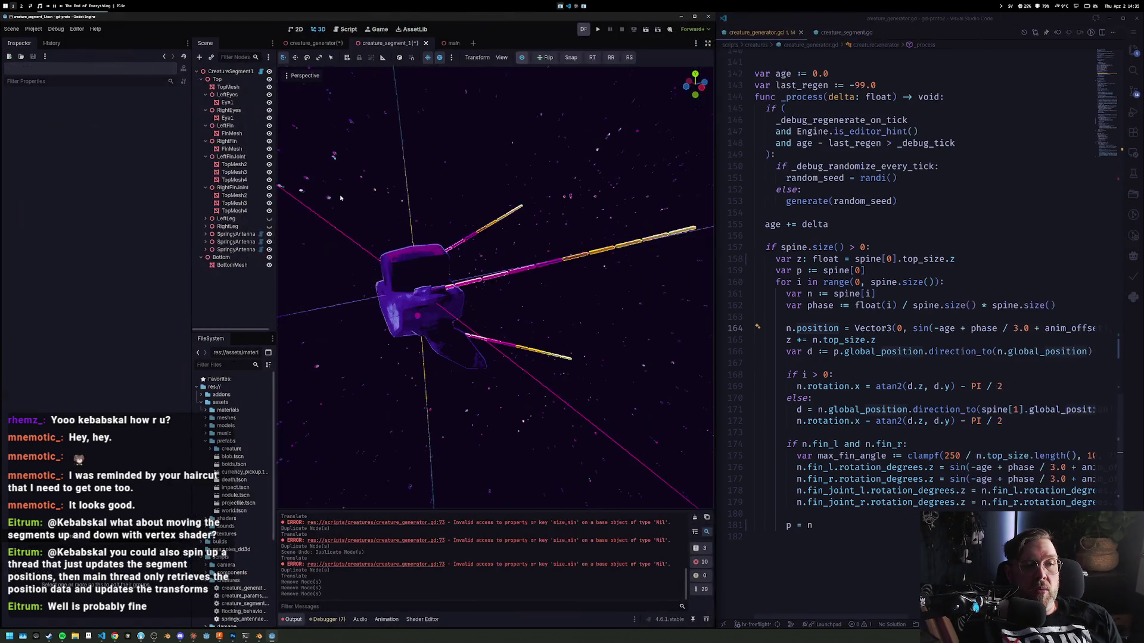
key(ctrl+s)
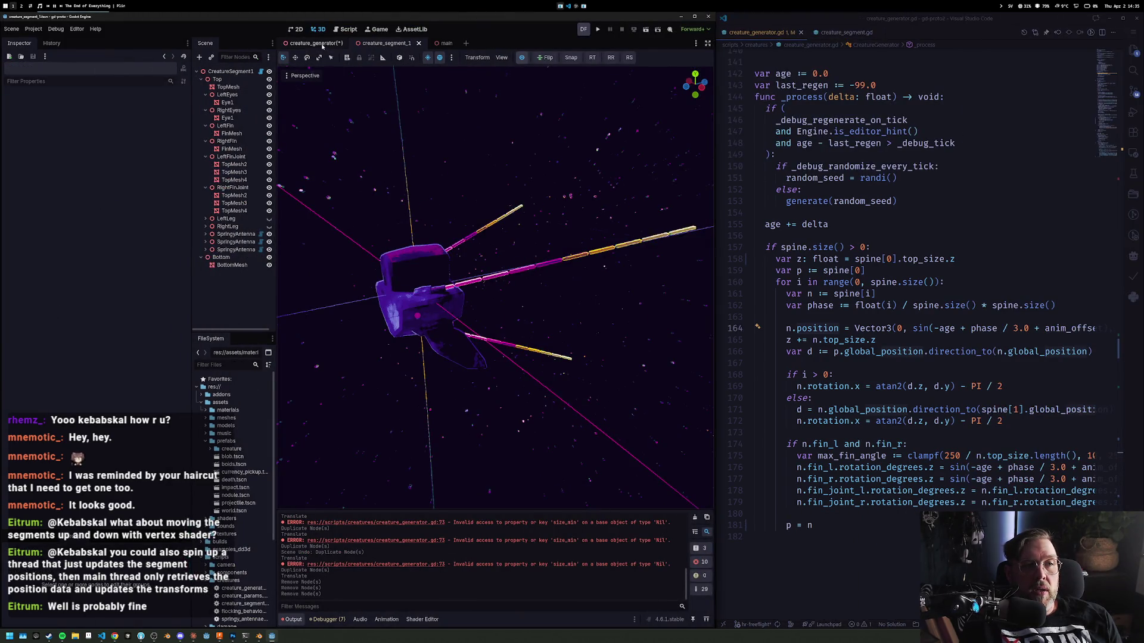
- Save the creature_generator scene and switch to the main scene
click(322, 44)
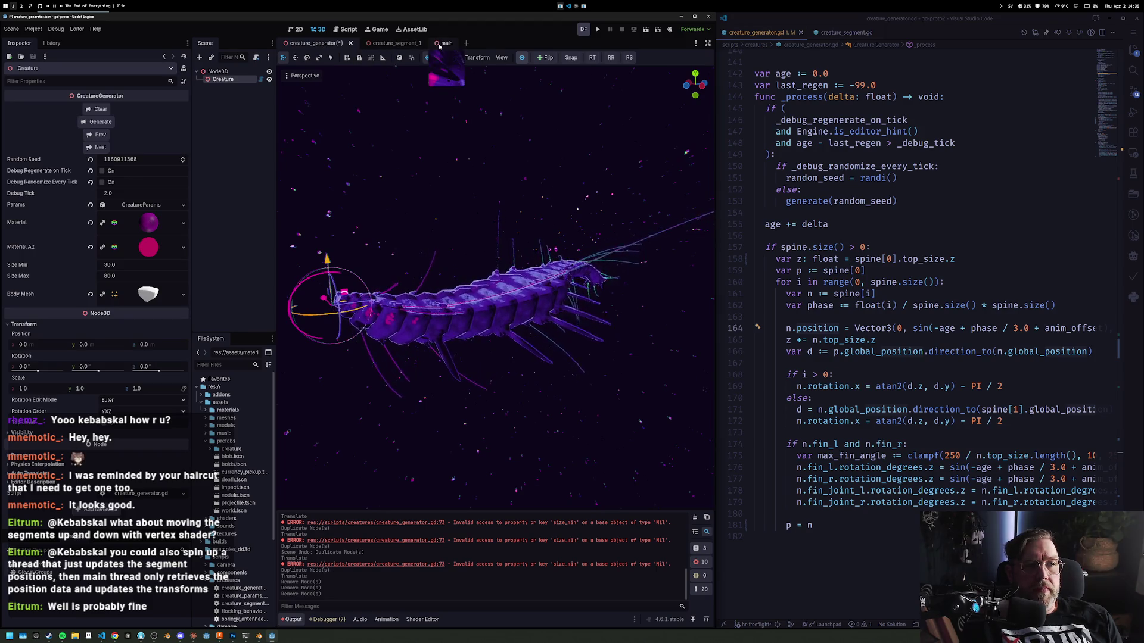
key(ctrl+s)
click(439, 44)
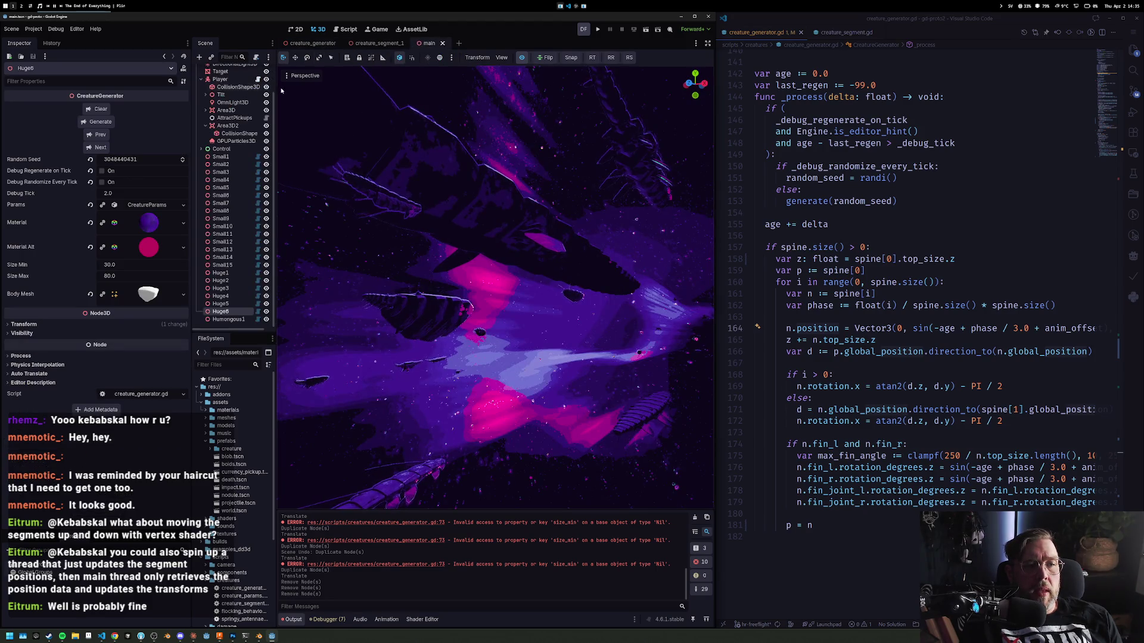
- Select Small1 through Humongous1, toggle Regenerate on Tick on then off, and run the game
click(230, 157)
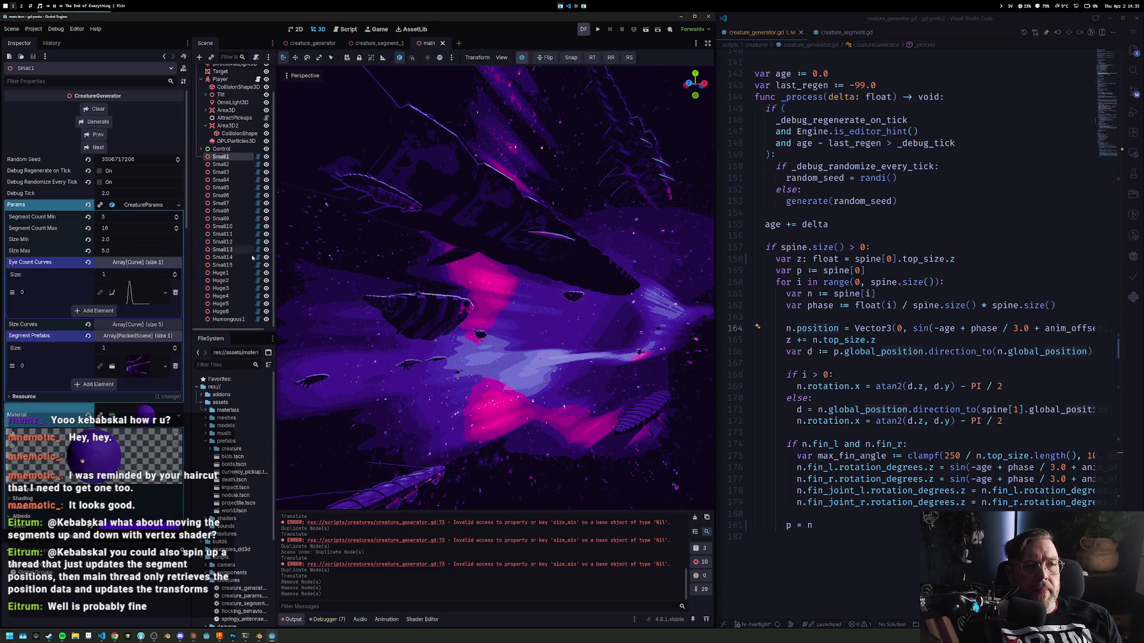
click(230, 319)
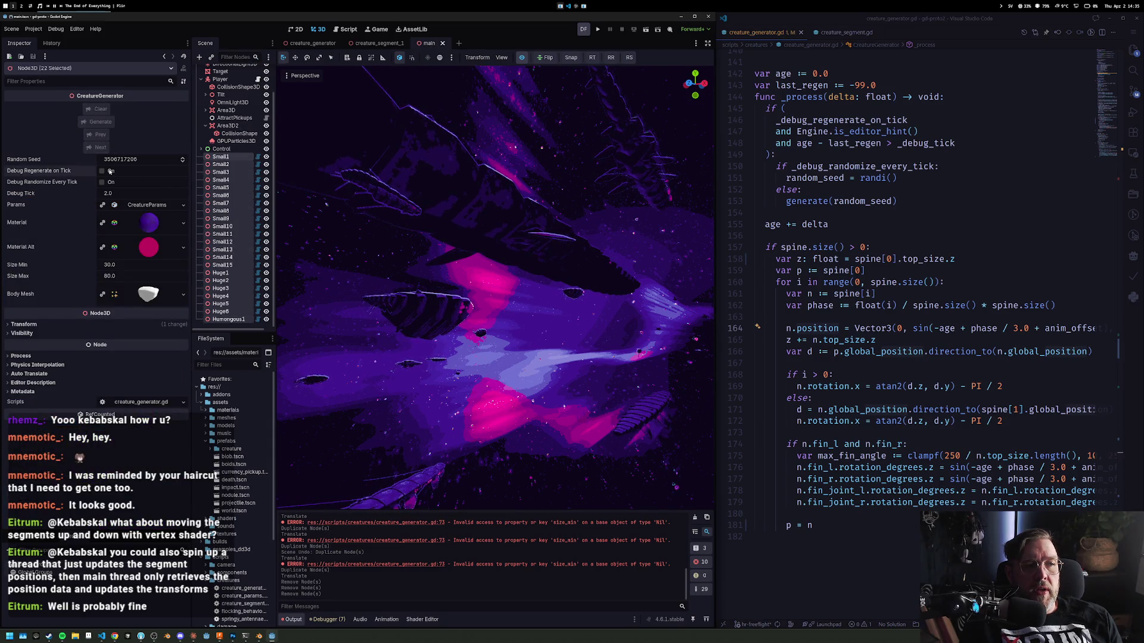
click(109, 171)
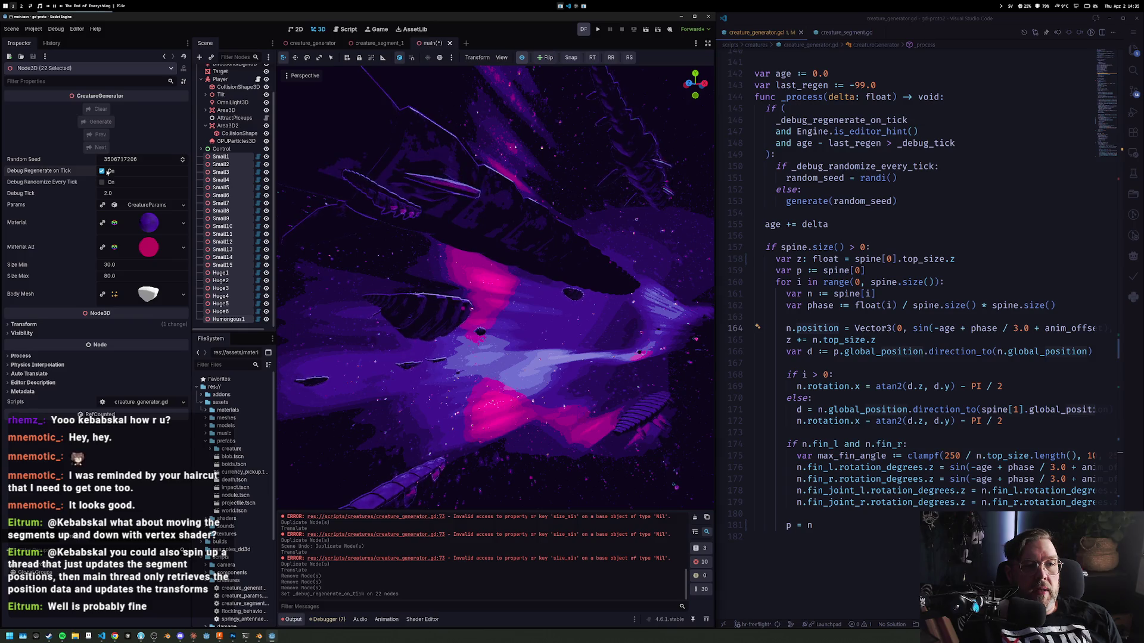
click(109, 171)
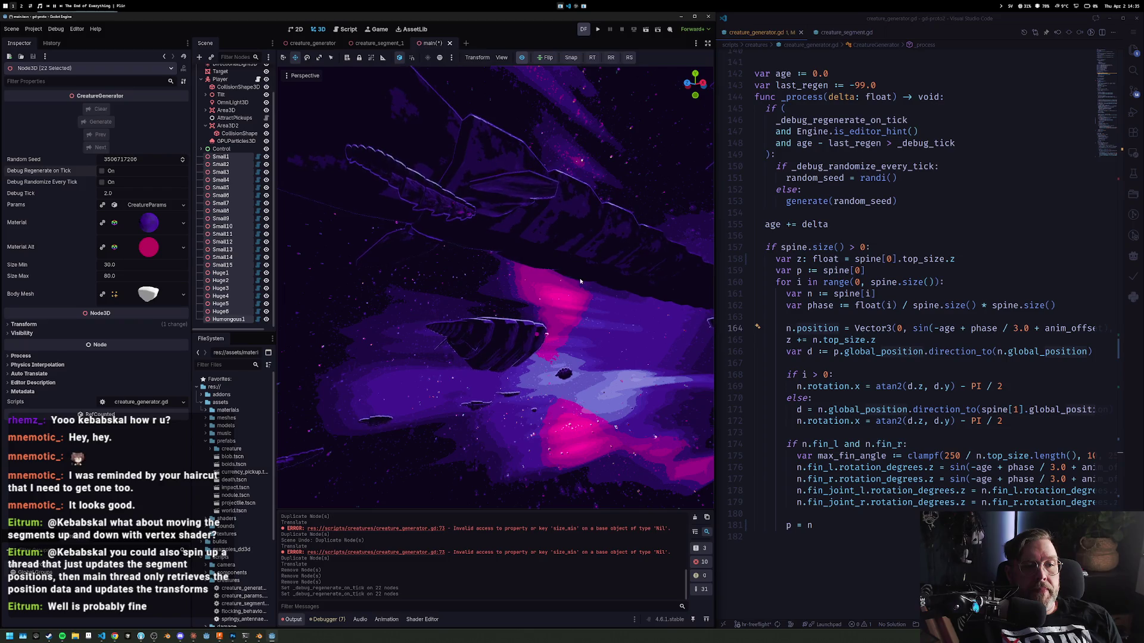
key(F5)
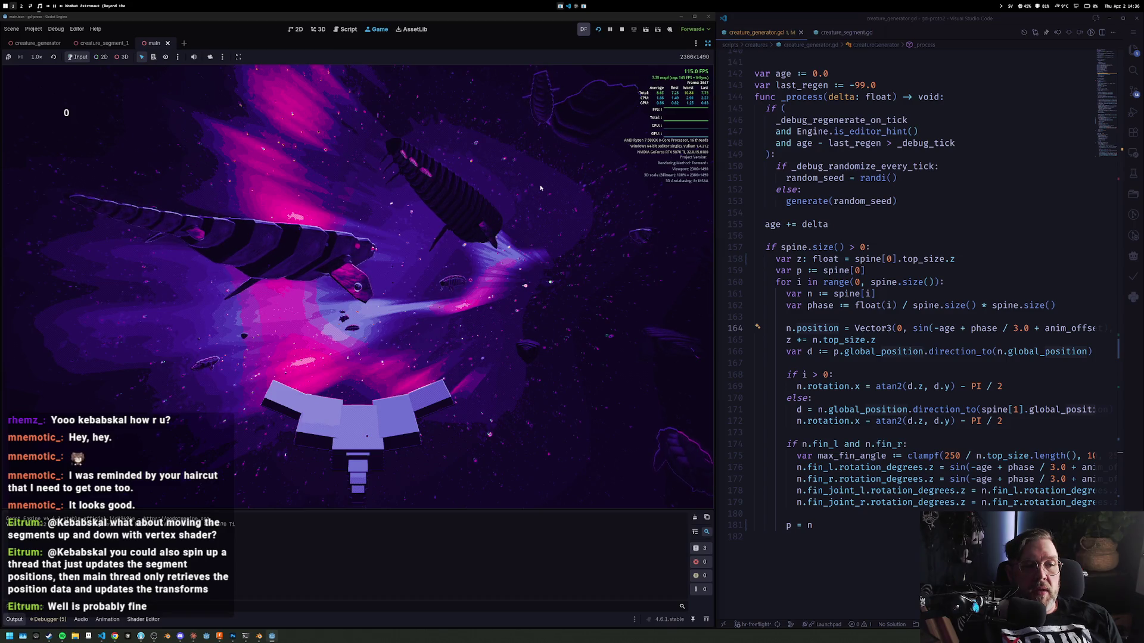
- Stop the running game once the creatures have been checked
click(621, 29)
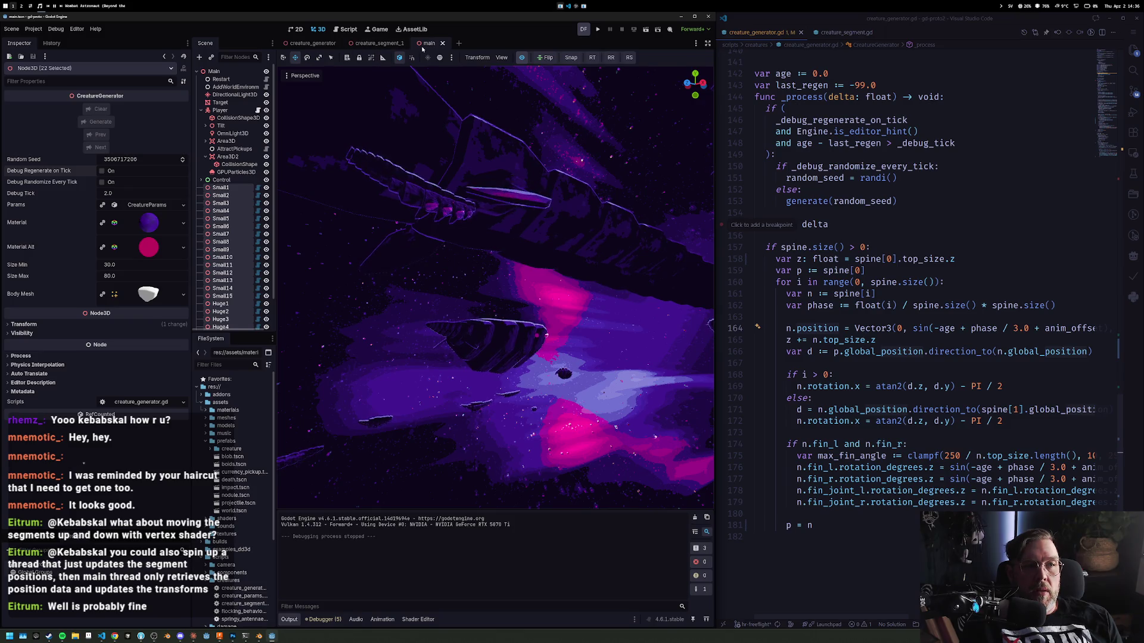
- Return to creature_segment_1 and show the left fin mesh's transform properties
key(ctrl+shift+Tab)
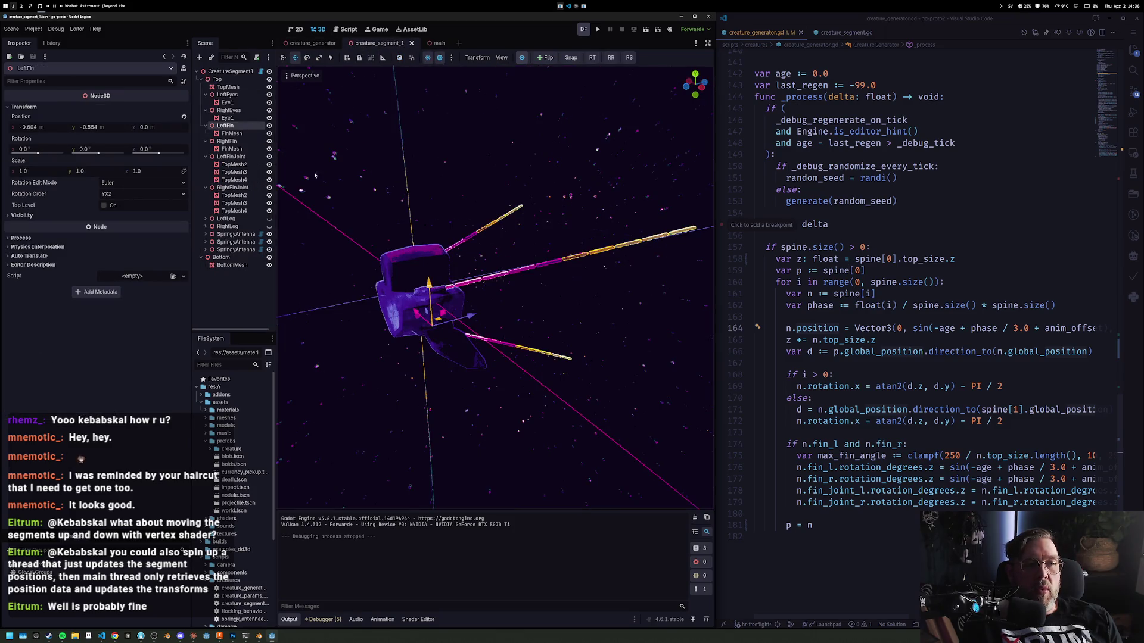
click(231, 134)
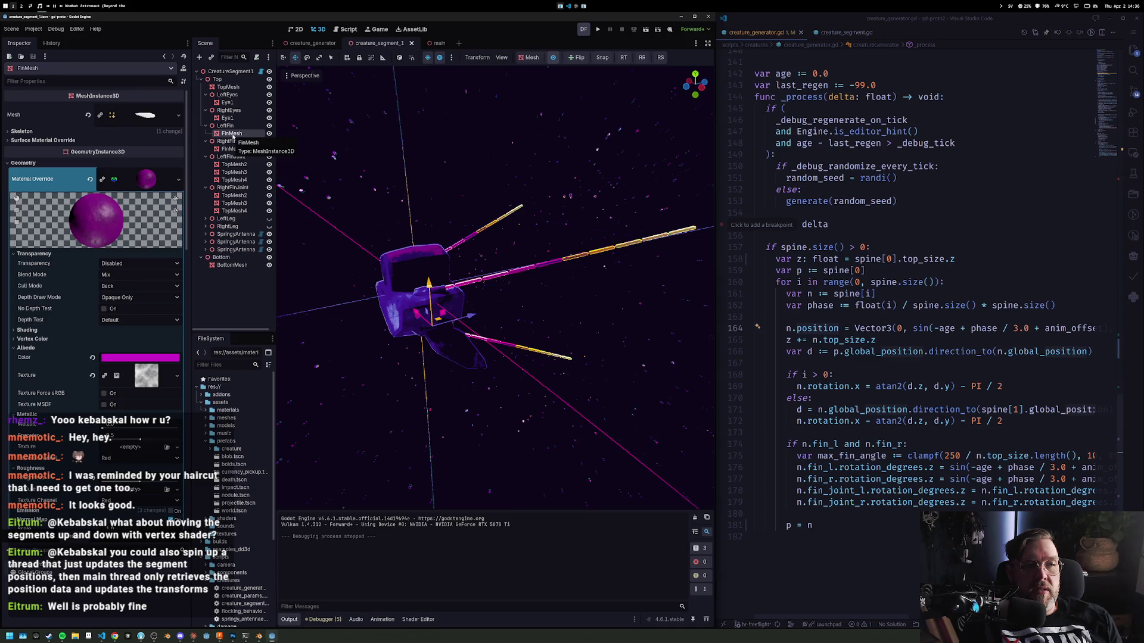
click(15, 164)
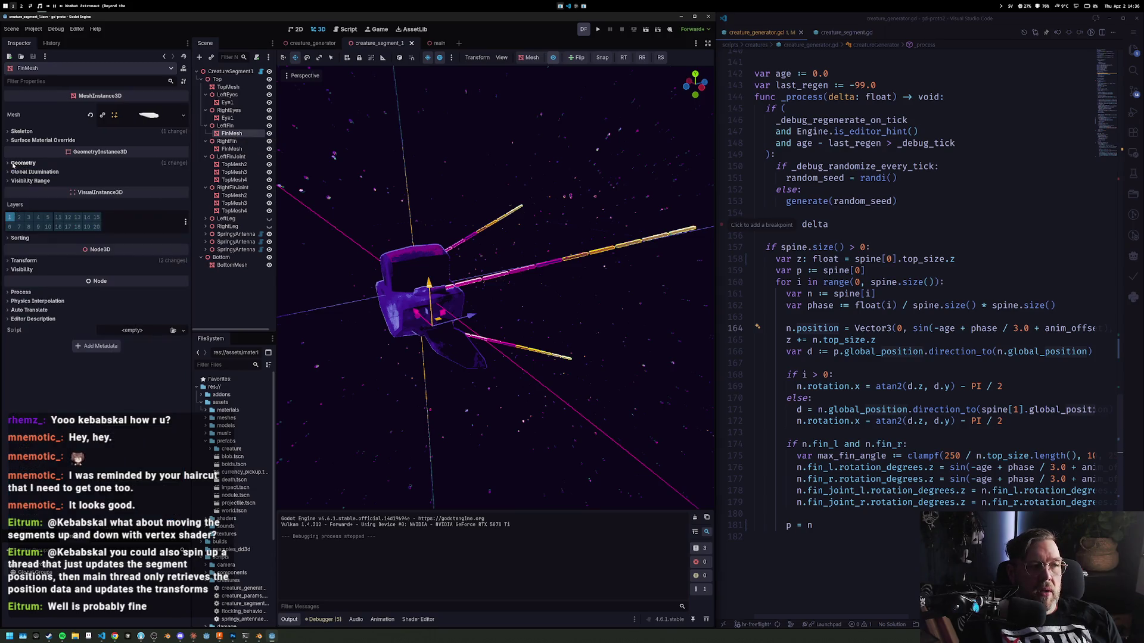
click(24, 261)
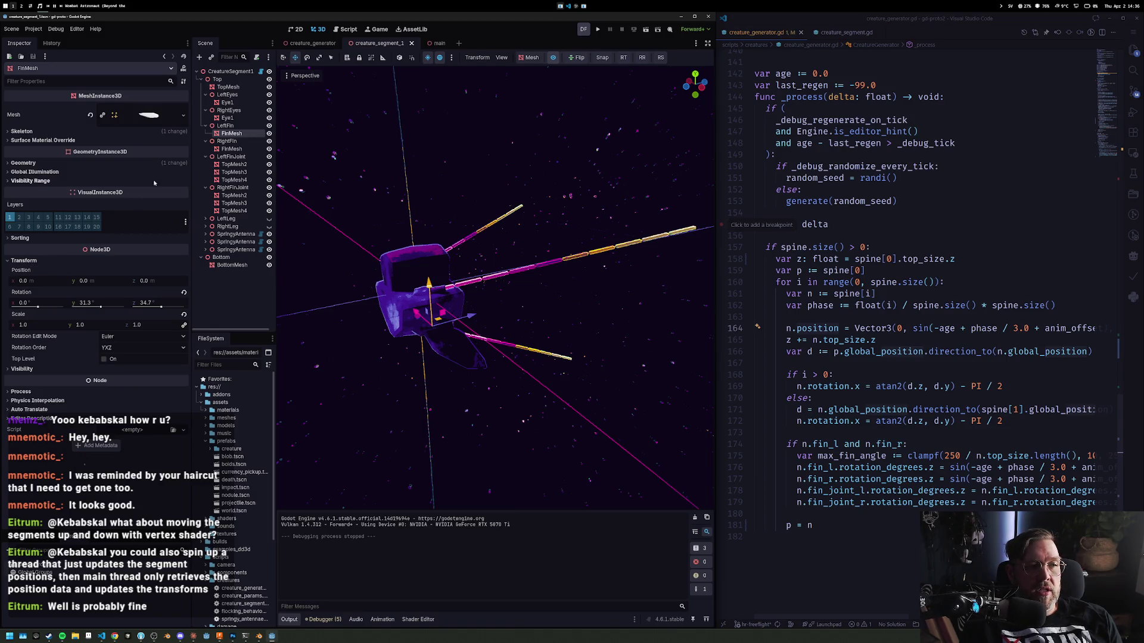
- Reset RightFin's scale from -1 to 1, 1, 1
click(228, 142)
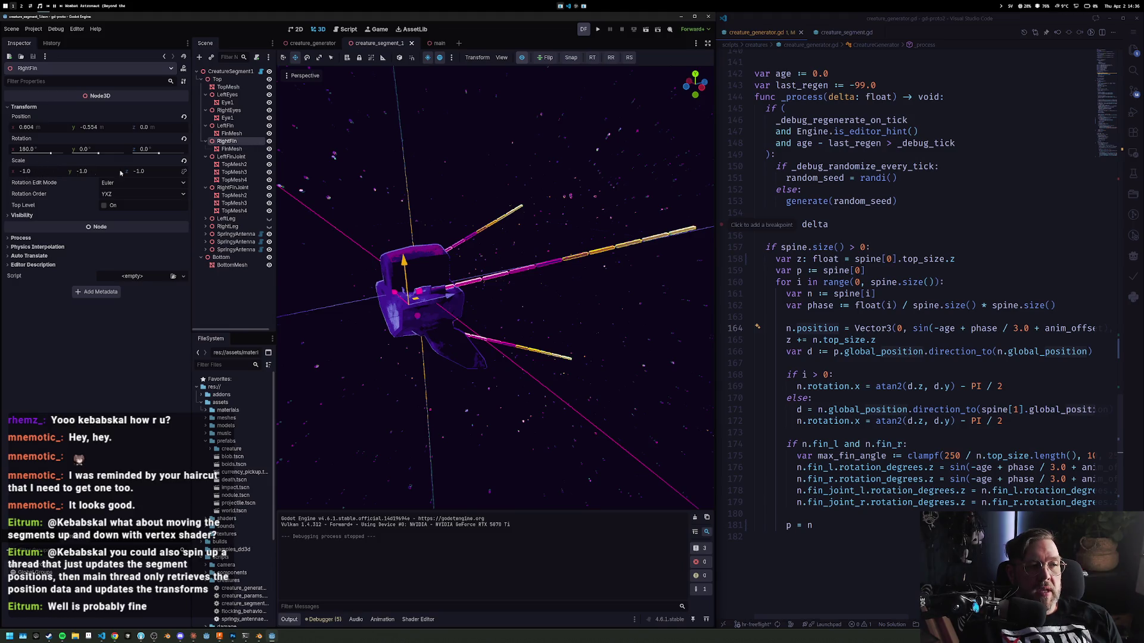
click(185, 162)
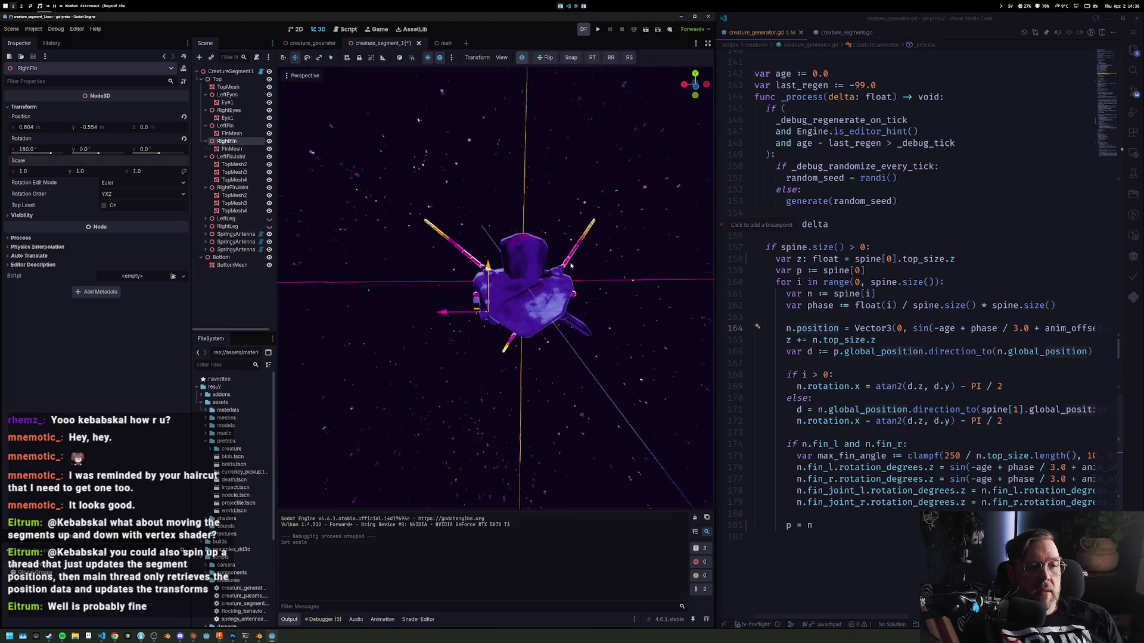
scroll(up, 3)
scroll(down, 3)
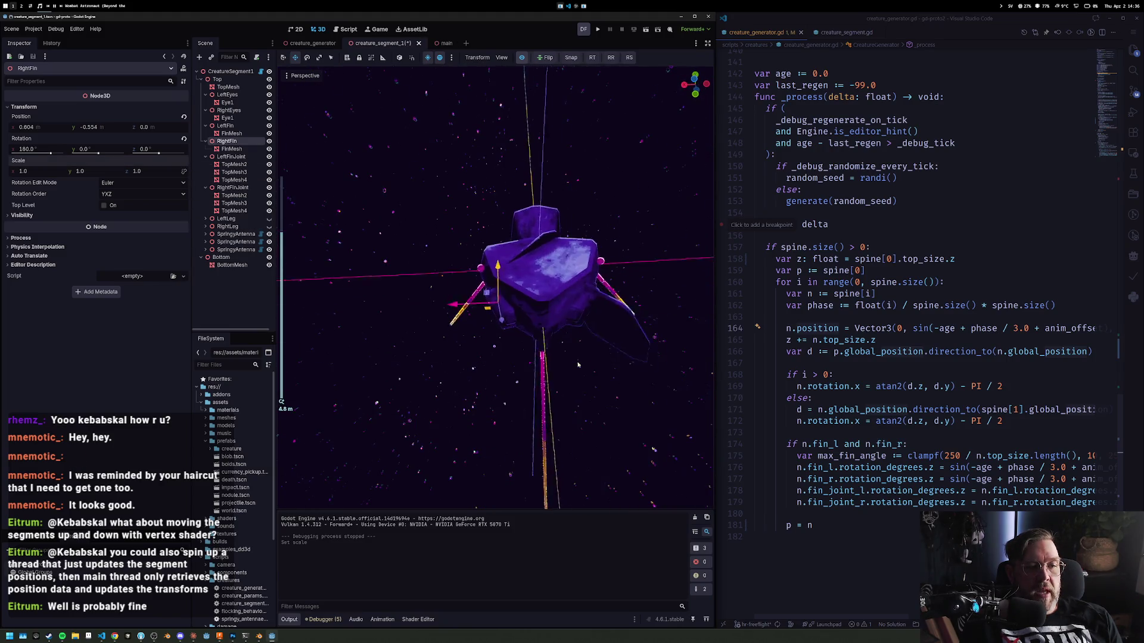
- Rotate the right fin's FinMesh to a new angle
key(e)
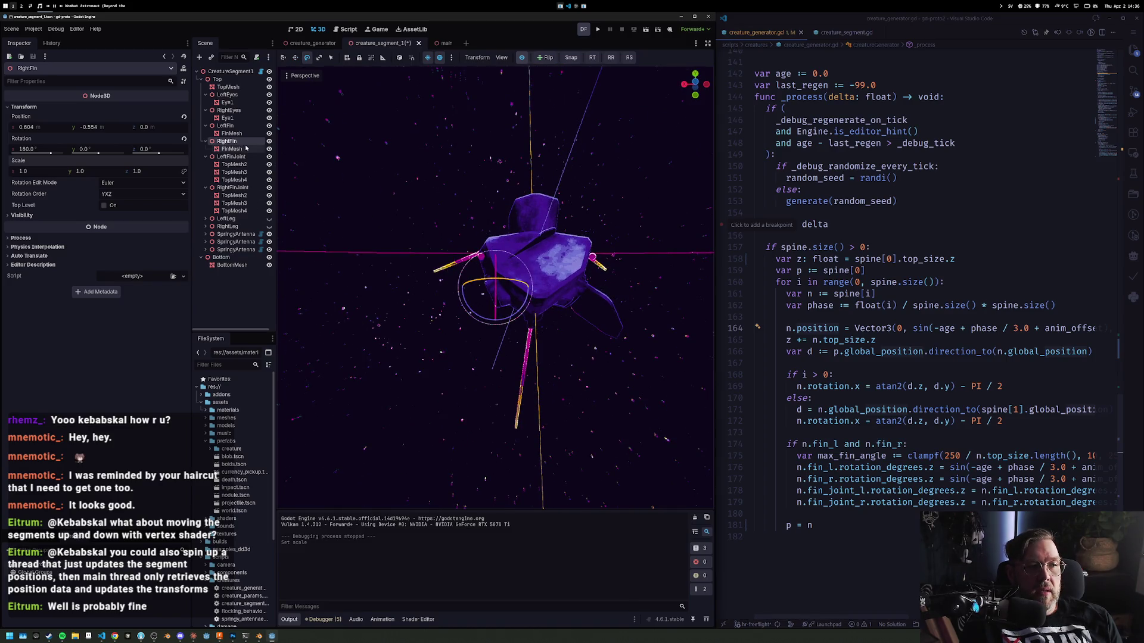
click(244, 149)
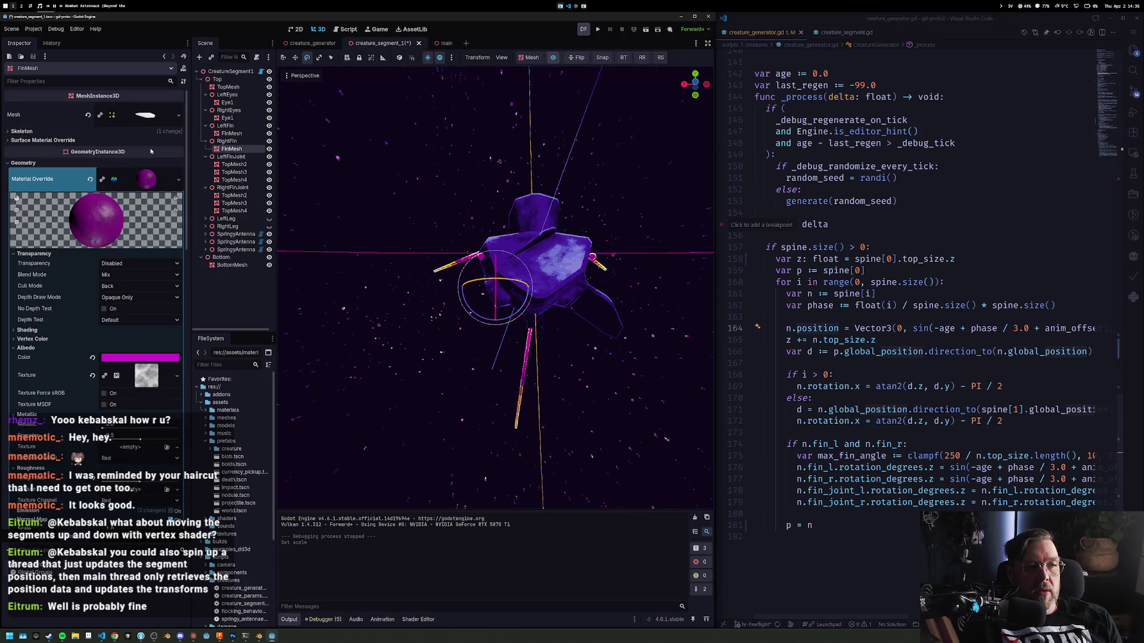
click(148, 186)
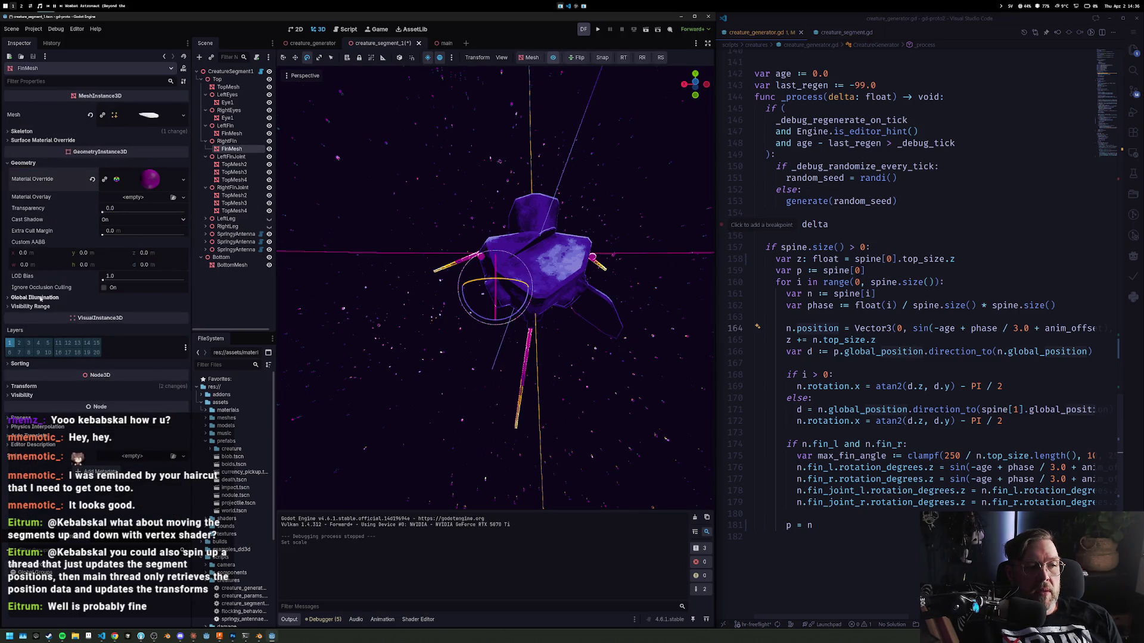
click(31, 387)
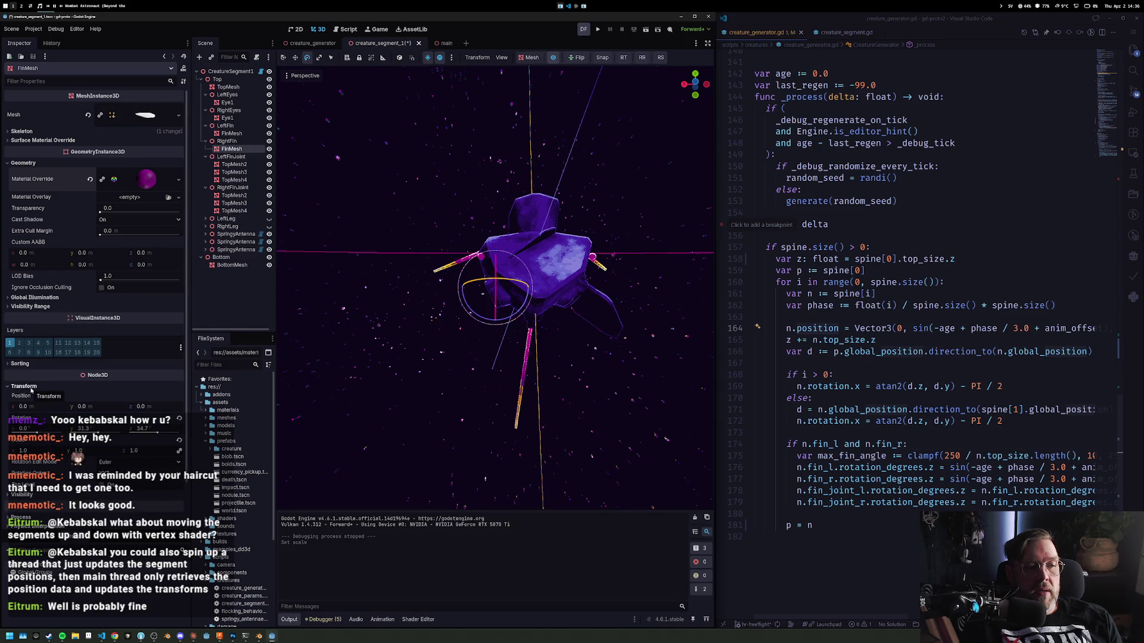
drag(487, 319, 698, 385)
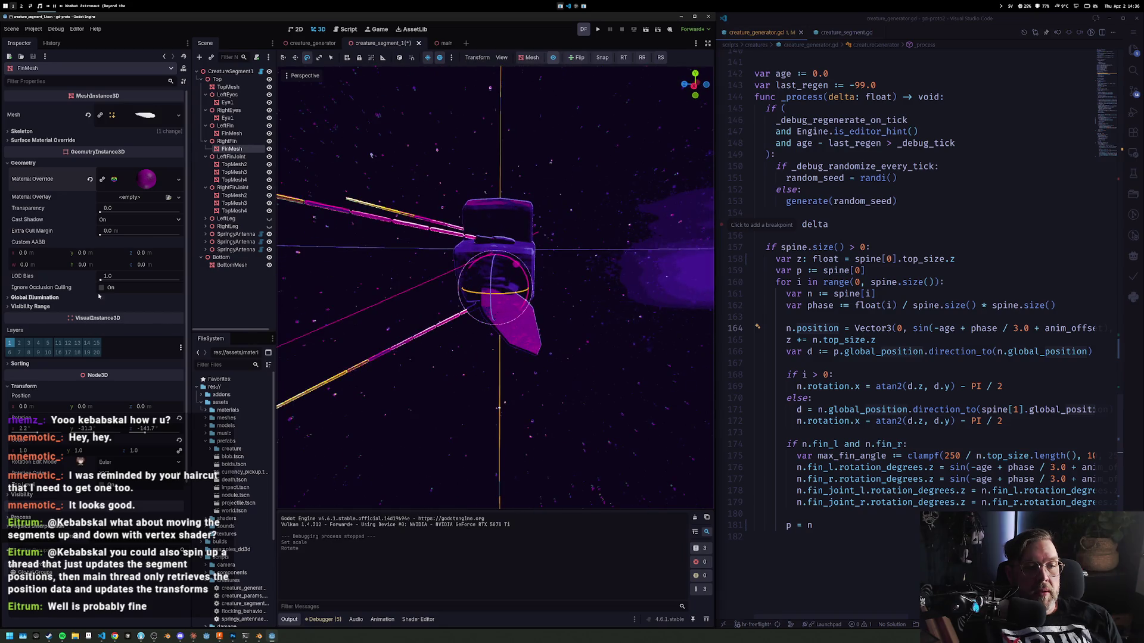
- Rotate the right fin mesh further and reset RightFinJoint's scale to 1 on every axis
drag(483, 259, 568, 441)
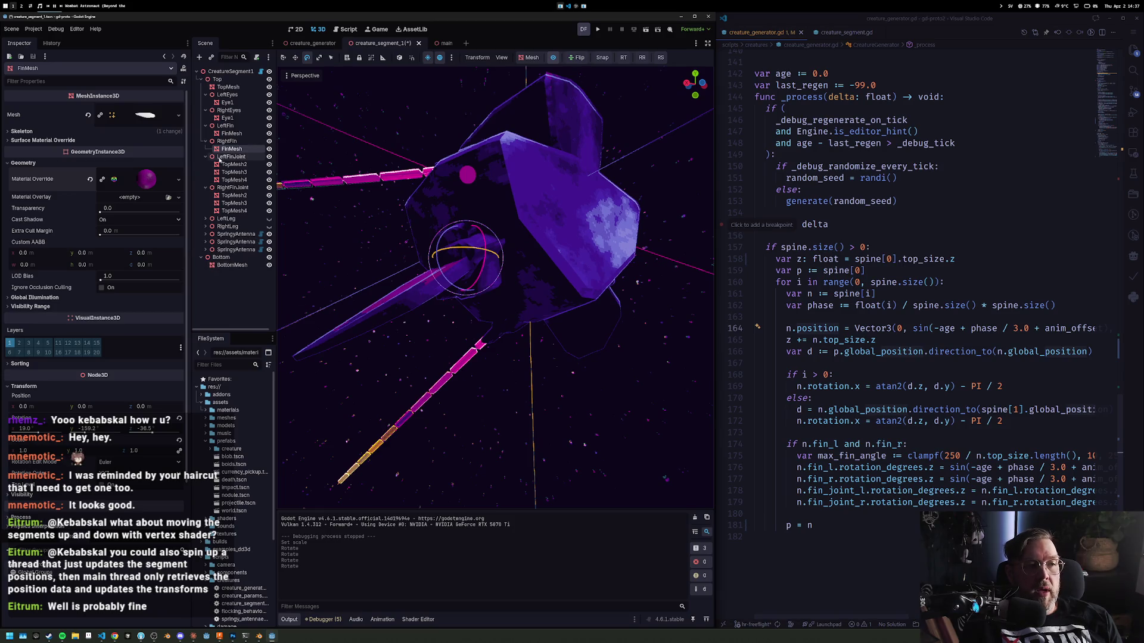
click(234, 195)
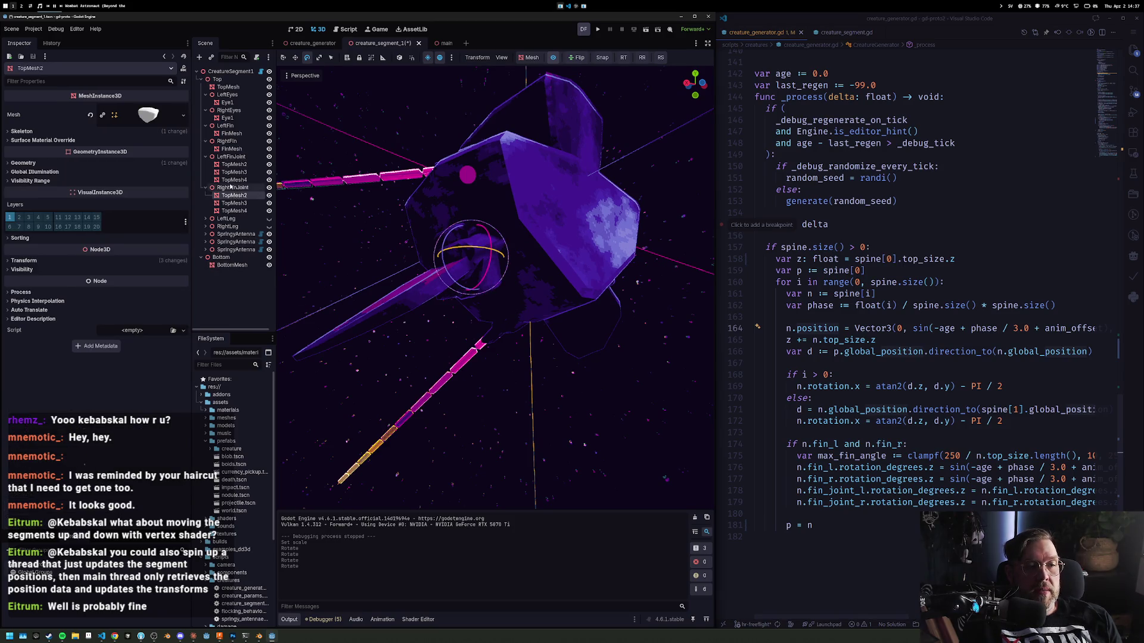
click(232, 187)
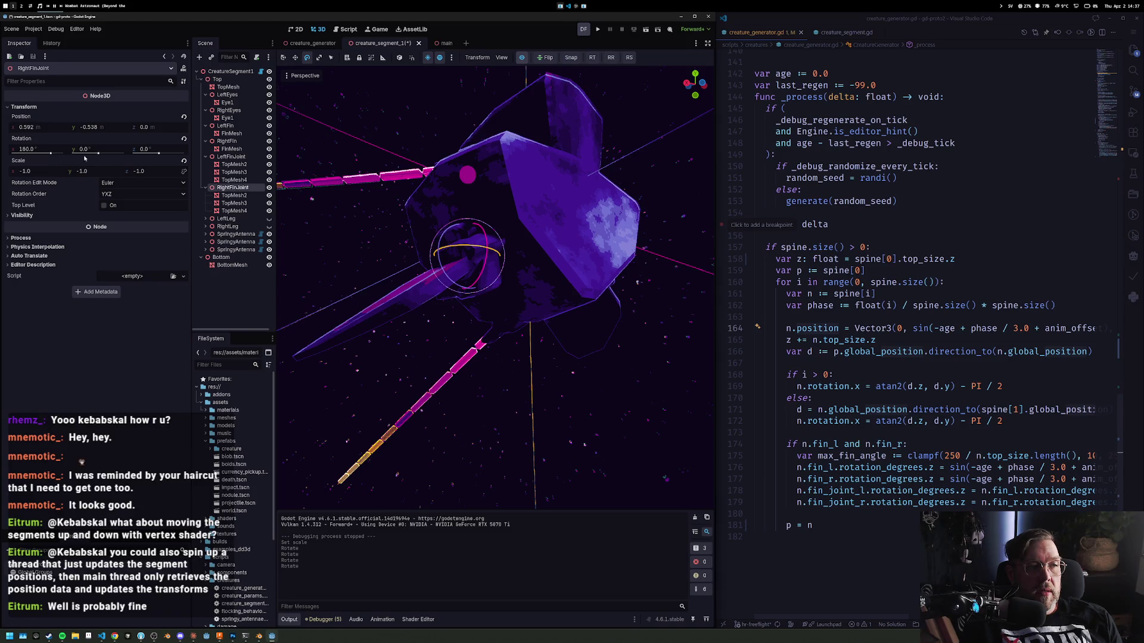
click(184, 161)
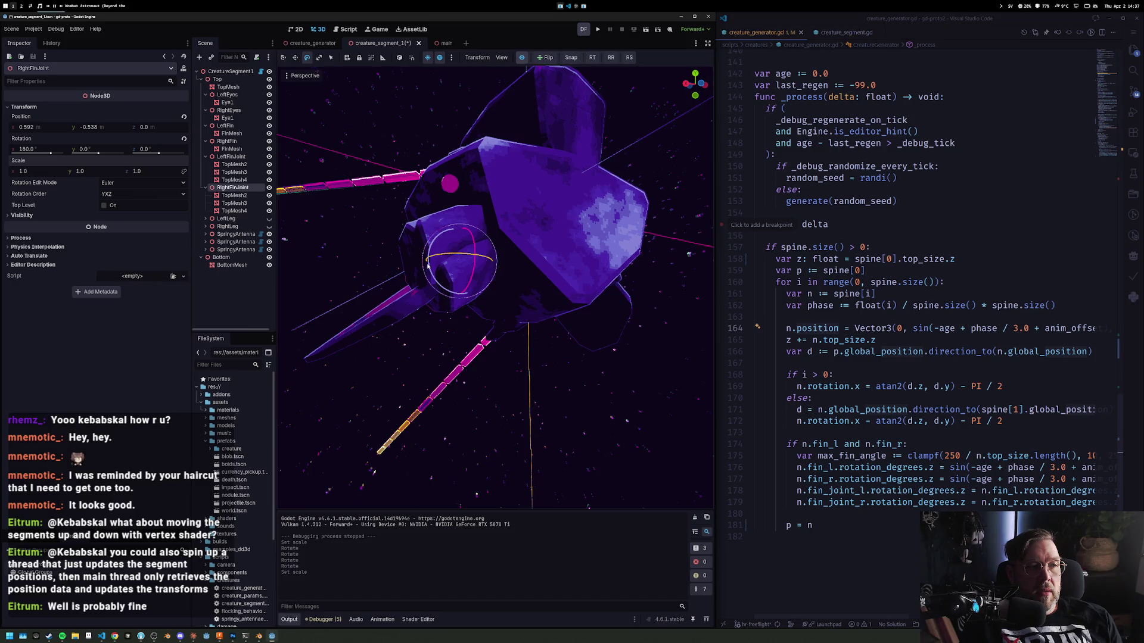
- Rotate and move TopMesh2, TopMesh3 and TopMesh4 together into place
click(251, 196)
click(262, 211)
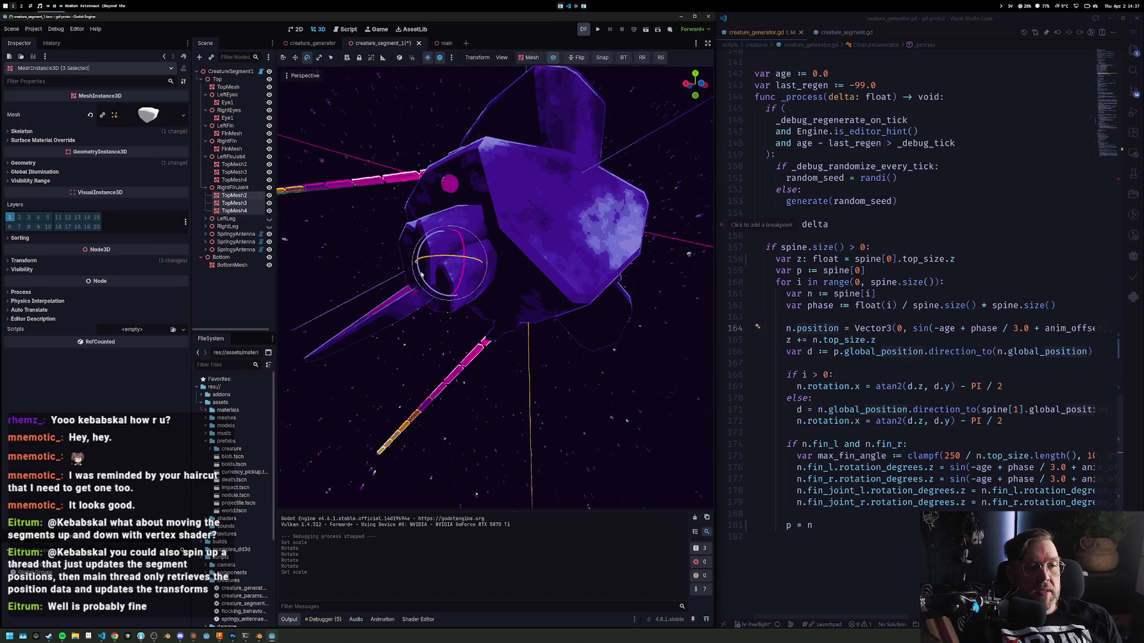
drag(422, 274, 500, 269)
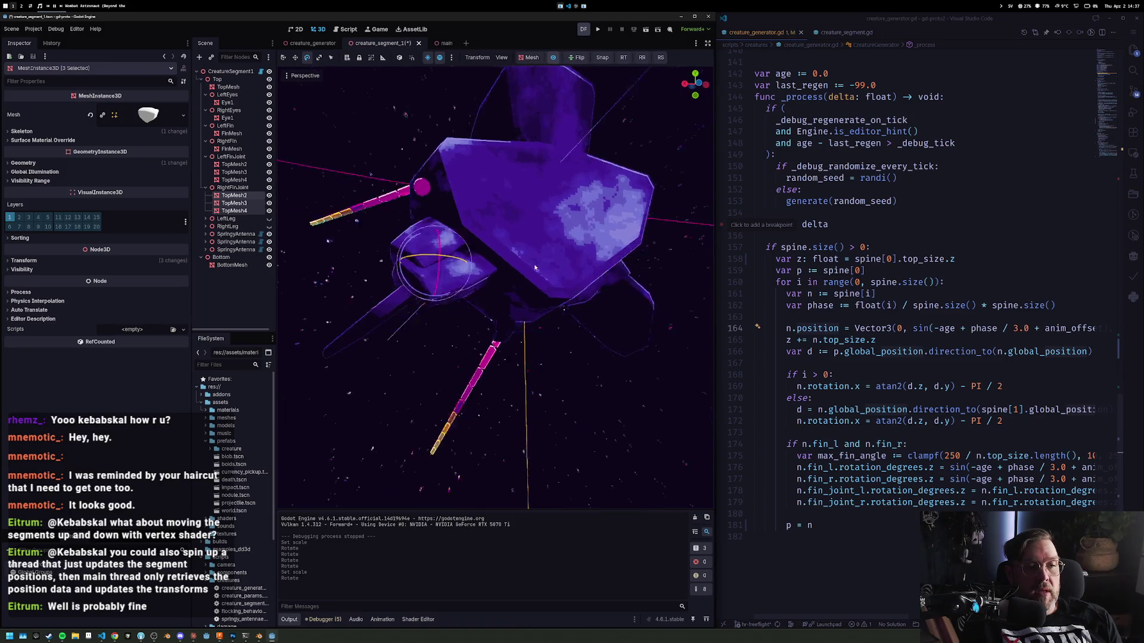
key(w)
drag(453, 286, 632, 253)
drag(386, 252, 329, 207)
- Nudge the selected top fin meshes into their final position
key(e)
key(r)
key(e)
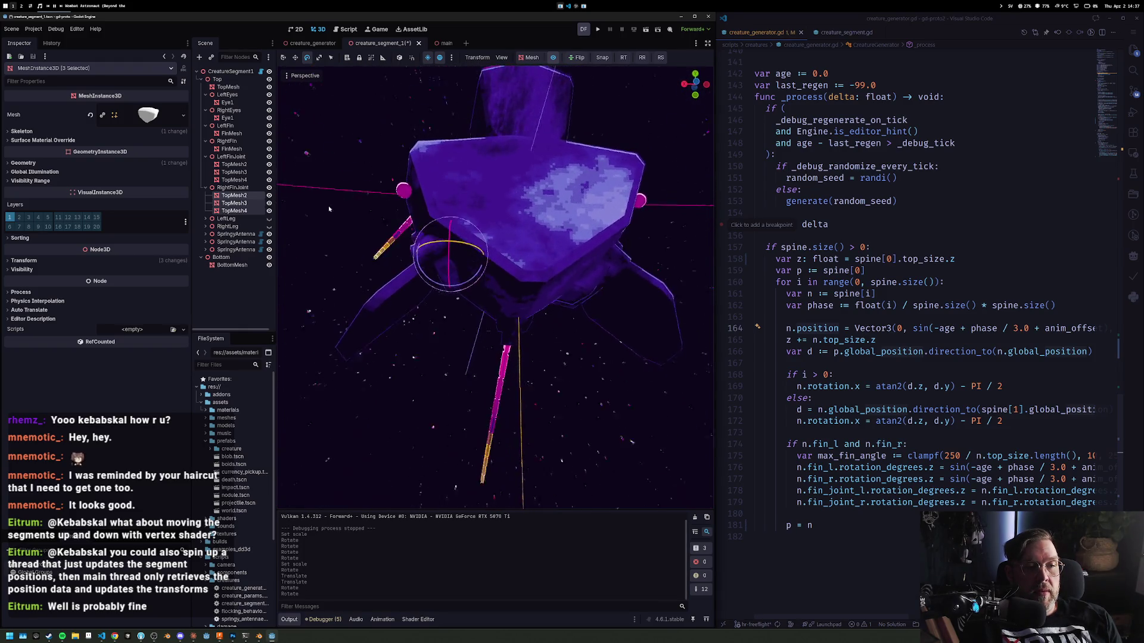
key(w)
drag(455, 238, 542, 219)
- Save the creature segment scene and bring up the creature_generator scene
key(ctrl+s)
scroll(down, 3)
click(313, 43)
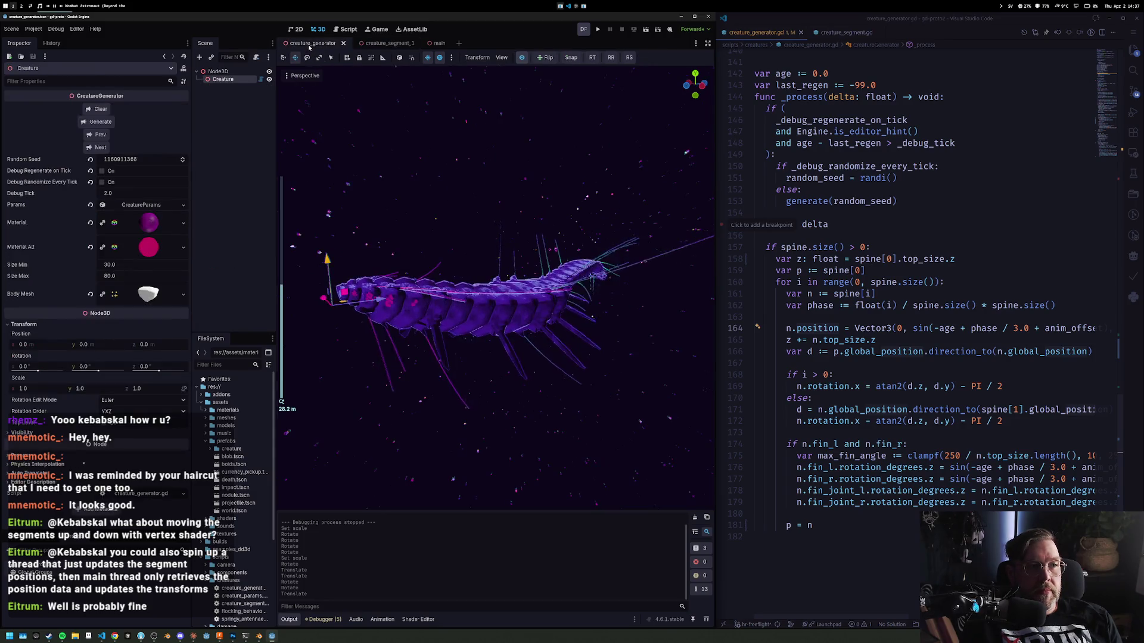
- Regenerate the creatures in the main scene, then run and stop the game
click(439, 43)
click(114, 171)
click(112, 172)
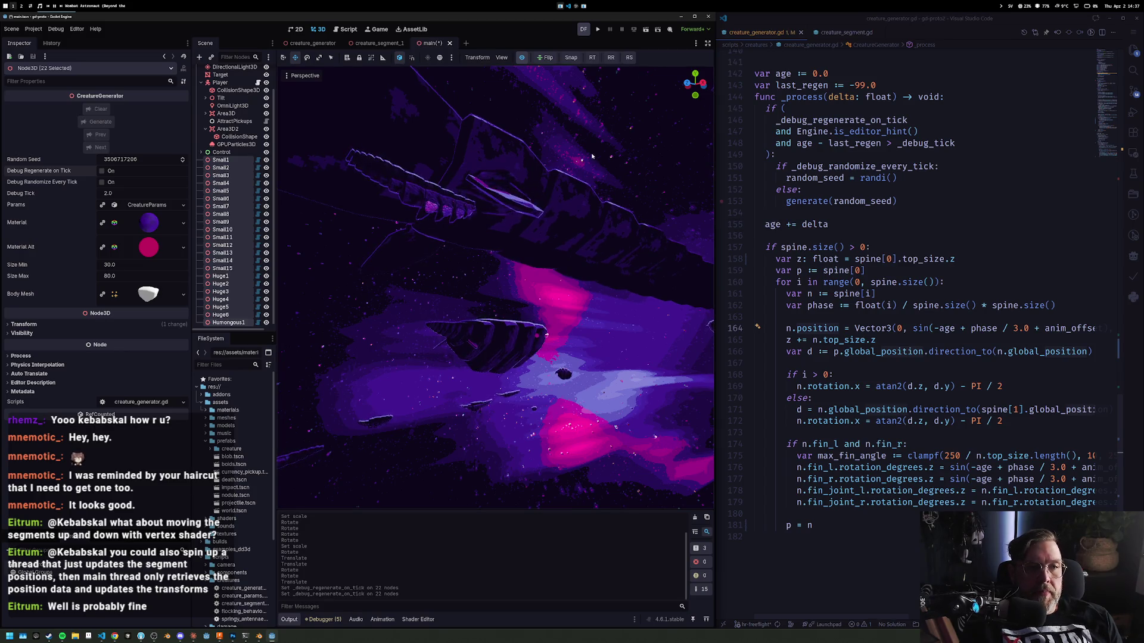
key(F5)
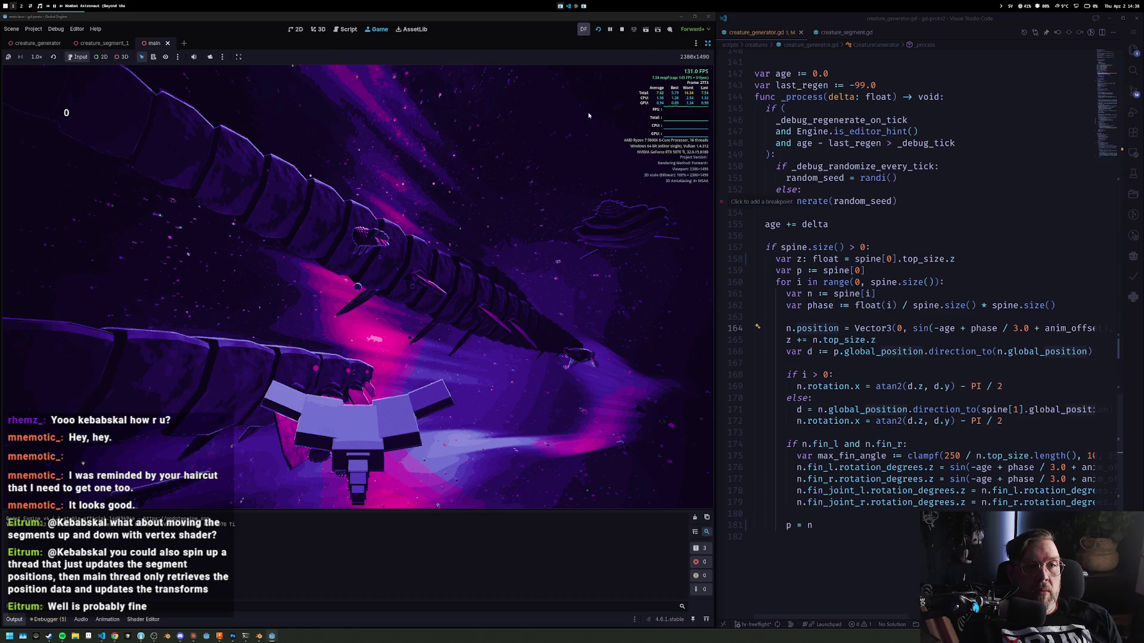
key(F8)
- Show the Application > Run page of Project Settings, where Max FPS is 240
click(41, 30)
click(53, 45)
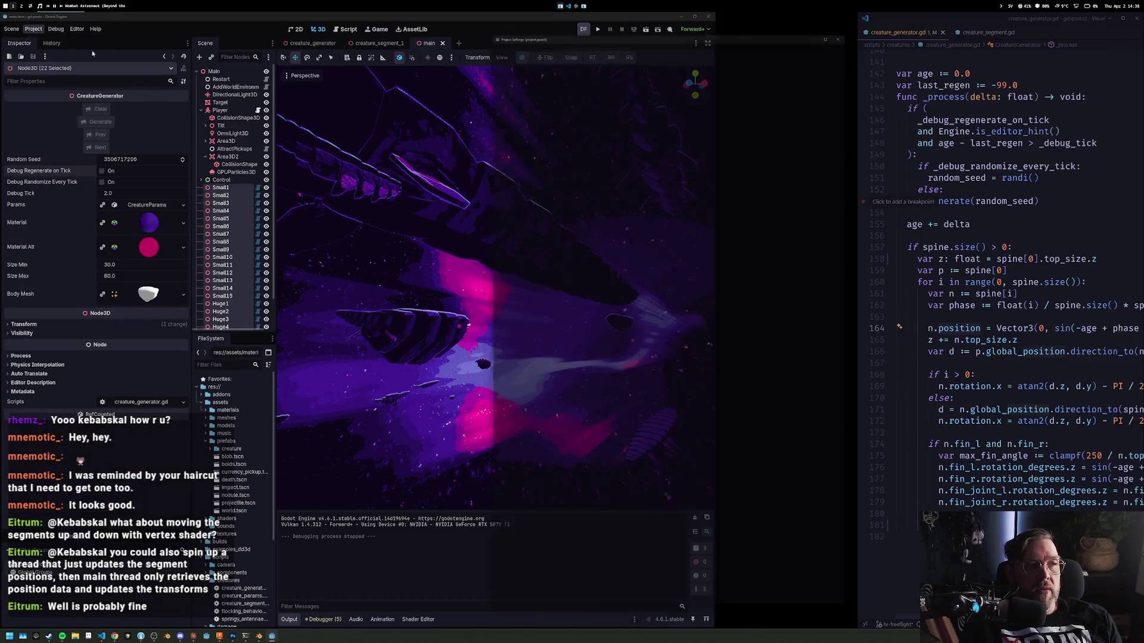
click(499, 88)
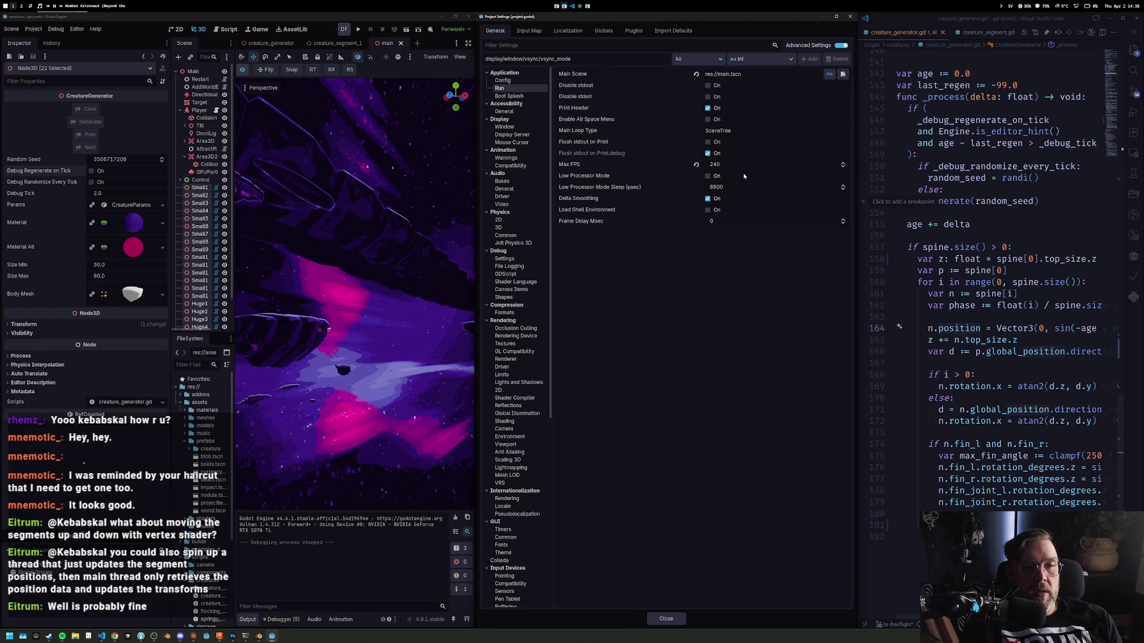
- Close Project Settings, orbit the main scene view, and run the game again
key(Escape)
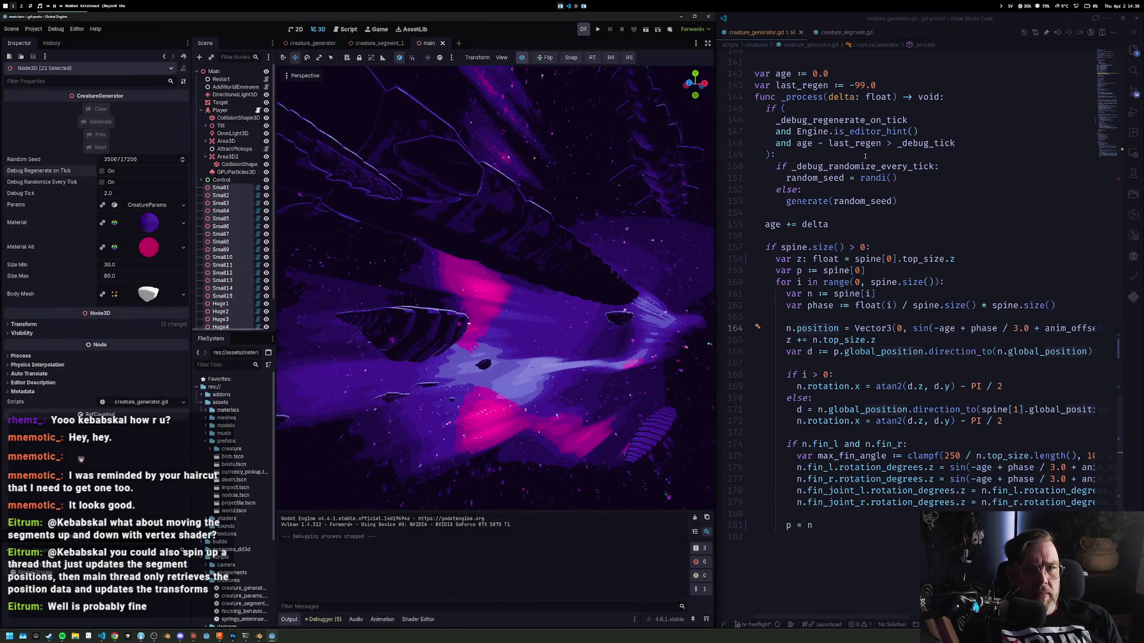
text(45)
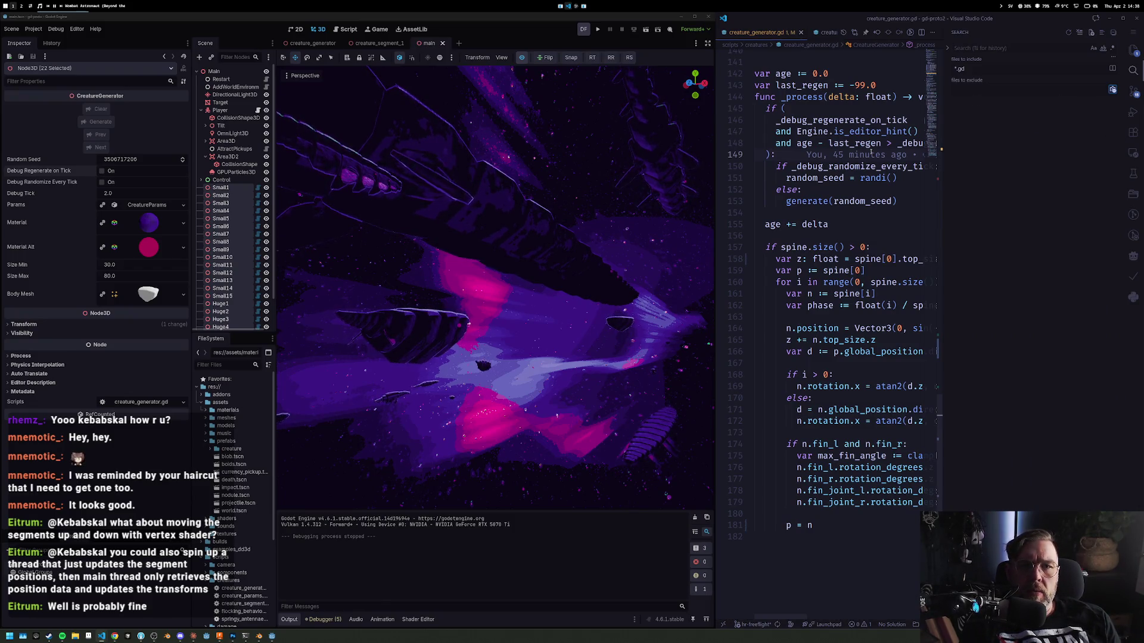
key(ctrl+b)
drag(703, 179, 585, 280)
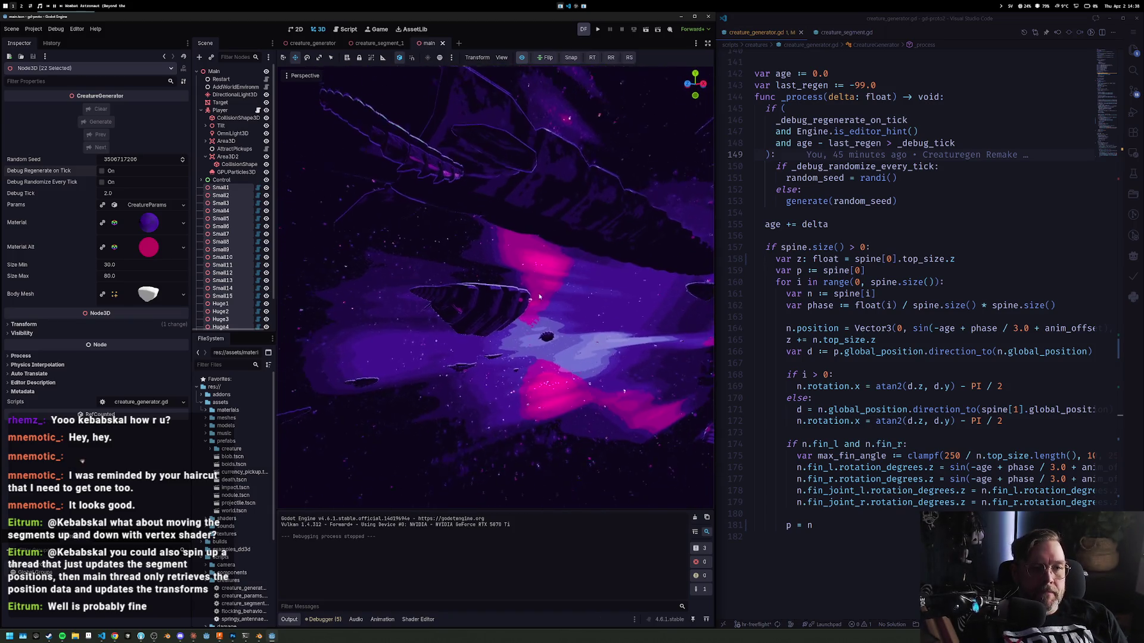
key(F5)
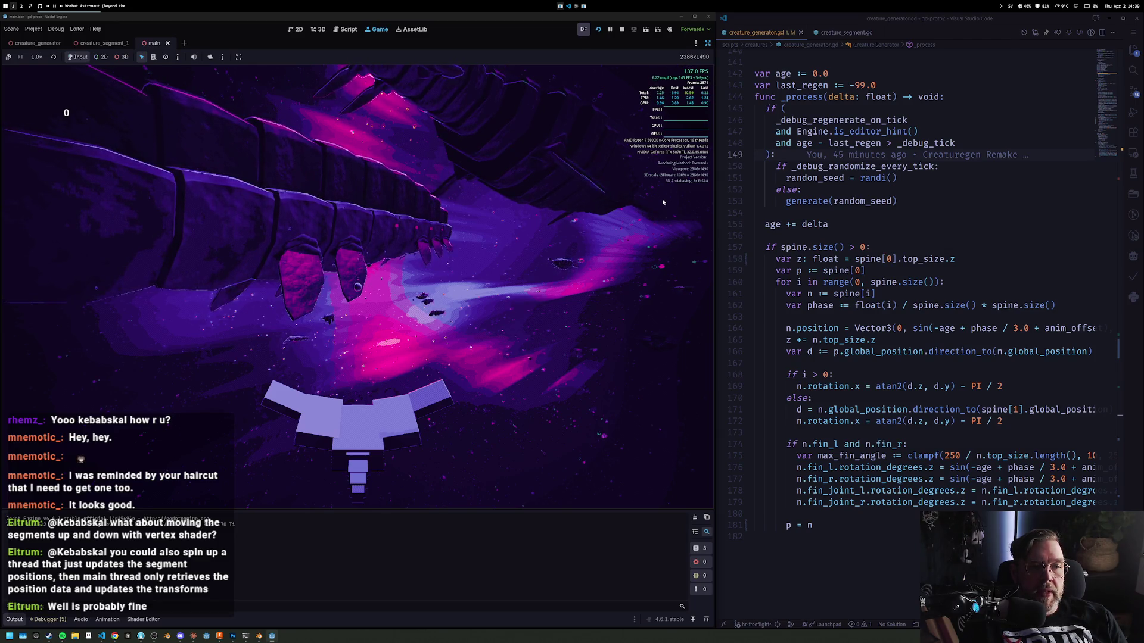
- Stop the game, undo the last fin move in creature_segment_1, and save it
key(F8)
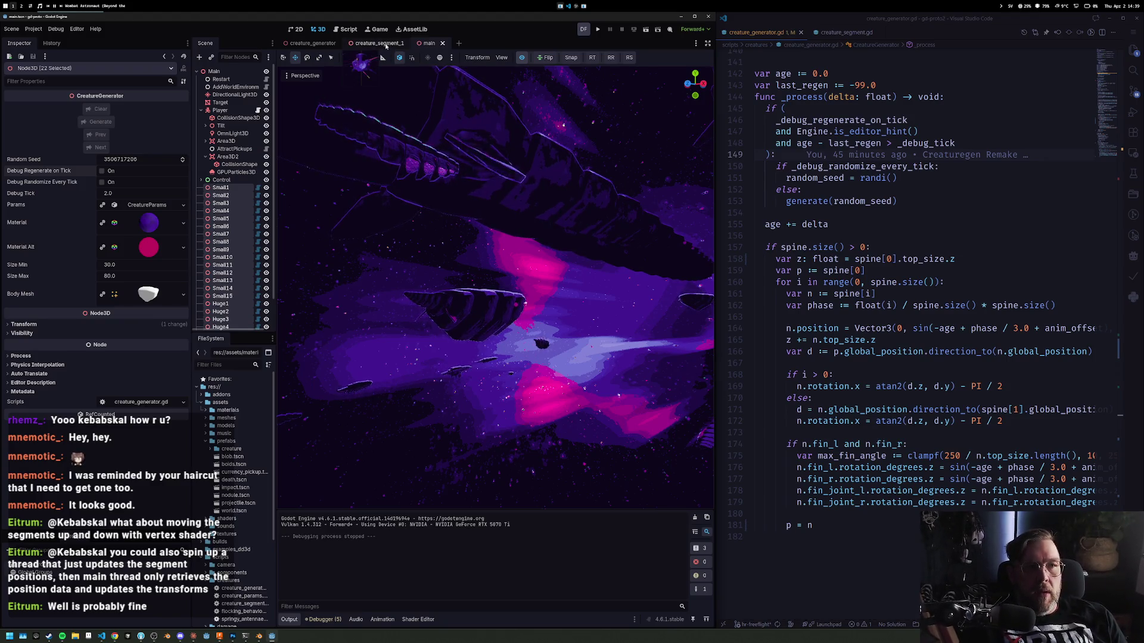
click(376, 44)
click(313, 43)
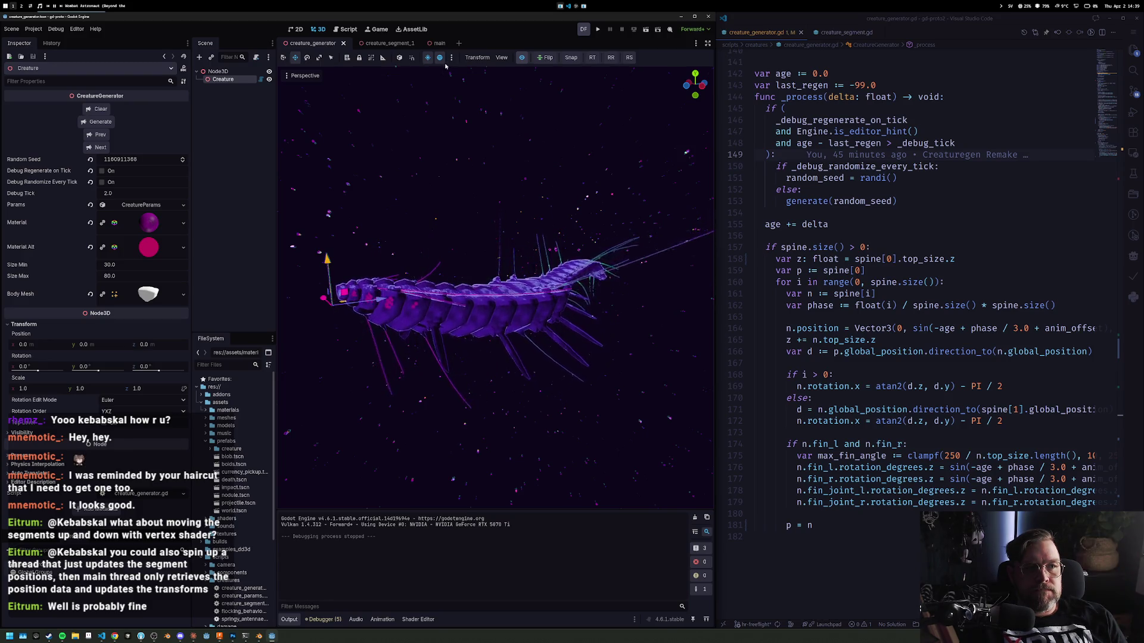
key(ctrl+Tab)
key(ctrl+z)
key(ctrl+z)
key(ctrl+z)
key(ctrl+z)
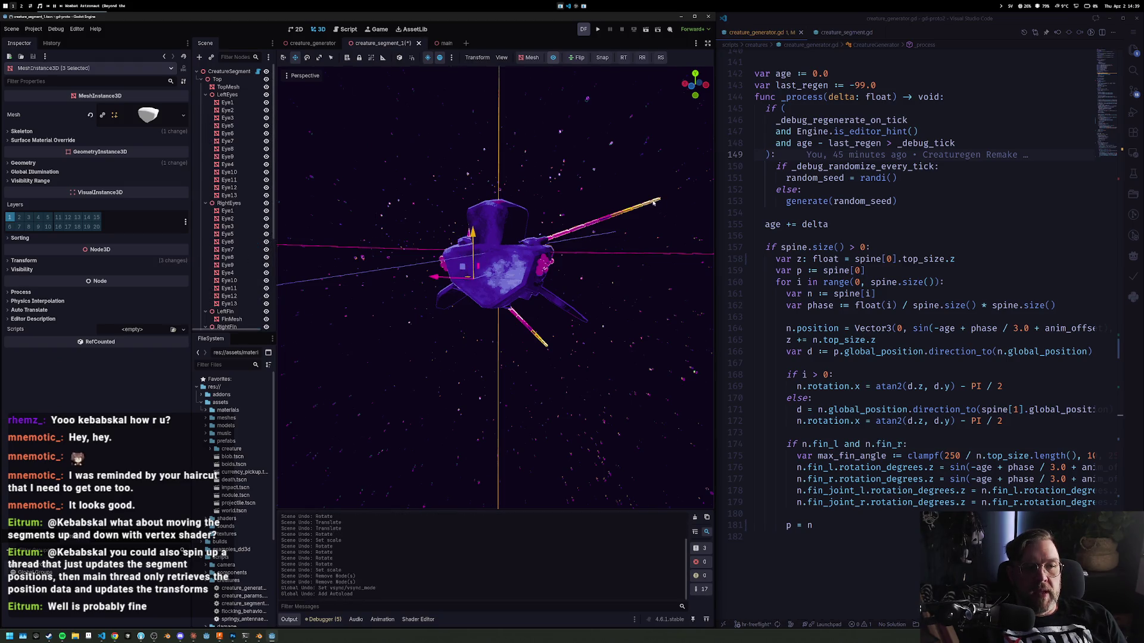
key(ctrl+s)
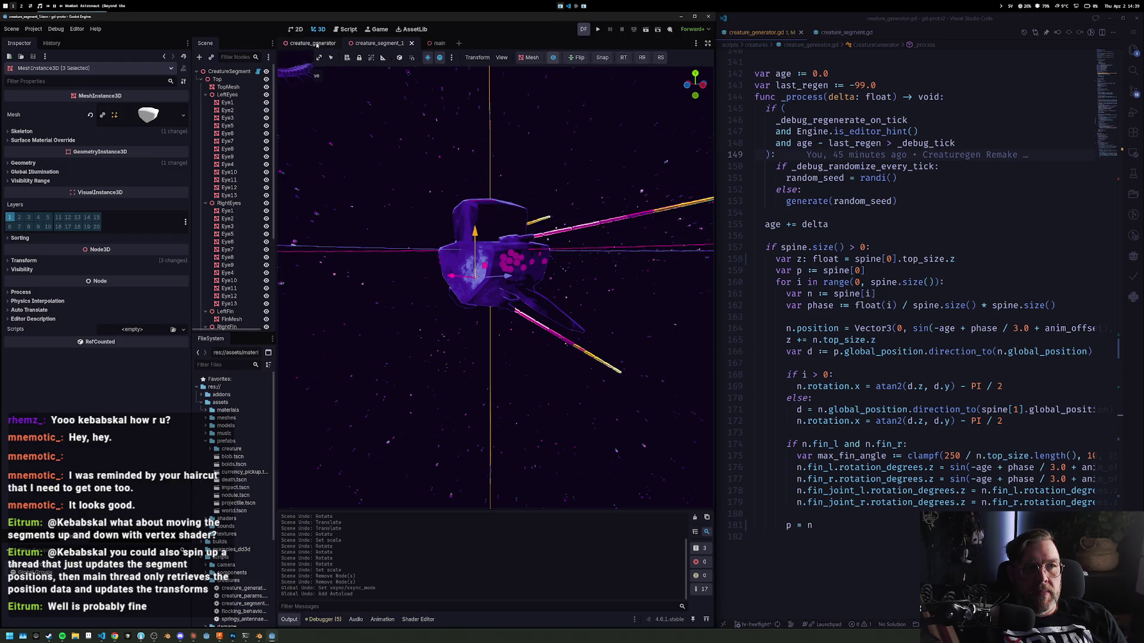
- Test-run the game and stop it to return to the editor
key(F5)
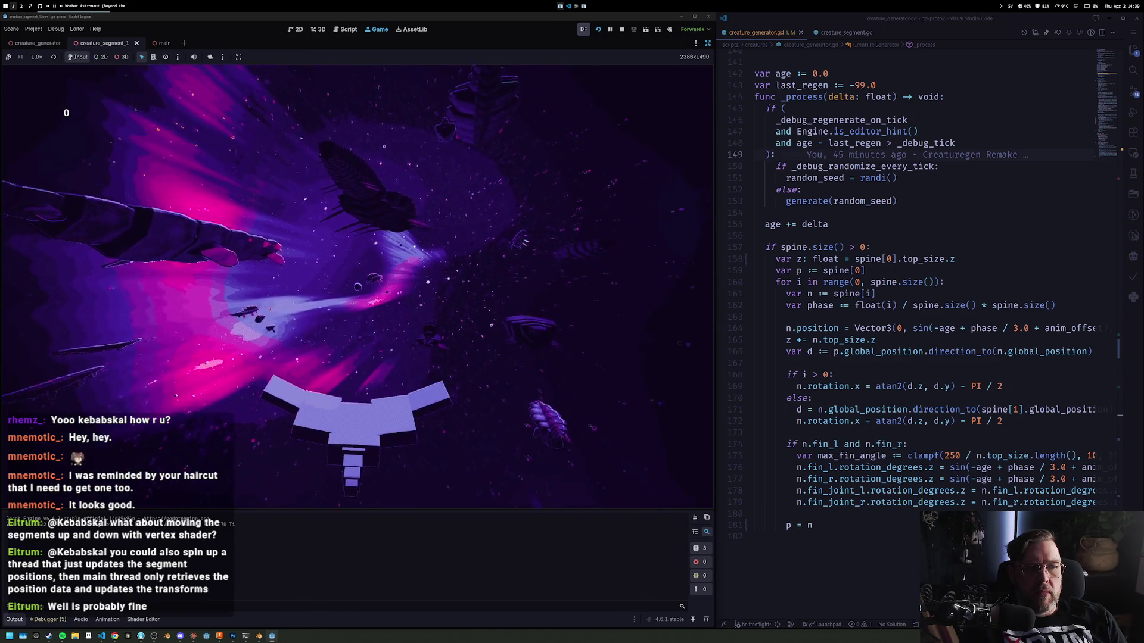
click(878, 235)
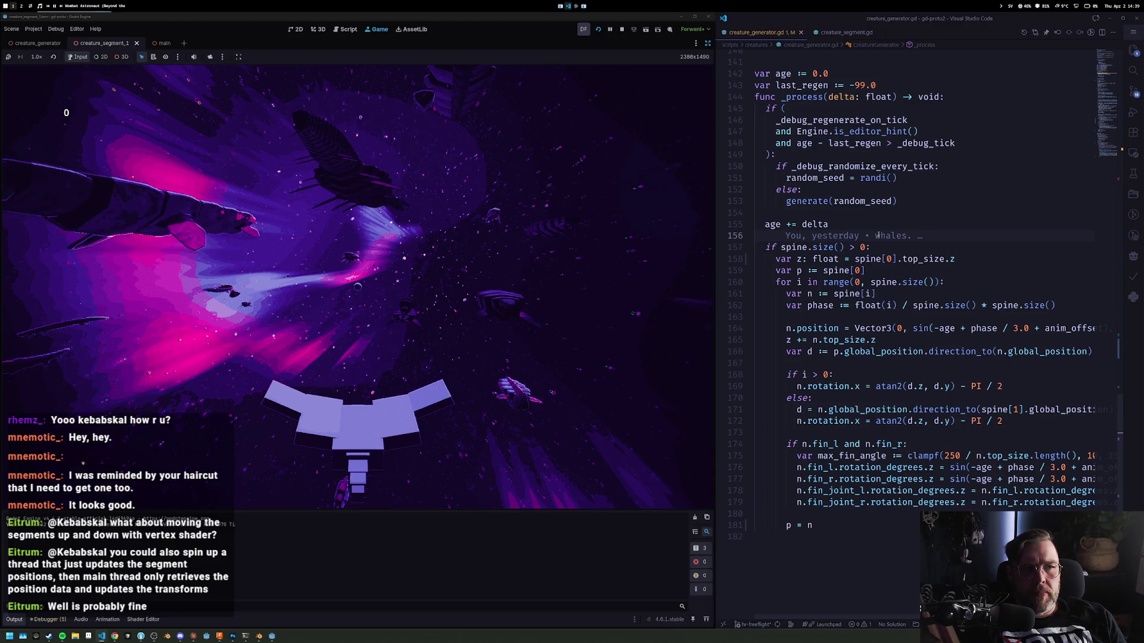
click(621, 29)
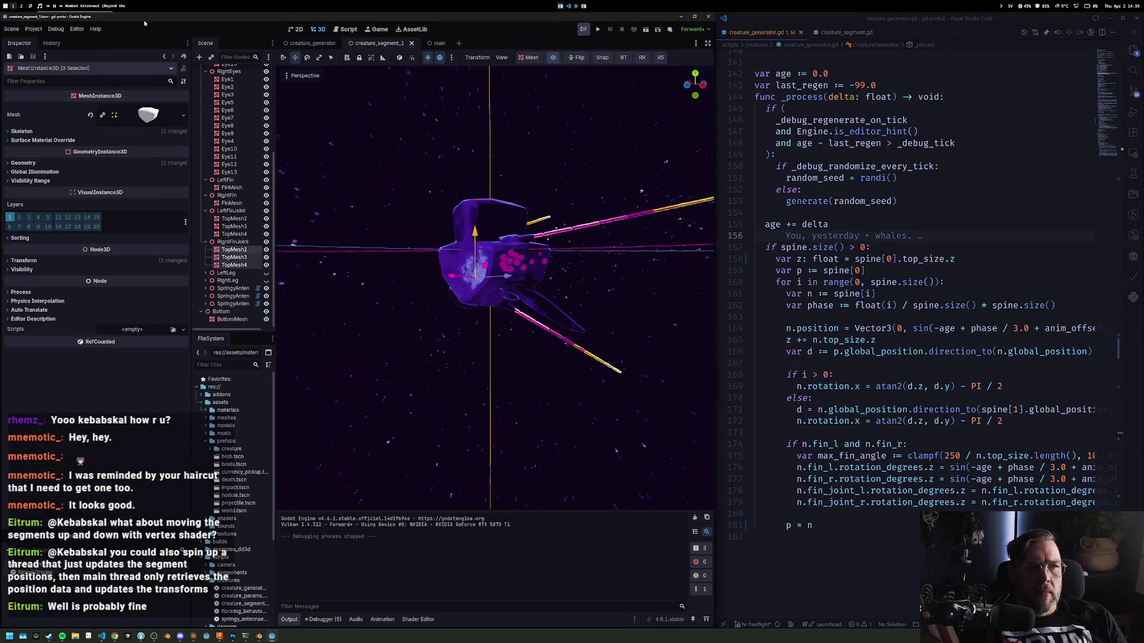
- Enable the Debug Menu plugin in Project Settings' Plugins list
click(34, 29)
click(60, 39)
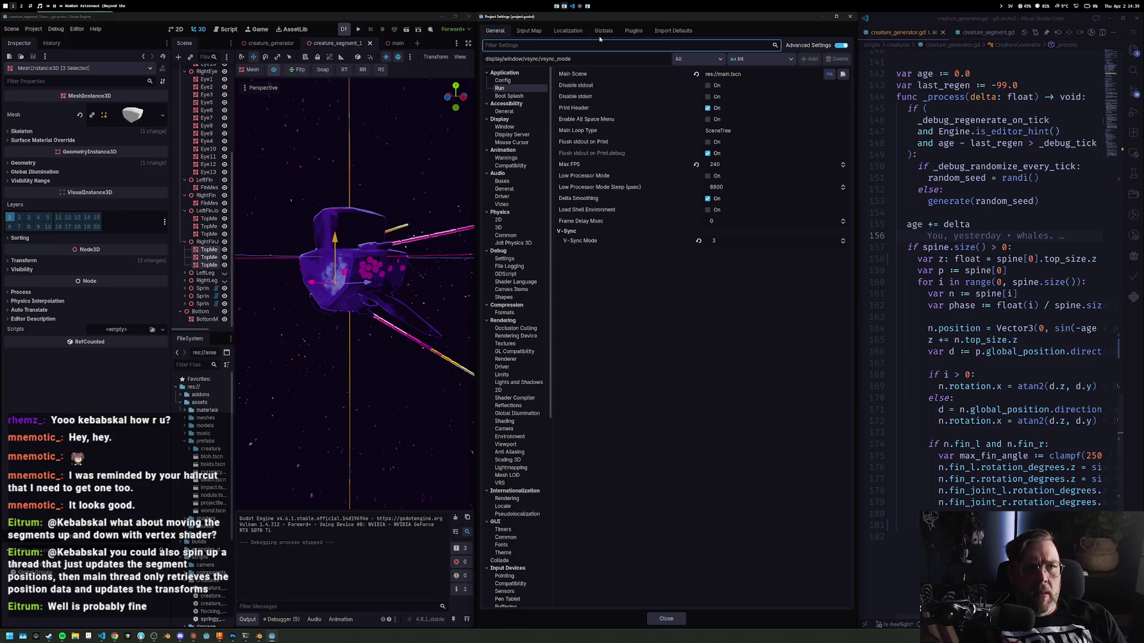
click(603, 31)
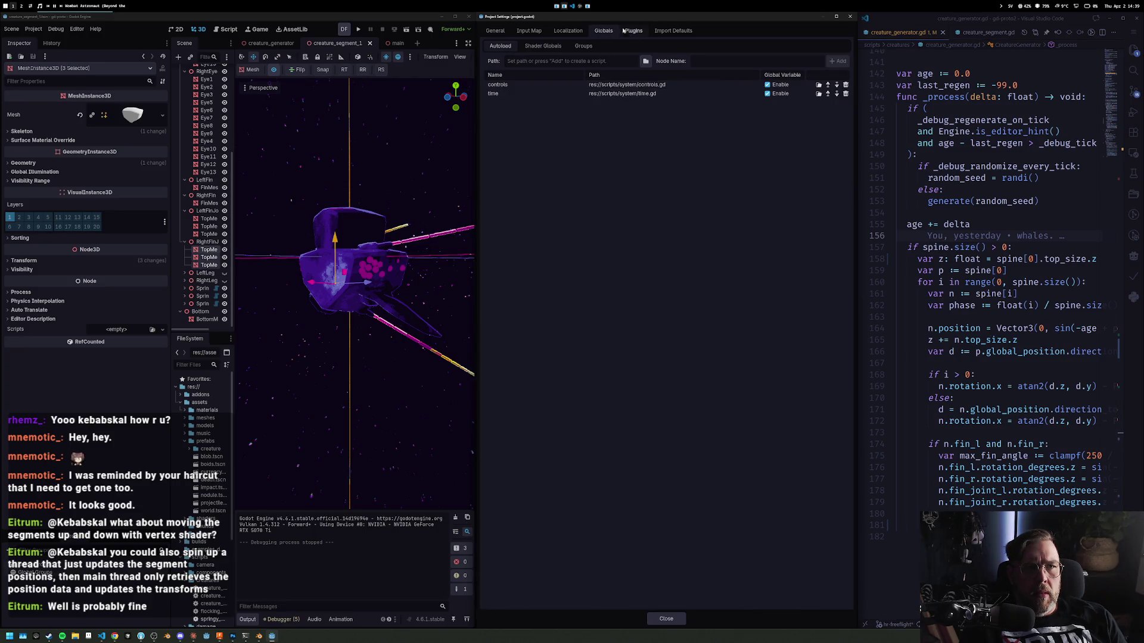
click(633, 30)
click(493, 78)
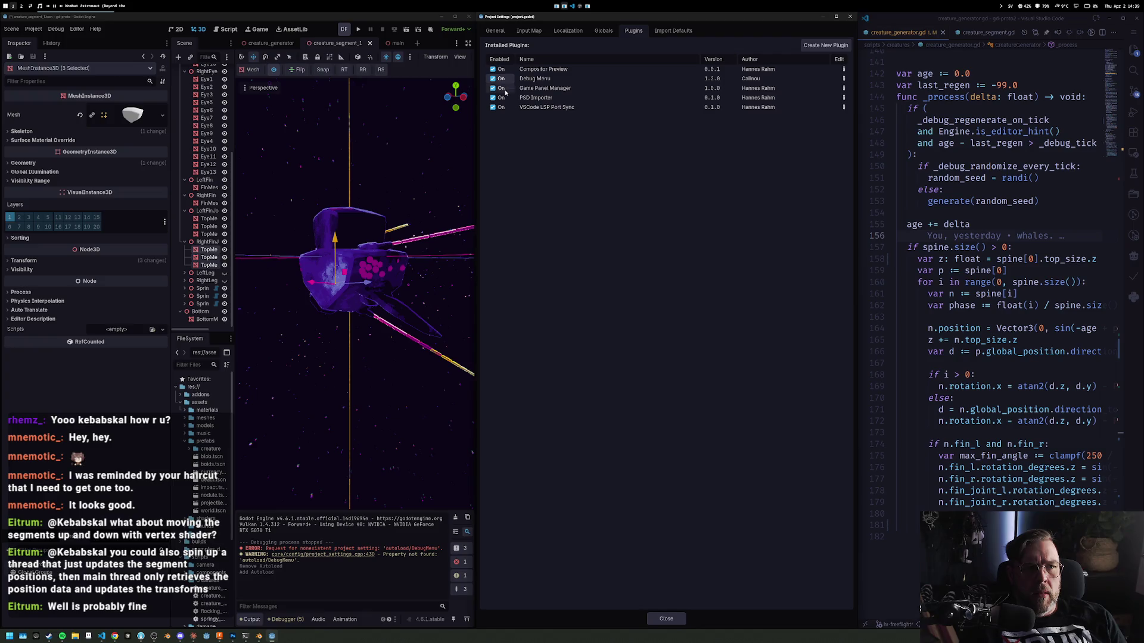
click(666, 619)
- Open debug_menu.gd and run the game with the frame-rate overlay
key(ctrl+p)
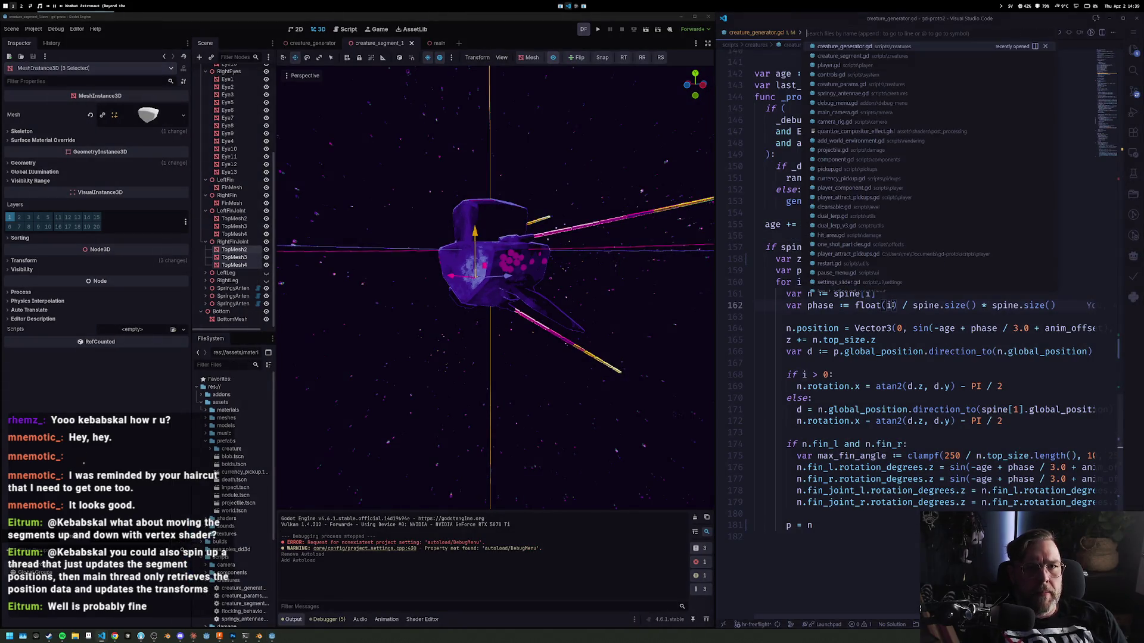
key(Down)
key(Down)
key(Down)
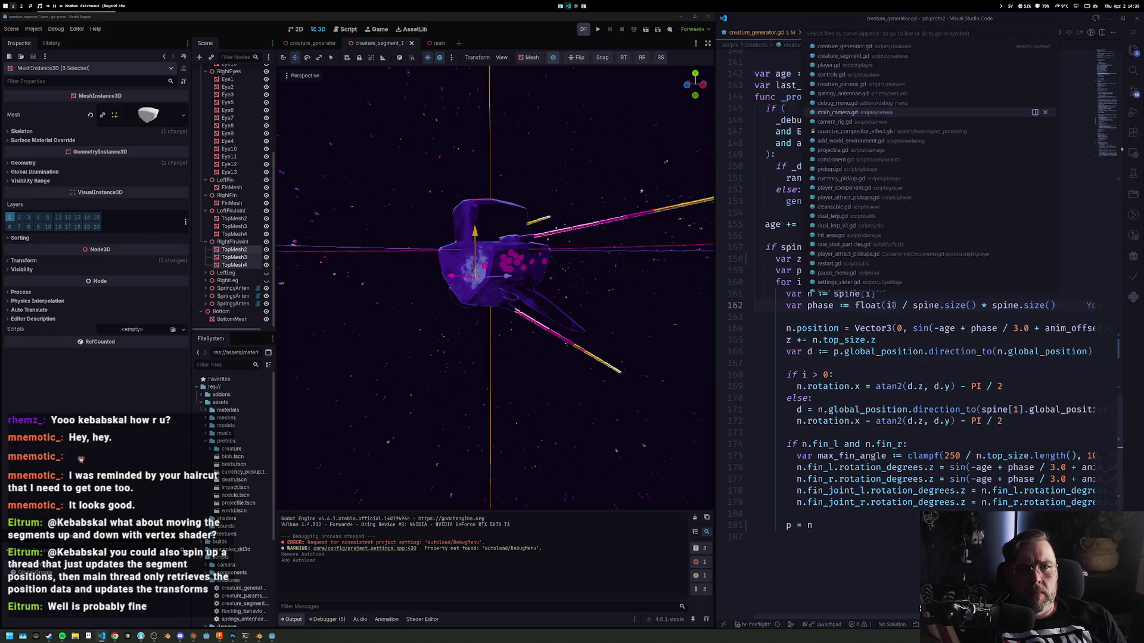
key(Return)
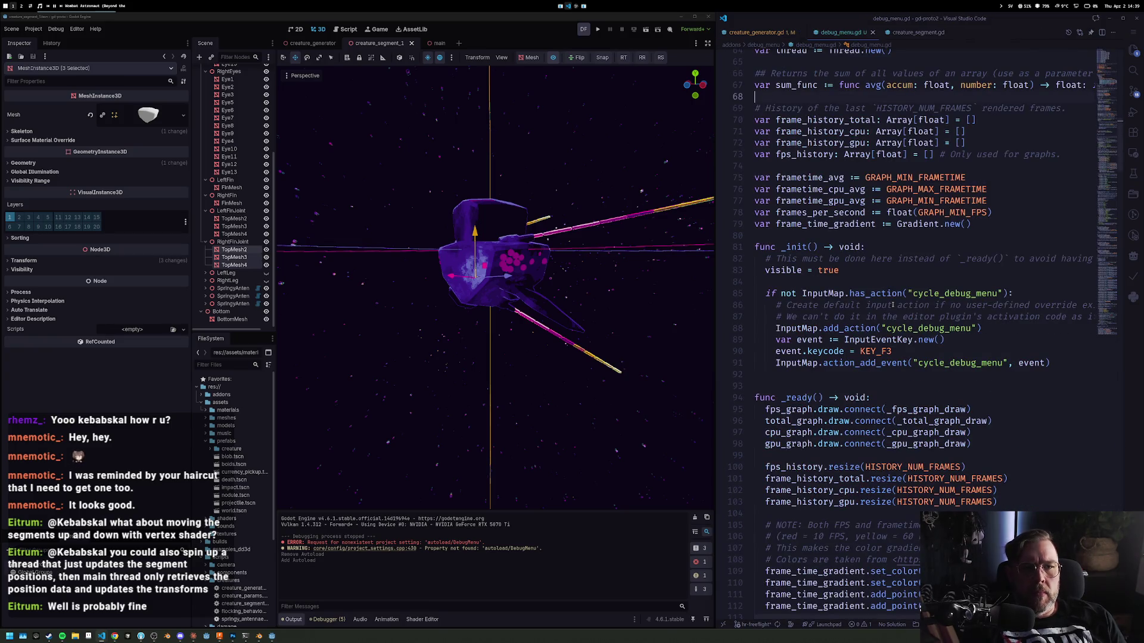
click(600, 31)
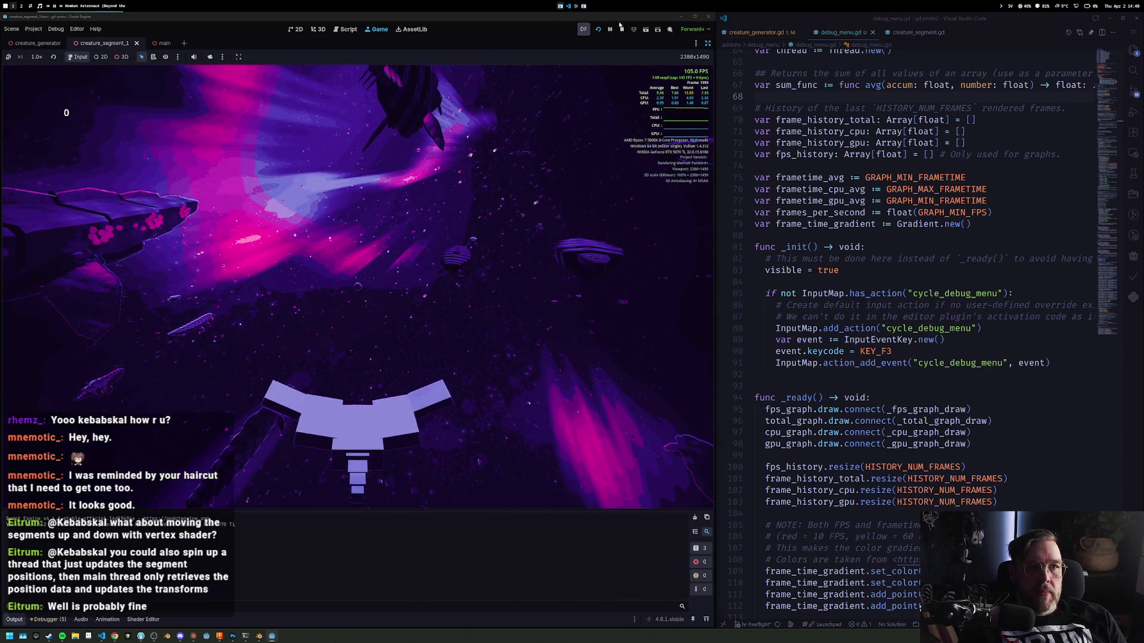
- Stop the game, open the main scene, and bring up the creature_generator.gd script
click(622, 31)
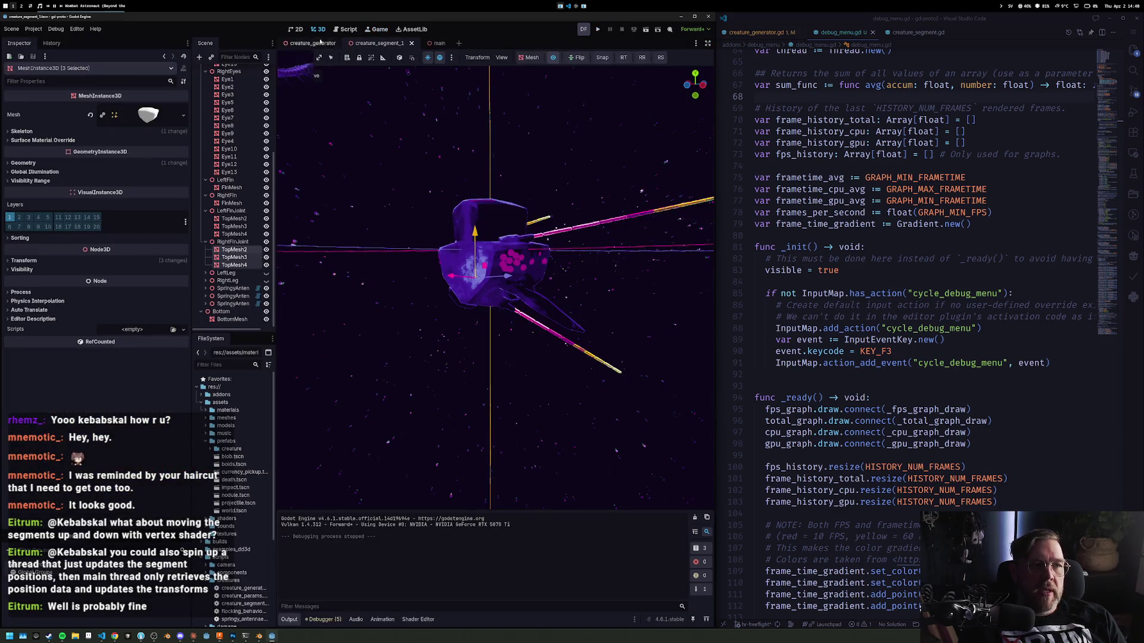
click(437, 43)
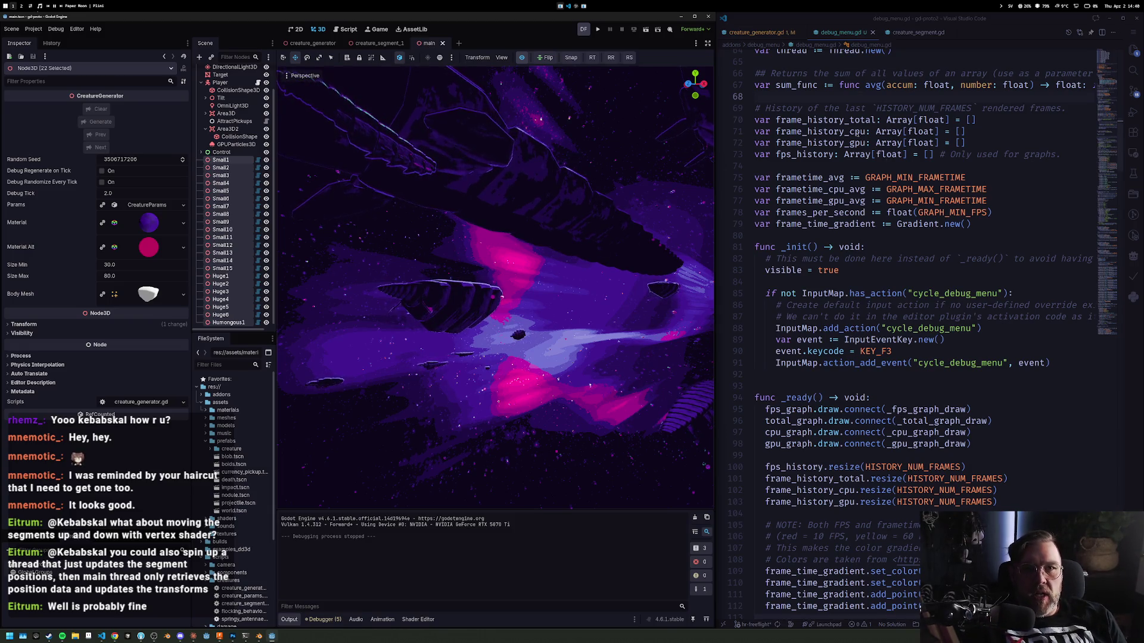
click(770, 34)
- Change the antenna threshold on line 125 from 1.67 to 0.67 and run the game
scroll(up, 3)
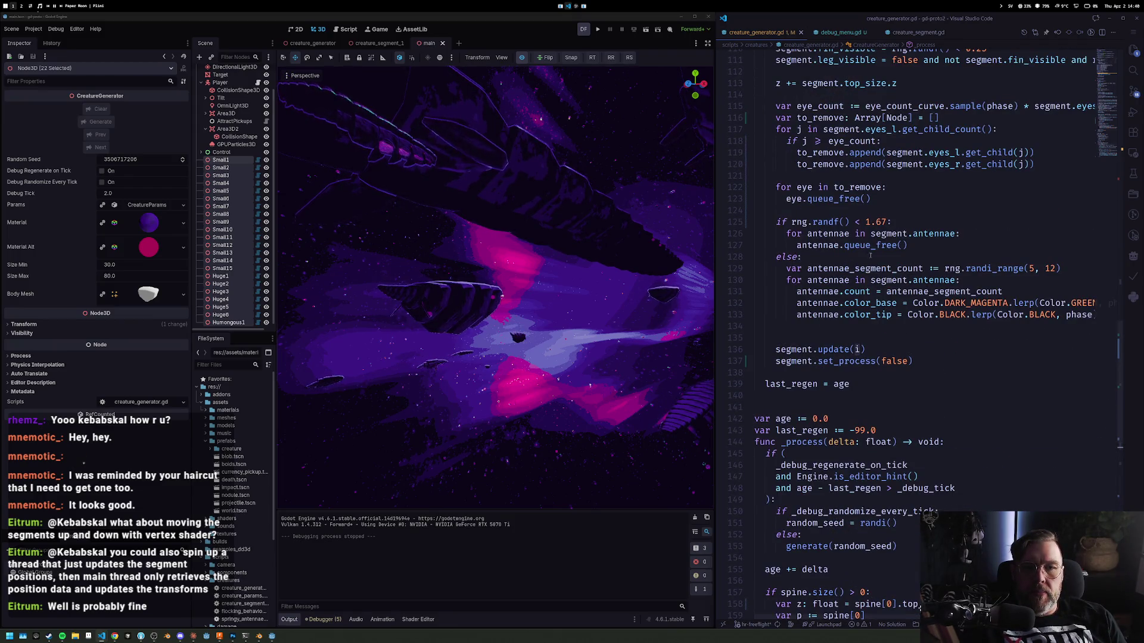
click(870, 221)
key(BackSpace)
text(0)
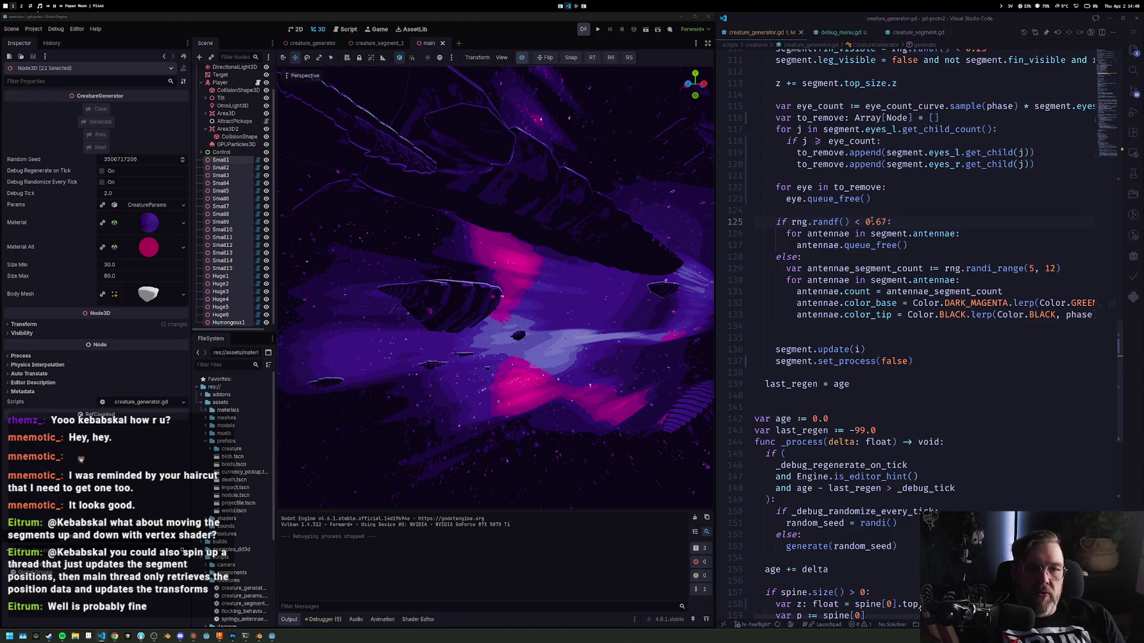
click(597, 28)
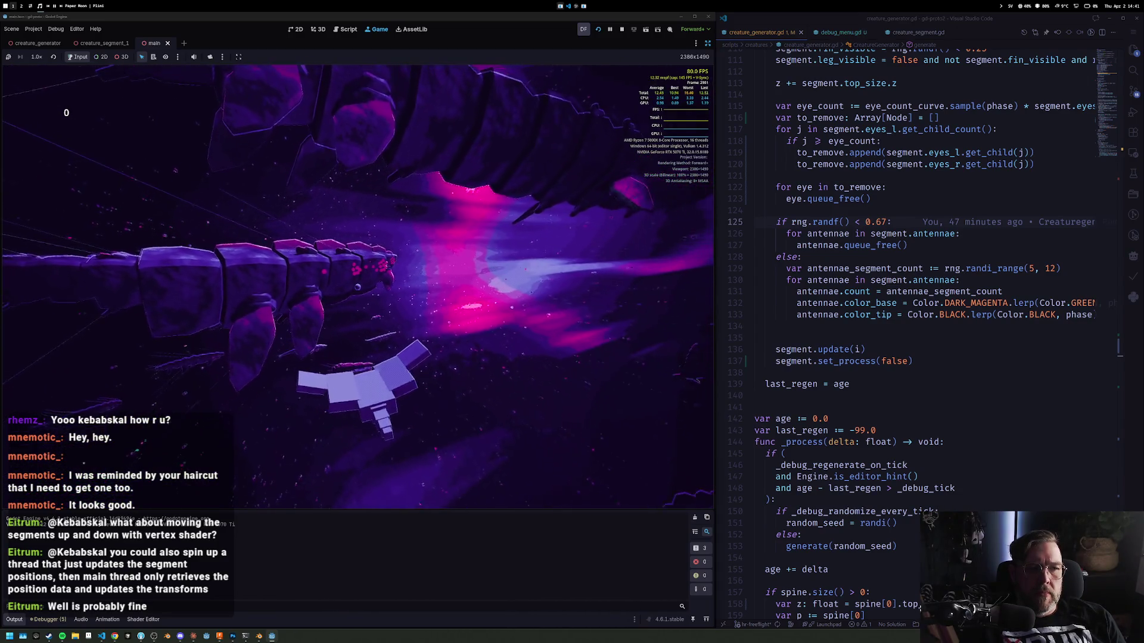
- Stop the game and show AddWorldEnvironment's settings with the Sky section collapsed
click(622, 30)
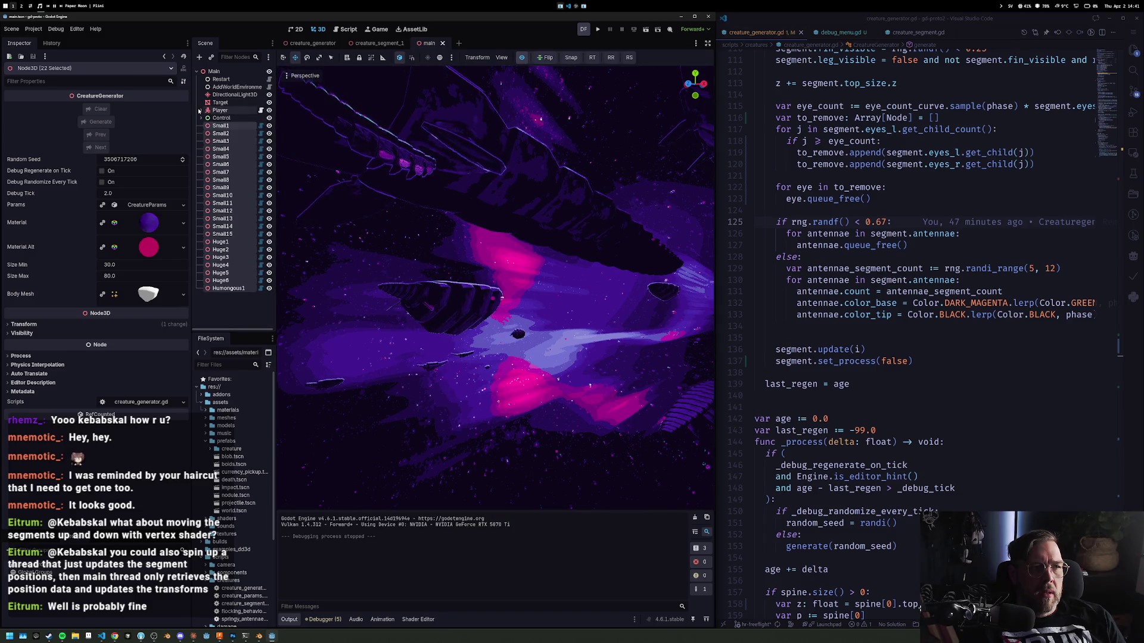
click(232, 86)
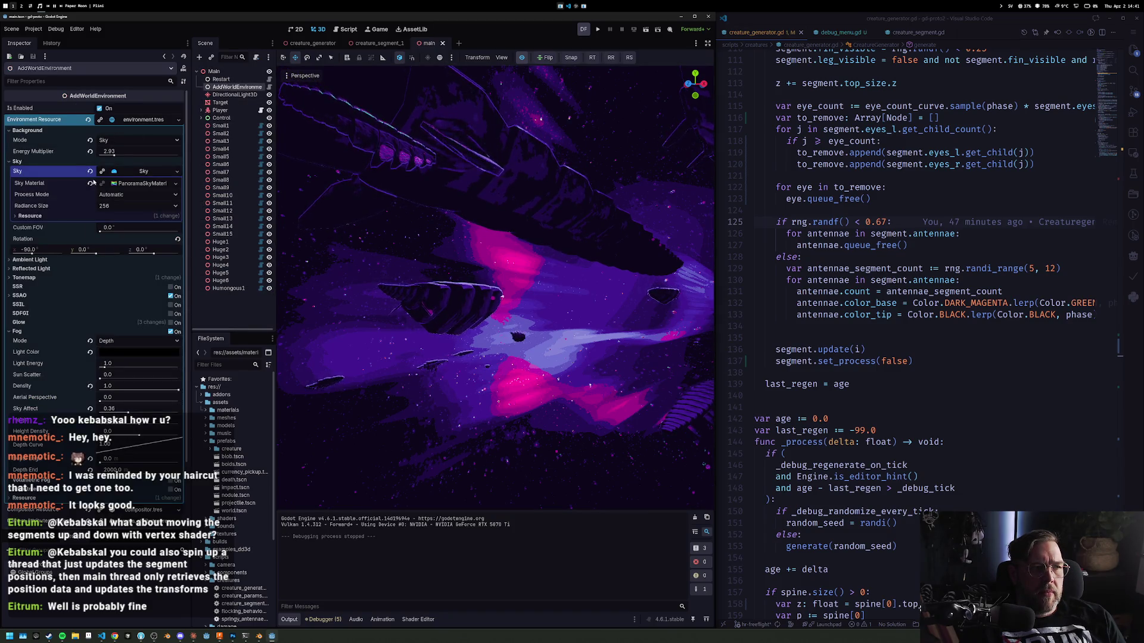
click(17, 161)
- Toggle SSAO off and on repeatedly to compare, ending with it disabled
click(176, 206)
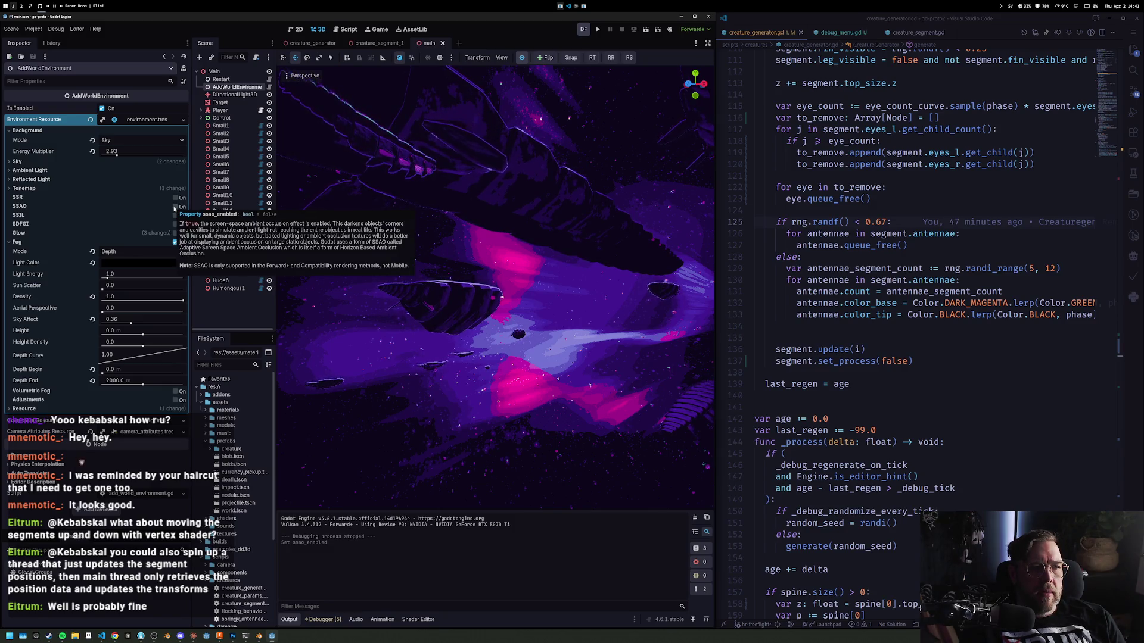
click(176, 207)
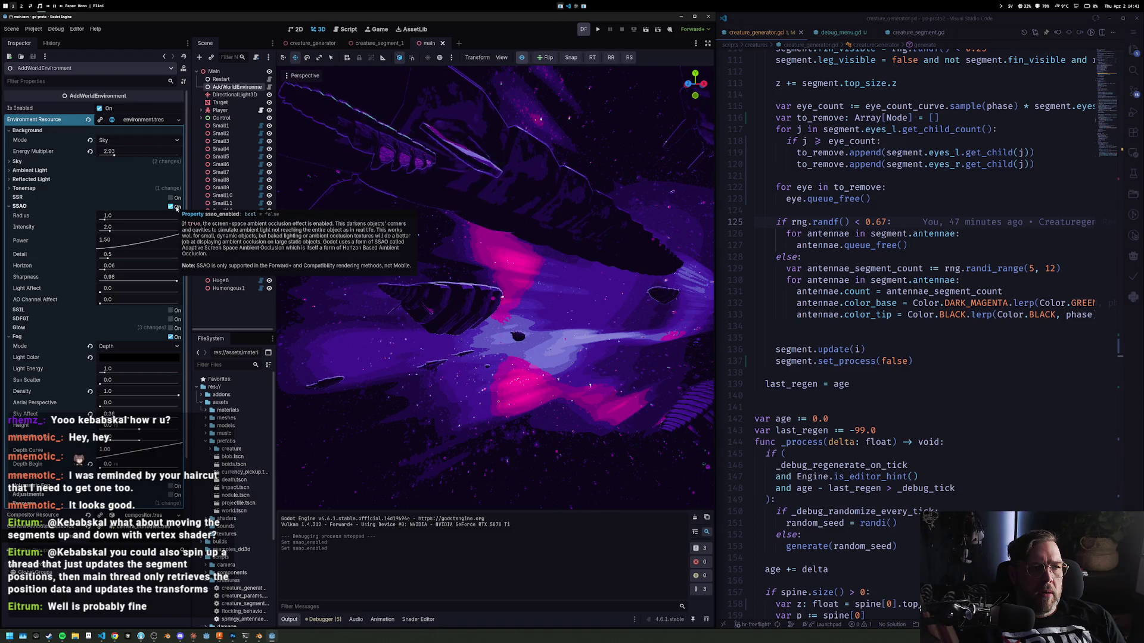
click(176, 206)
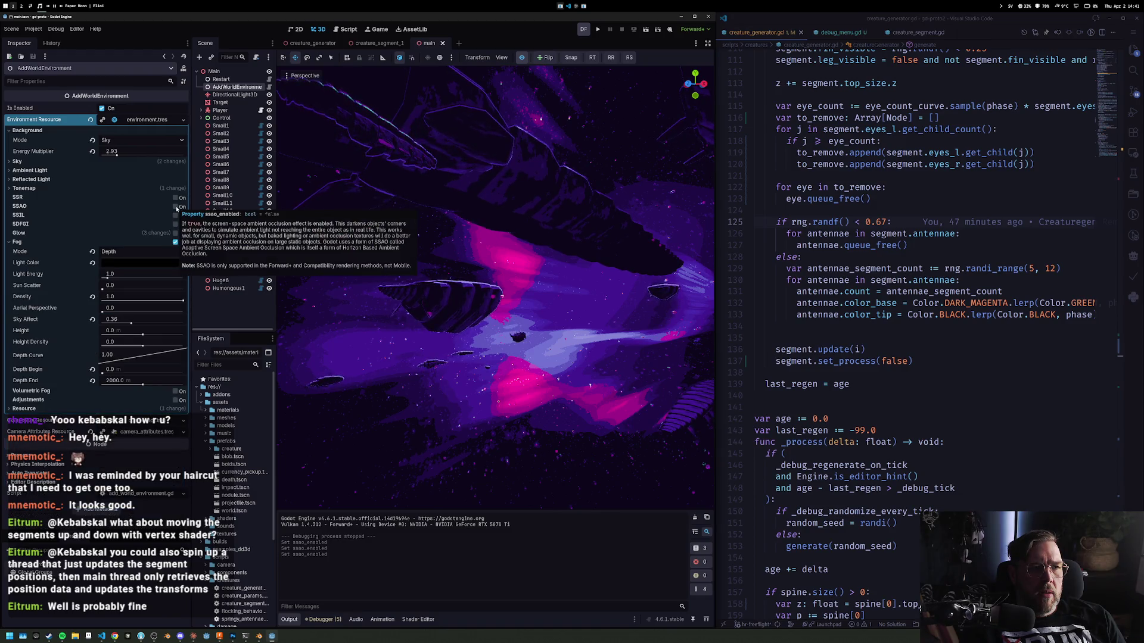
click(176, 207)
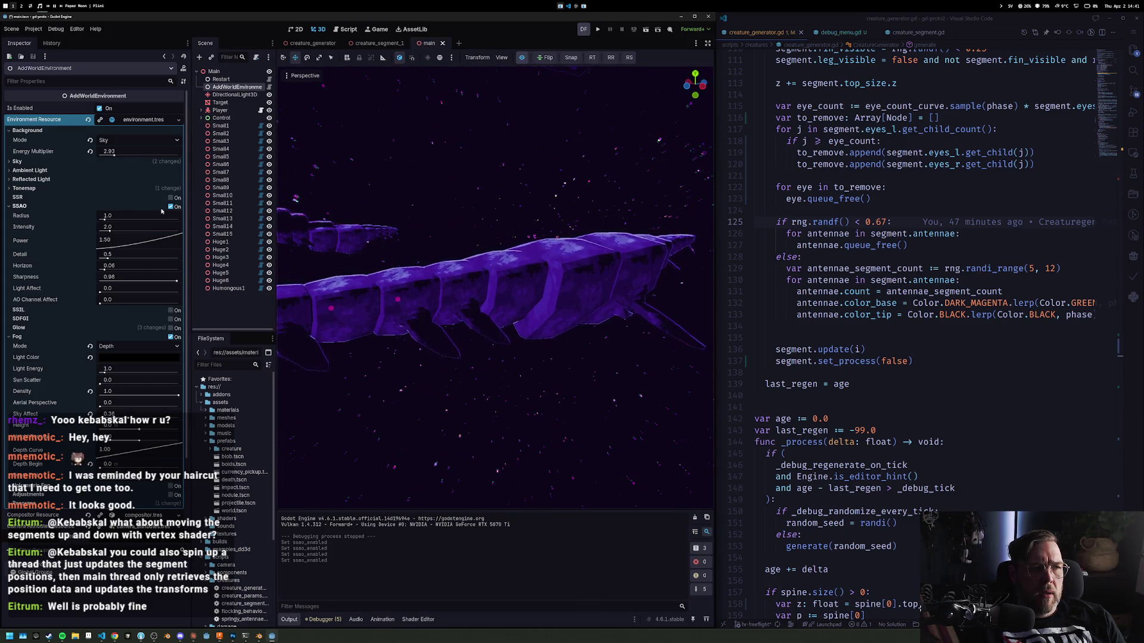
click(171, 207)
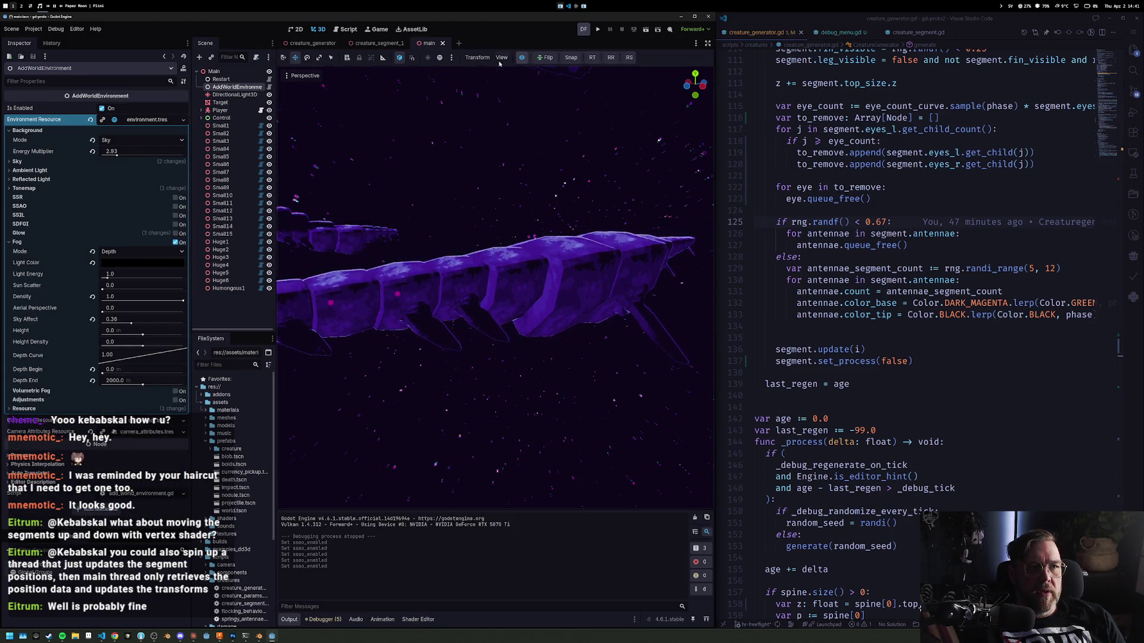
- Try changing fog density and fog sky affect, then undo both changes
click(522, 58)
click(522, 57)
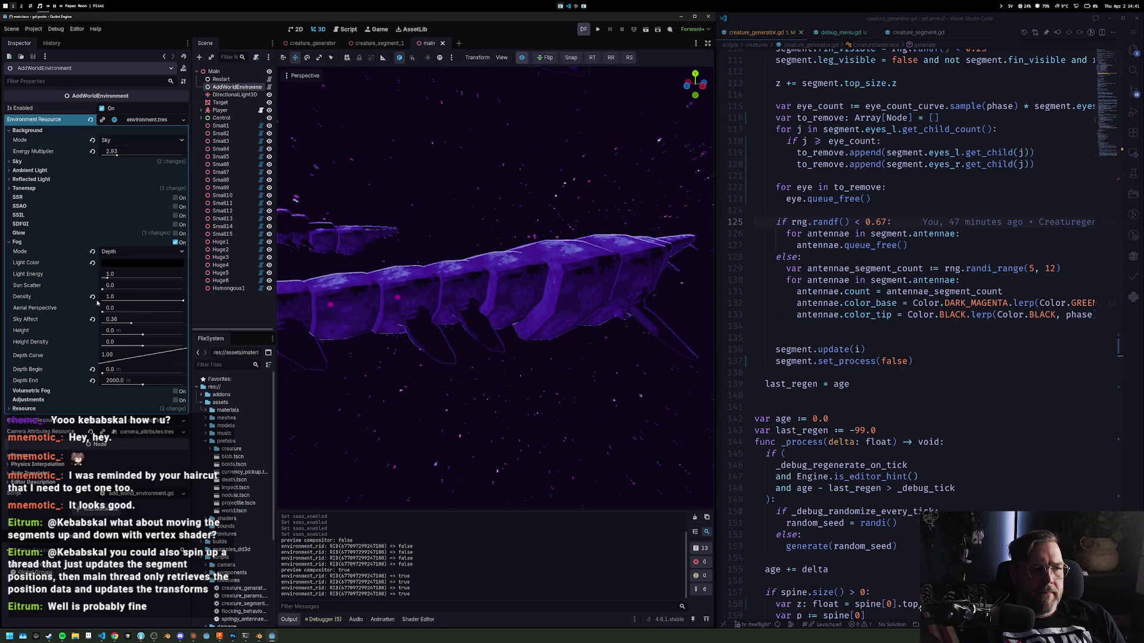
click(93, 298)
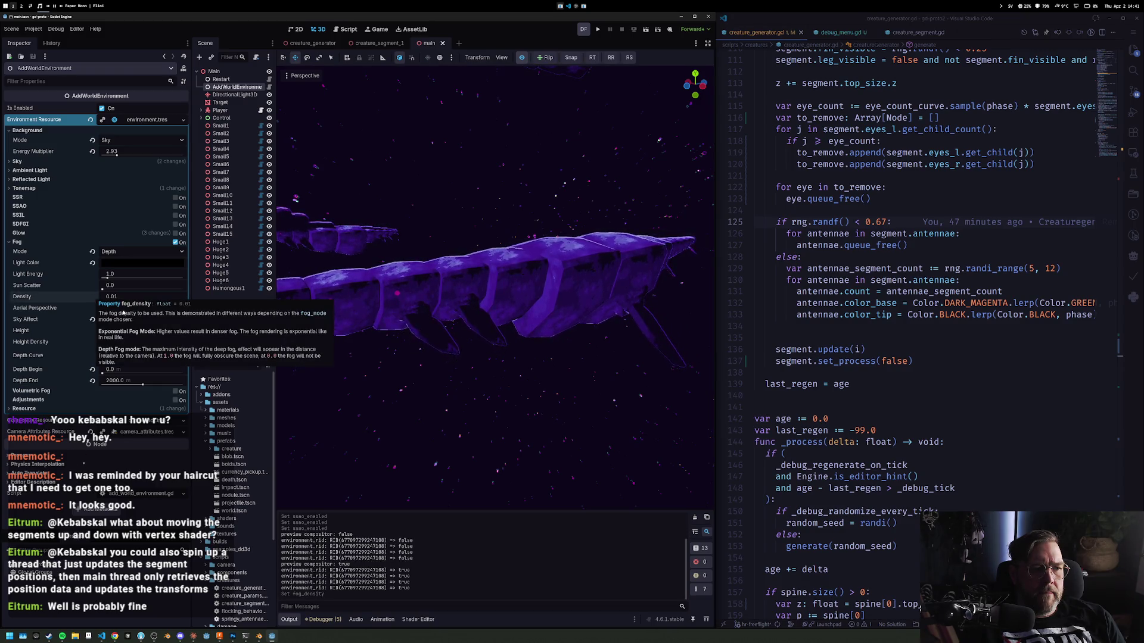
drag(103, 301, 103, 302)
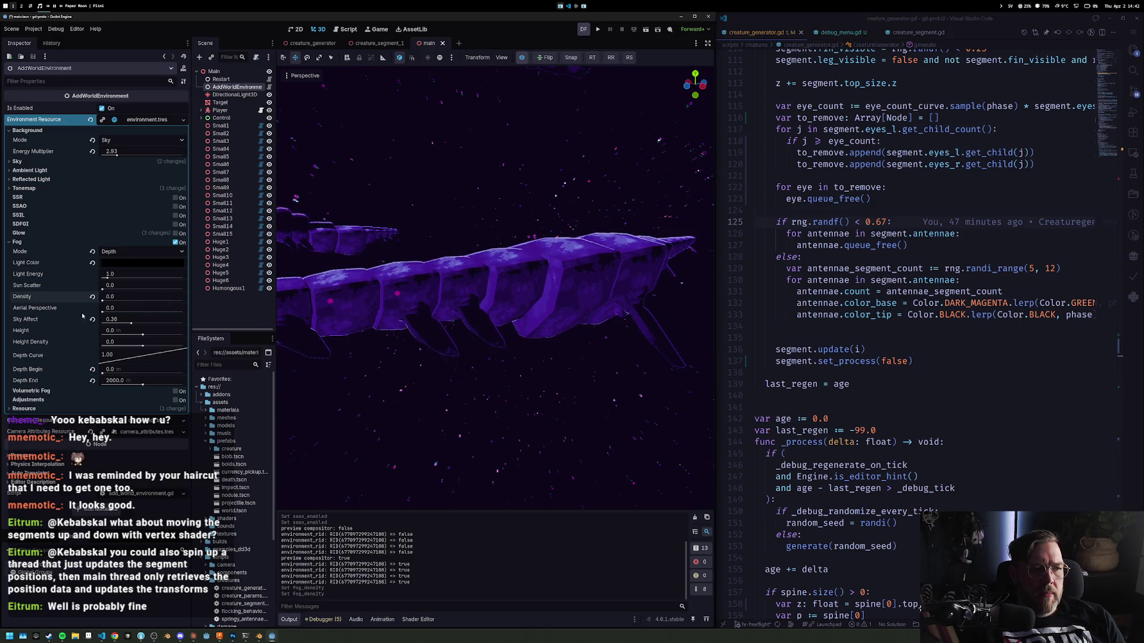
drag(123, 324, 123, 324)
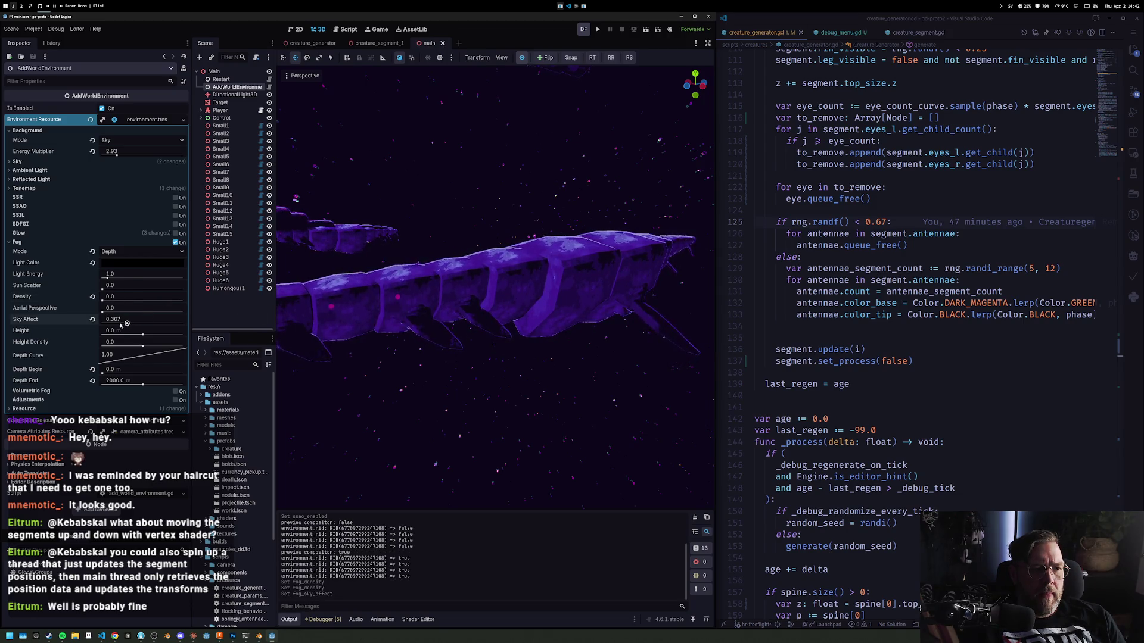
drag(252, 332, 1, 326)
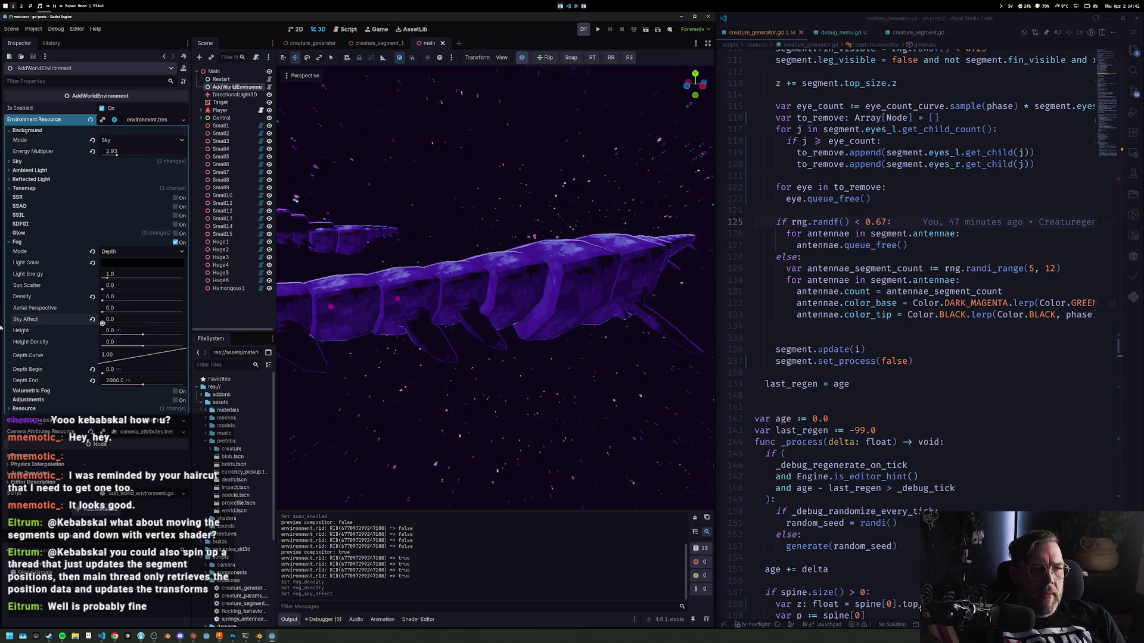
key(ctrl+z)
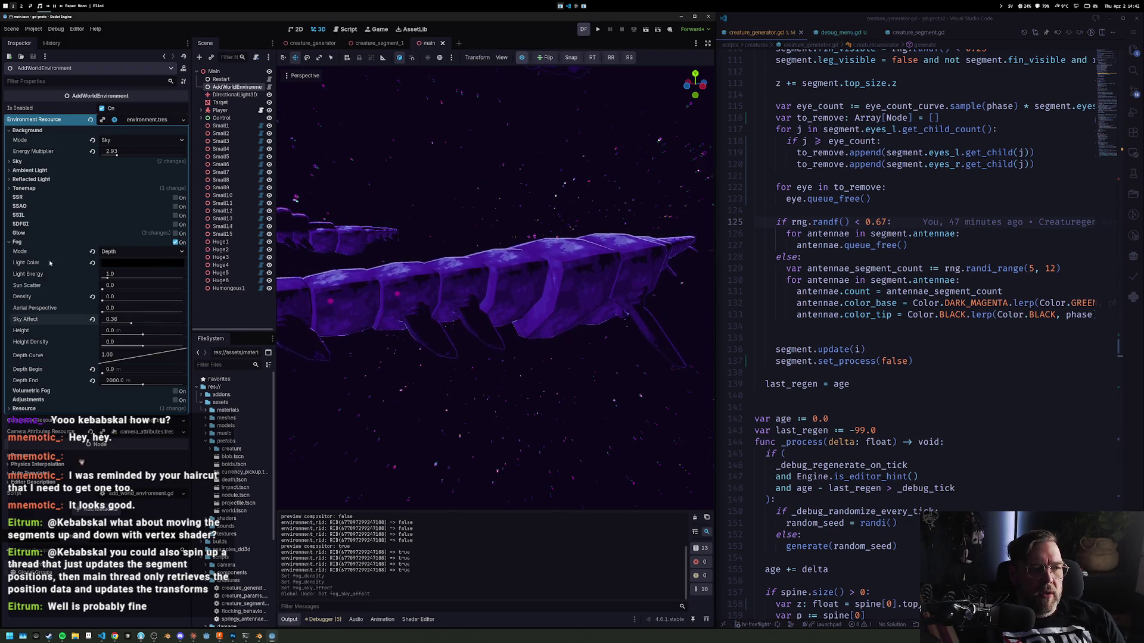
key(ctrl+z)
key(ctrl+z)
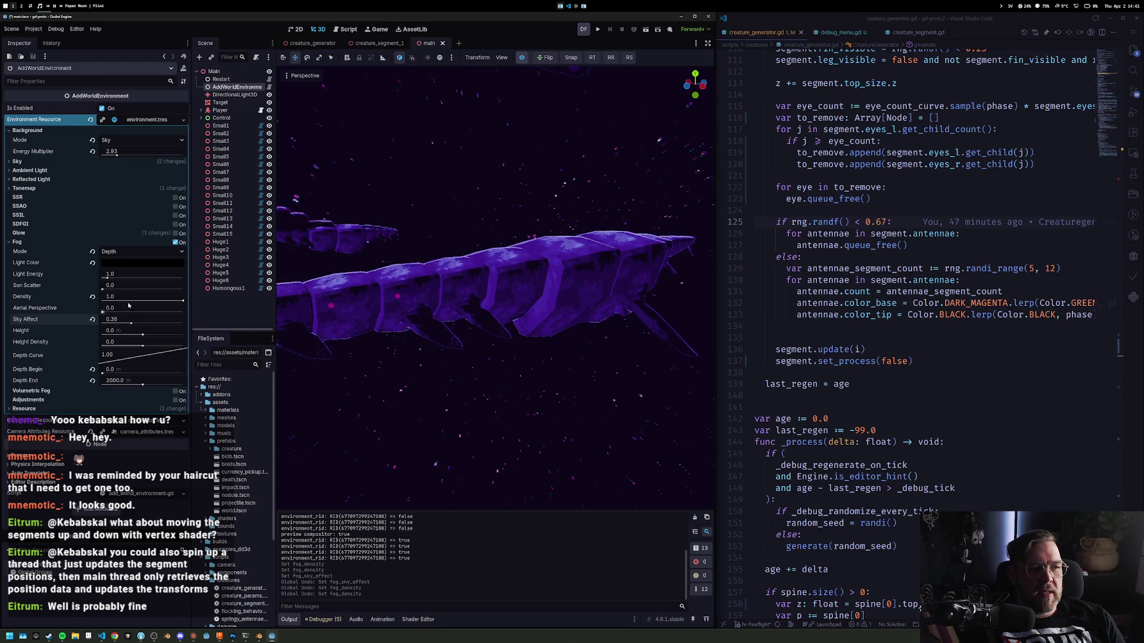
- Enable SSAO and raise its radius, intensity, power, light affect and channel affect
click(13, 243)
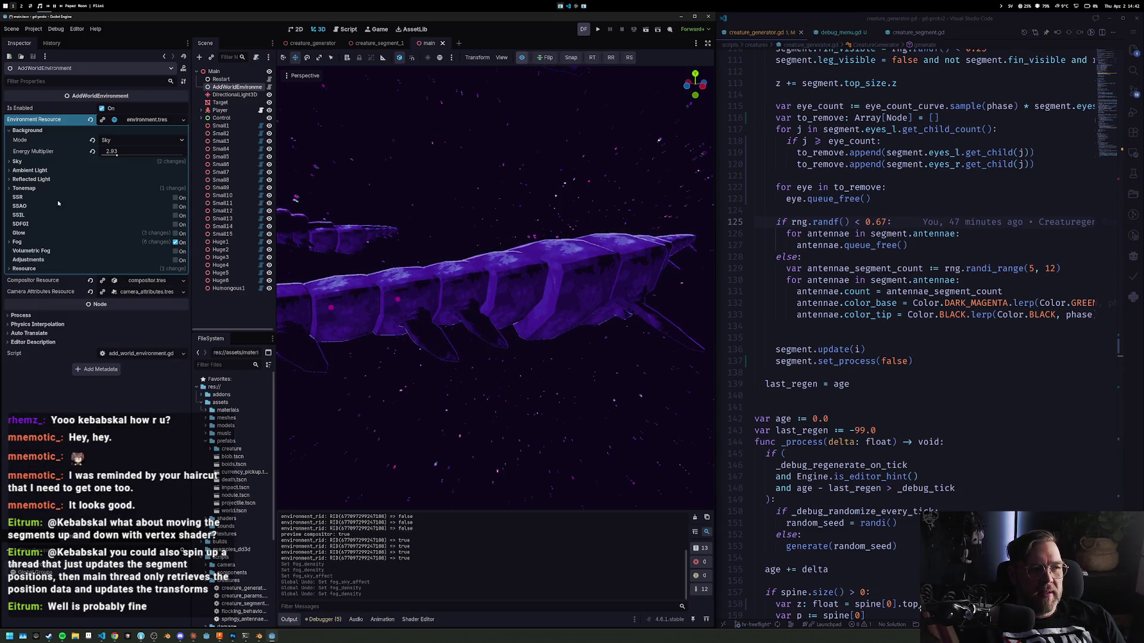
click(182, 207)
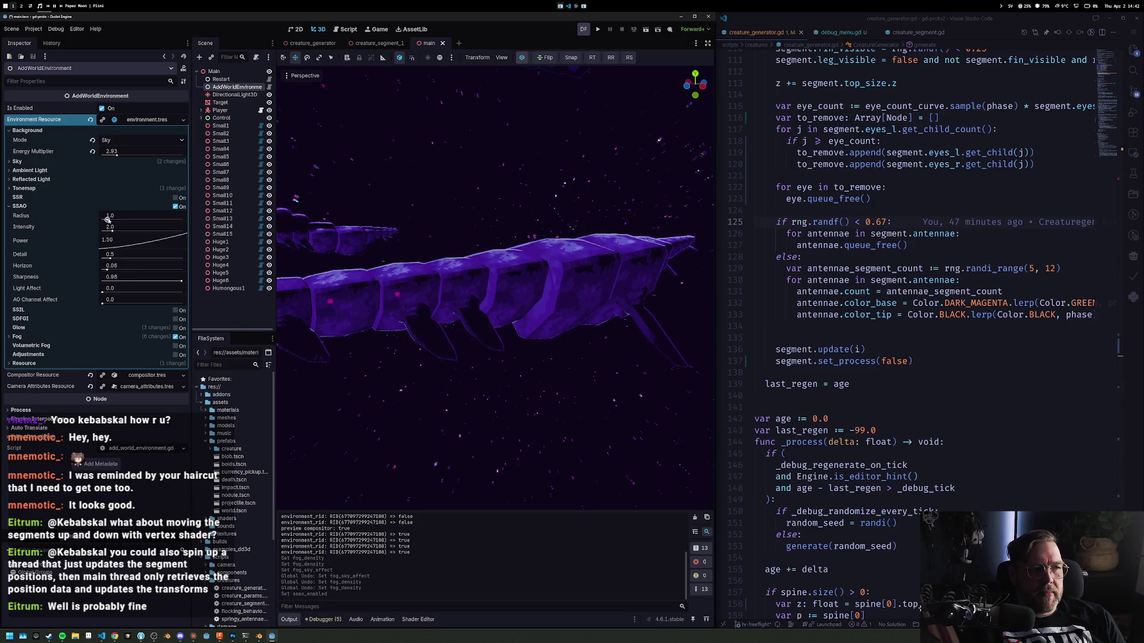
drag(107, 220, 123, 221)
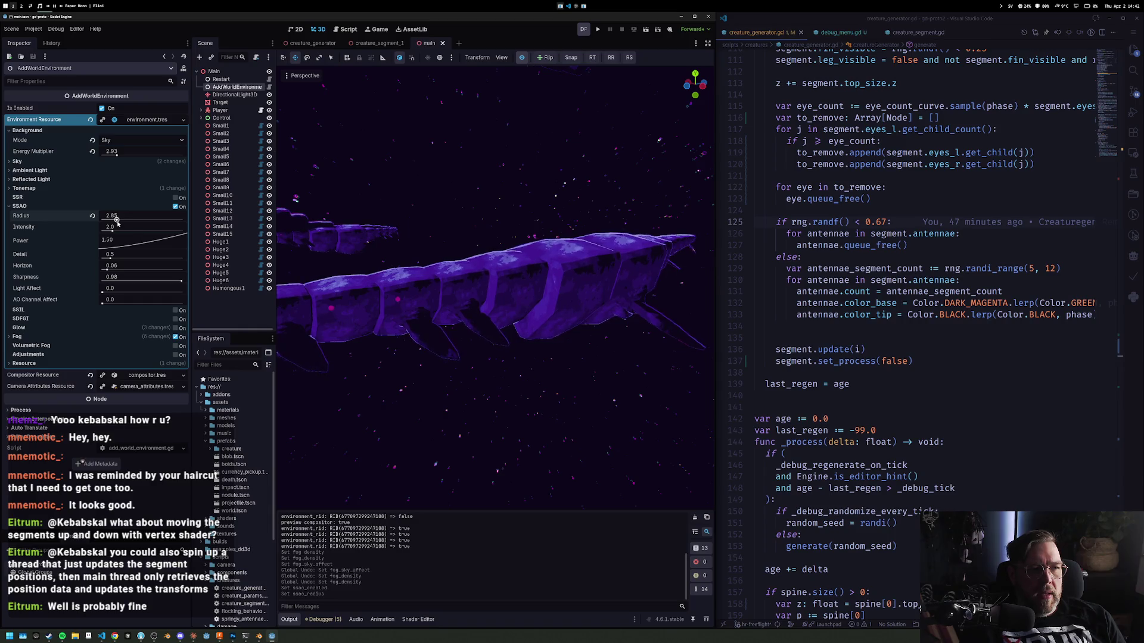
drag(112, 231, 222, 236)
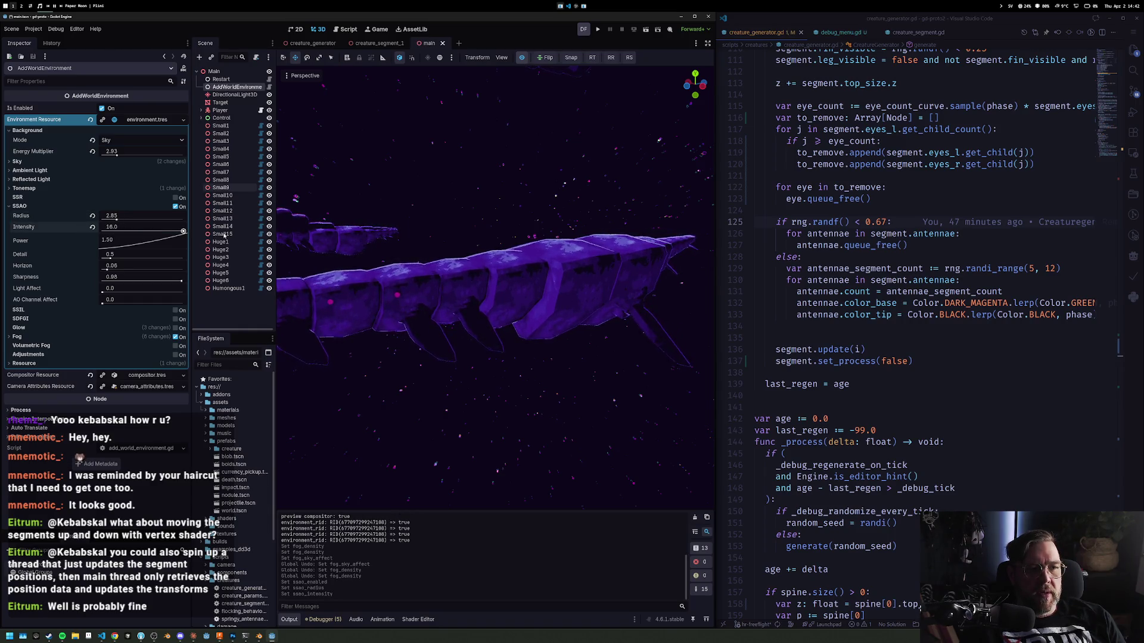
drag(123, 245, 109, 257)
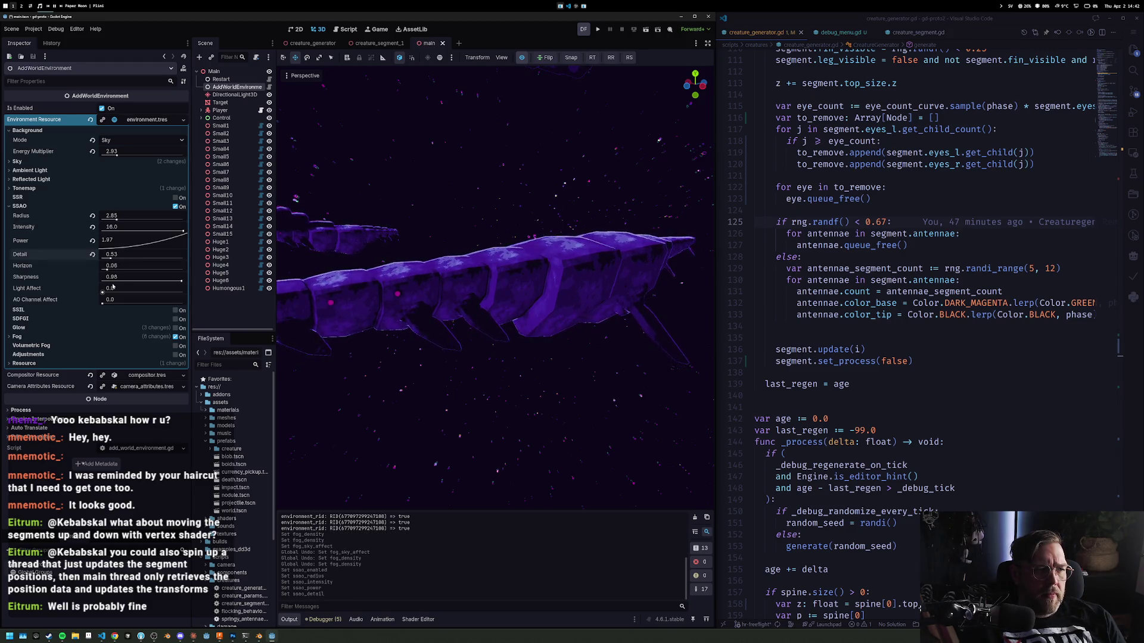
drag(102, 293, 155, 303)
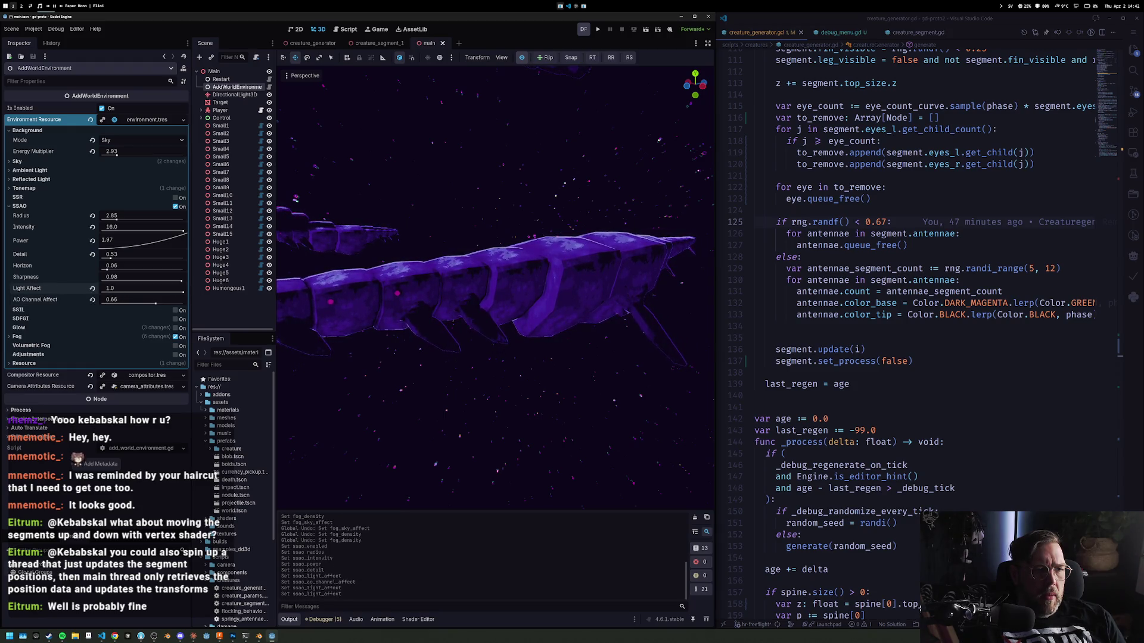
drag(155, 303, 110, 303)
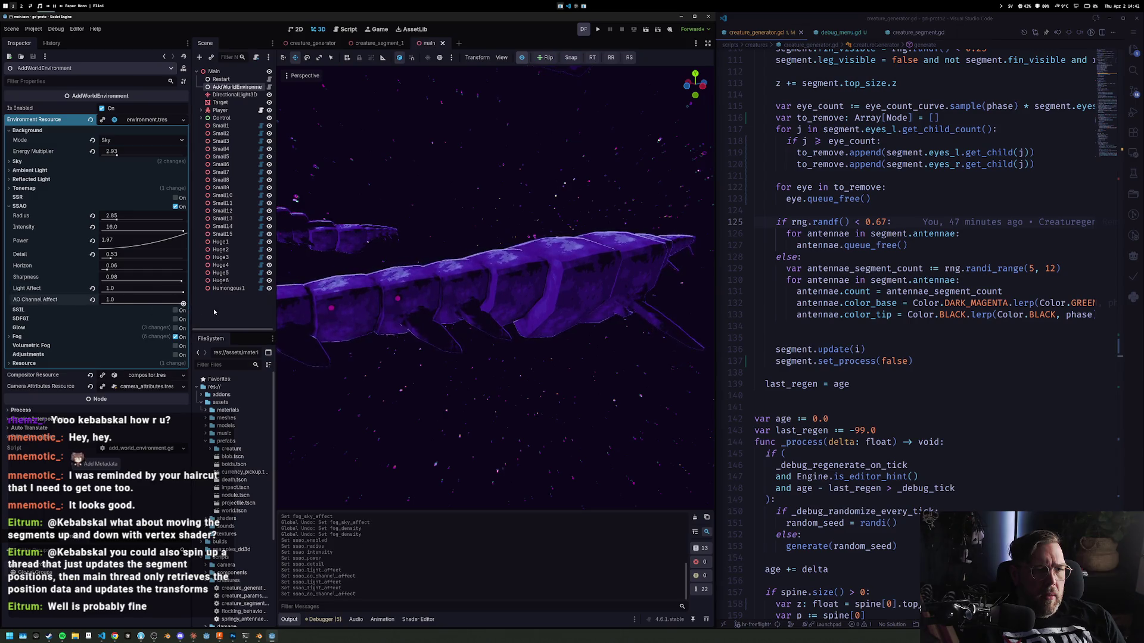
- Settle SSAO at radius 6.38, intensity 7.79, power 2.52 with more detail, then run the game
drag(168, 221, 137, 221)
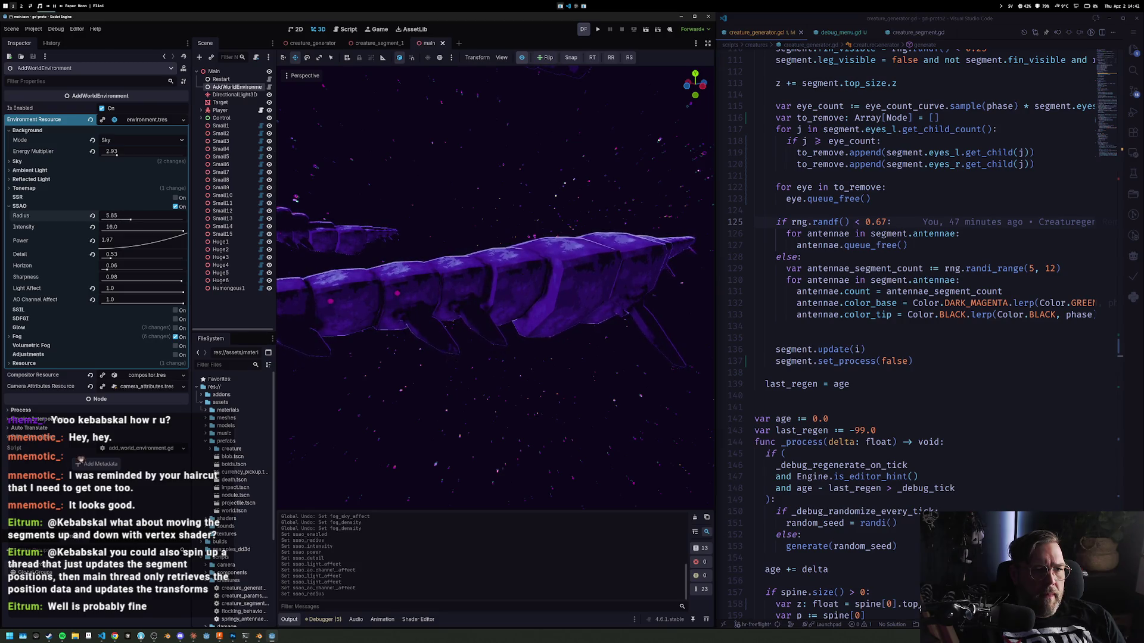
drag(132, 219, 122, 261)
click(122, 261)
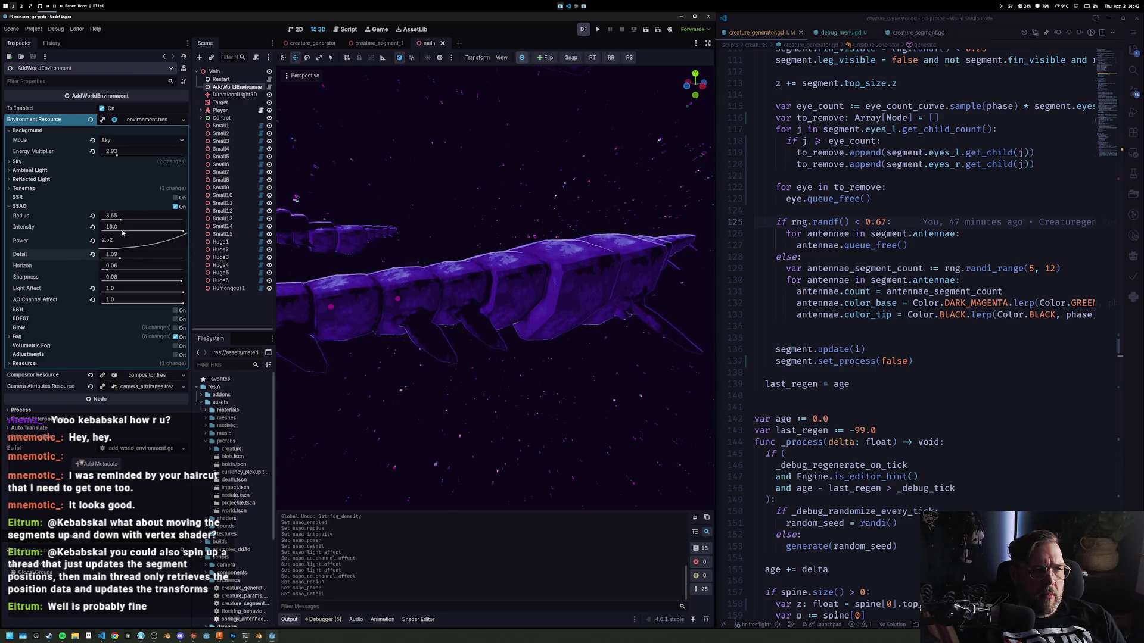
drag(119, 218, 135, 220)
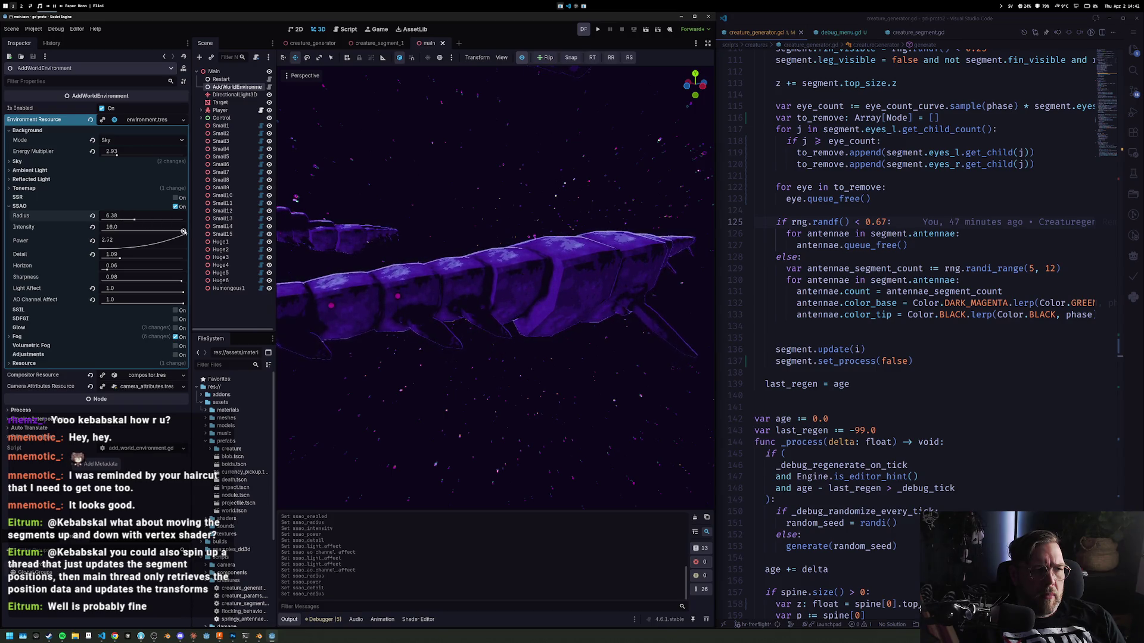
drag(182, 232, 142, 231)
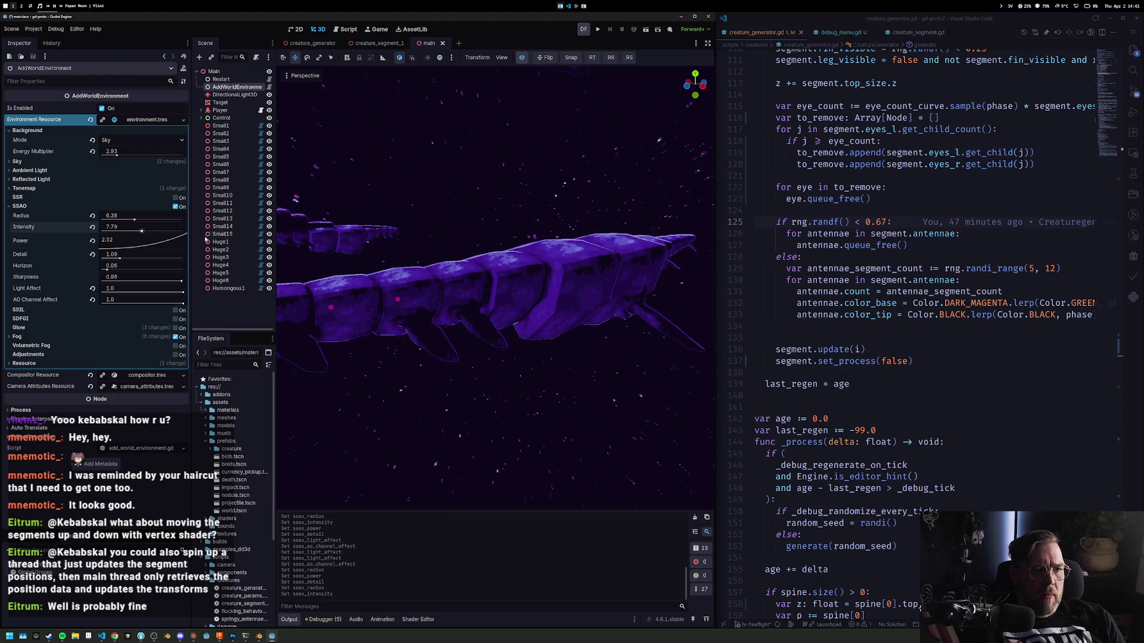
key(F5)
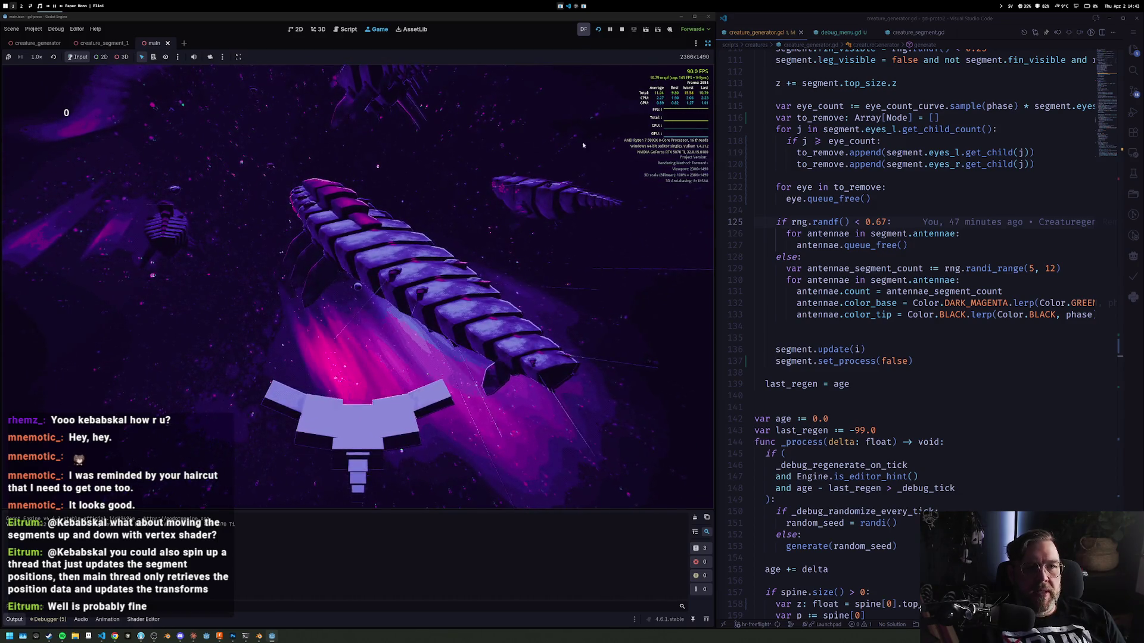
- Stop the game after viewing the creatures with the new ambient occlusion
click(621, 31)
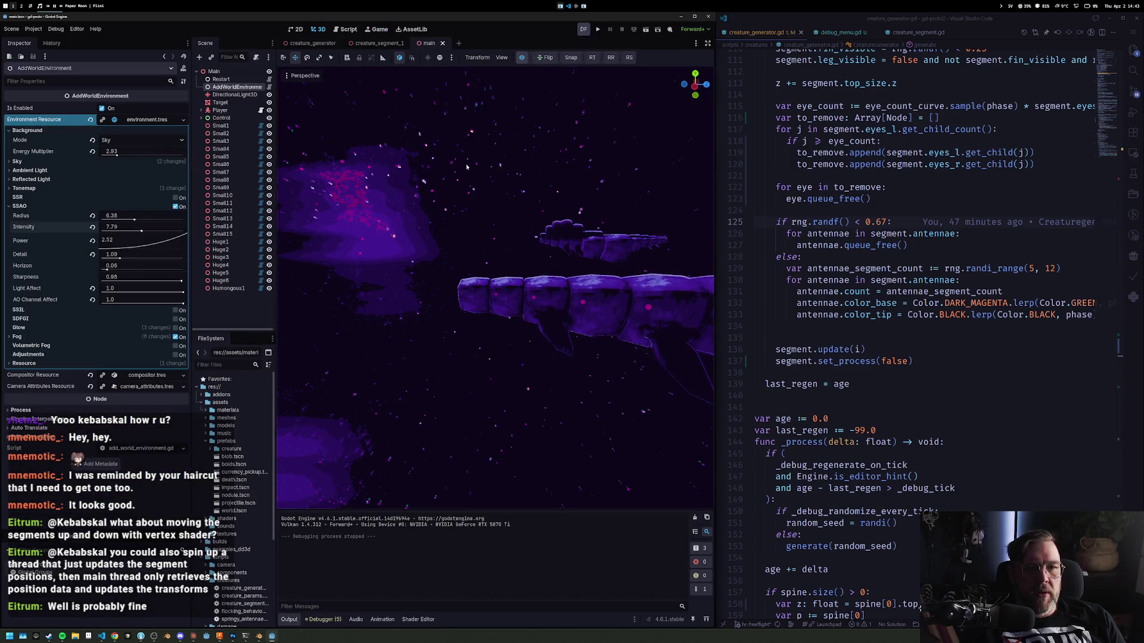
- Test an antenna threshold of 1.67 in the running game, then revert it to 0.67
double_click(867, 222)
text(1)
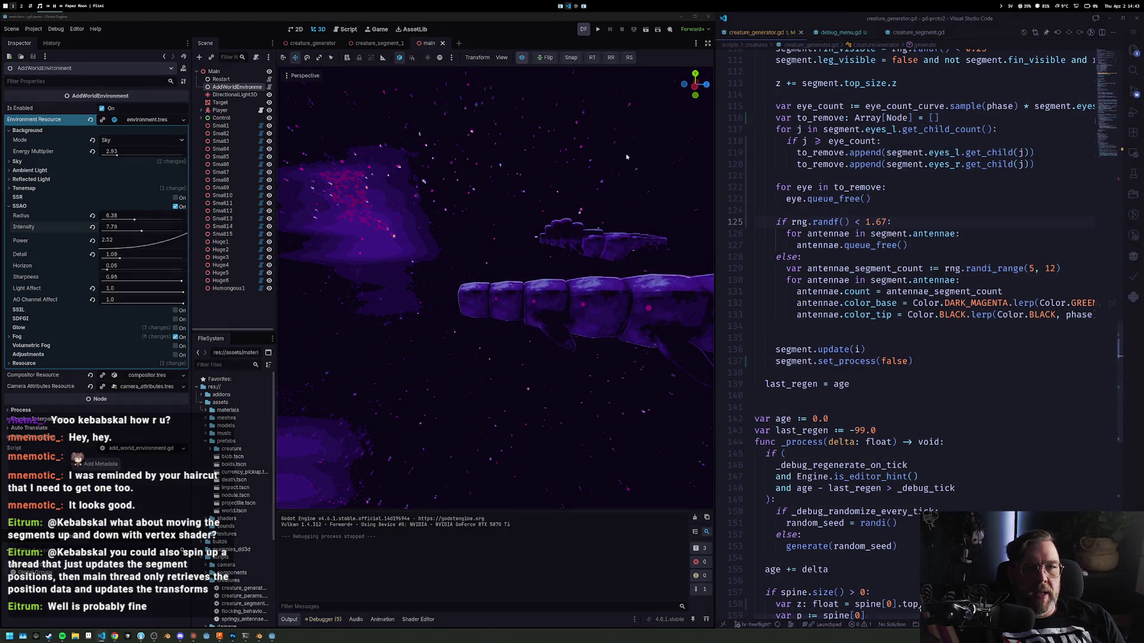
click(598, 29)
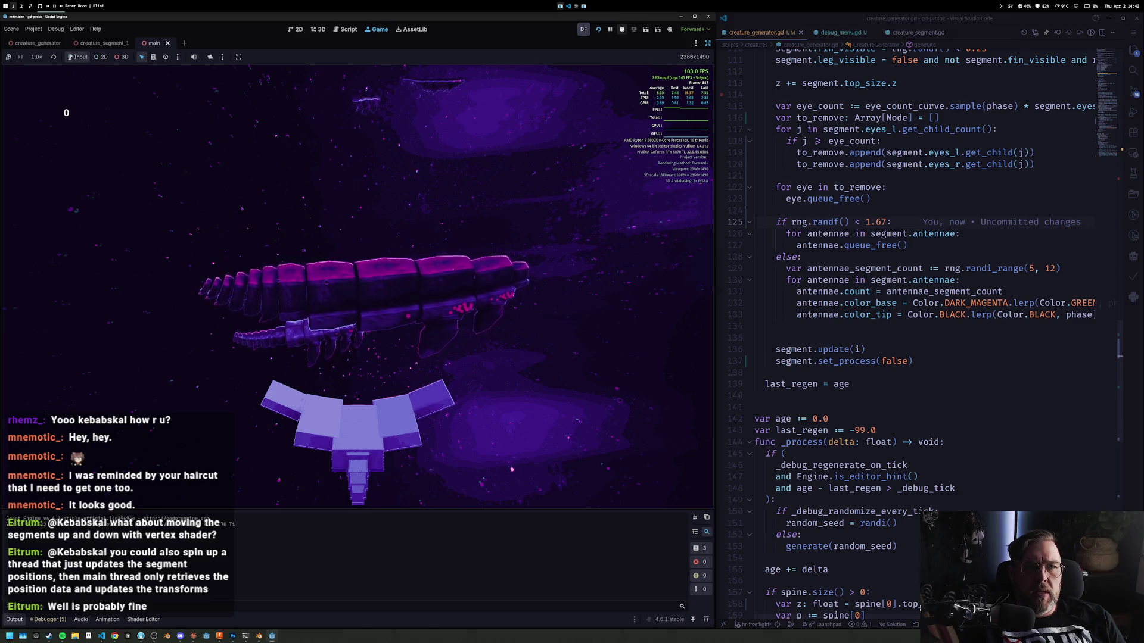
key(F8)
key(ctrl+z)
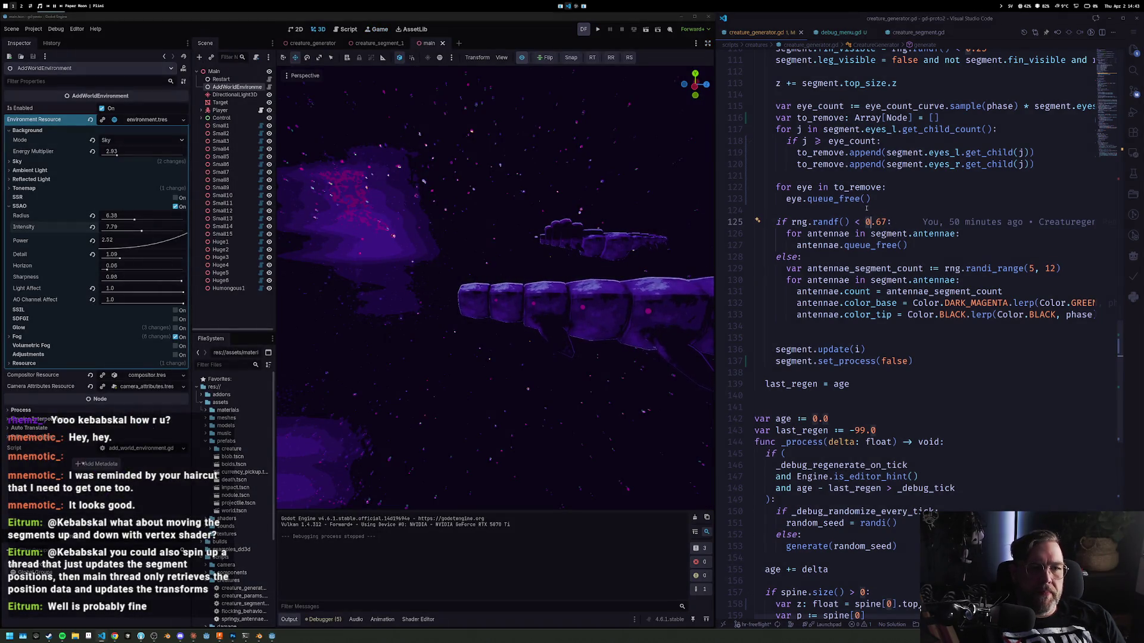
- Change the antenna segment count to randi_range(30, 64), save the script, and run the game
click(887, 295)
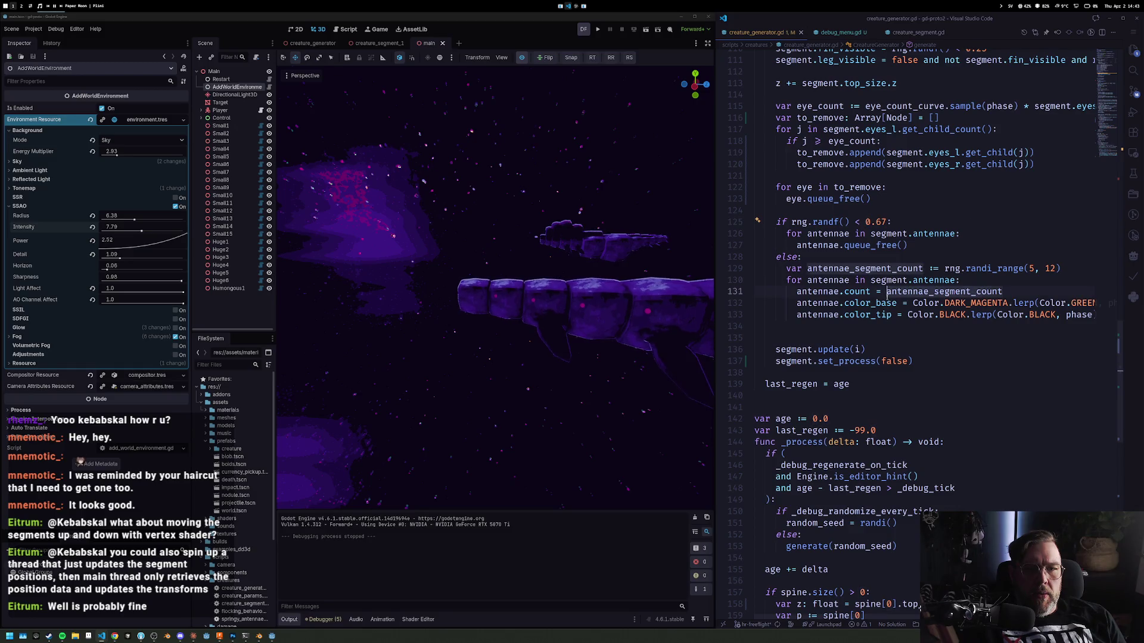
key(Up)
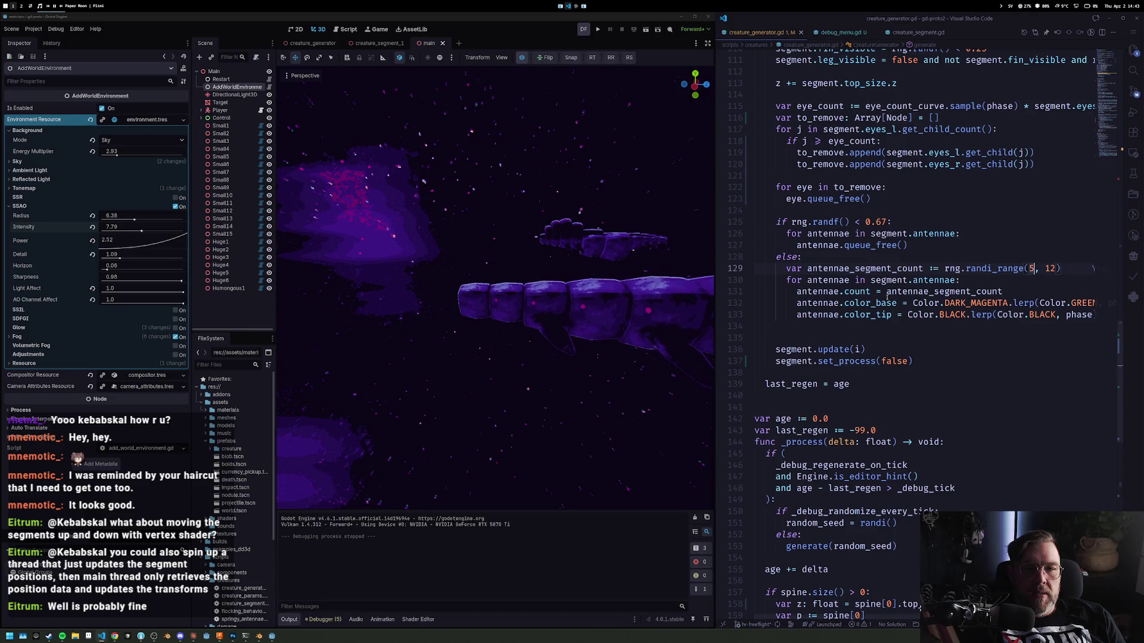
text(30)
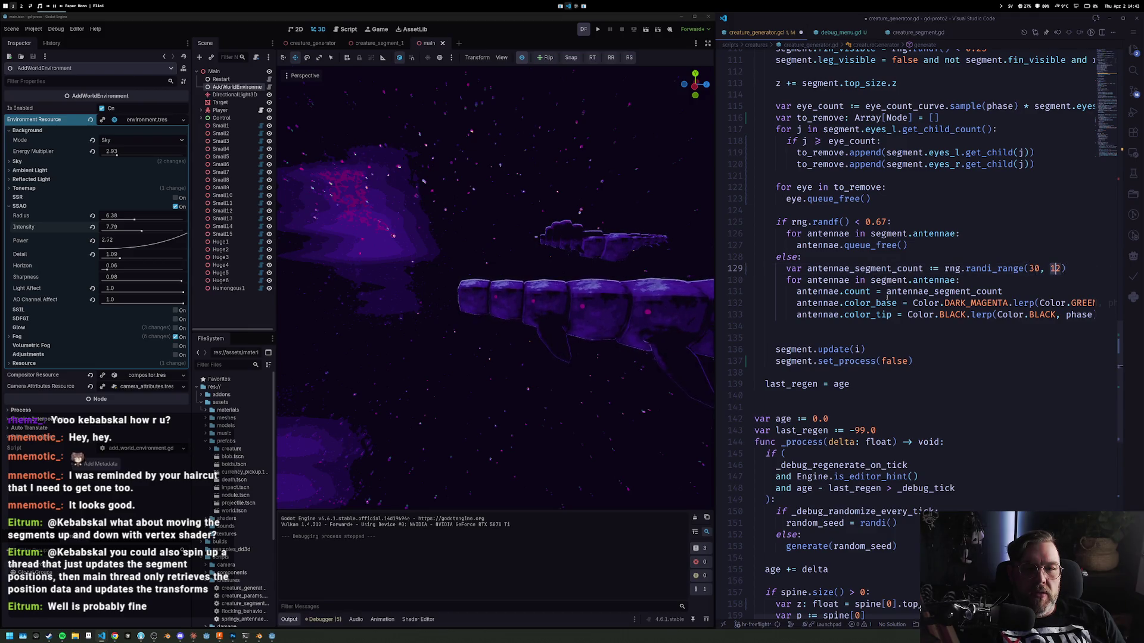
key(ctrl+s)
click(597, 28)
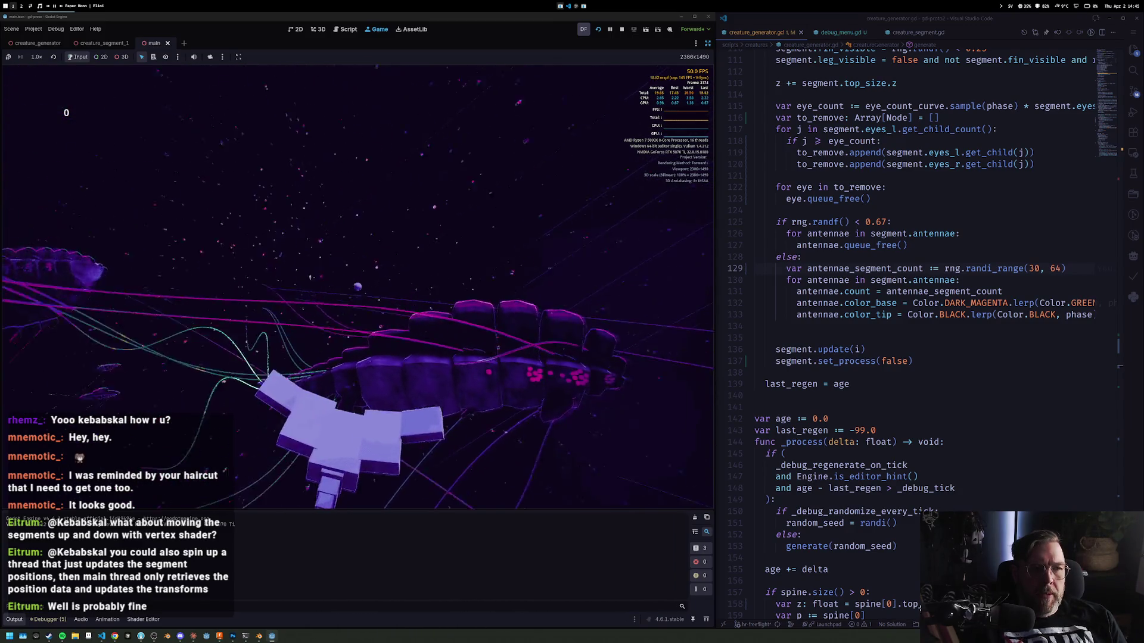
- Return to the code editor and bring up the quick file search
click(862, 280)
key(ctrl+p)
- Open player.gd by searching for 'player'
text(player)
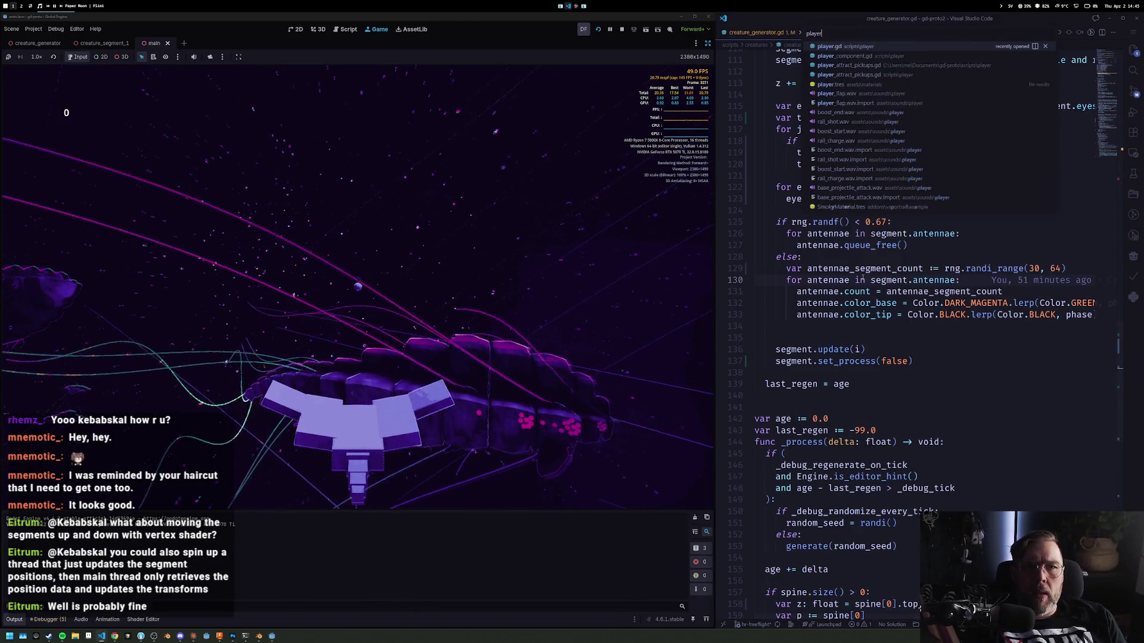
key(Down)
key(Down)
key(Up)
key(Up)
key(Return)
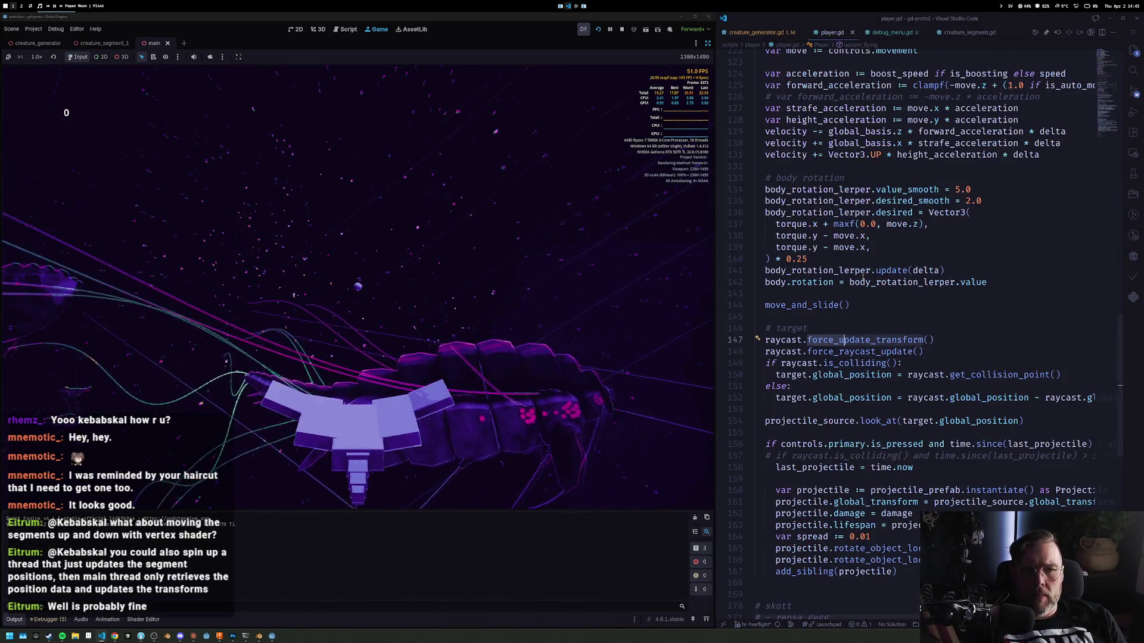
- Comment out the clampf forward_acceleration line, uncomment the -move.z * acceleration line, and stop the game
key(Up)
key(Up)
key(Up)
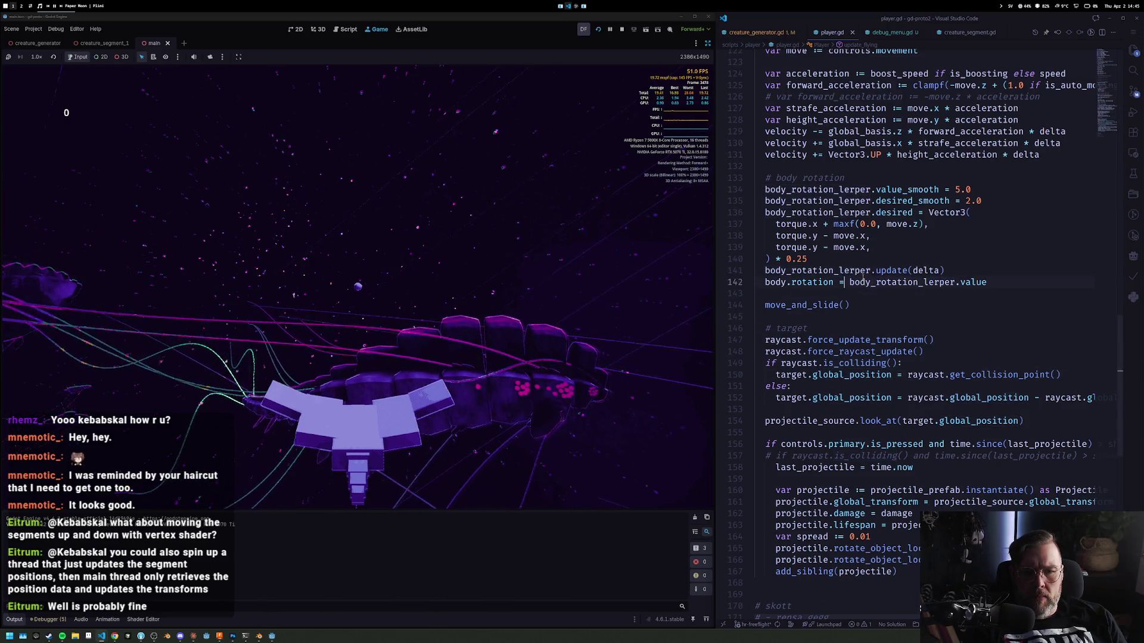
key(Up)
key(Up)
key(Up)
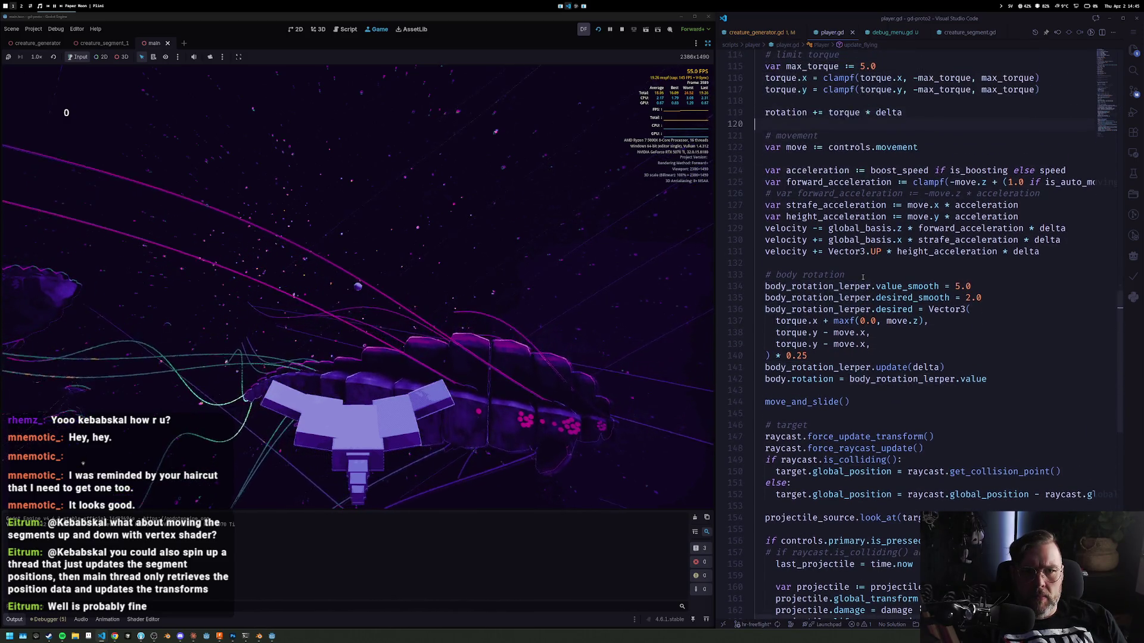
key(Down)
key(Down)
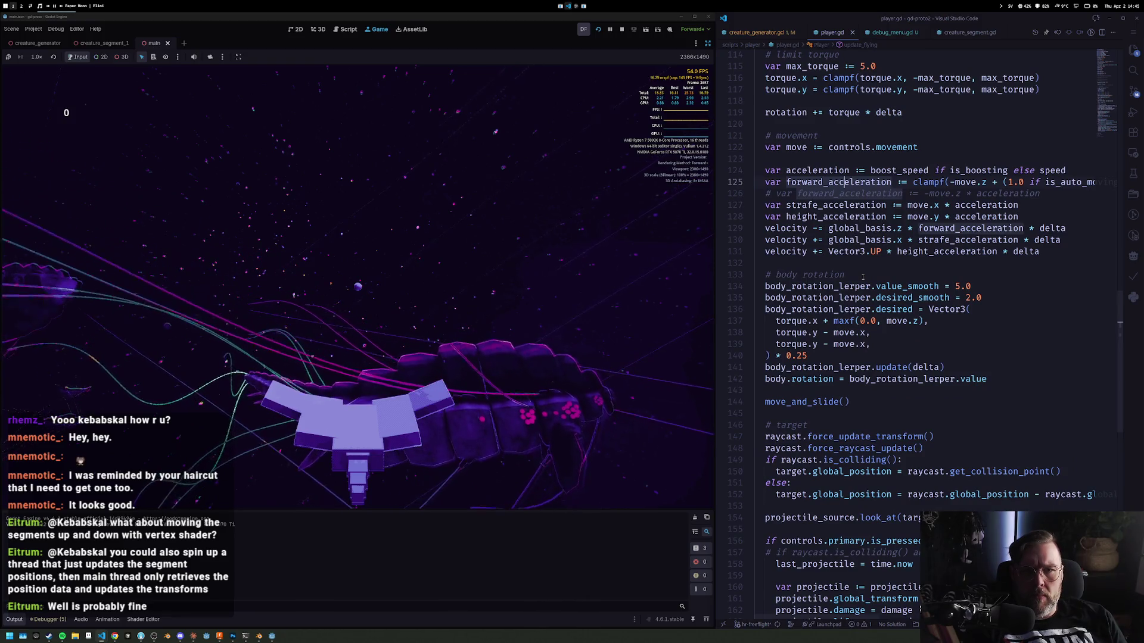
key(ctrl+slash)
key(Down)
key(ctrl+slash)
key(Up)
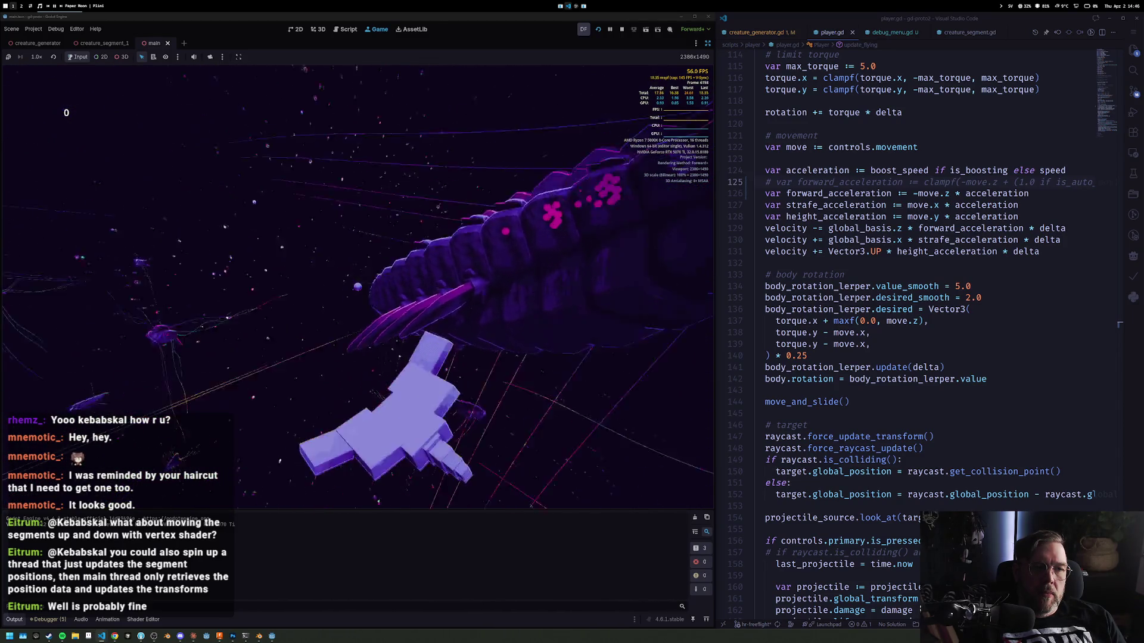
key(F8)
scroll(up, 3)
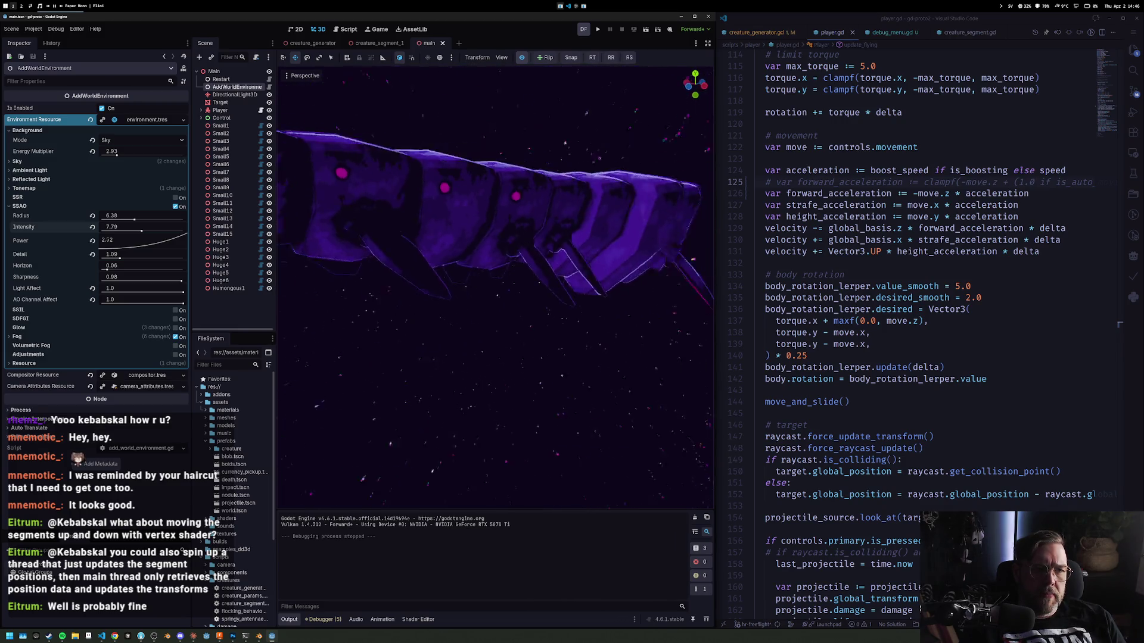
- Zero the SSAO light and channel affect, reset sharpness, and lower detail to 0.5
scroll(up, 3)
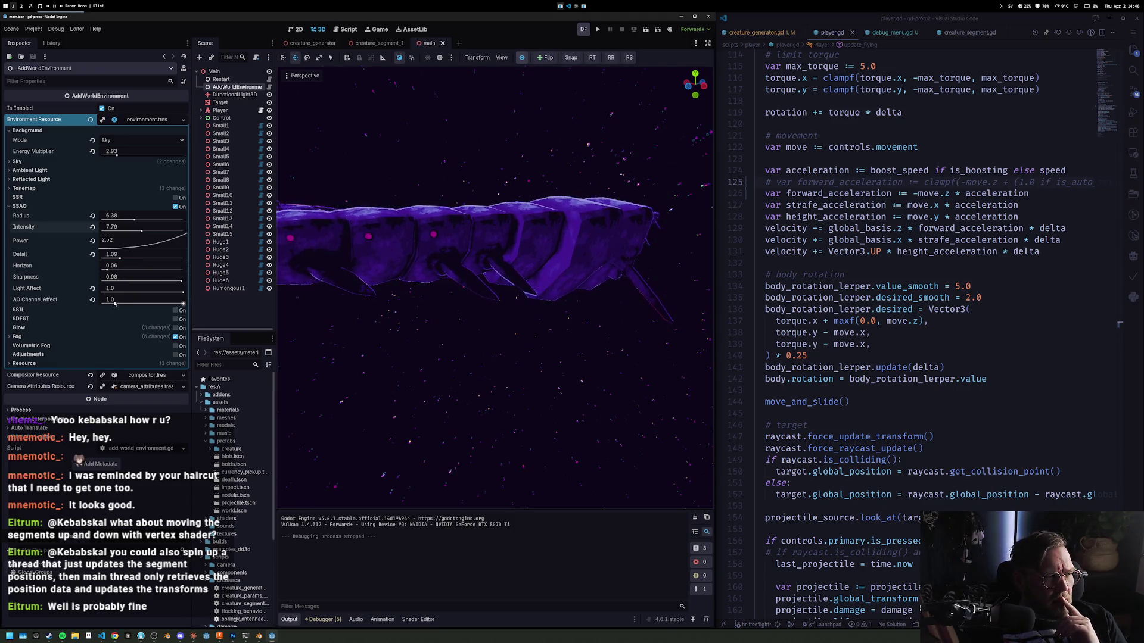
drag(183, 304, 177, 281)
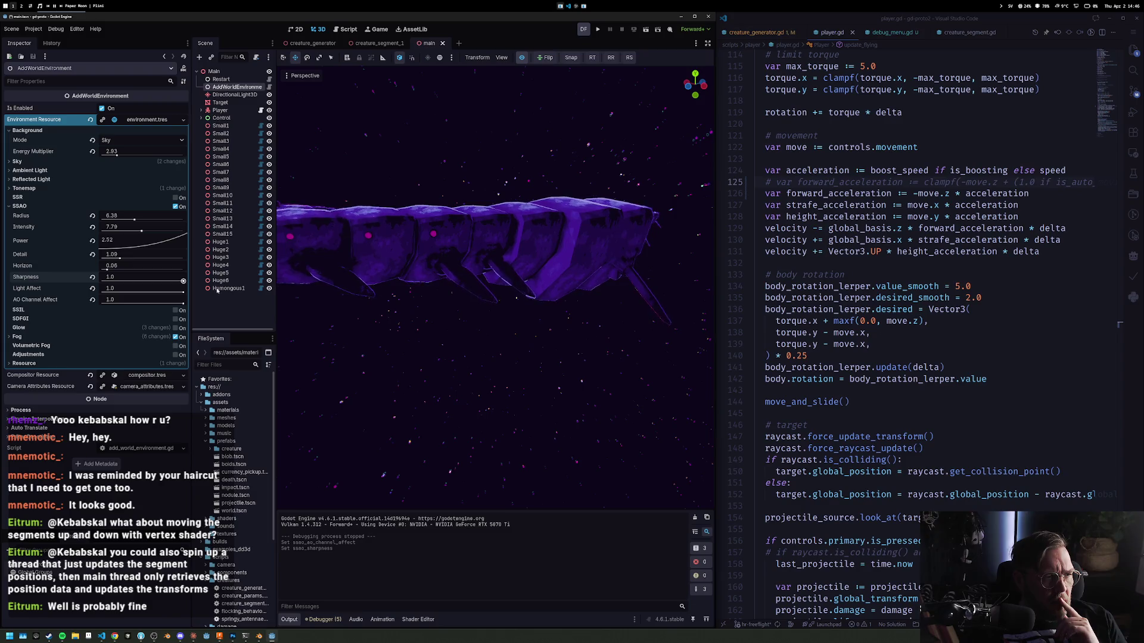
drag(183, 293, 68, 304)
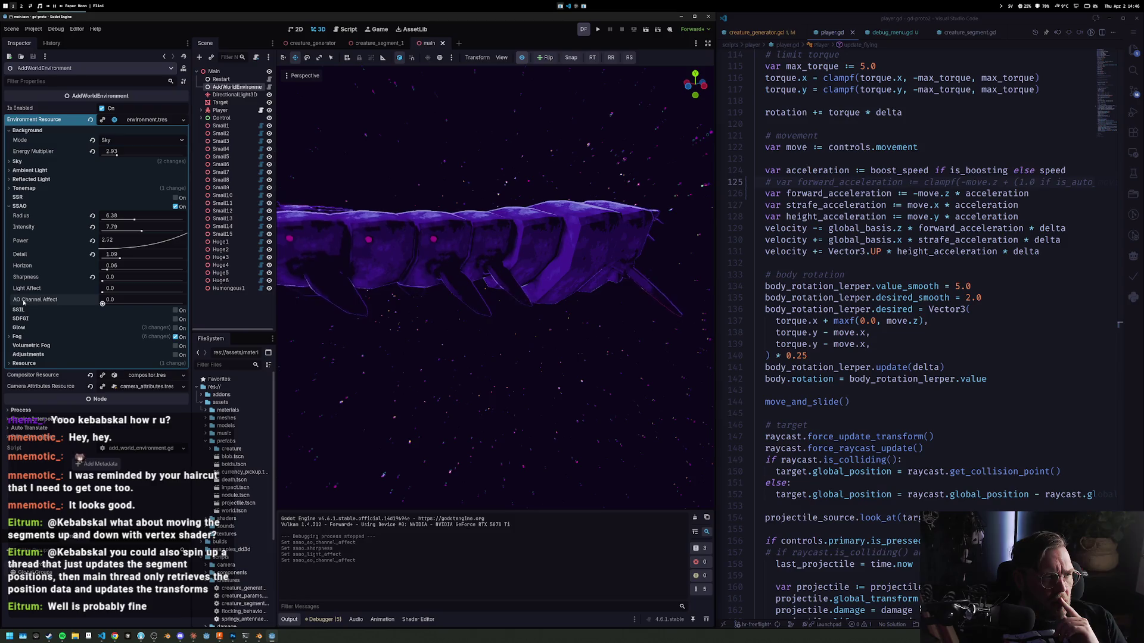
click(93, 278)
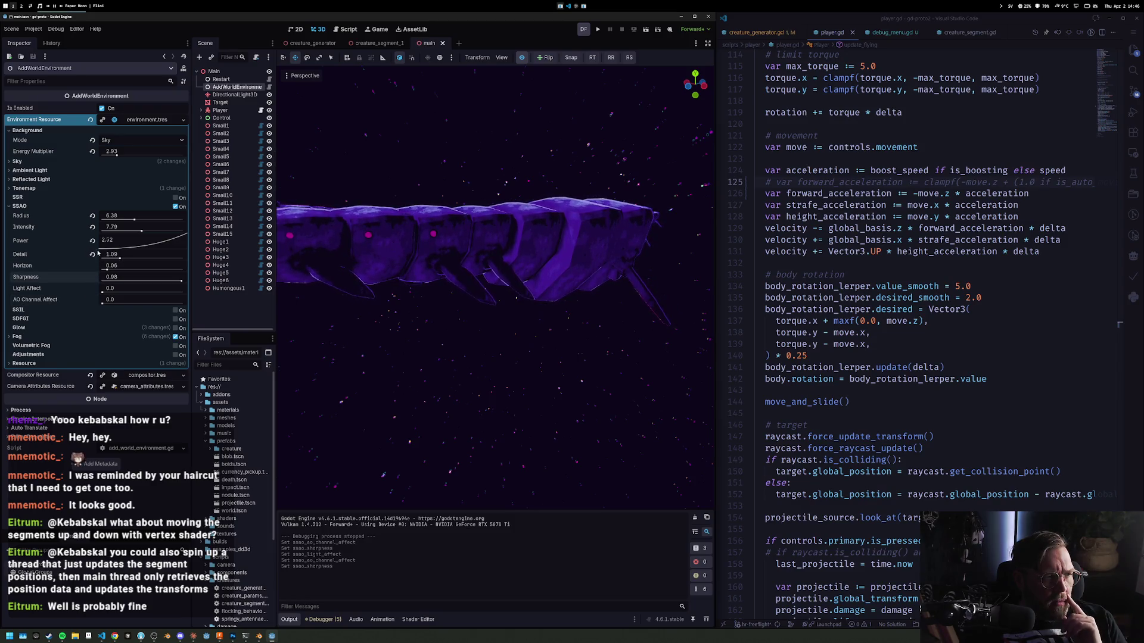
drag(124, 257, 117, 258)
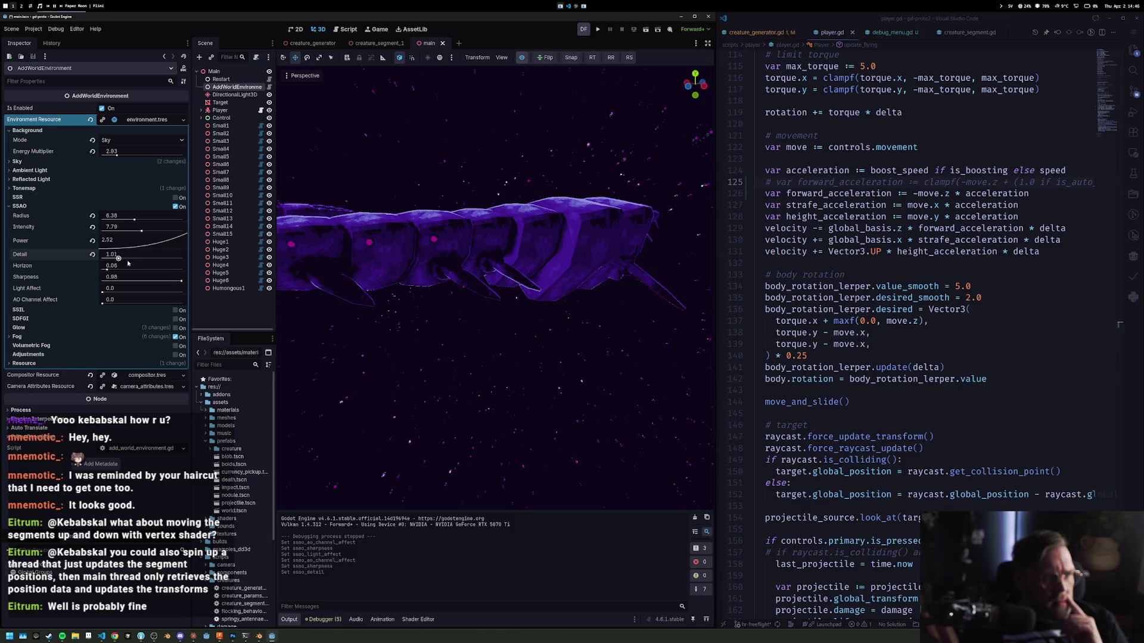
drag(194, 269, 149, 265)
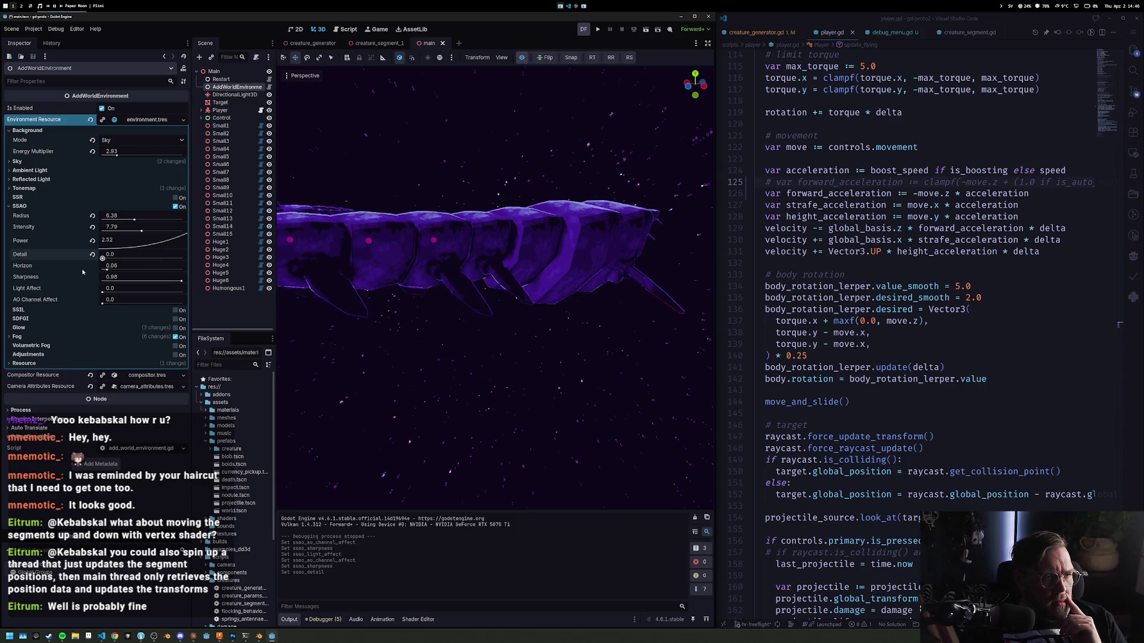
- Reset SSAO power and intensity to their defaults and set the radius to 4.65
click(93, 240)
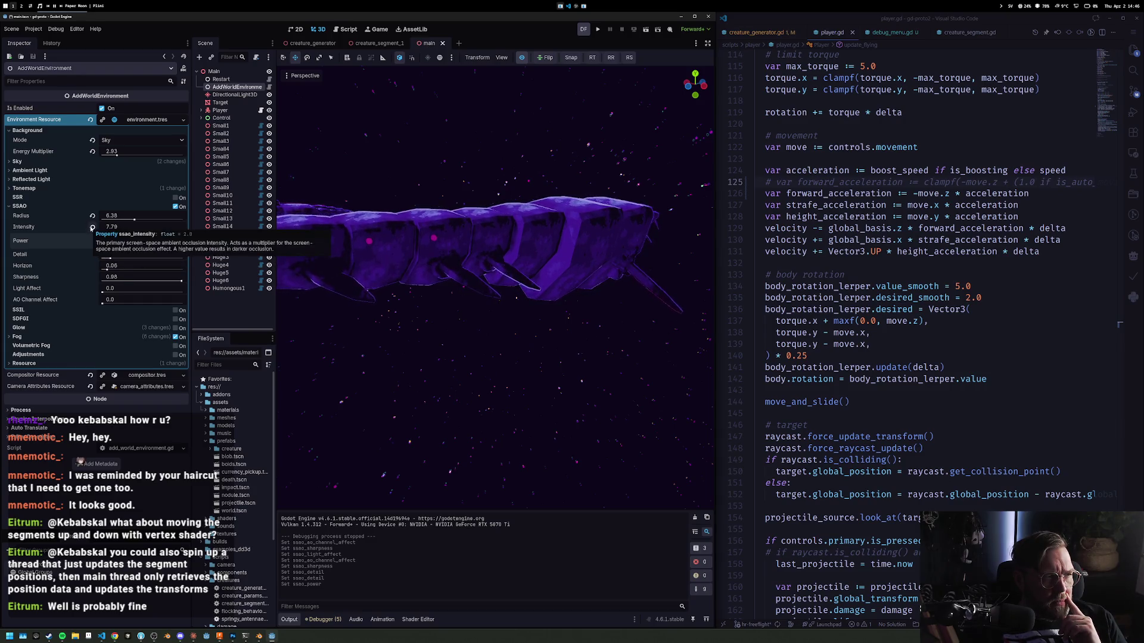
click(92, 228)
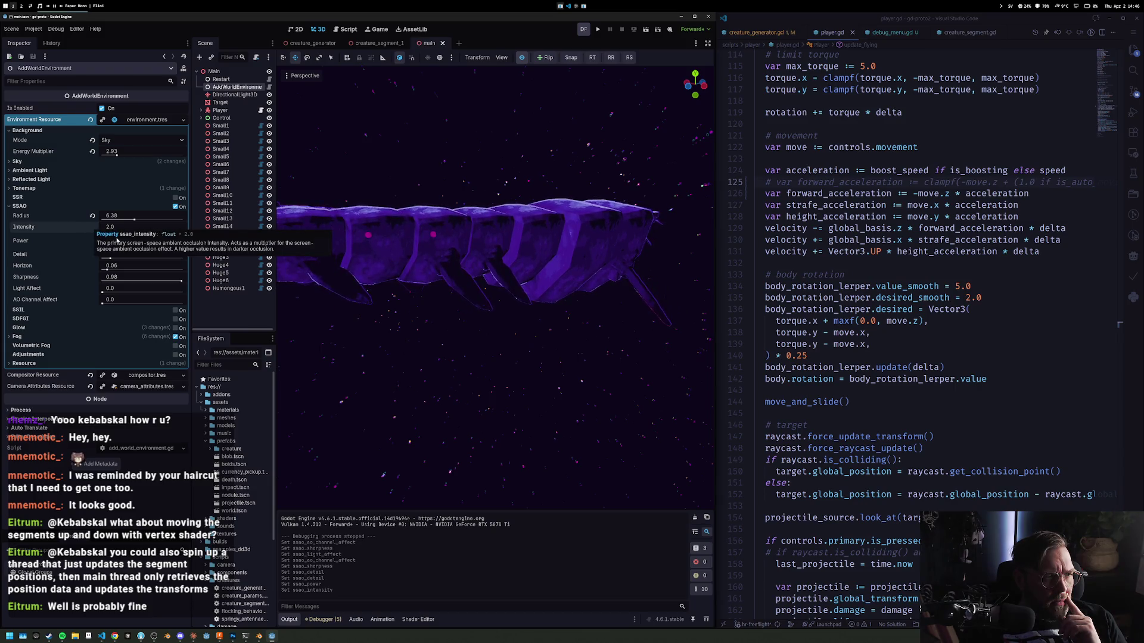
drag(139, 221, 234, 235)
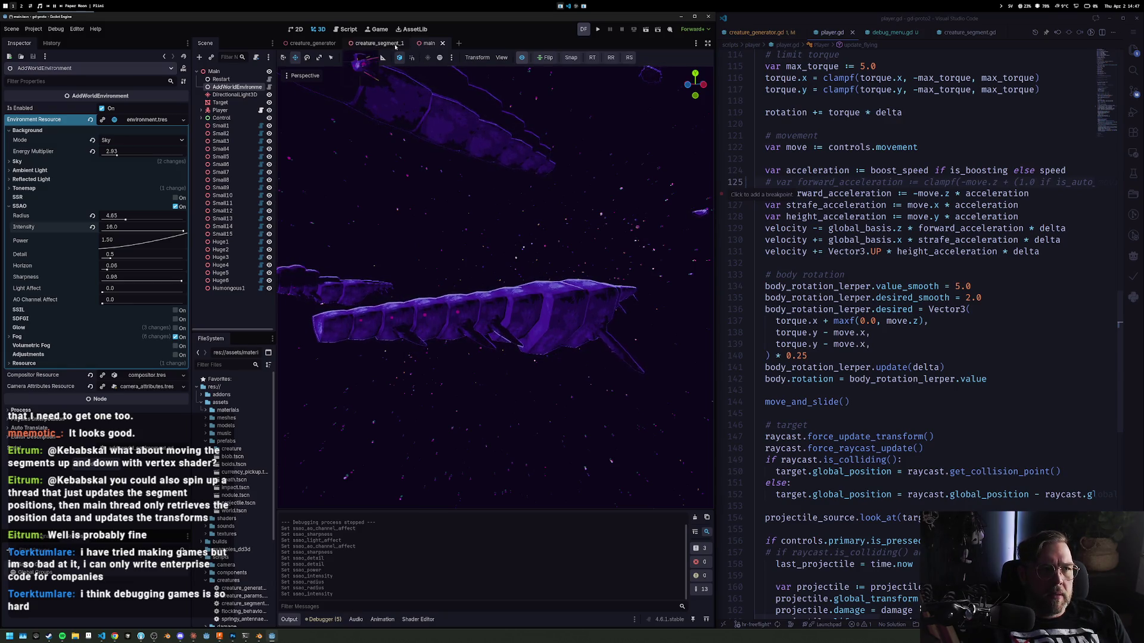
- Close the main scene, inspect the creature_segment_1 model, and create a new empty scene
click(442, 43)
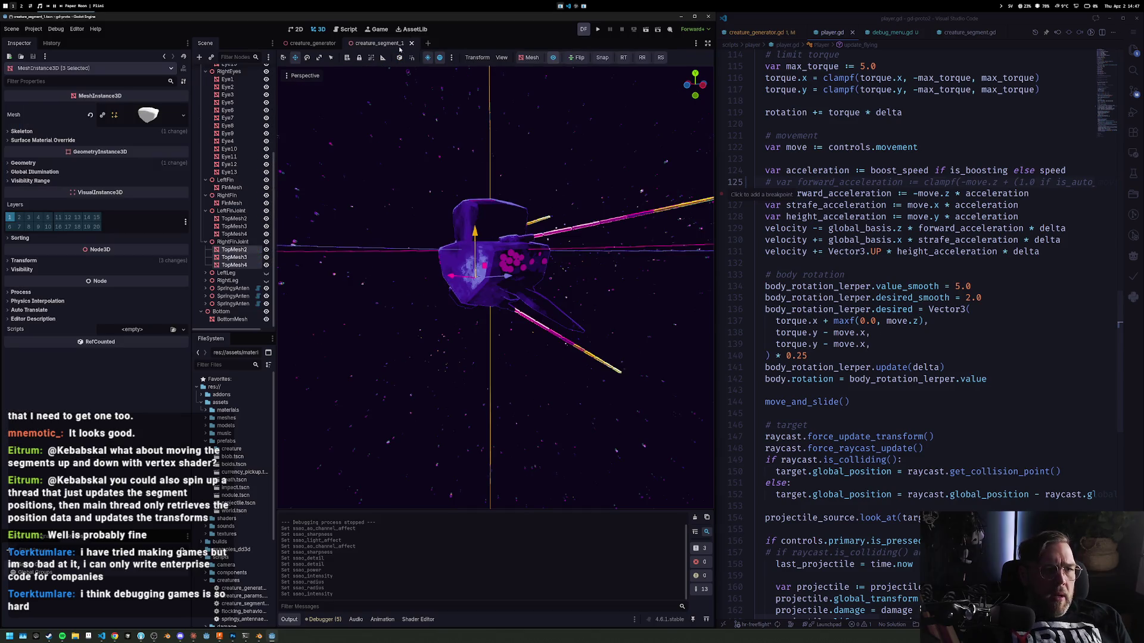
drag(655, 249, 669, 278)
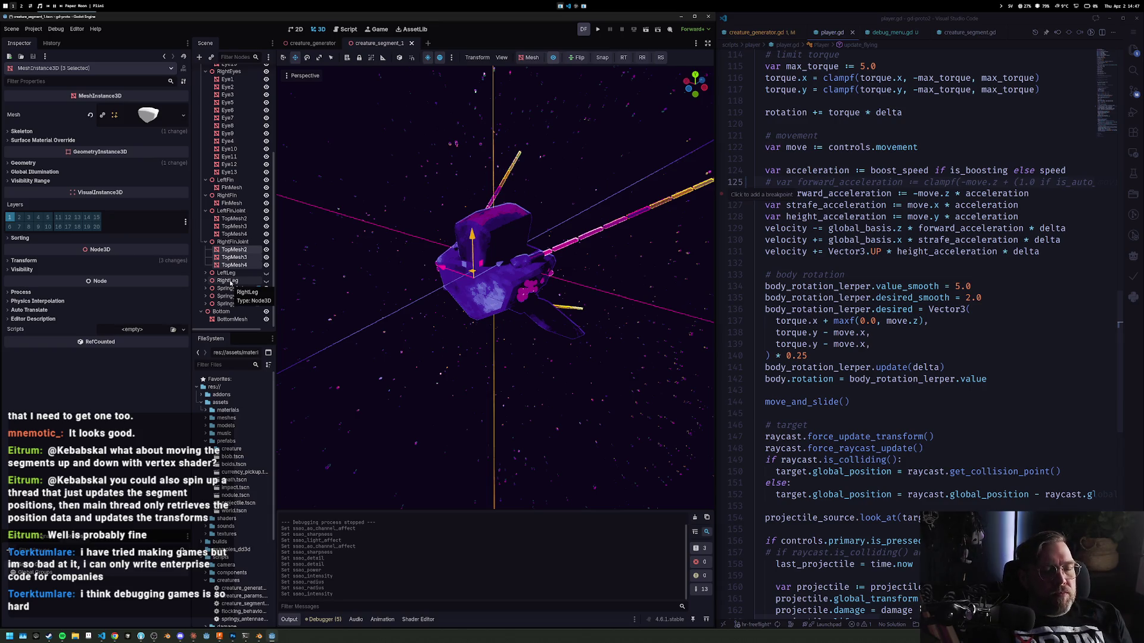
drag(286, 292, 552, 348)
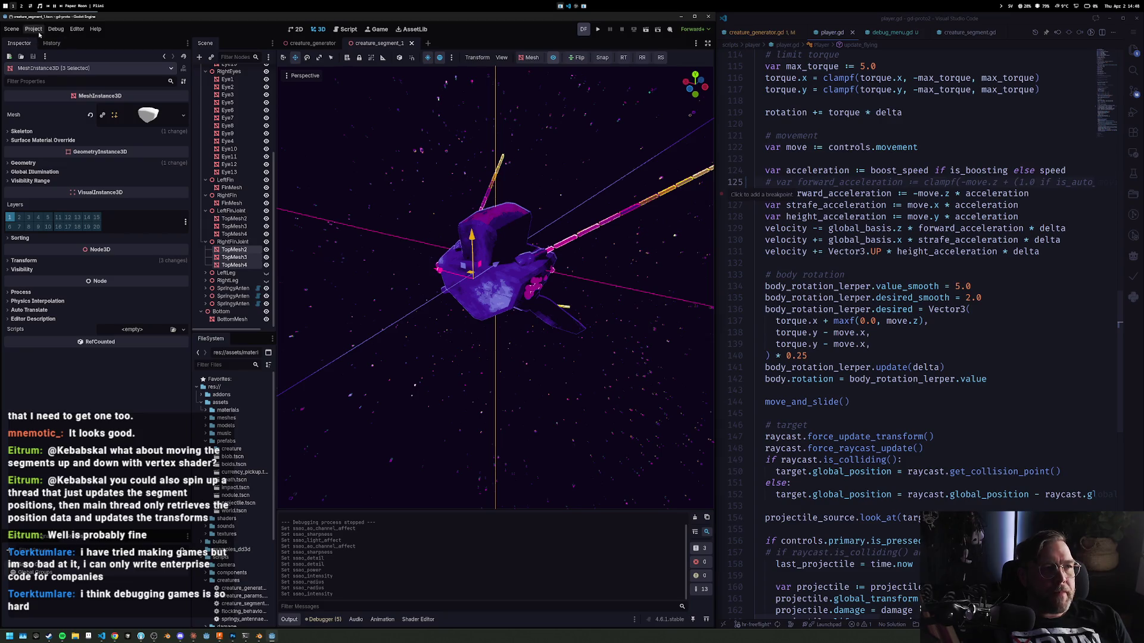
click(12, 28)
click(36, 39)
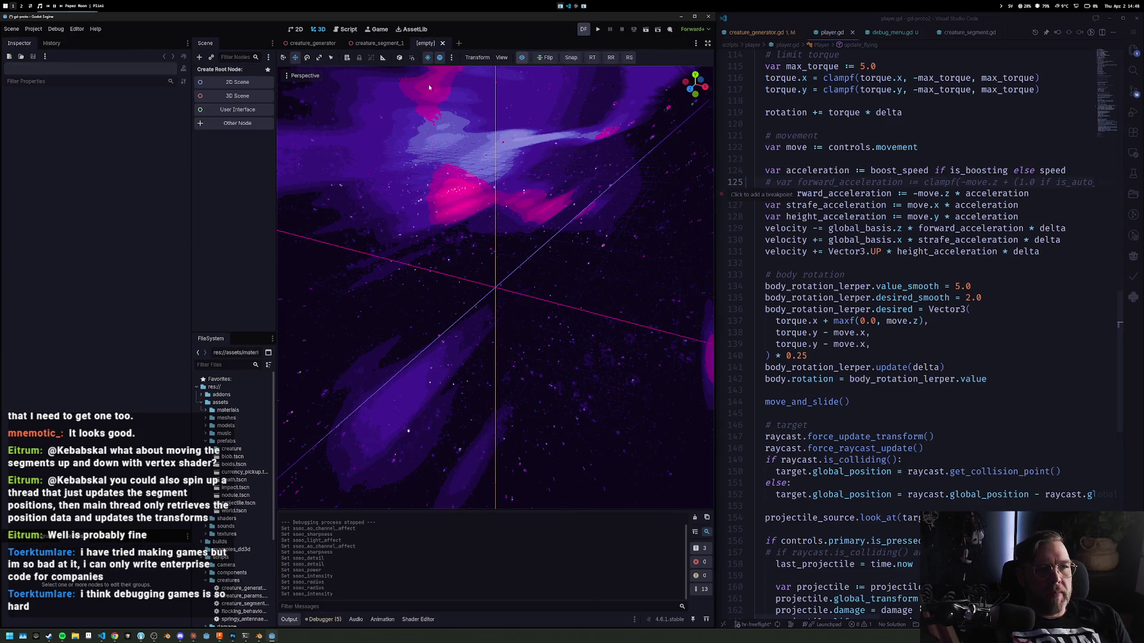
- Give the new scene a Node3D root, with the compositor preview turned off
click(523, 57)
click(524, 56)
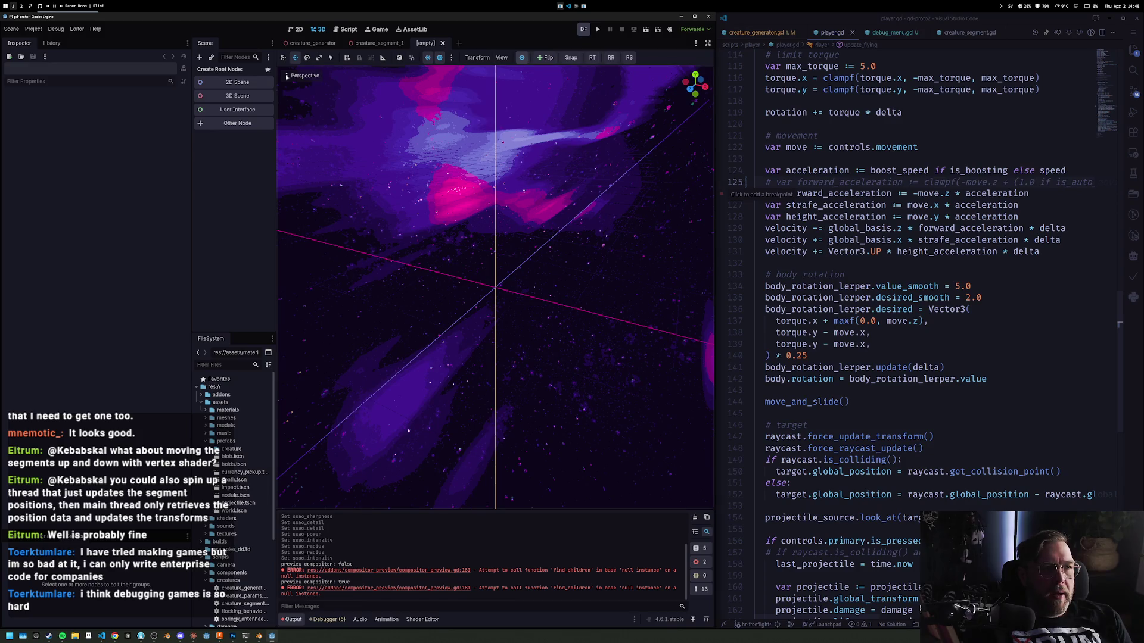
click(246, 97)
click(522, 57)
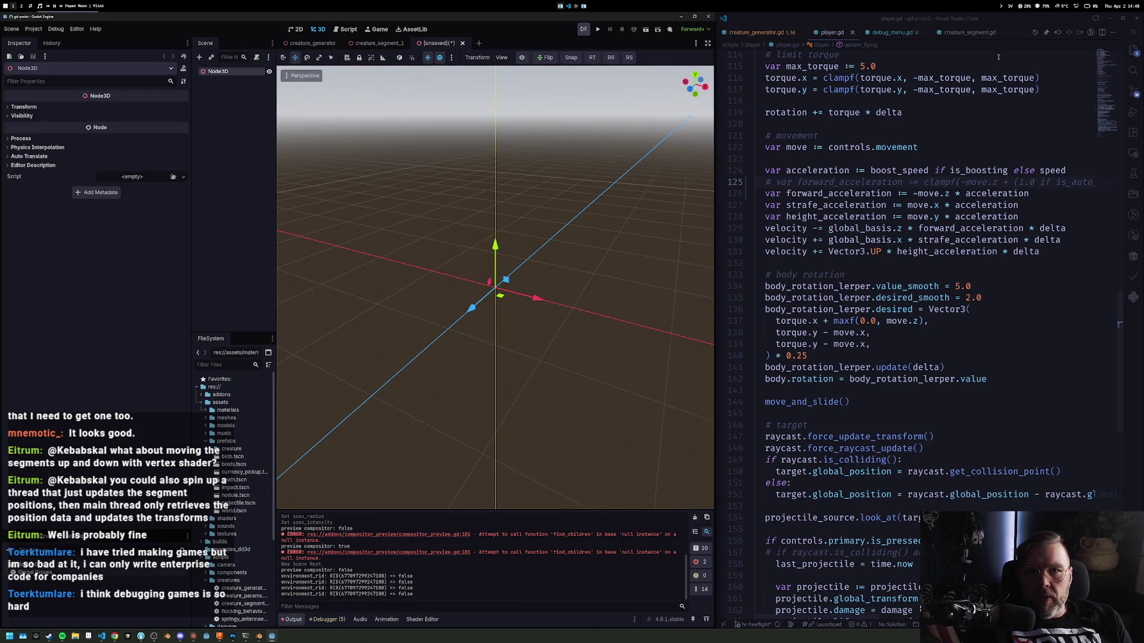
- Create segmented_tentacle.gd in the creatures folder in VS Code
click(1133, 50)
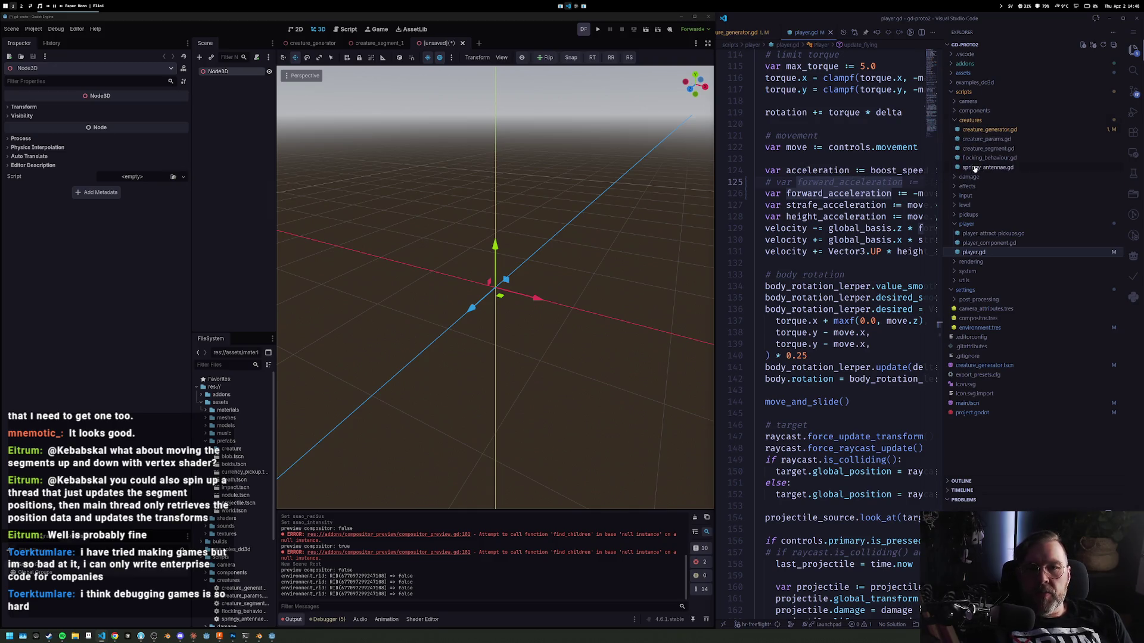
right_click(971, 125)
click(991, 130)
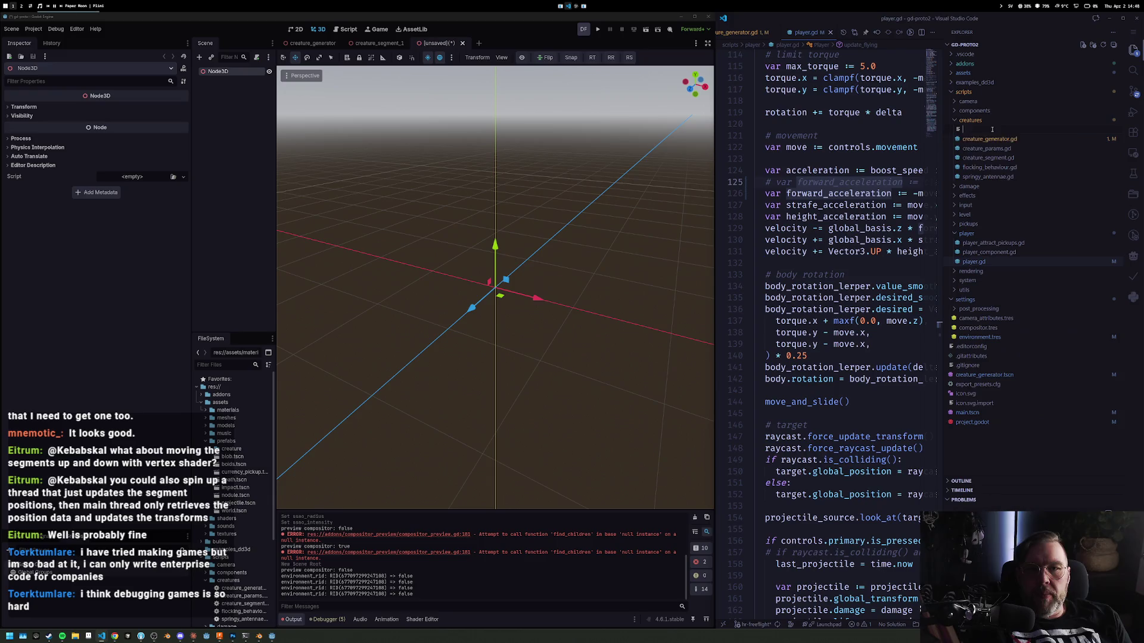
text(segme)
text(nted_)
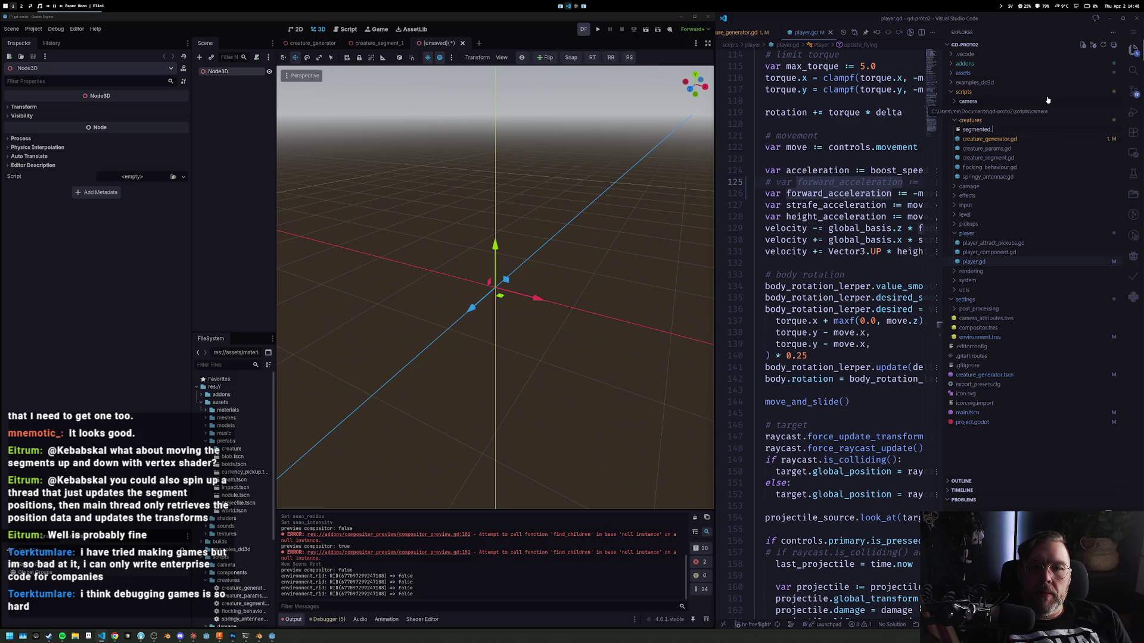
text(tentacle.gd)
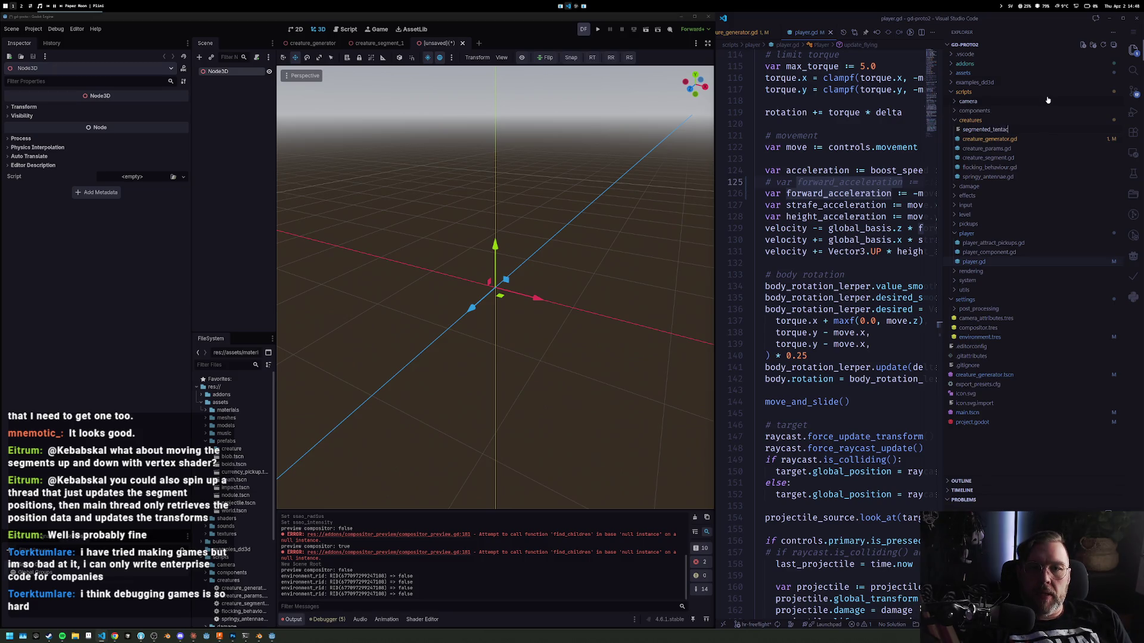
key(Return)
- Insert the class_name SegmentedTentacle and extends template, starting to type MultiMeshInstance3D
text(node)
key(Return)
key(ctrl+b)
text(Multime)
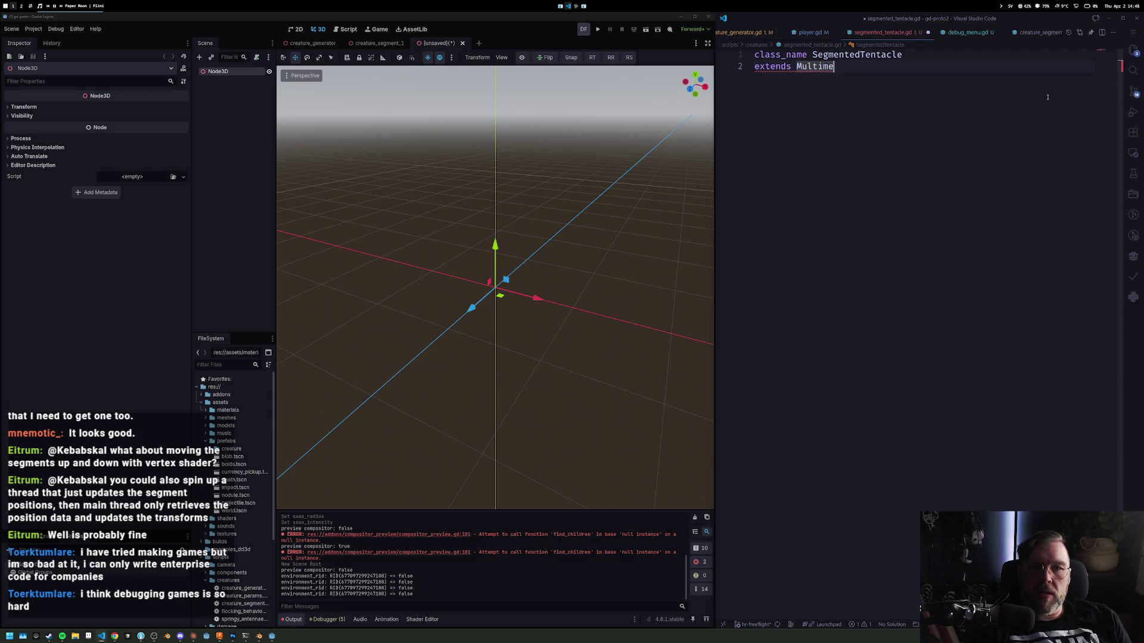
key(ctrl+space)
key(Down)
key(Down)
key(Return)
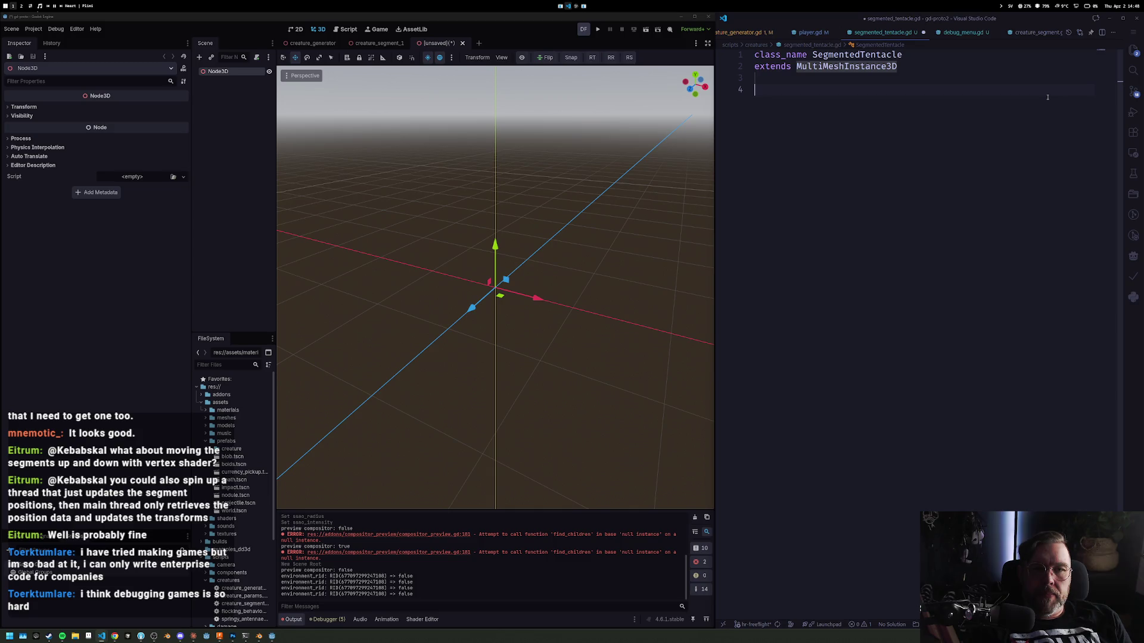
text(@expo)
text(rt var count := )
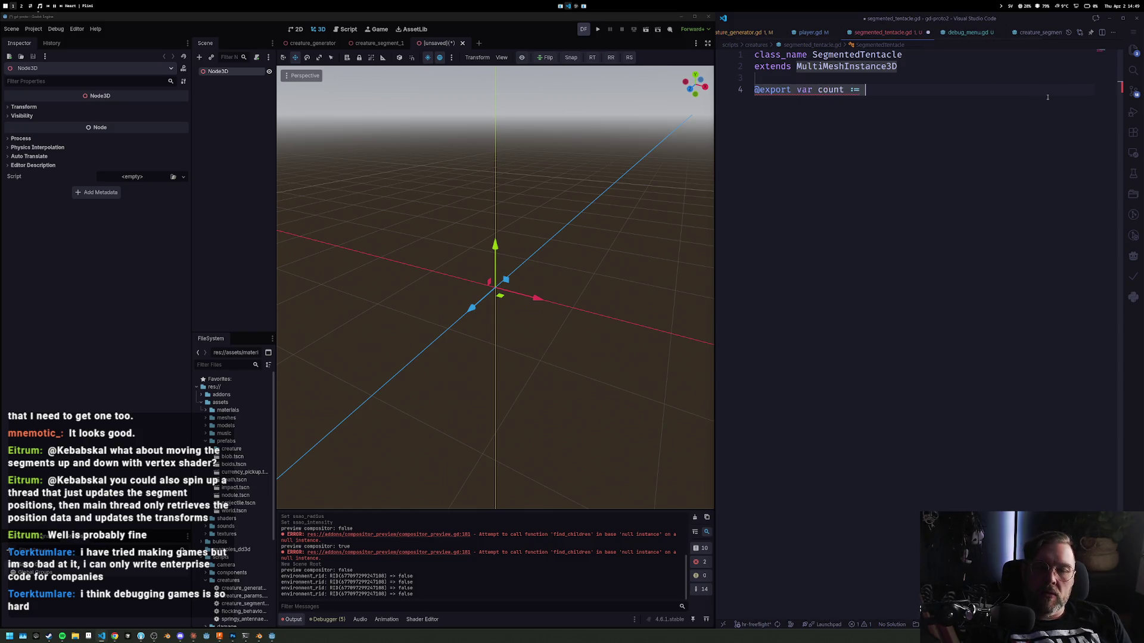
text(100)
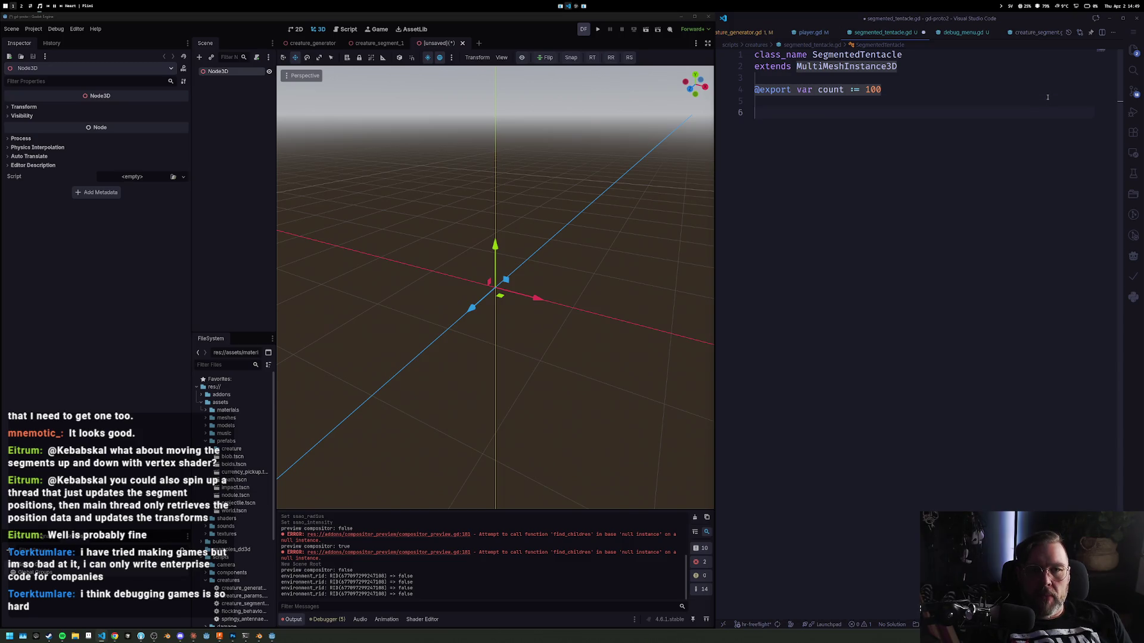
text(segment_)
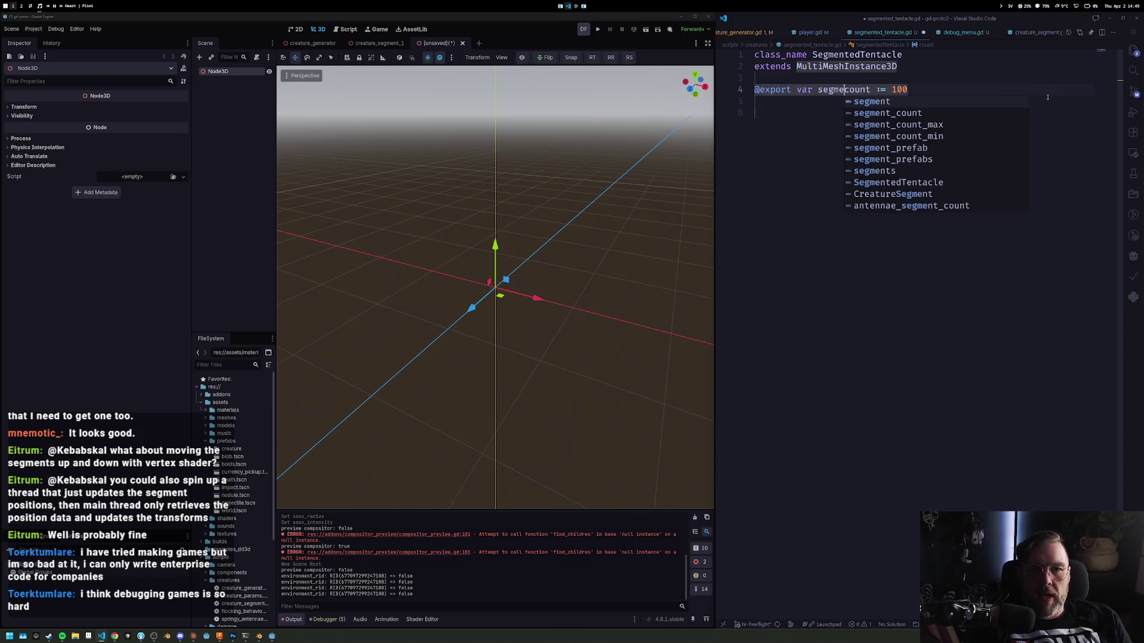
key(Escape)
key(Down)
key(Return)
key(Return)
- Add a func _physics_process(delta) method, replacing the _process completion
text(func _proc)
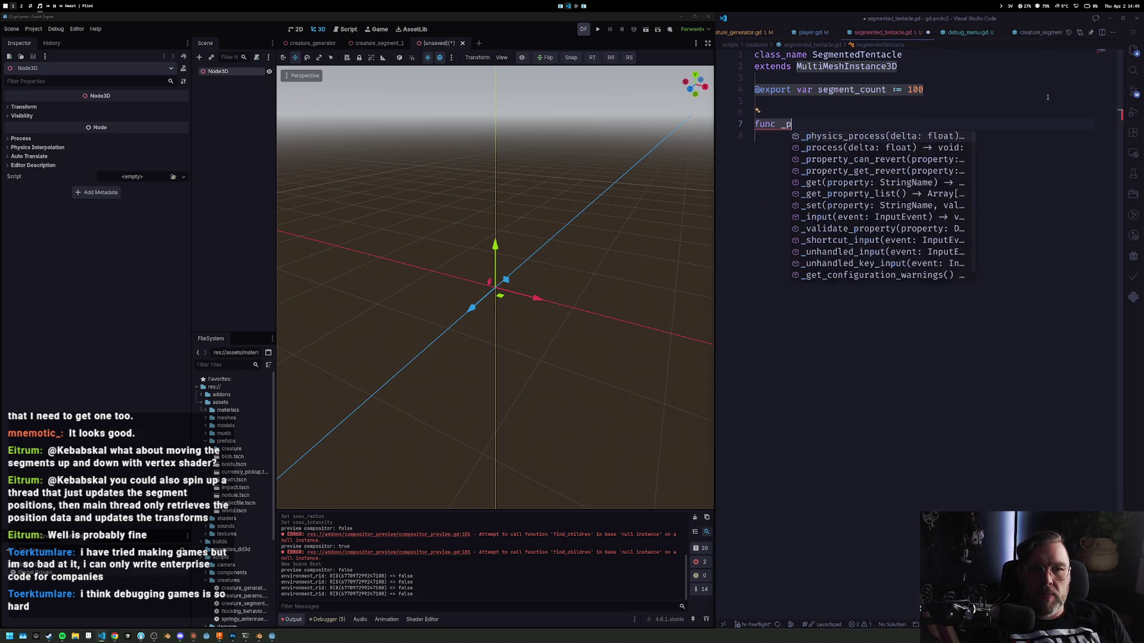
key(Return)
key(Home)
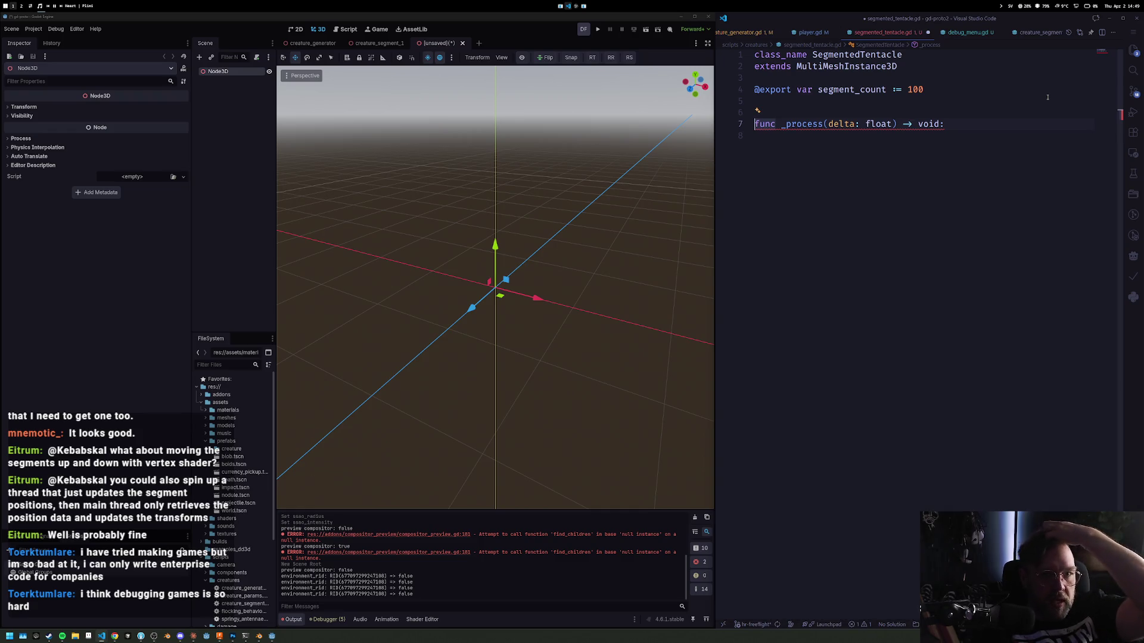
key(shift+End)
text(func _phy)
text(si)
key(Return)
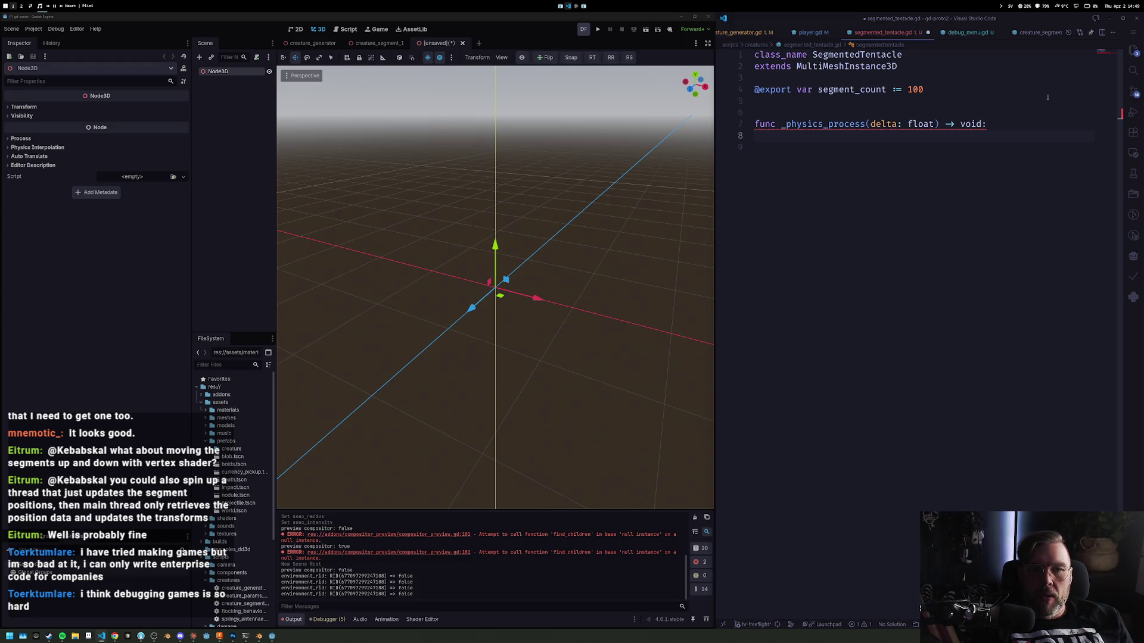
text(if)
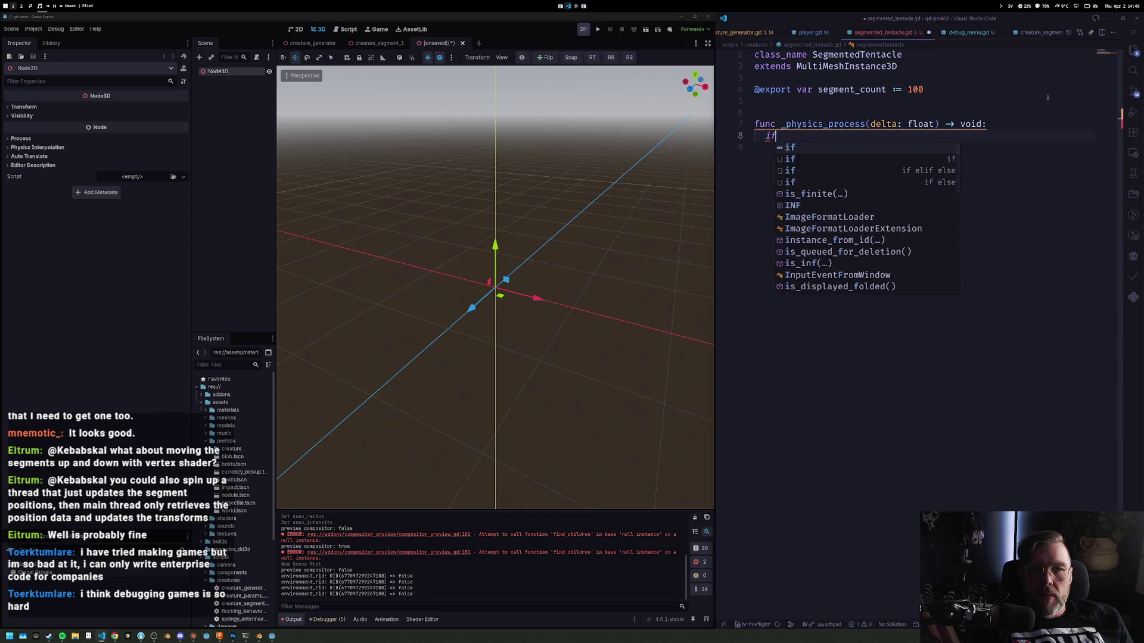
key(Escape)
key(Up)
key(Up)
key(Up)
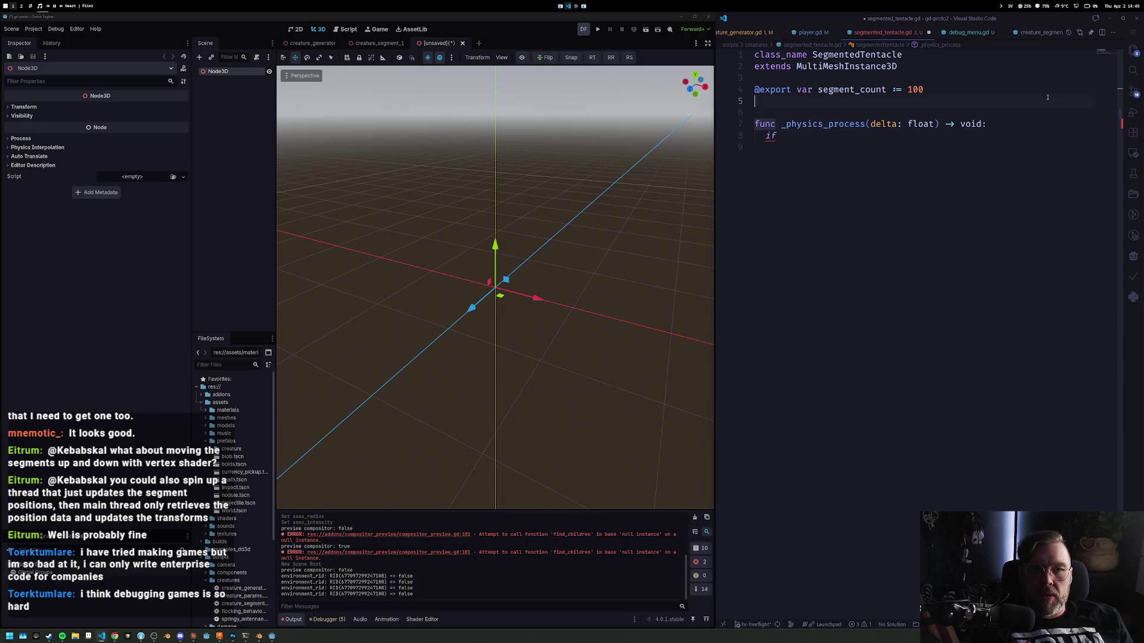
key(Return)
key(Up)
text(@)
text(tool)
key(Down)
key(Down)
key(Down)
key(Down)
key(Down)
key(Down)
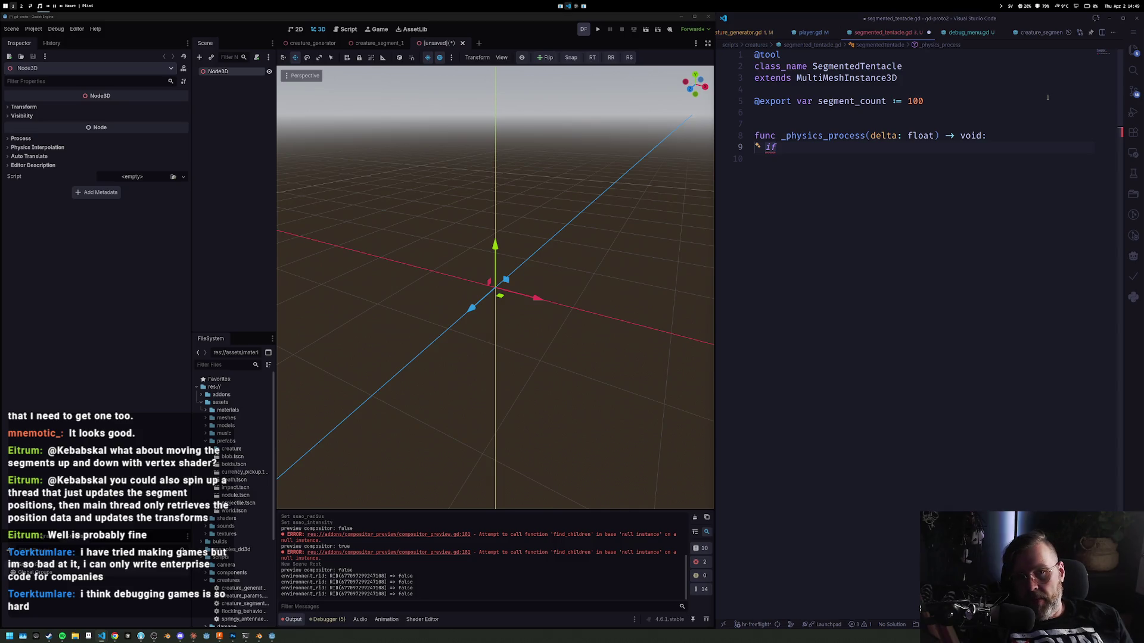
key(BackSpace)
key(BackSpace)
key(BackSpace)
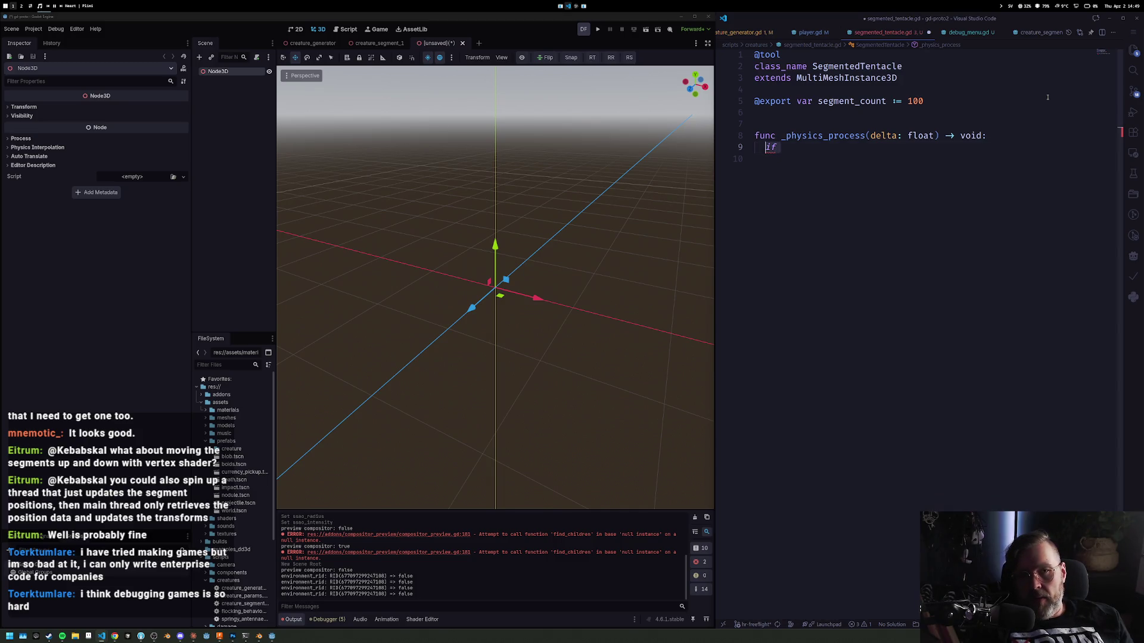
text(pa)
key(Tab)
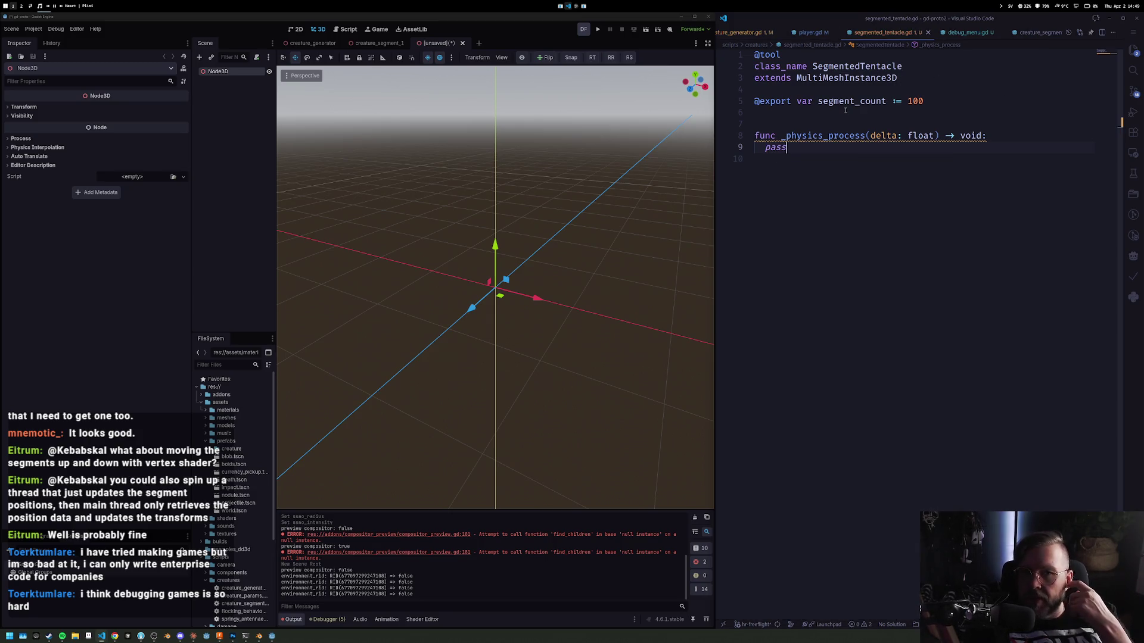
click(916, 90)
key(Return)
key(Return)
key(Return)
key(Up)
text(@)
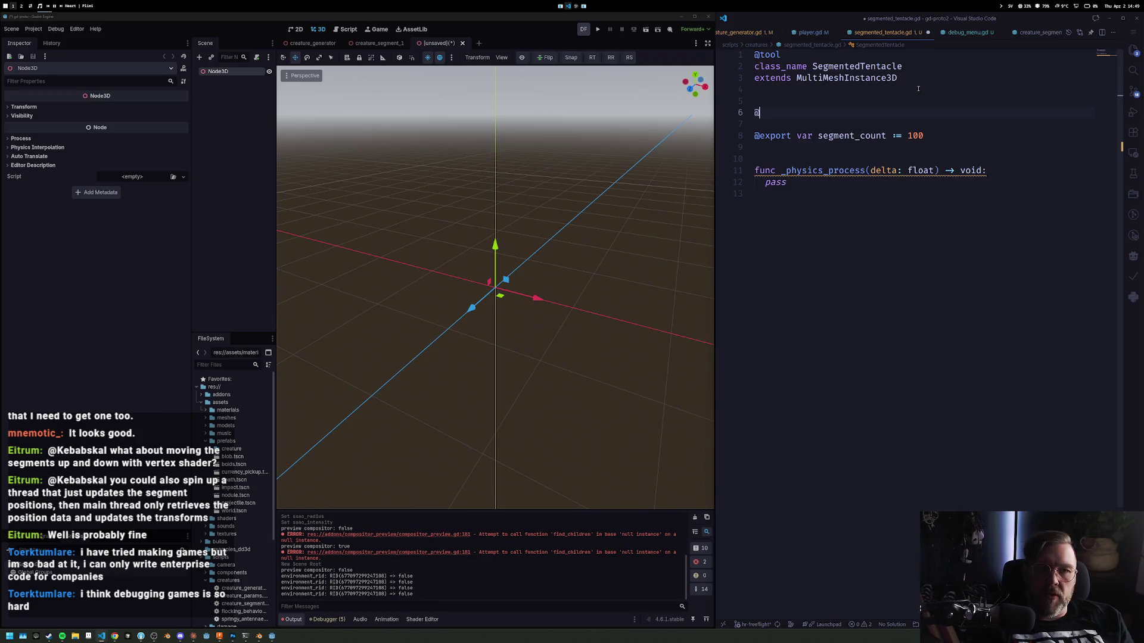
text(export va)
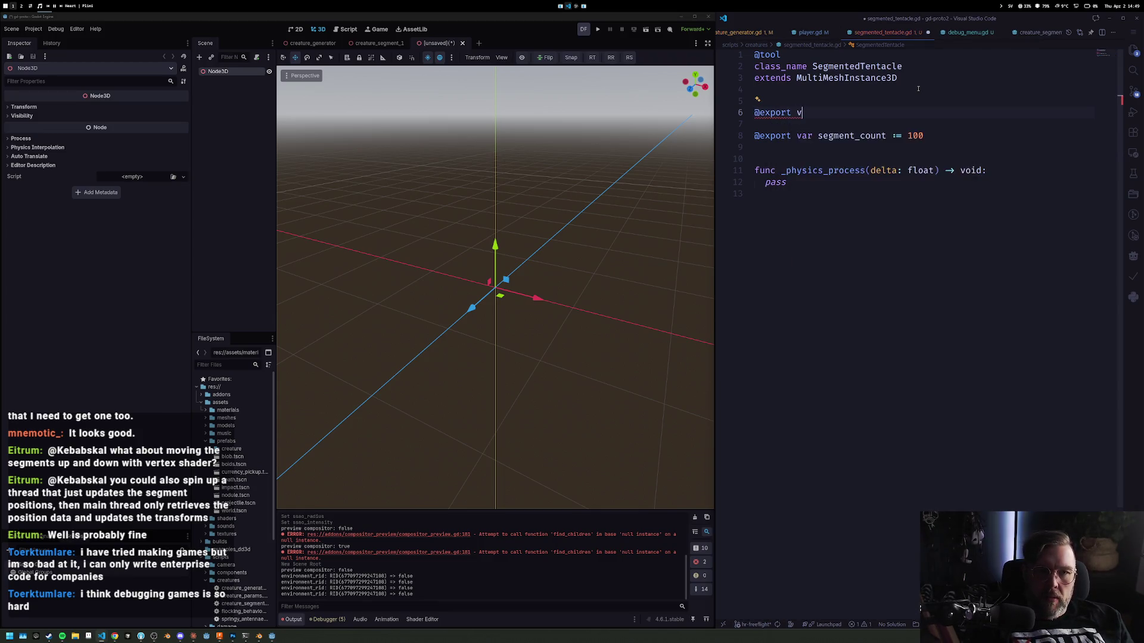
text(r )
text(reinit)
key(ctrl+shift+Left)
text(int)
key(Escape)
key(BackSpace)
text(itialize_)
text(bnt)
key(BackSpace)
key(BackSpace)
text(tn)
key(Home)
key(ctrl+Right)
text(_tool_button()
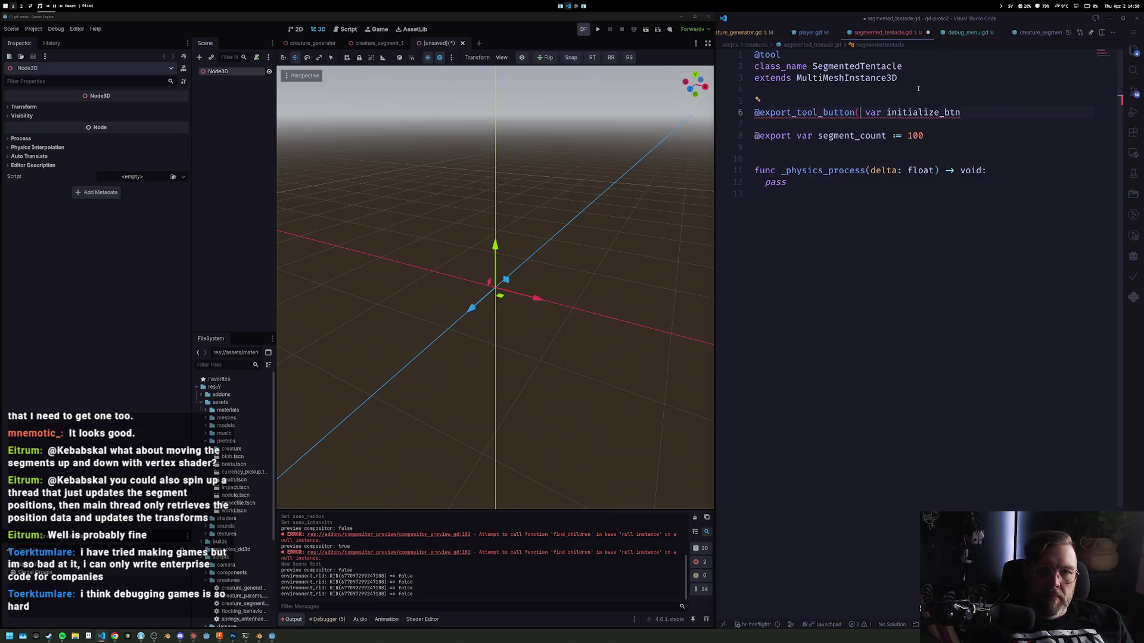
text("Initialize")
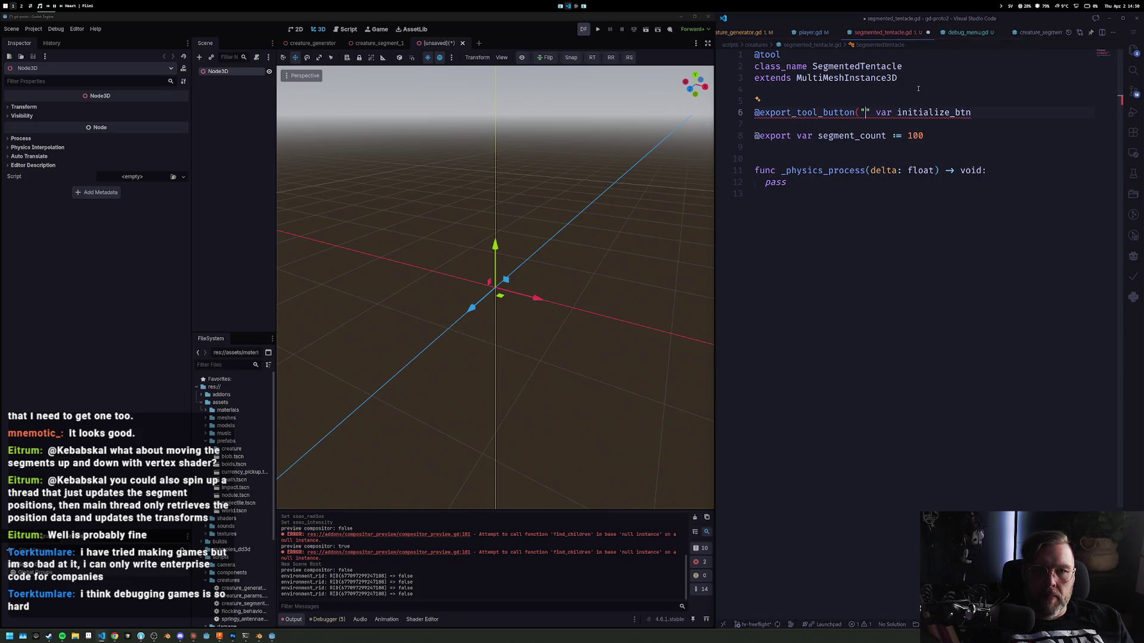
text())
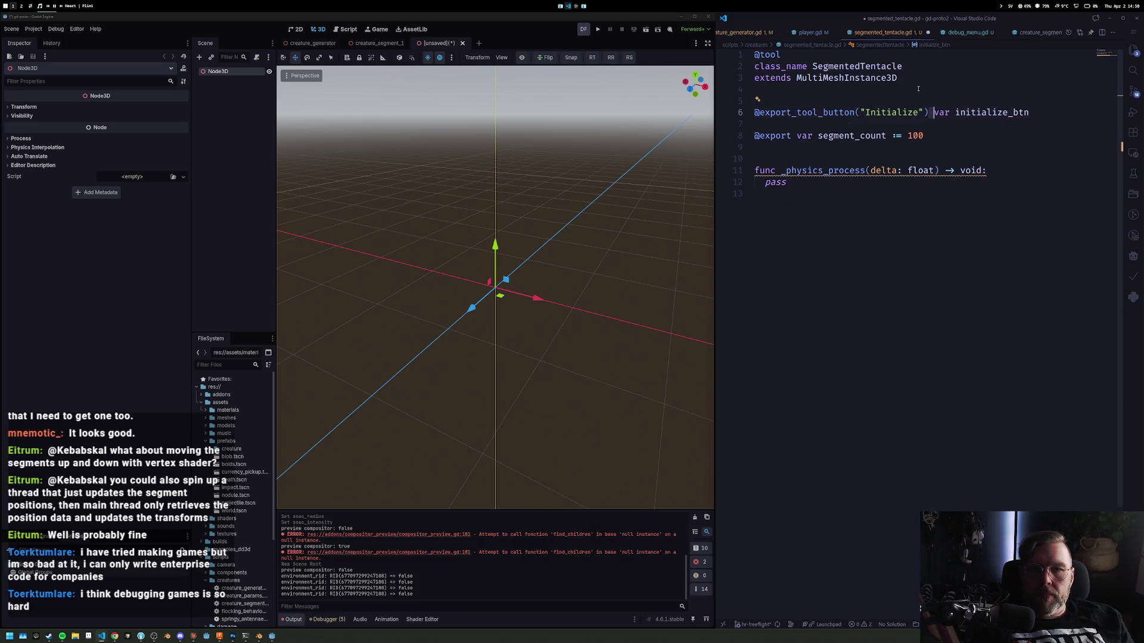
- Assign initialize_btn a lambda, := func(), whose body calls initialize()
key(Return)
key(End)
text(:= )
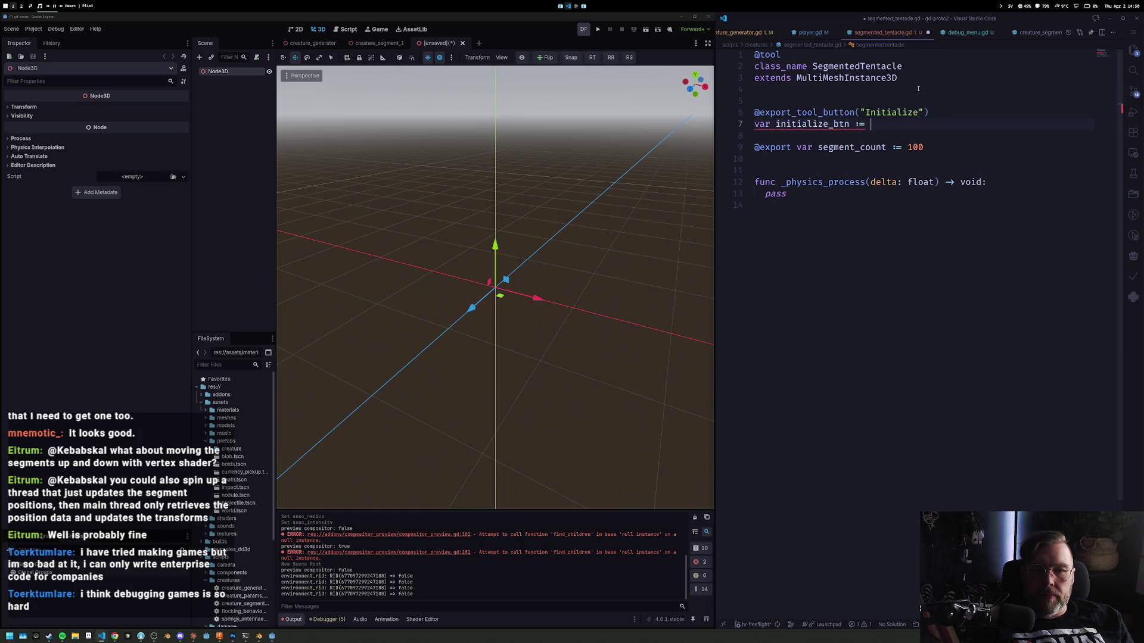
text(func():)
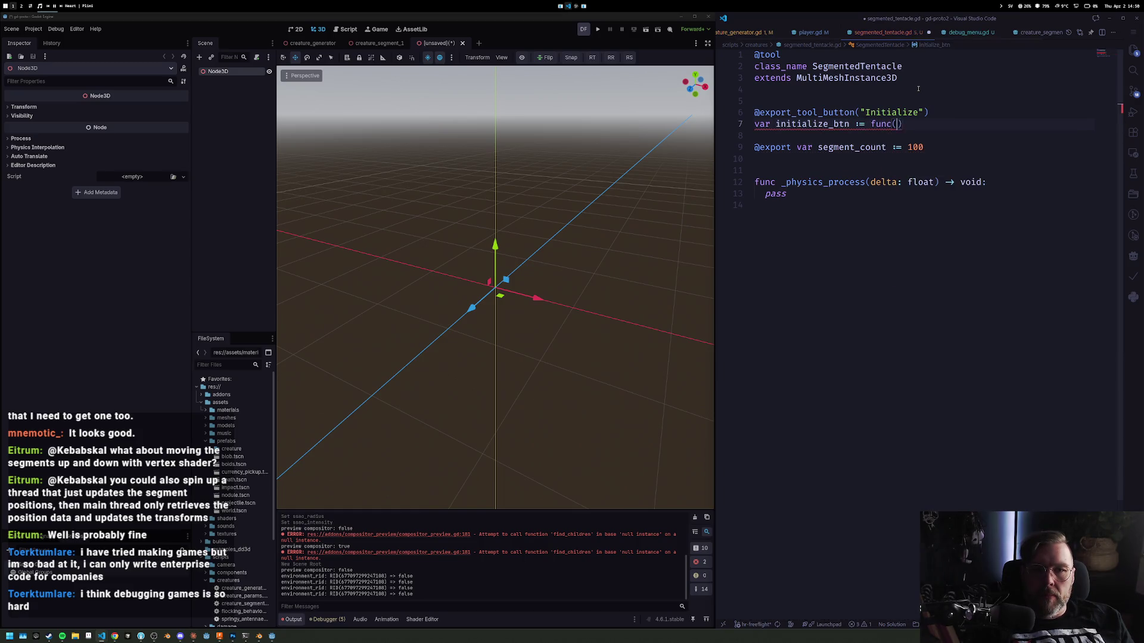
key(Return)
text(initi)
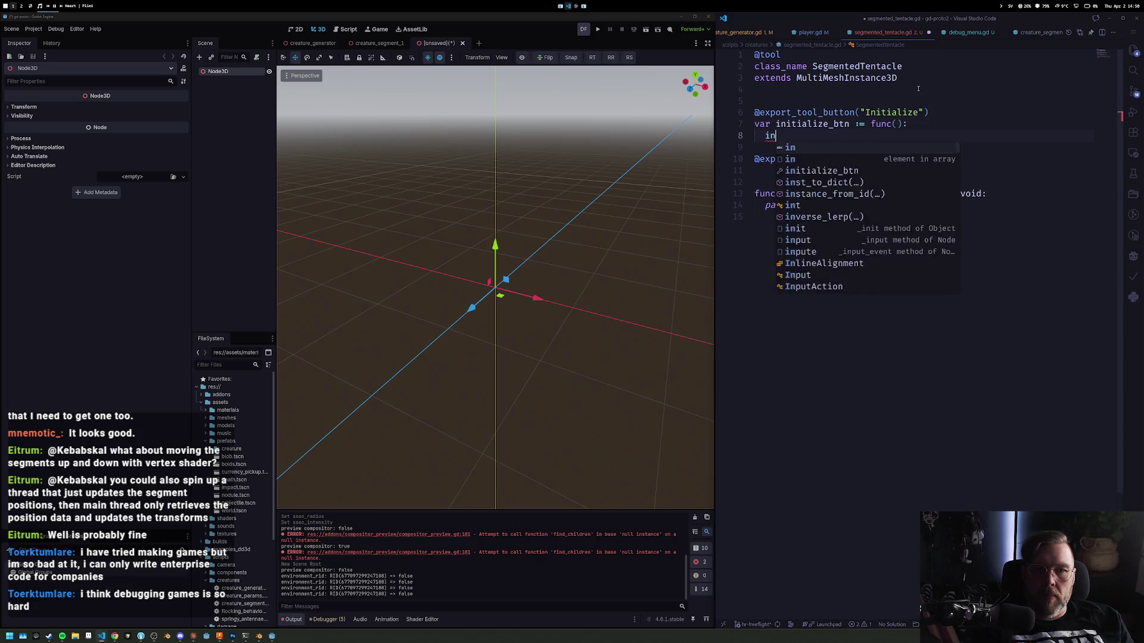
text(alize())
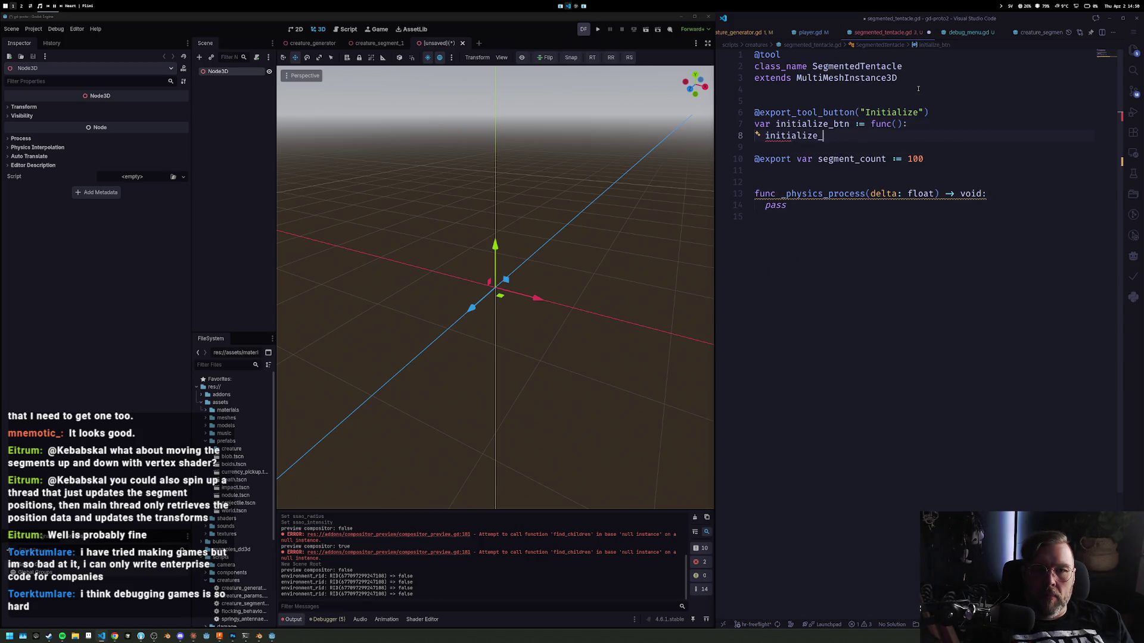
- Add func initialize() that prints "initializing: " followed by segment_count
key(Down)
key(Down)
key(Down)
key(Return)
text(func )
text(initi)
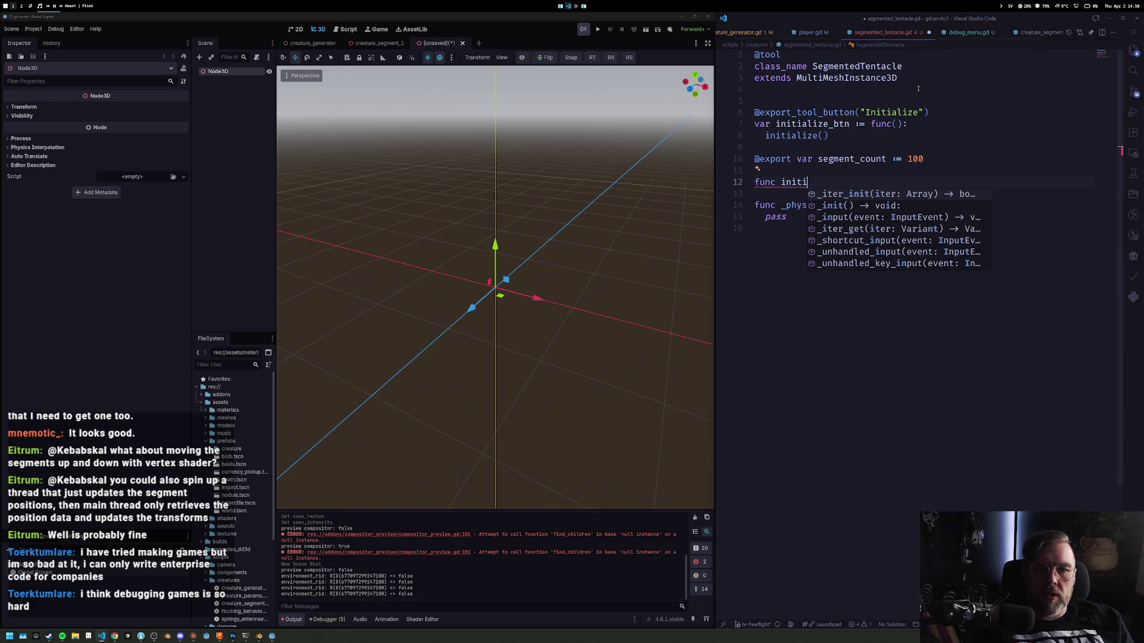
text(alize():)
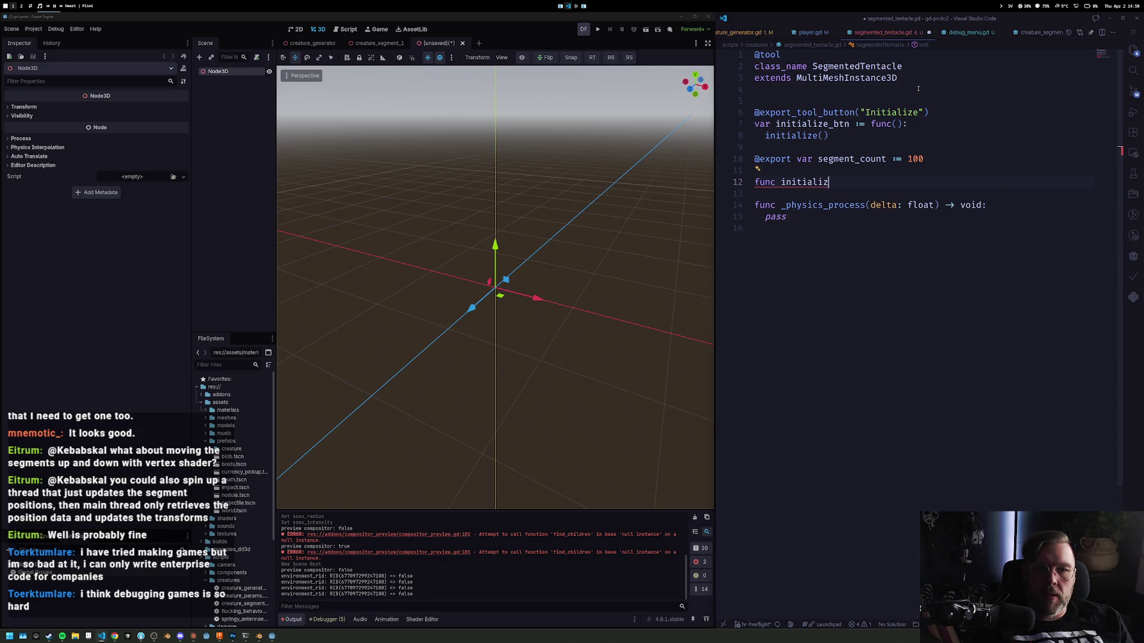
key(Return)
text(print("initial)
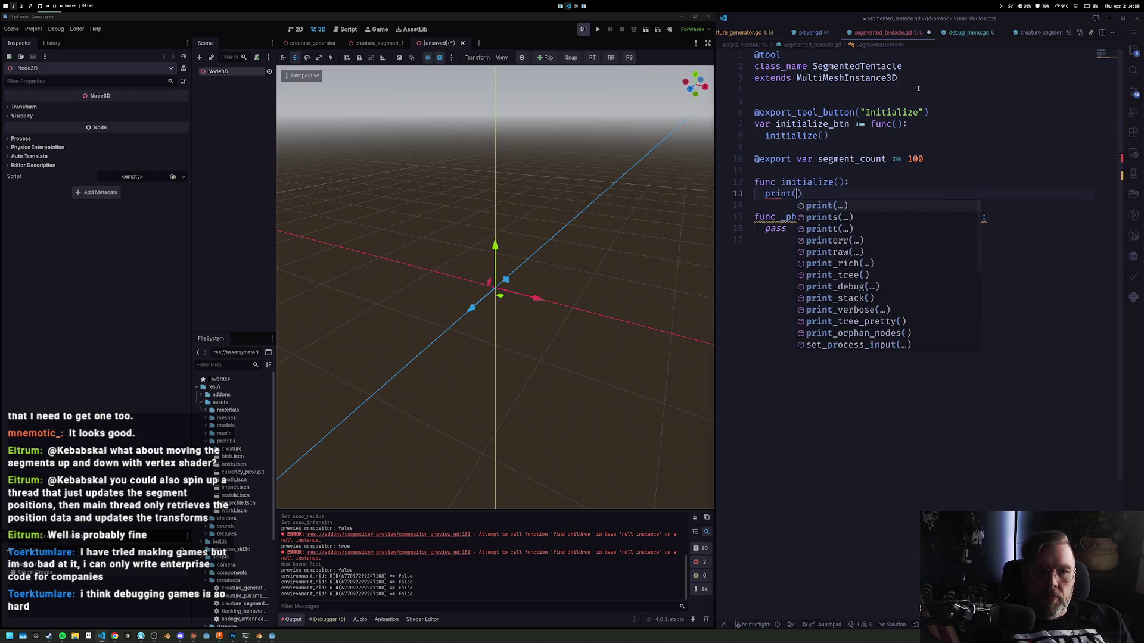
text(izing:")
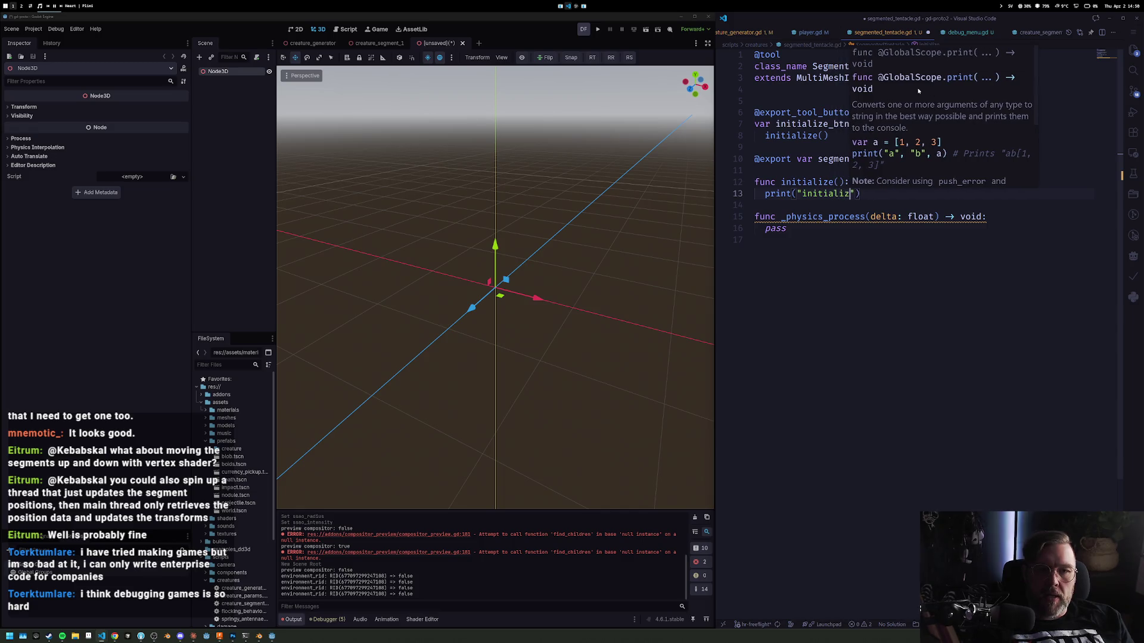
key(BackSpace)
text(", se)
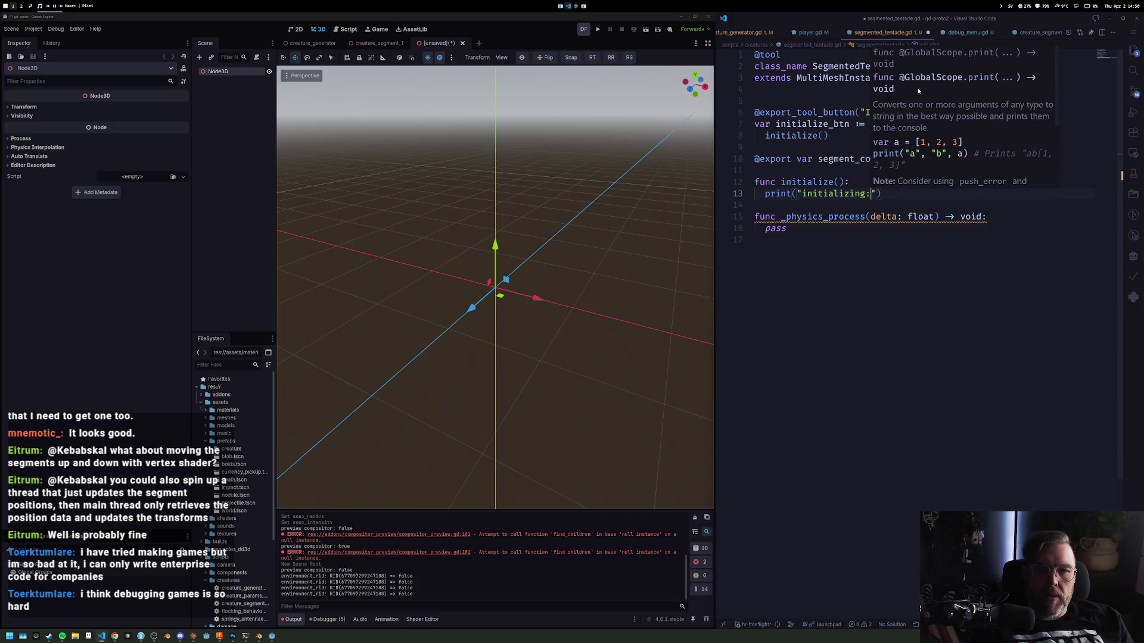
text(gment_count)
key(Return)
key(End)
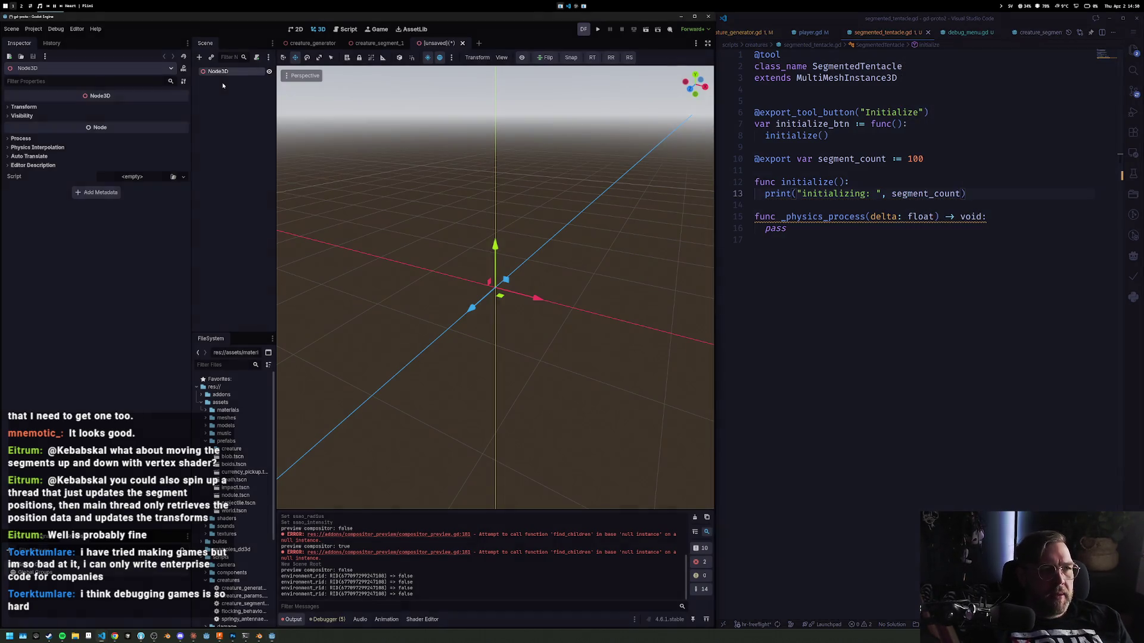
right_click(220, 71)
- Add a SegmentedTentacle child node under the Node3D root
click(230, 82)
key(ctrl+s)
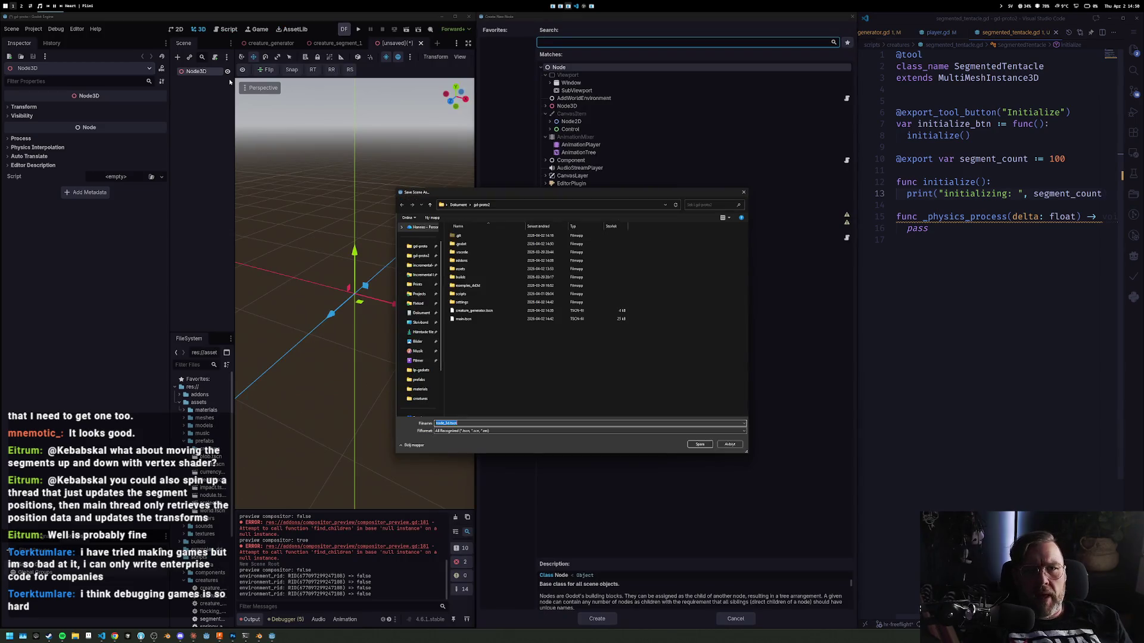
key(Escape)
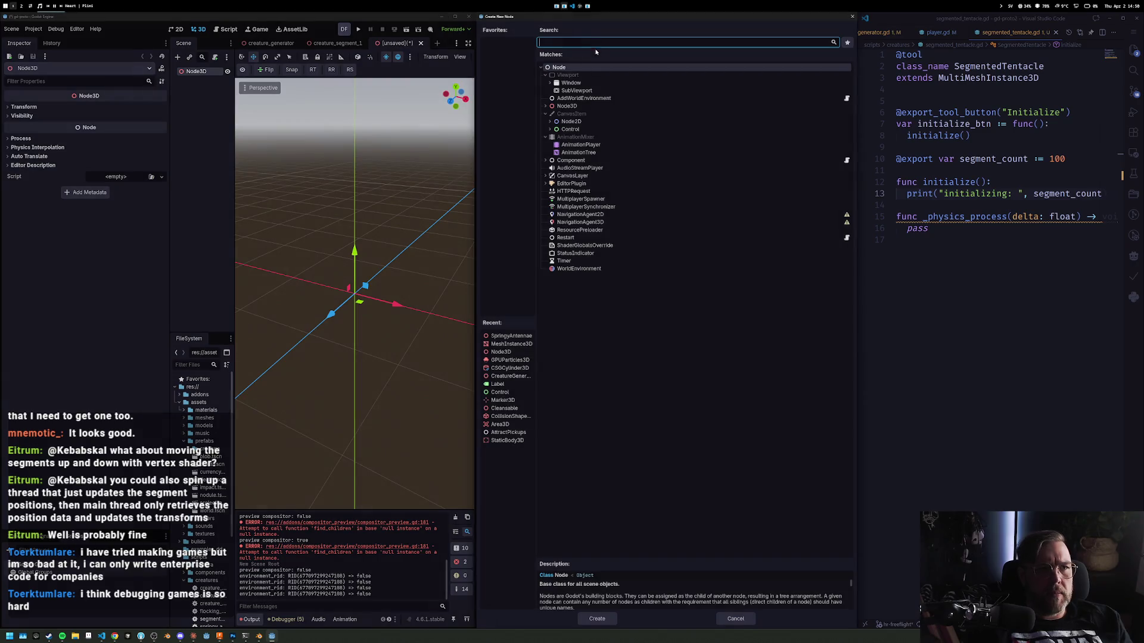
text(segme)
key(Return)
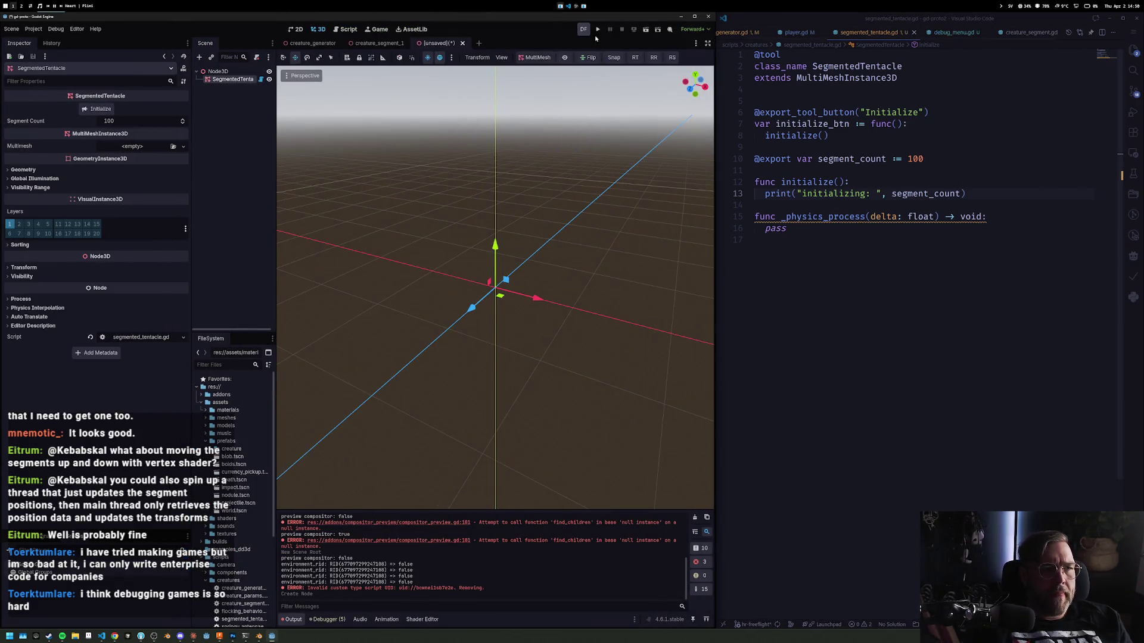
- Save the new scene as 'playground'
key(ctrl+s)
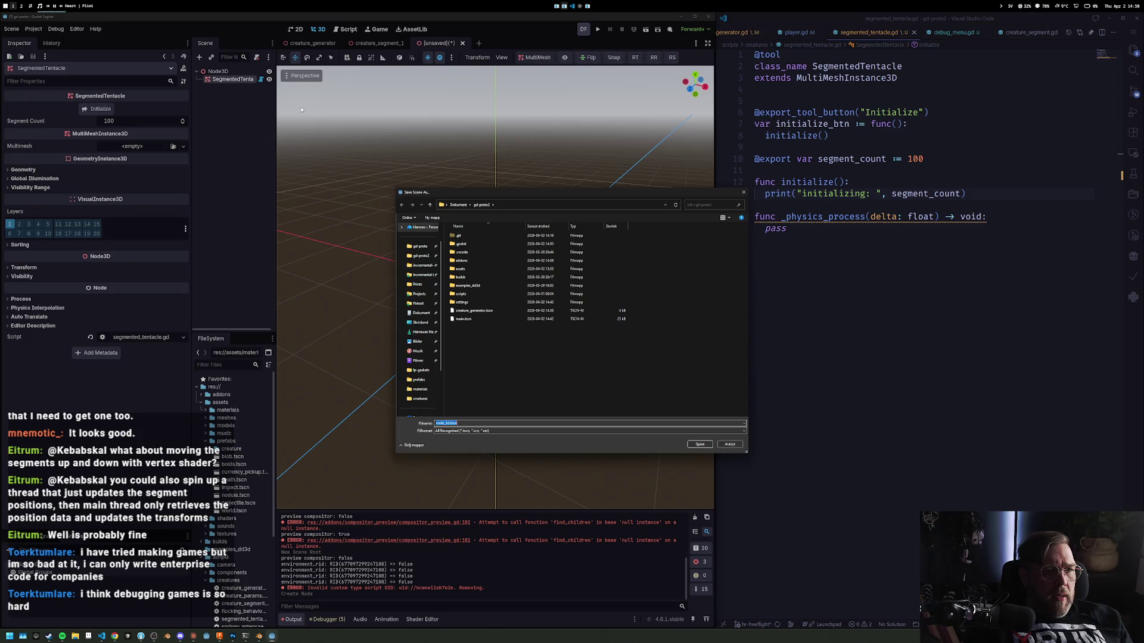
key(Escape)
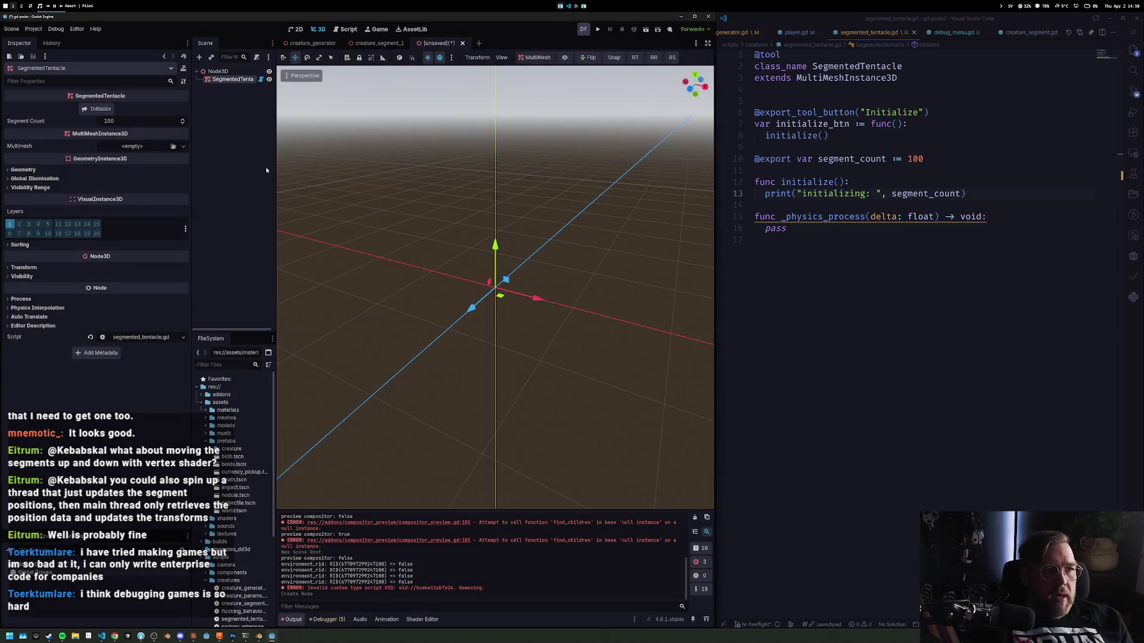
key(ctrl+s)
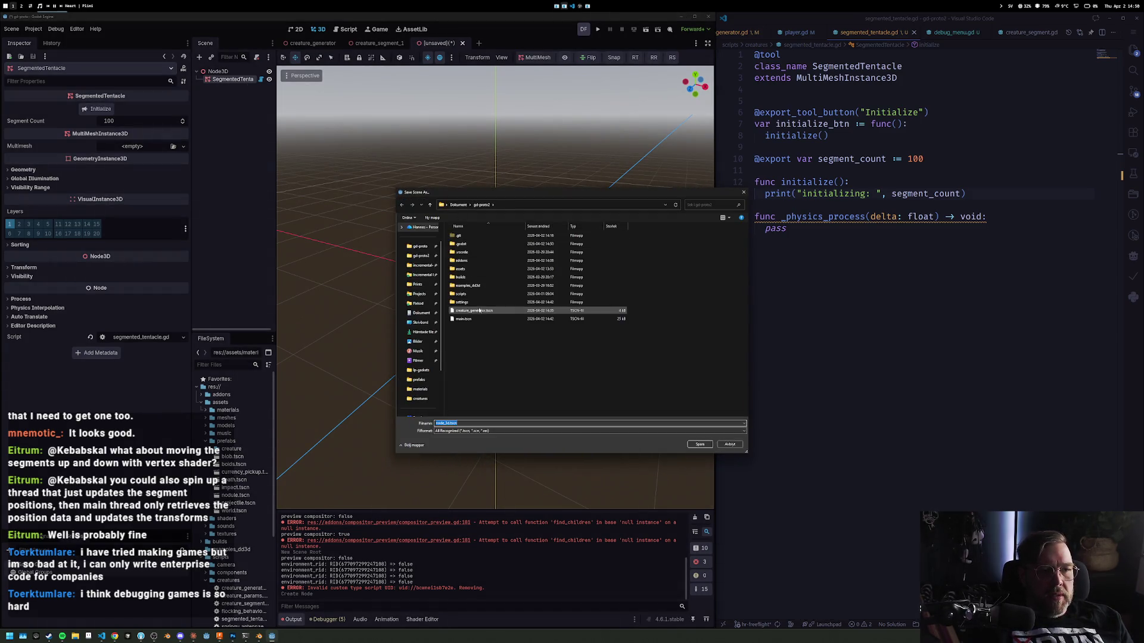
text(playground)
key(Return)
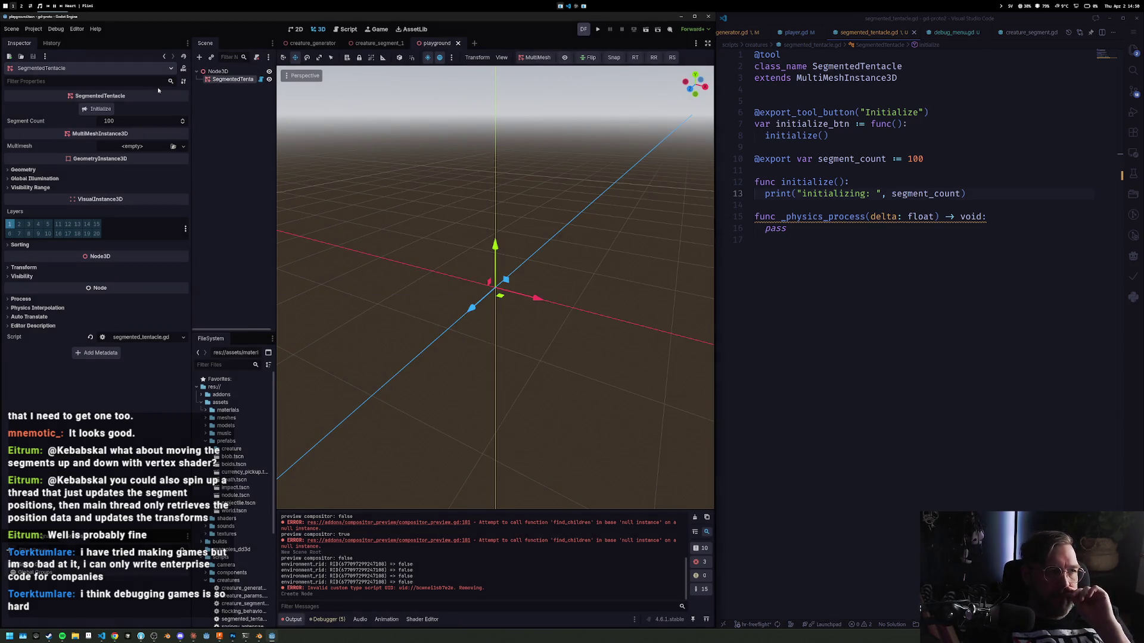
- Run Initialize, then give the tentacle a new MultiMesh with 3D transform format and Use Colors enabled
click(99, 108)
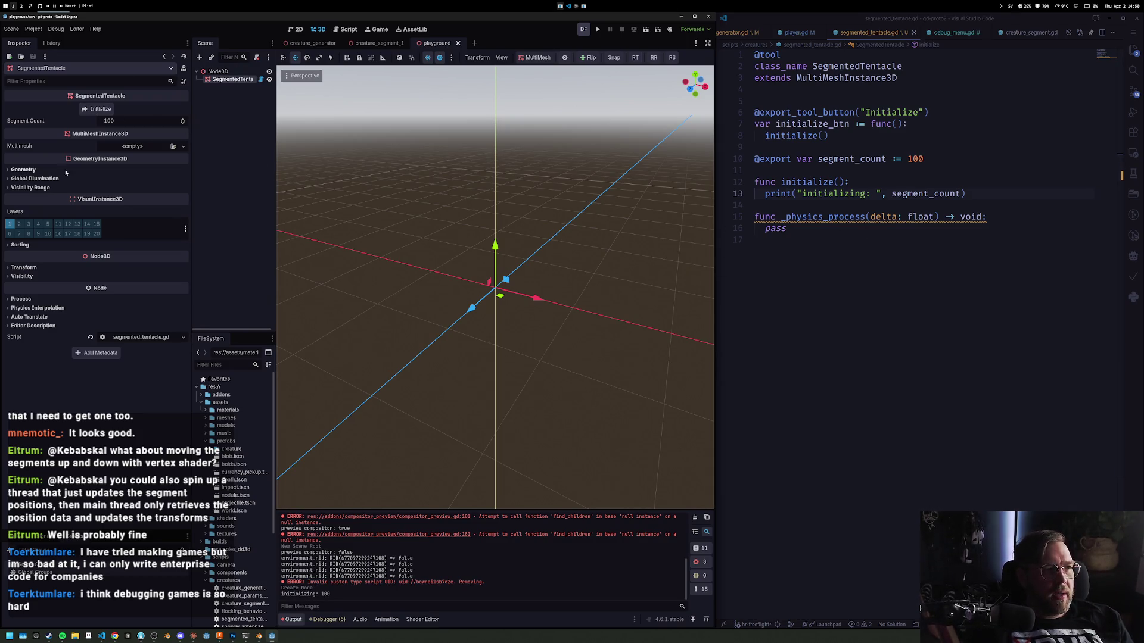
click(40, 171)
click(132, 146)
click(156, 167)
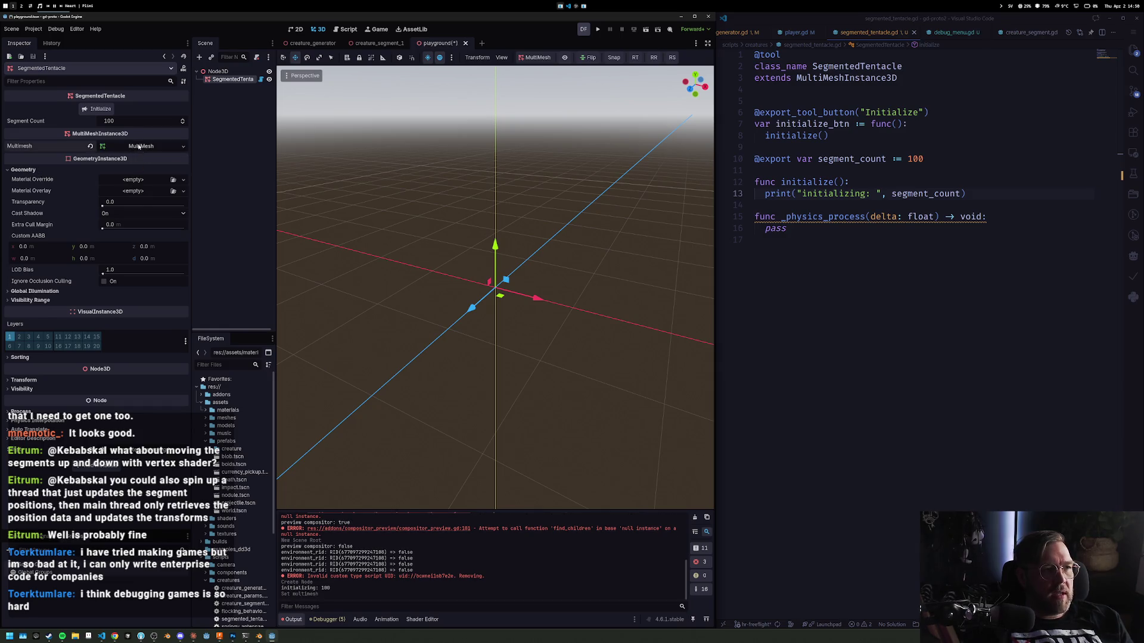
click(142, 158)
click(106, 179)
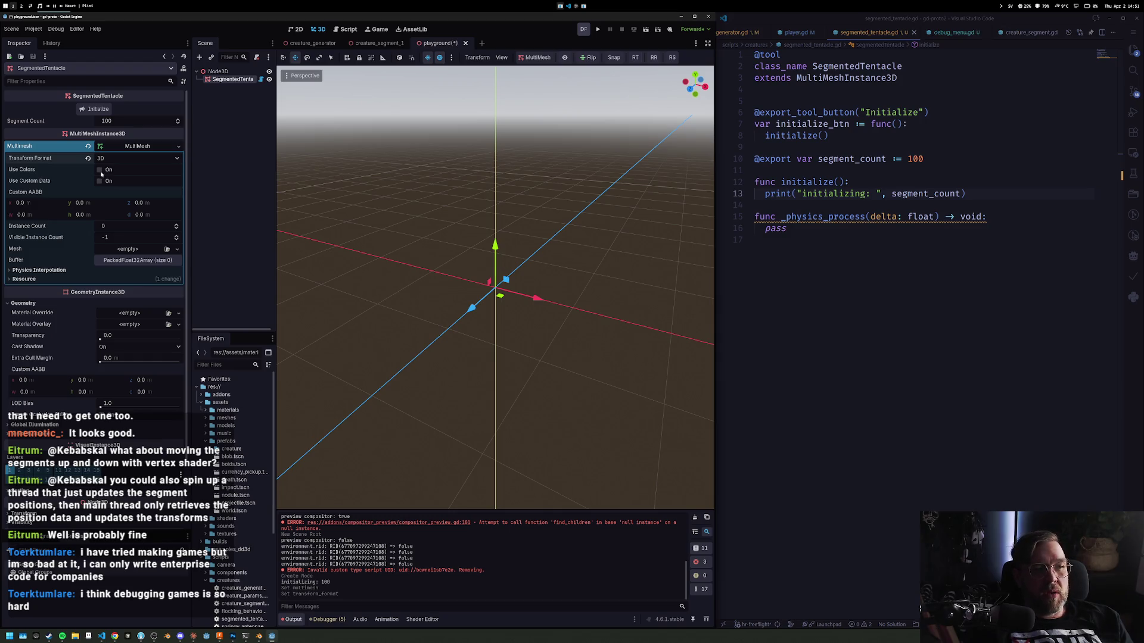
click(99, 170)
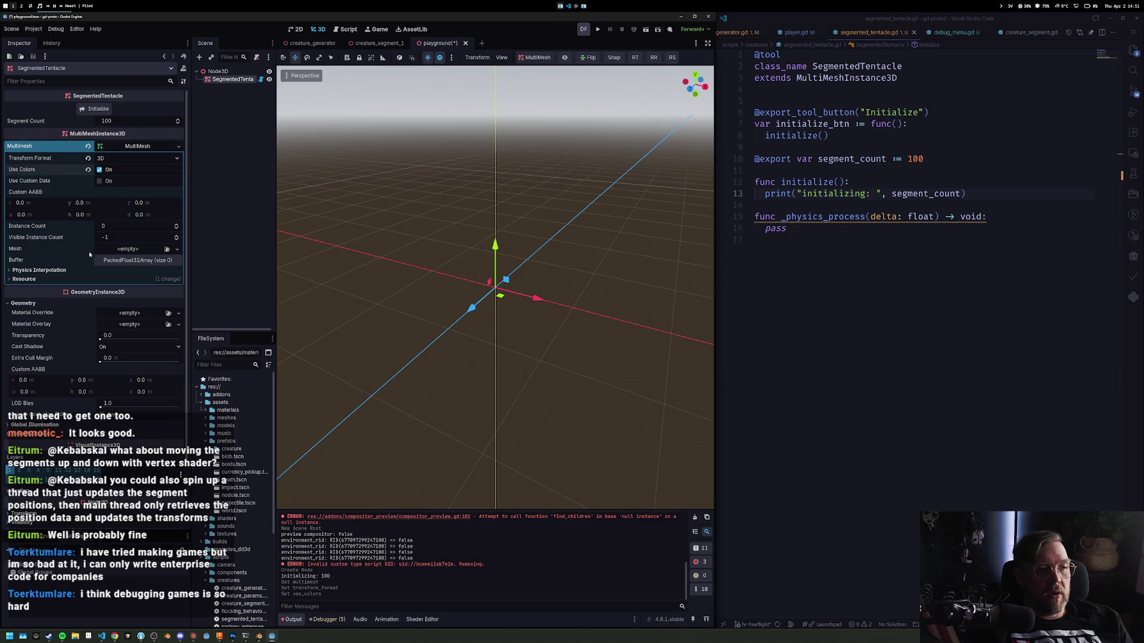
- Save the playground scene and insert blank lines above initialize() in the script
key(ctrl+s)
click(804, 205)
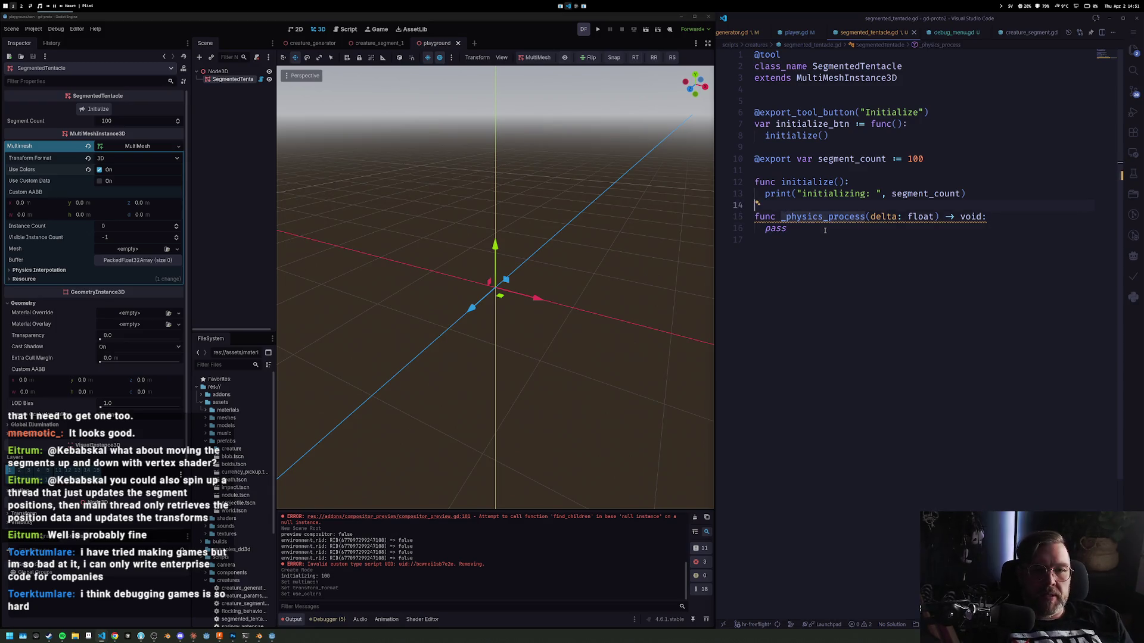
key(Return)
key(Return)
key(Up)
key(Up)
key(Up)
key(Up)
key(Home)
key(Return)
key(Return)
key(Up)
key(Up)
- Declare var points : PackedVector3Array above the initialize() function
text(var )
text(transforms)
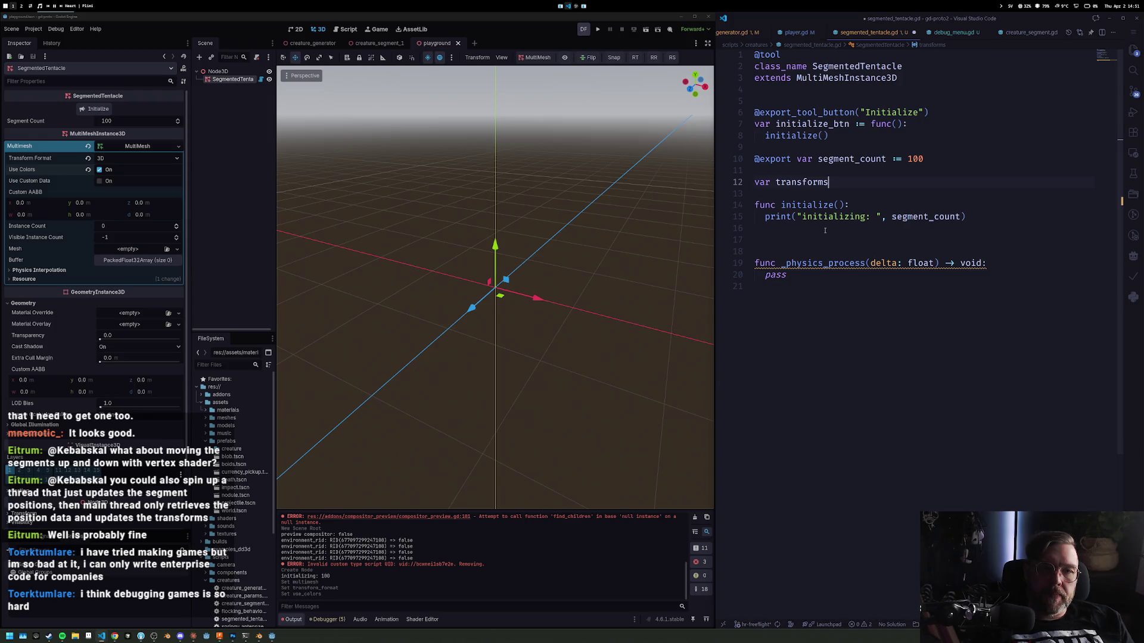
key(ctrl+BackSpace)
text(segments)
text([)
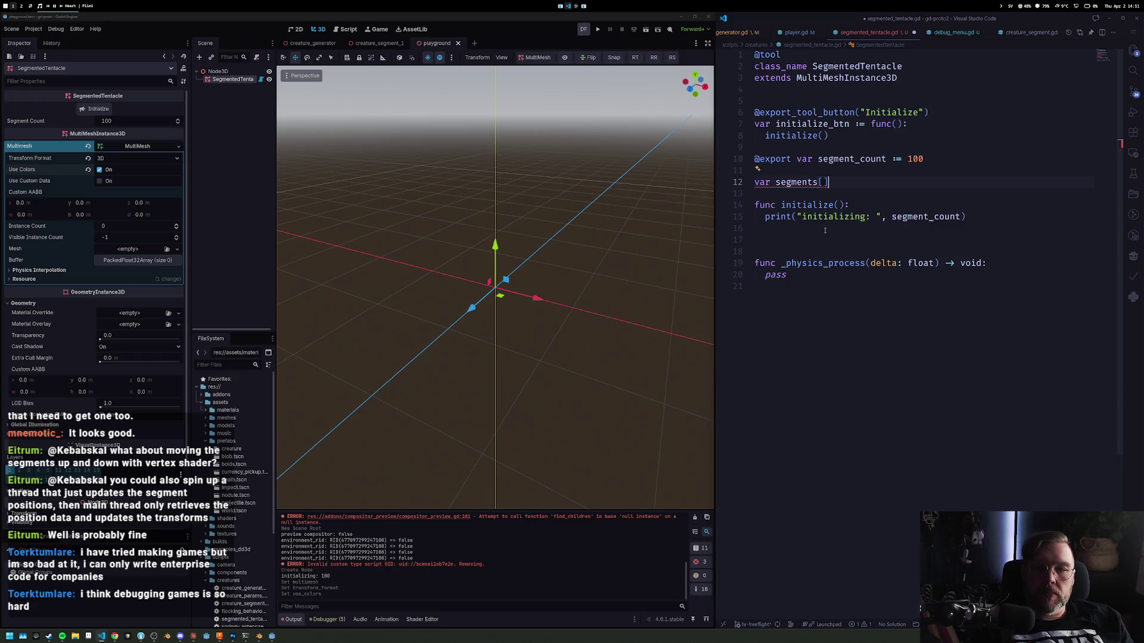
key(ctrl+BackSpace)
key(ctrl+BackSpace)
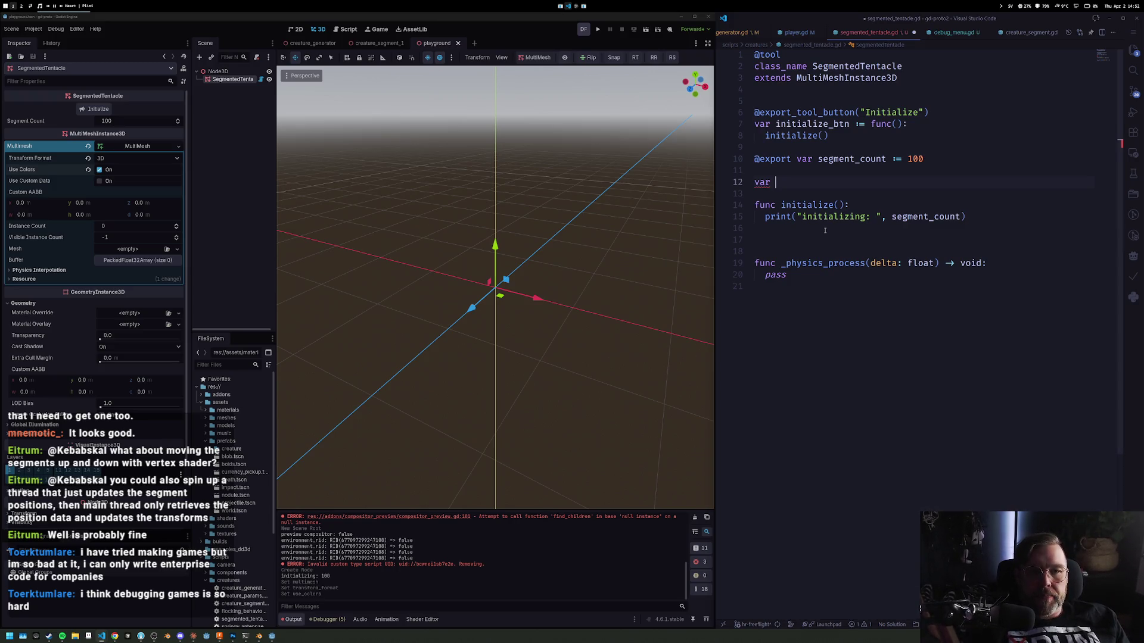
text(points :=)
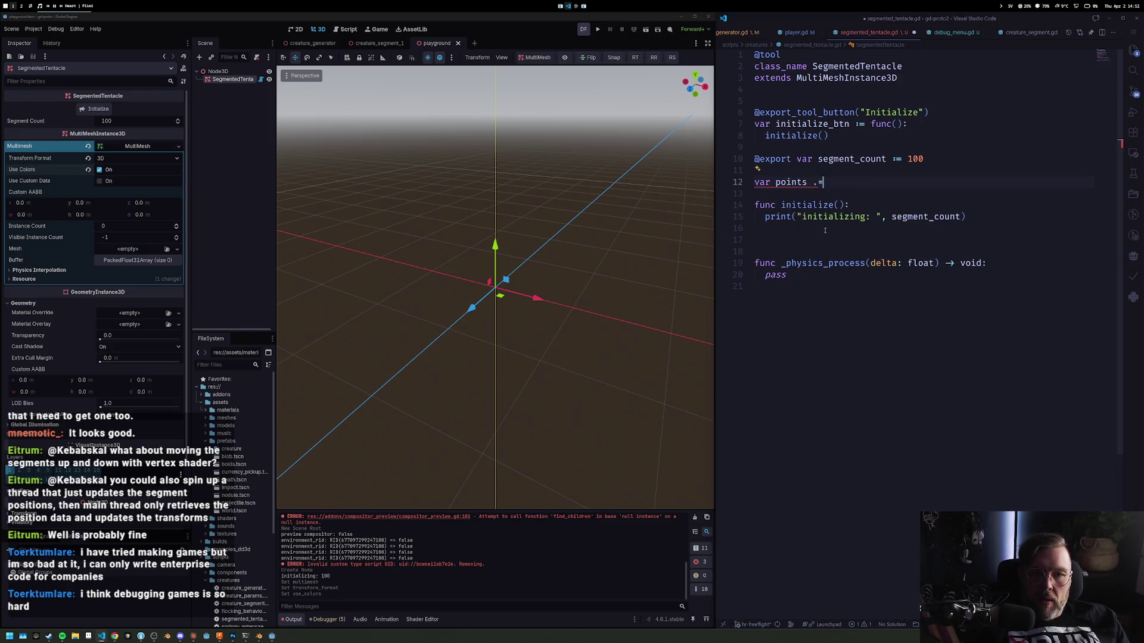
text( Pakcedc)
key(BackSpace)
key(BackSpace)
key(BackSpace)
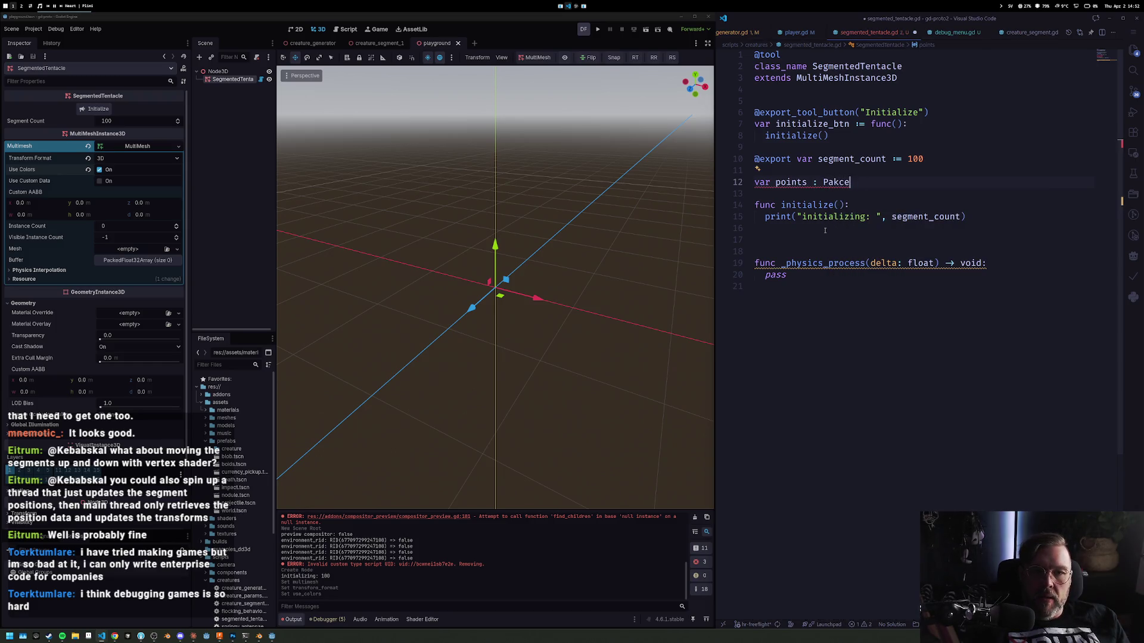
text(ckedv)
key(Down)
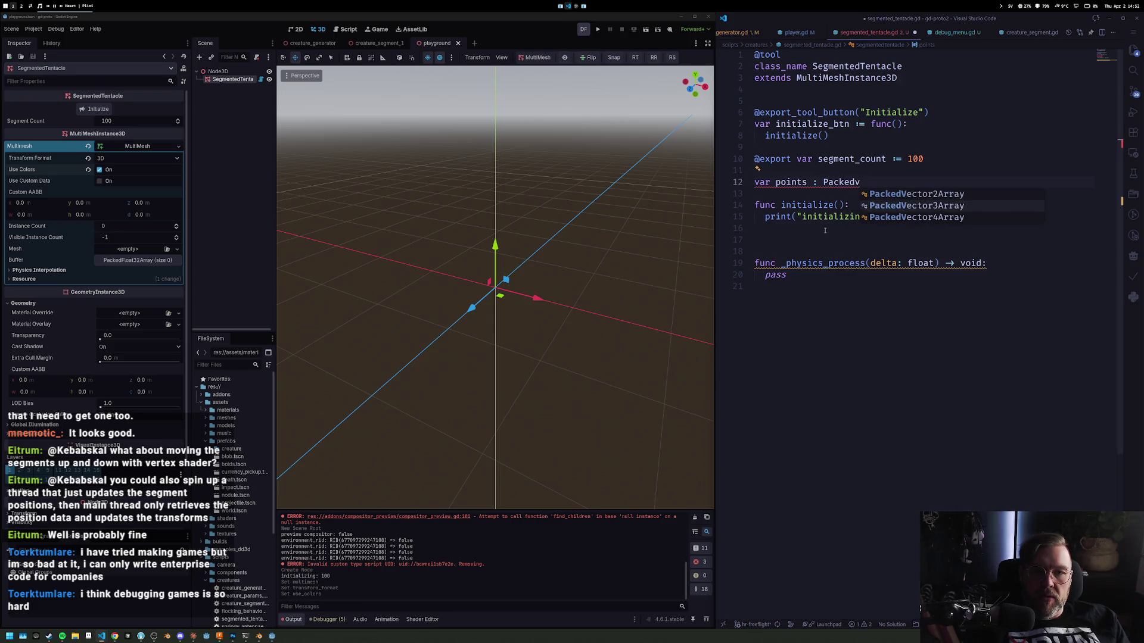
key(Return)
key(Down)
key(Down)
key(Down)
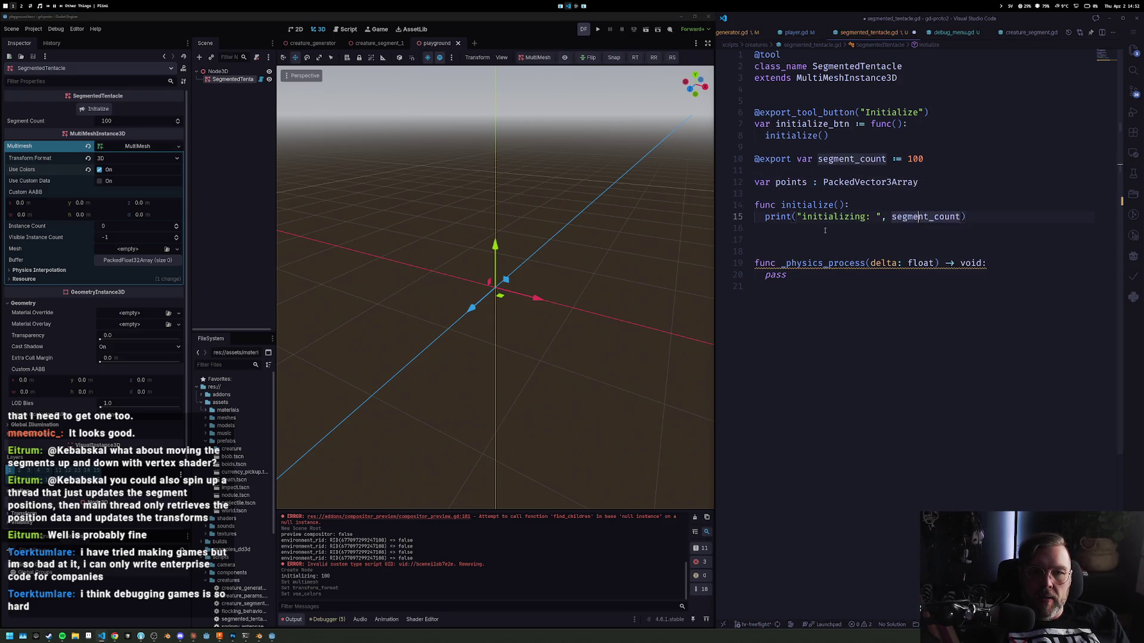
- Make initialize() begin with points.clear() and save the script
key(End)
key(Return)
text(point)
text(s =)
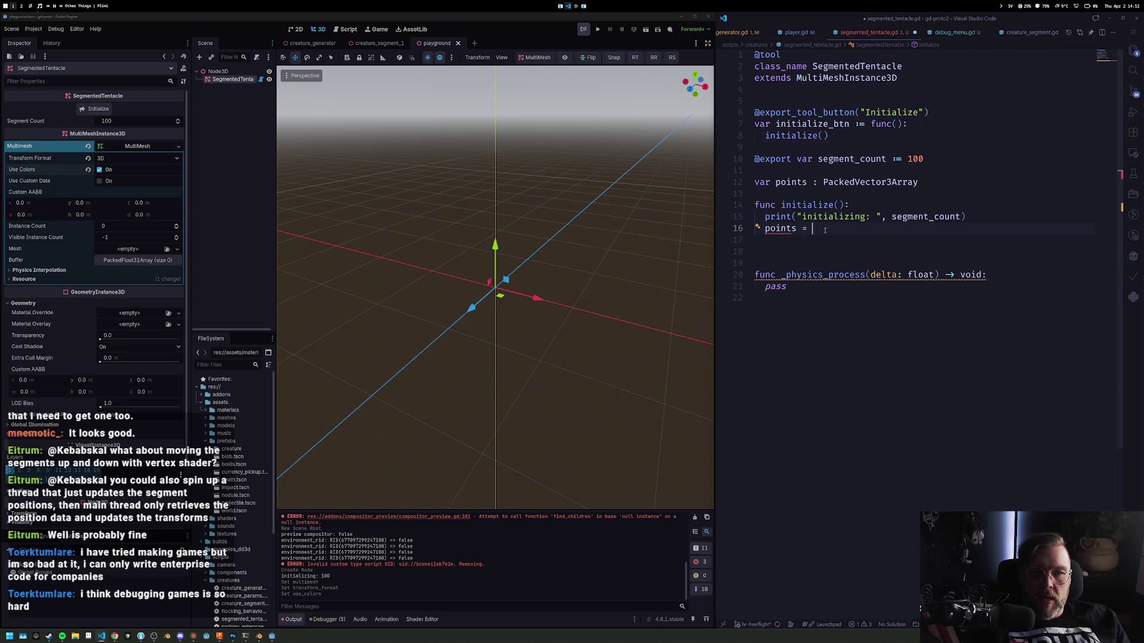
key(BackSpace)
key(BackSpace)
key(BackSpace)
text(.clear())
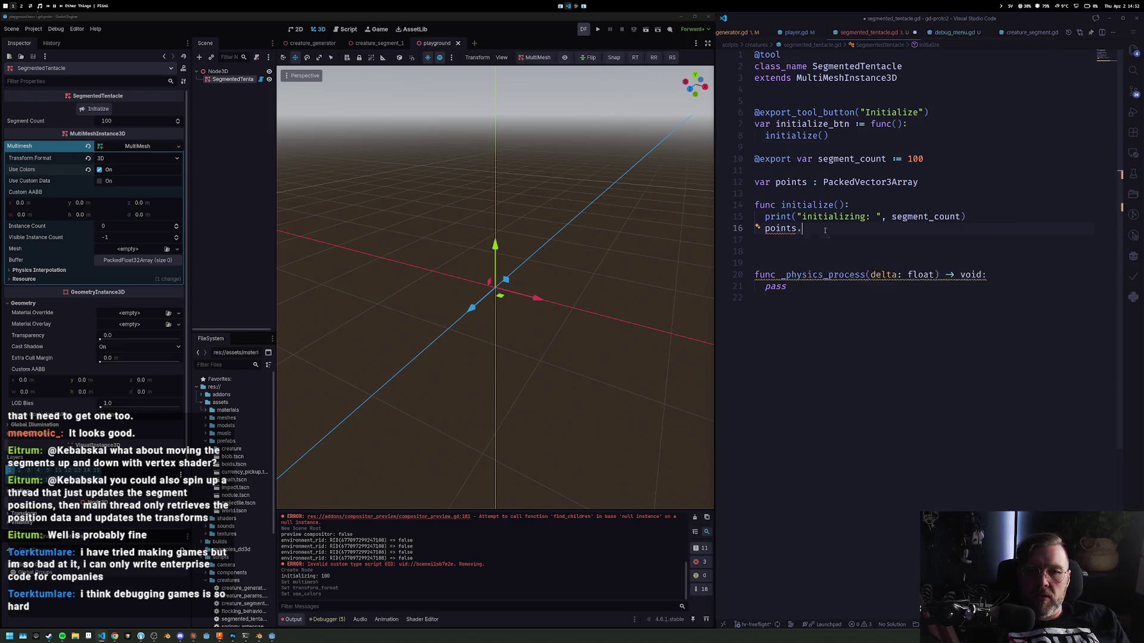
key(ctrl+s)
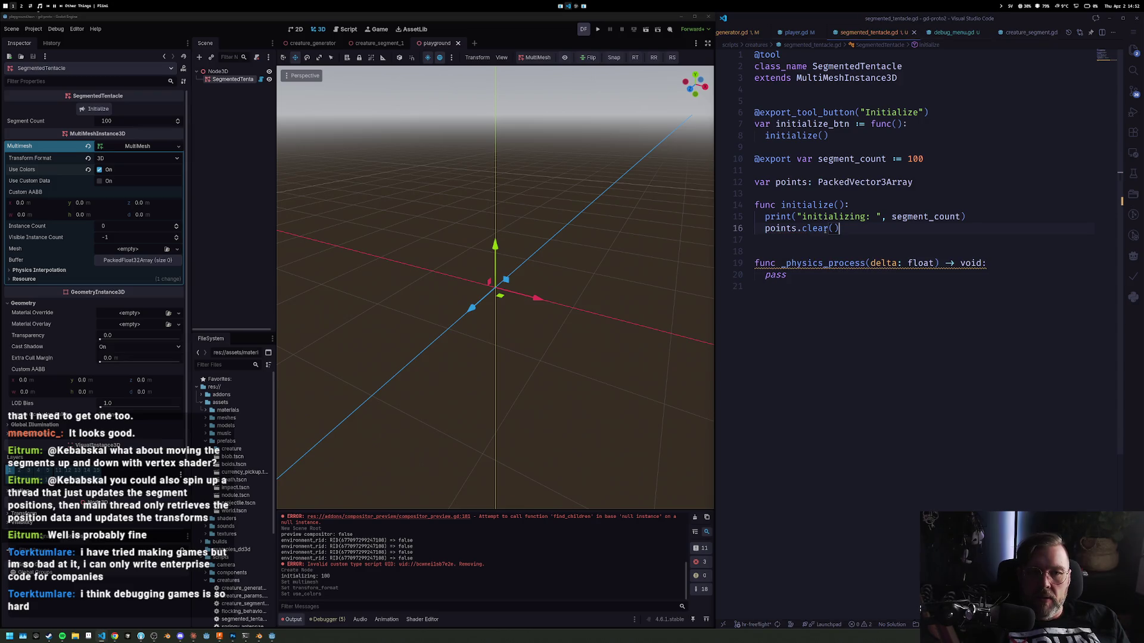
- Set multimesh.instance_count = segment_count in initialize()
key(Return)
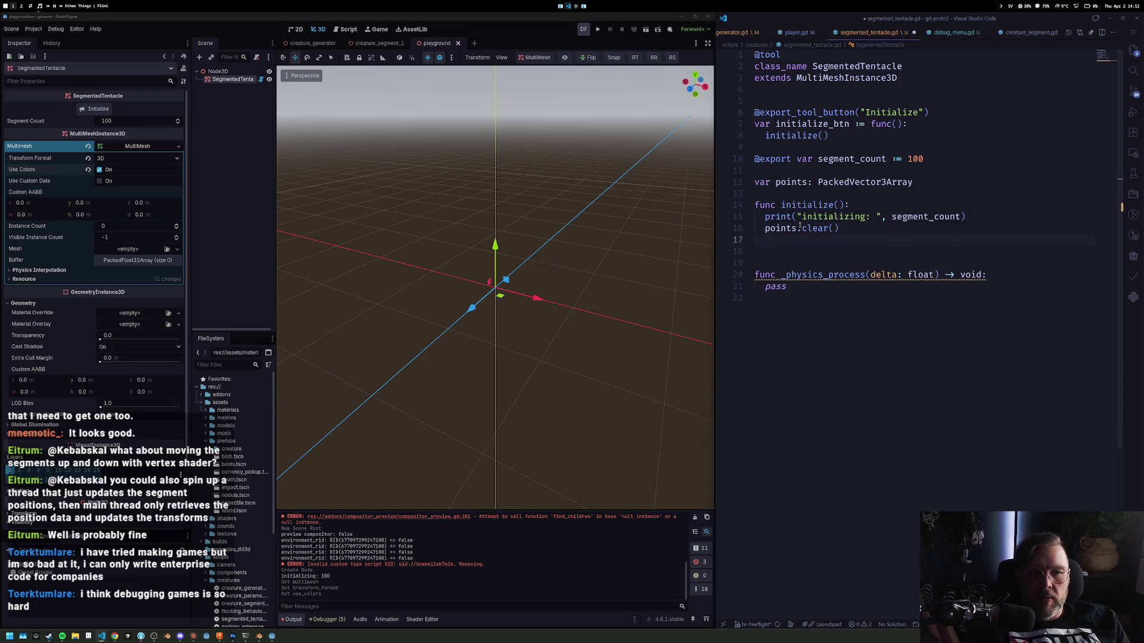
text(multimesh.i)
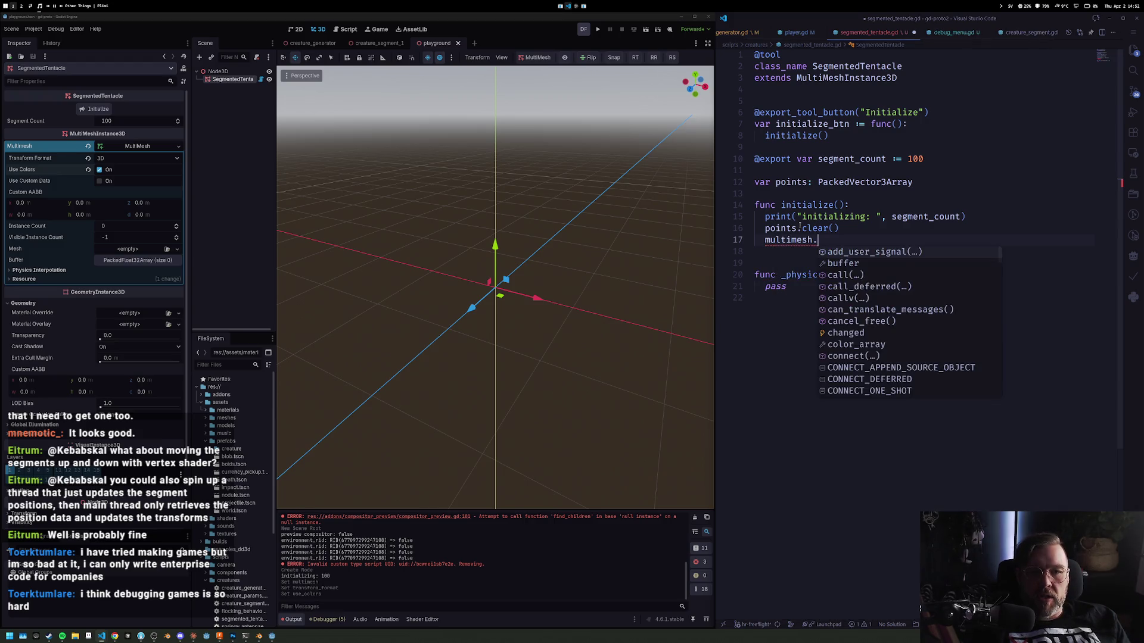
text(nstan)
key(Return)
text(= )
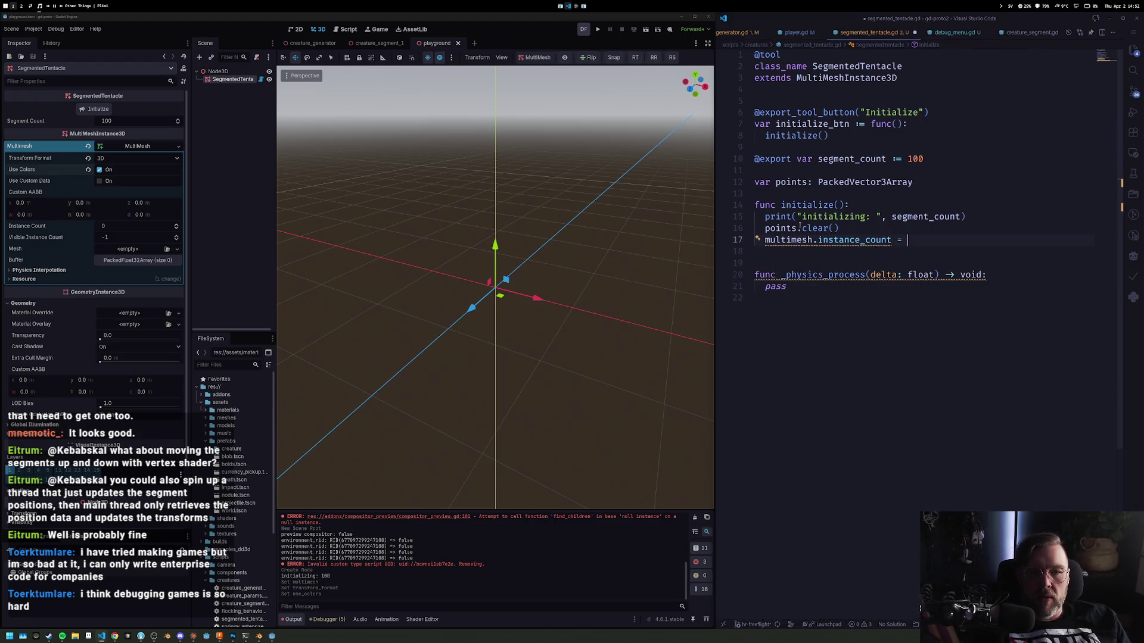
text(segment_count)
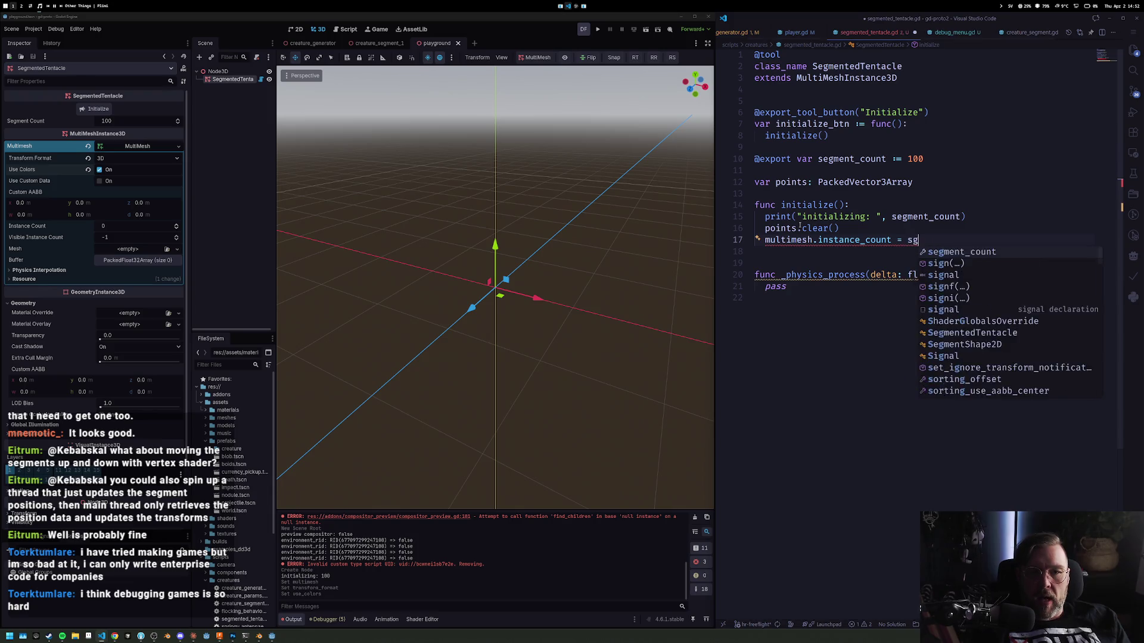
- Add a for i in segment_count: loop to initialize()
key(Return)
text(points)
key(ctrl+BackSpace)
text(for i i)
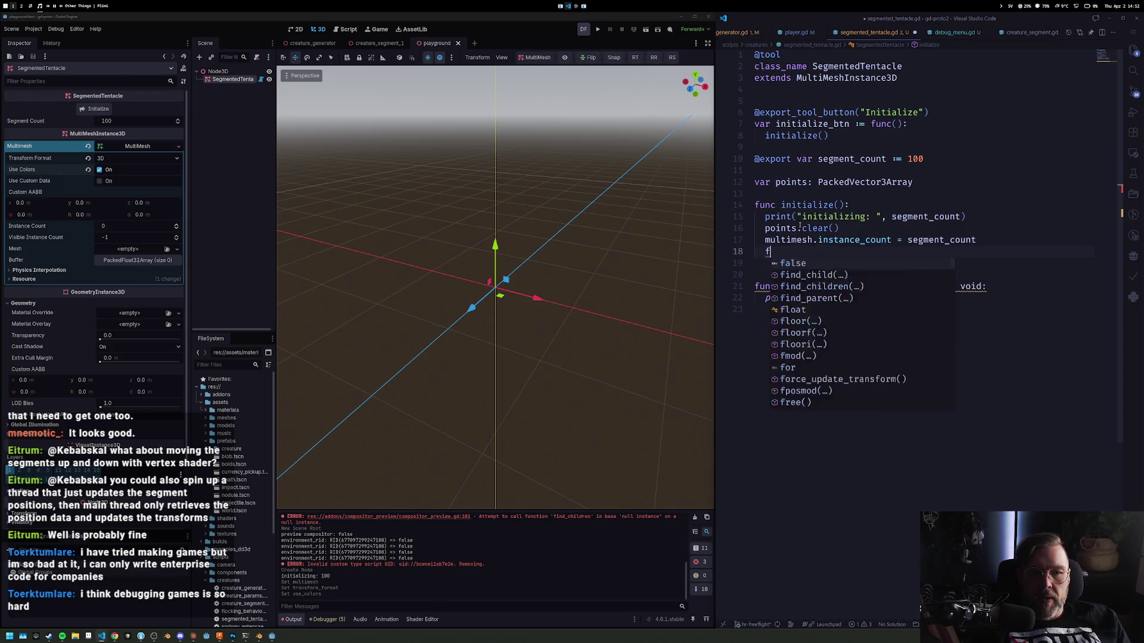
text(n )
text(segme)
key(Return)
text())
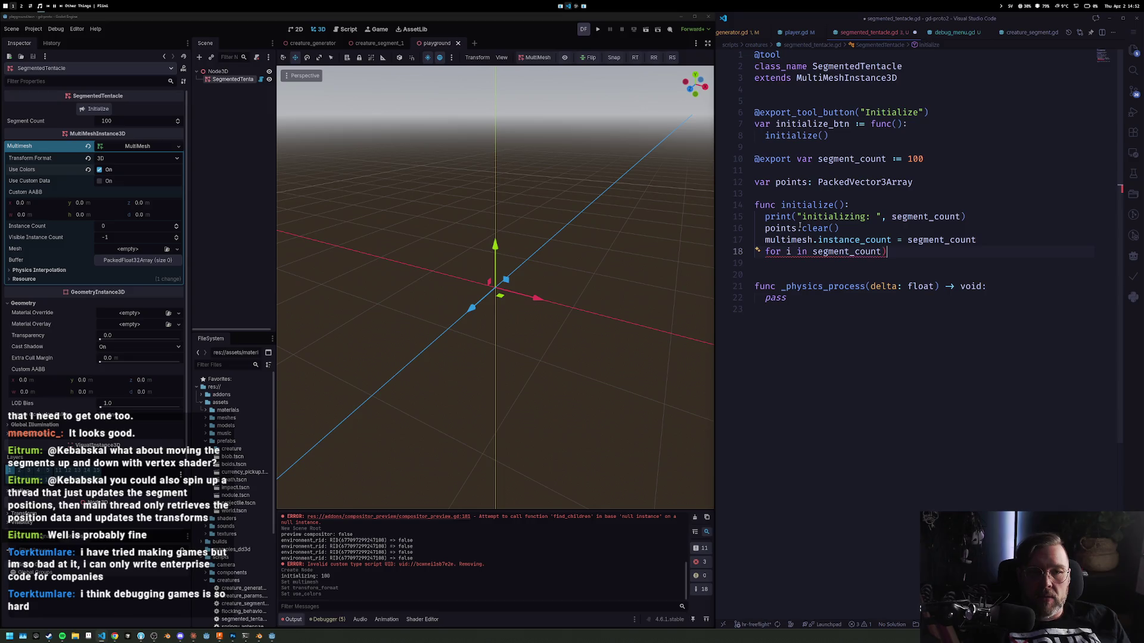
key(BackSpace)
text(:)
key(Return)
- Inside the loop, append Vector3.UP * 1.0 * i to points
text(points.)
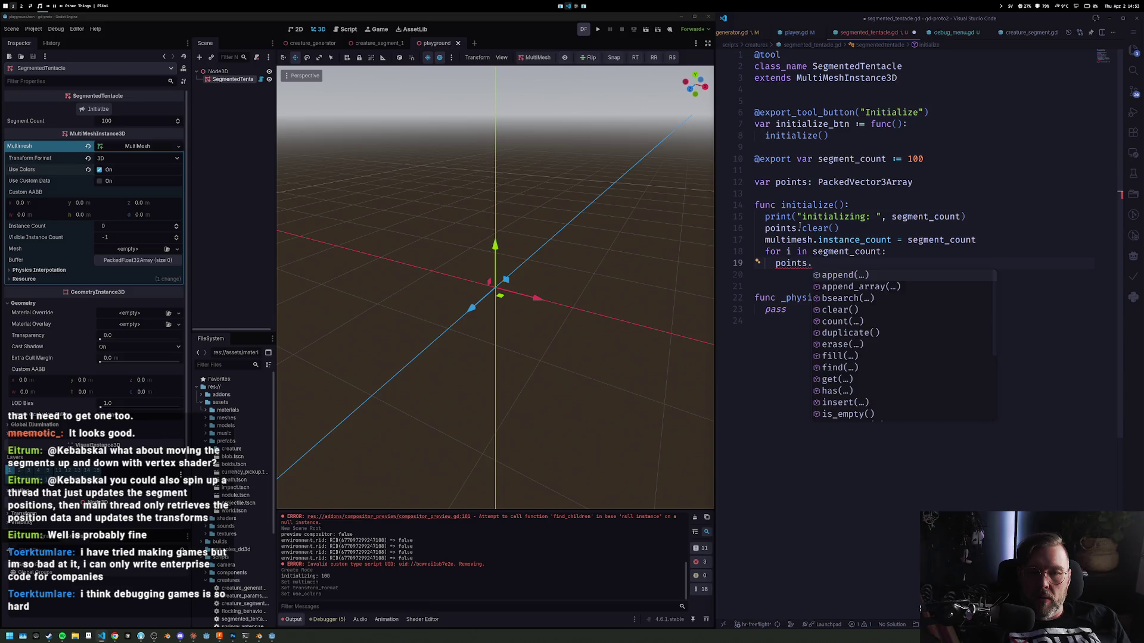
key(Return)
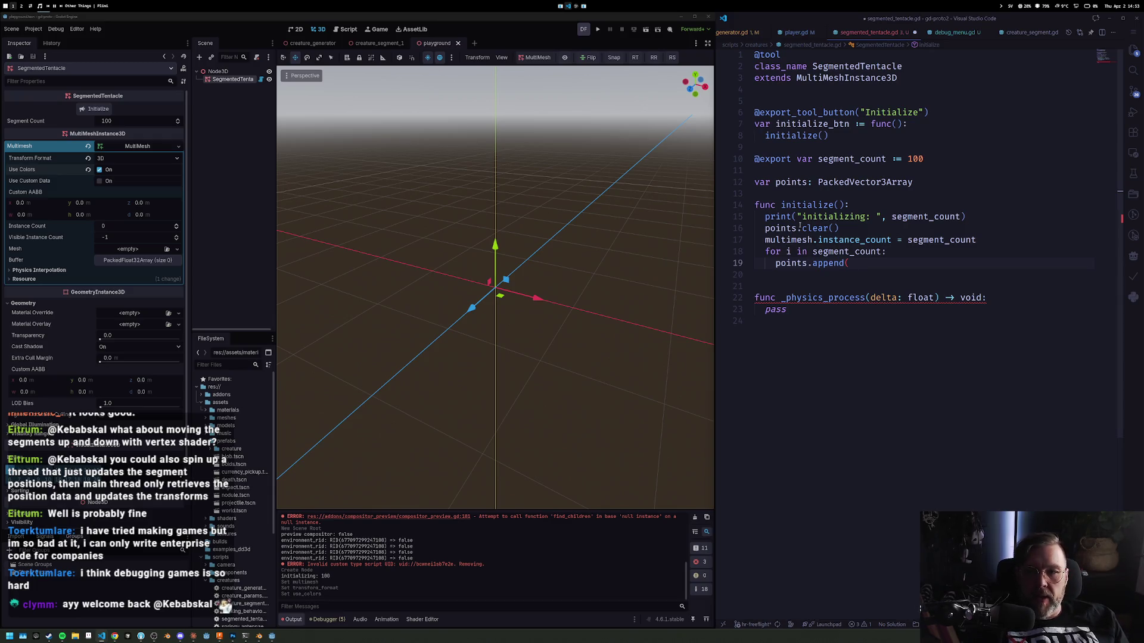
text(Vector3)
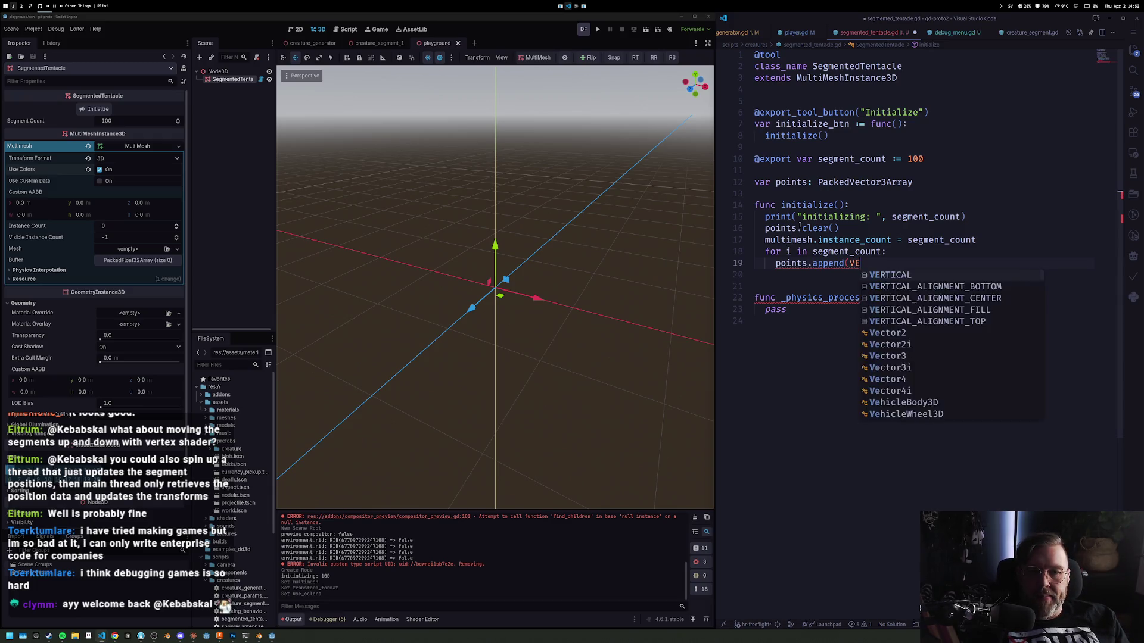
text(.UP * 1.0)
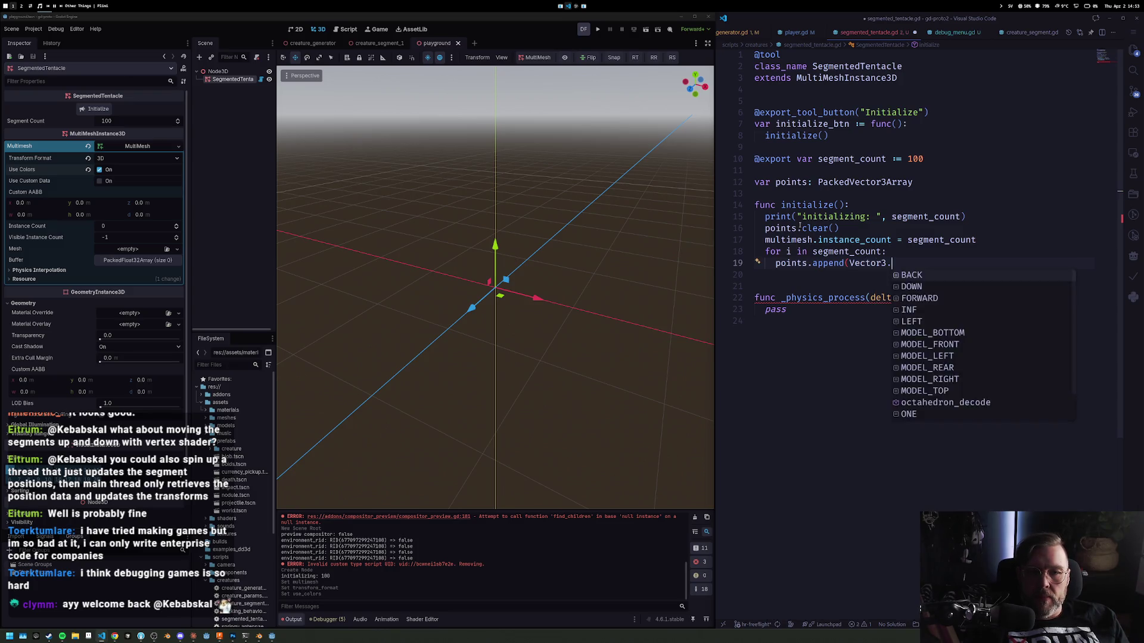
text())
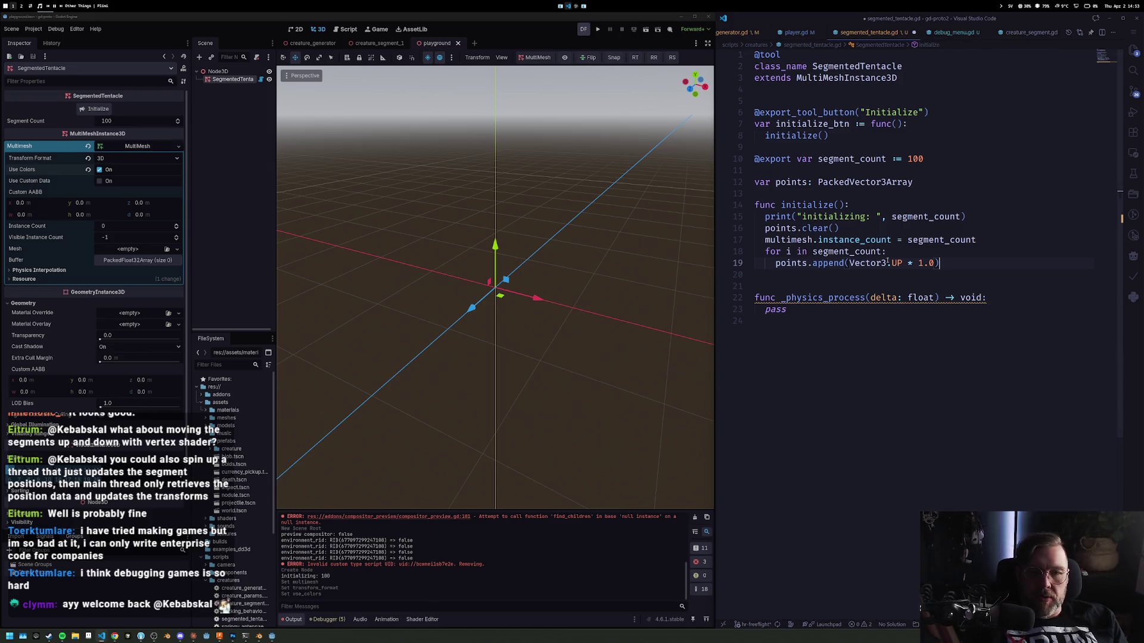
click(849, 263)
text(* i)
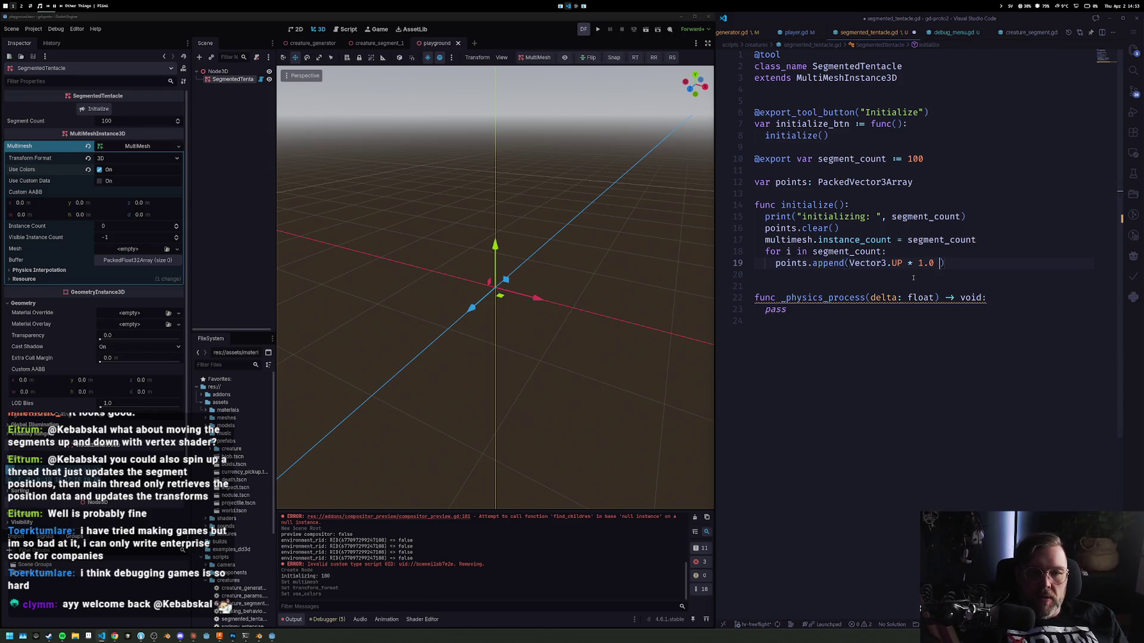
click(913, 276)
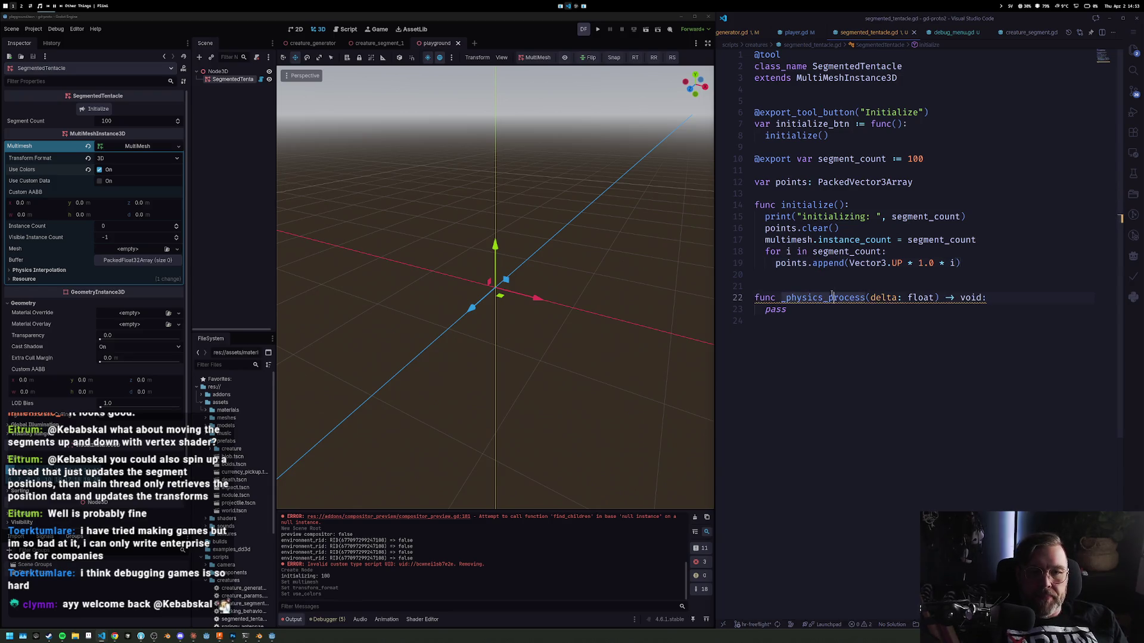
double_click(813, 309)
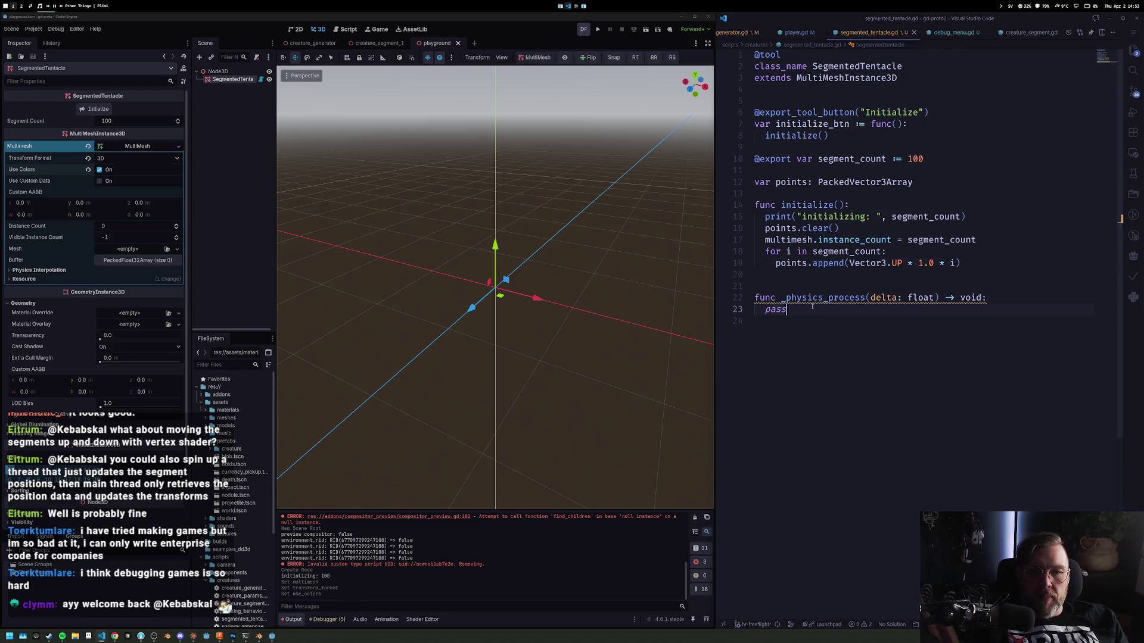
- Replace pass in _physics_process with multimesh.transform_array from autocomplete
key(BackSpace)
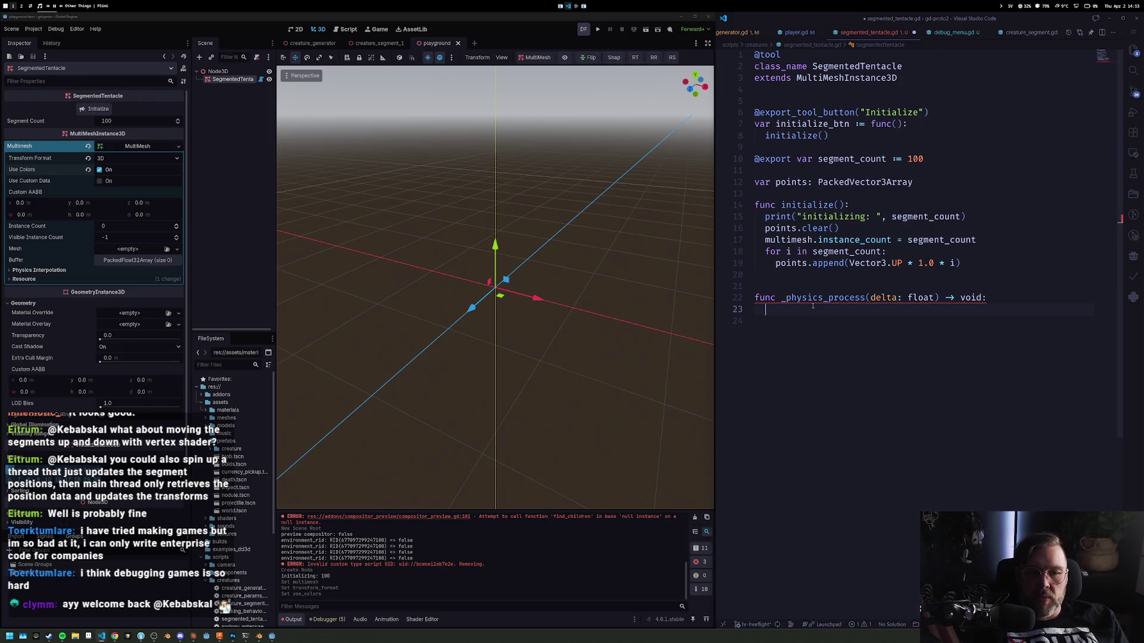
text(multimesh.)
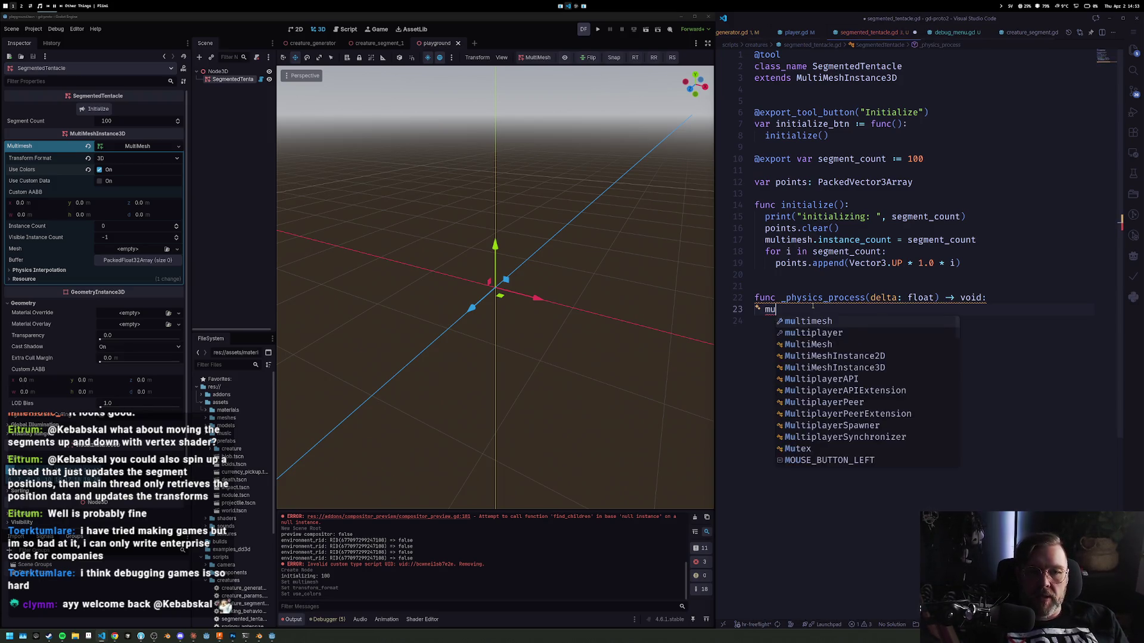
text(get_)
key(BackSpace)
key(BackSpace)
key(BackSpace)
text(.get)
key(BackSpace)
key(BackSpace)
key(BackSpace)
text(setpo)
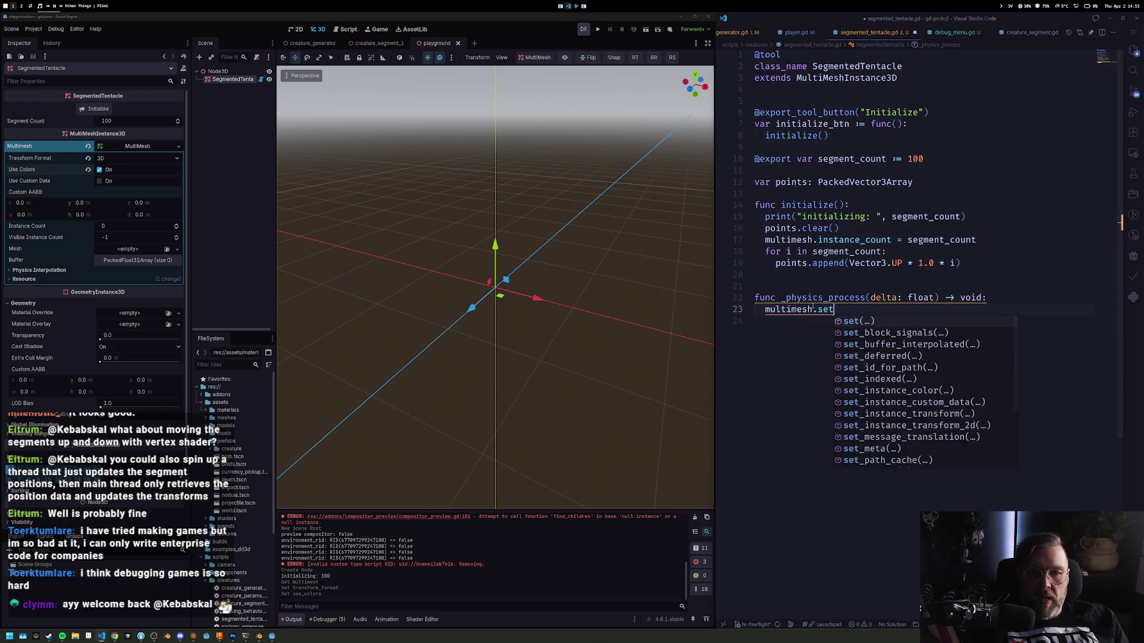
key(BackSpace)
key(BackSpace)
text(transf)
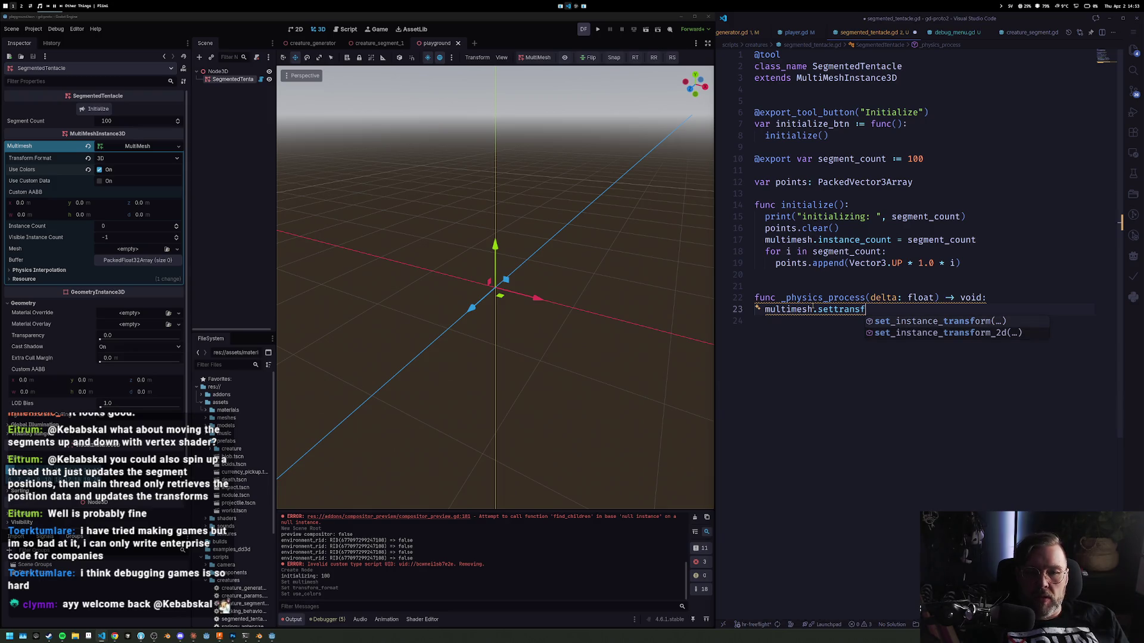
key(BackSpace)
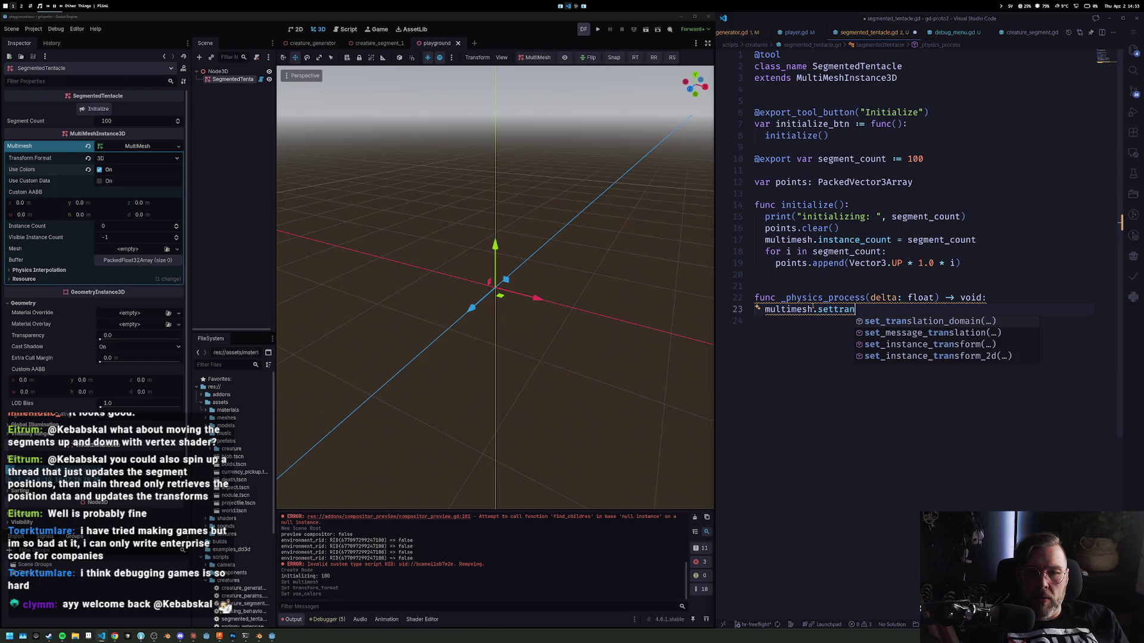
key(ctrl+BackSpace)
text(transform)
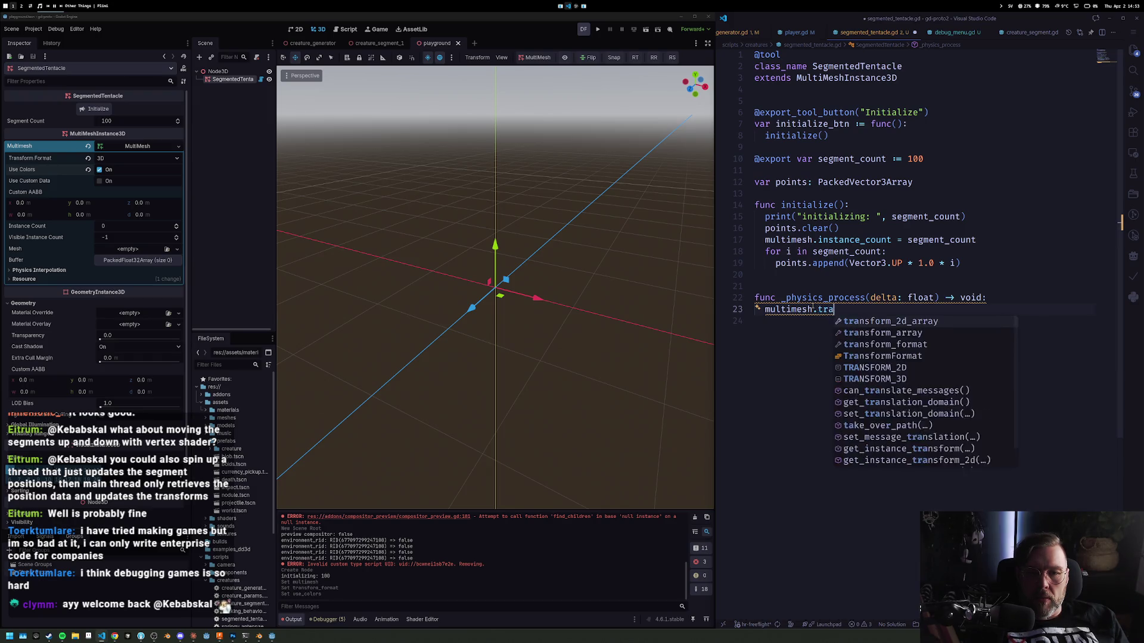
key(Escape)
key(BackSpace)
key(BackSpace)
key(BackSpace)
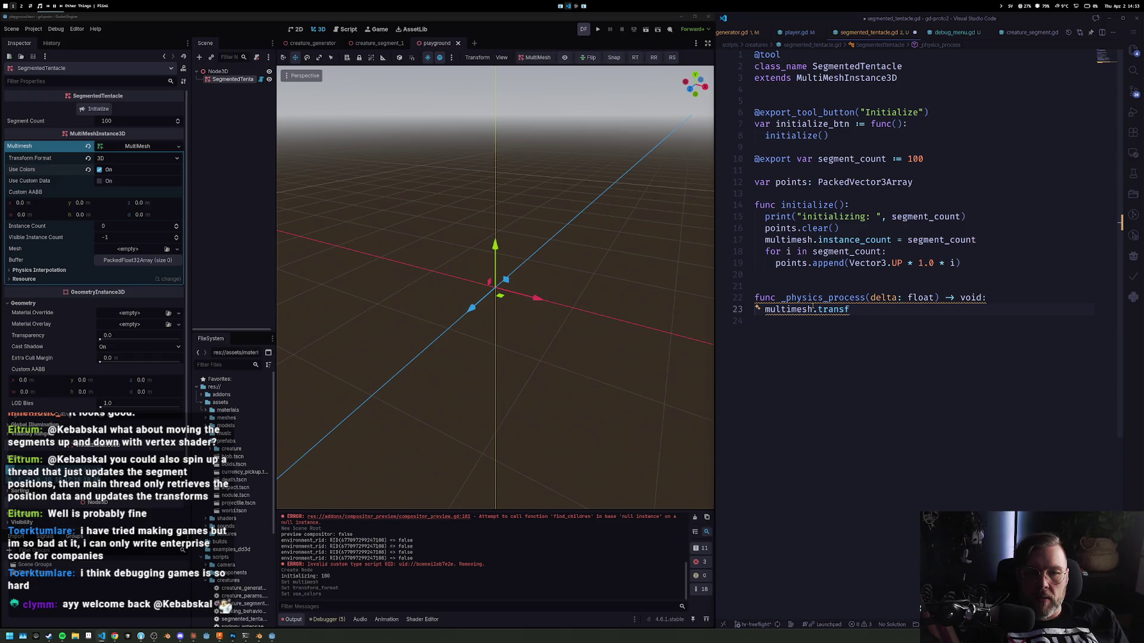
text(orm_array)
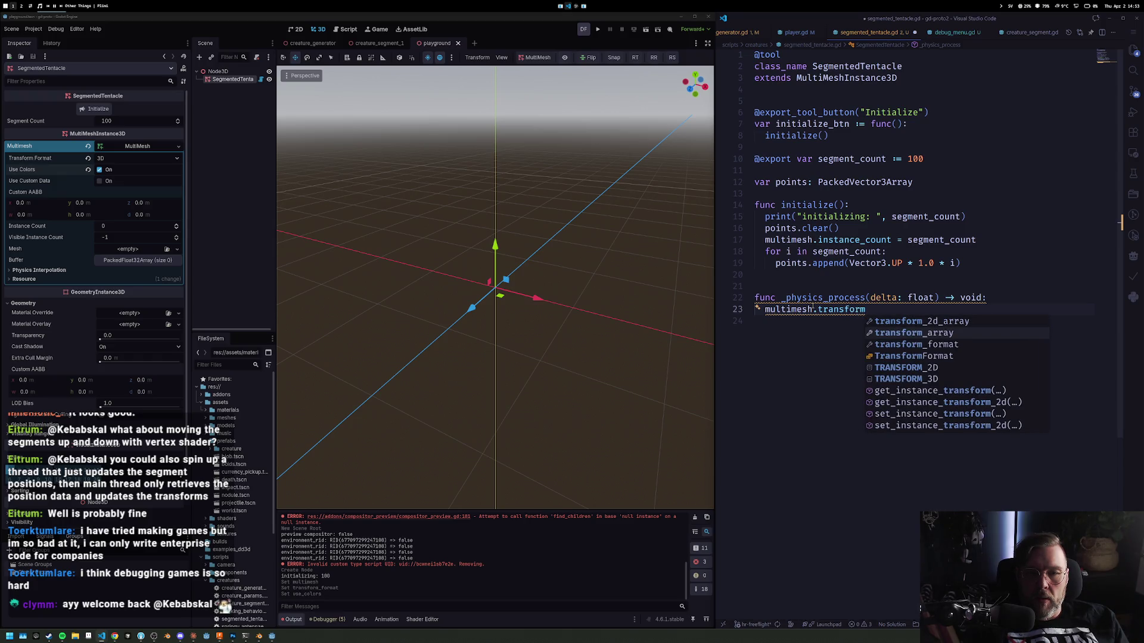
key(Return)
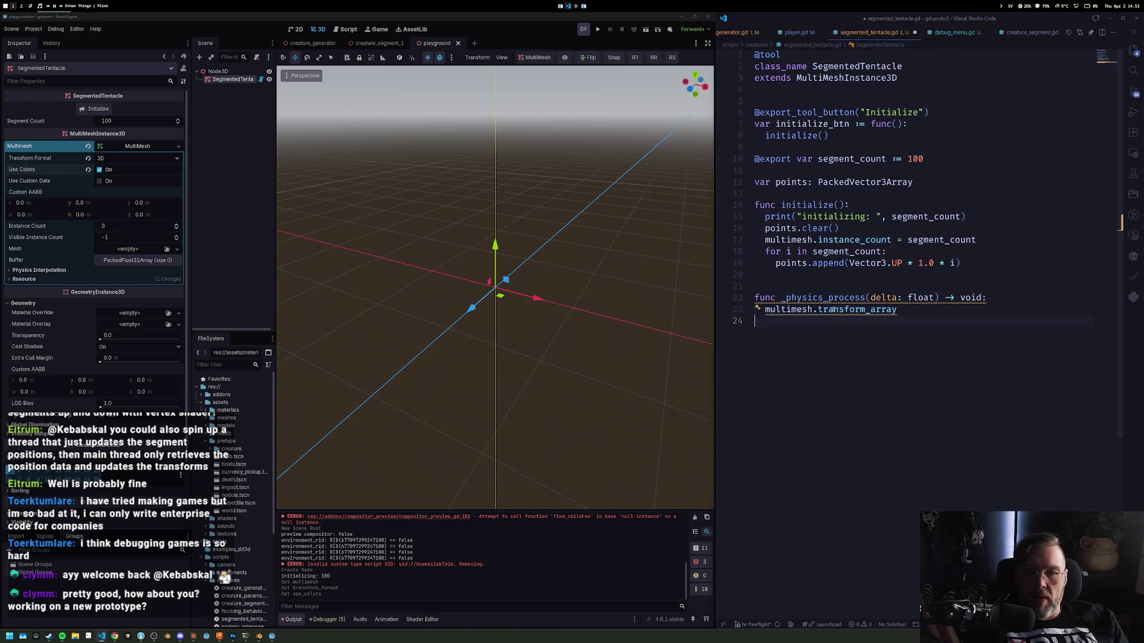
- Change it to multimesh.set and browse the set method suggestions
key(ctrl+Left)
key(ctrl+Left)
key(shift+End)
text(.)
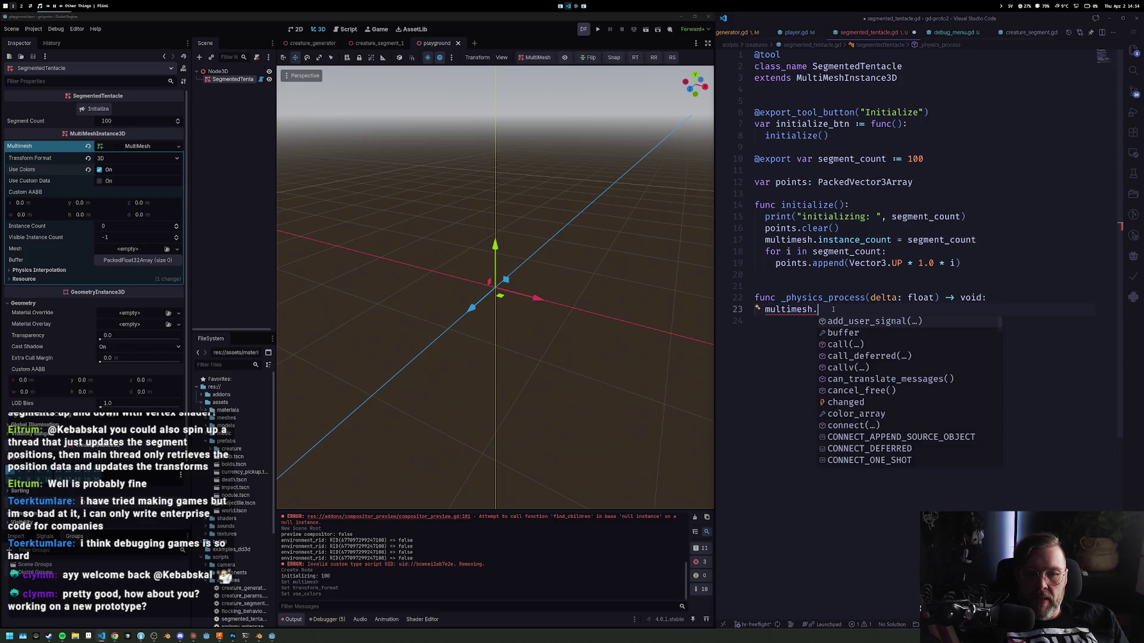
text(set)
key(Down)
key(Down)
key(Down)
key(Down)
key(Down)
key(Down)
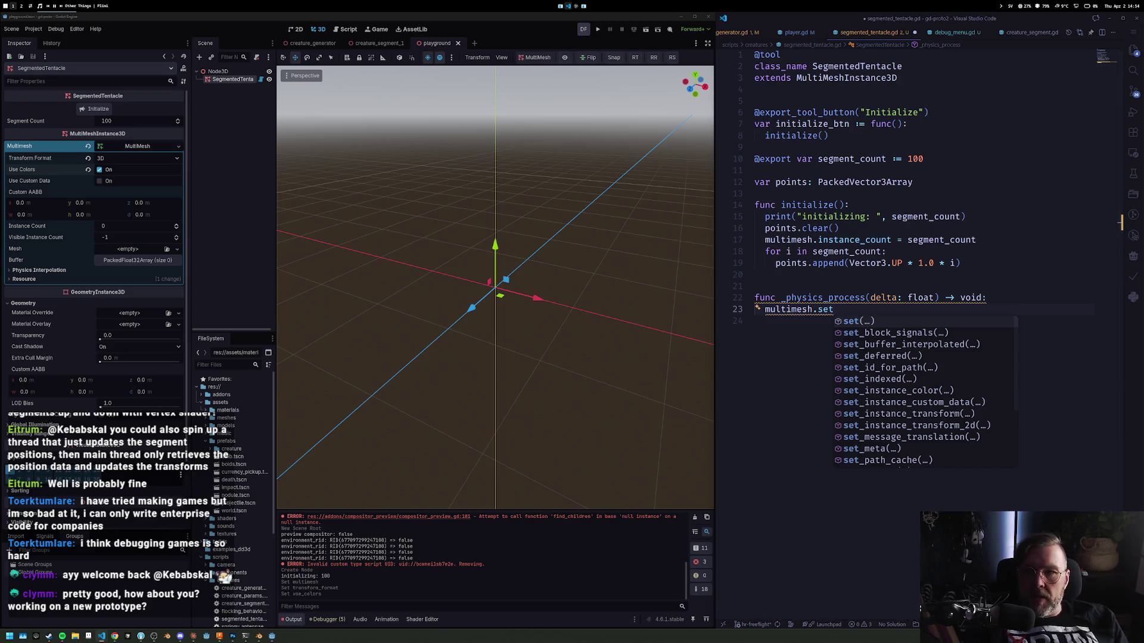
key(Escape)
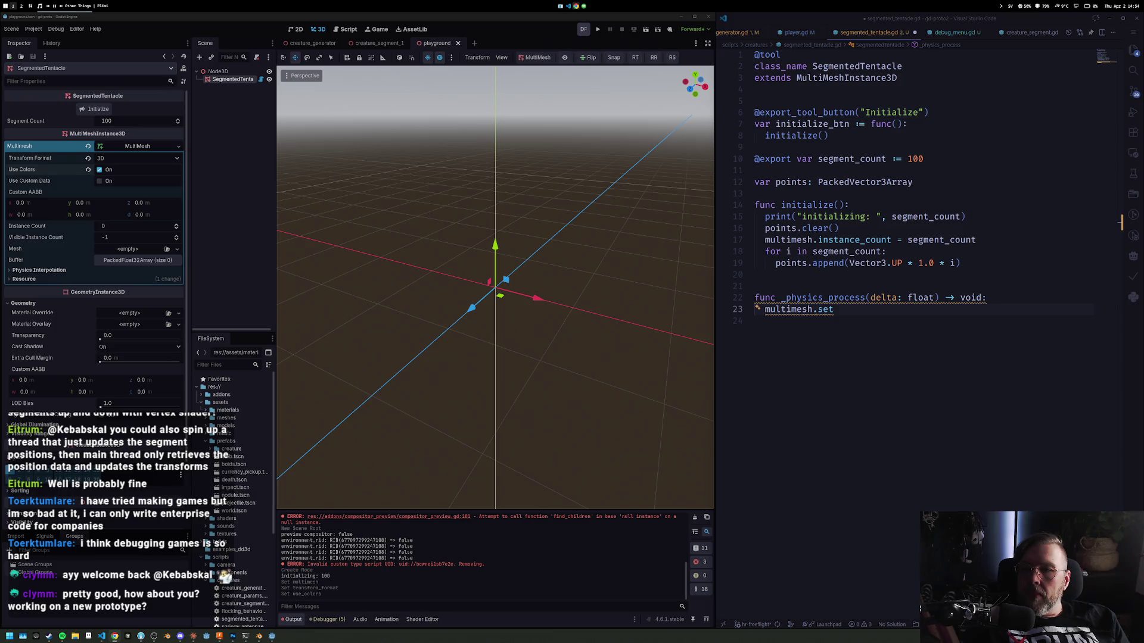
key(shift+Home)
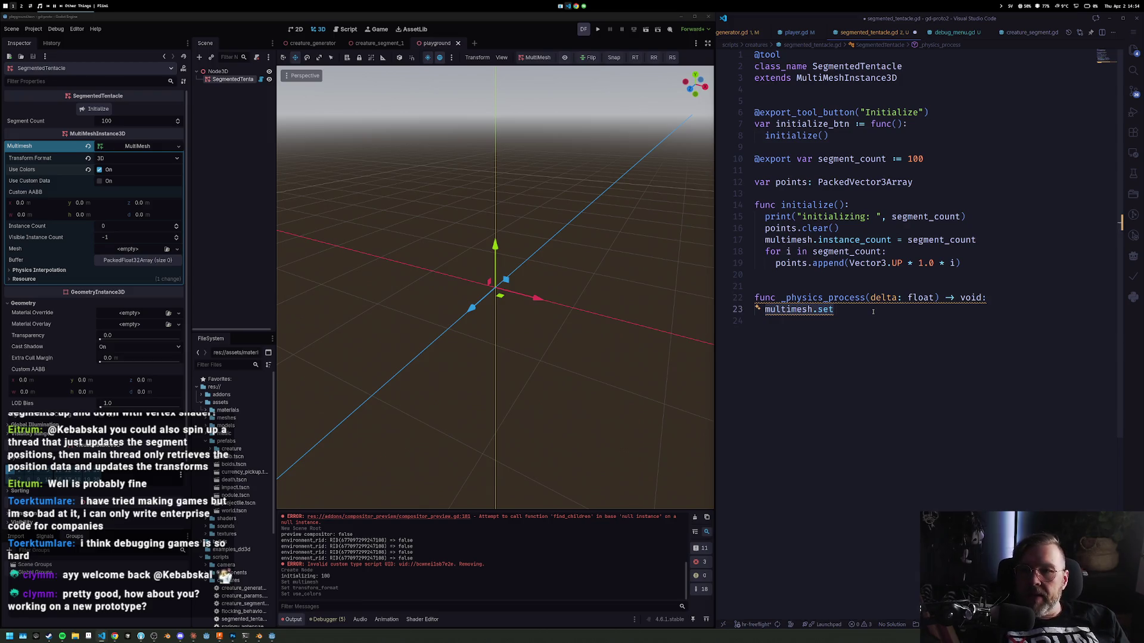
- Replace the unfinished multimesh call with a 'for i in segment_count' loop header
key(BackSpace)
text(for)
key(Escape)
text(i in )
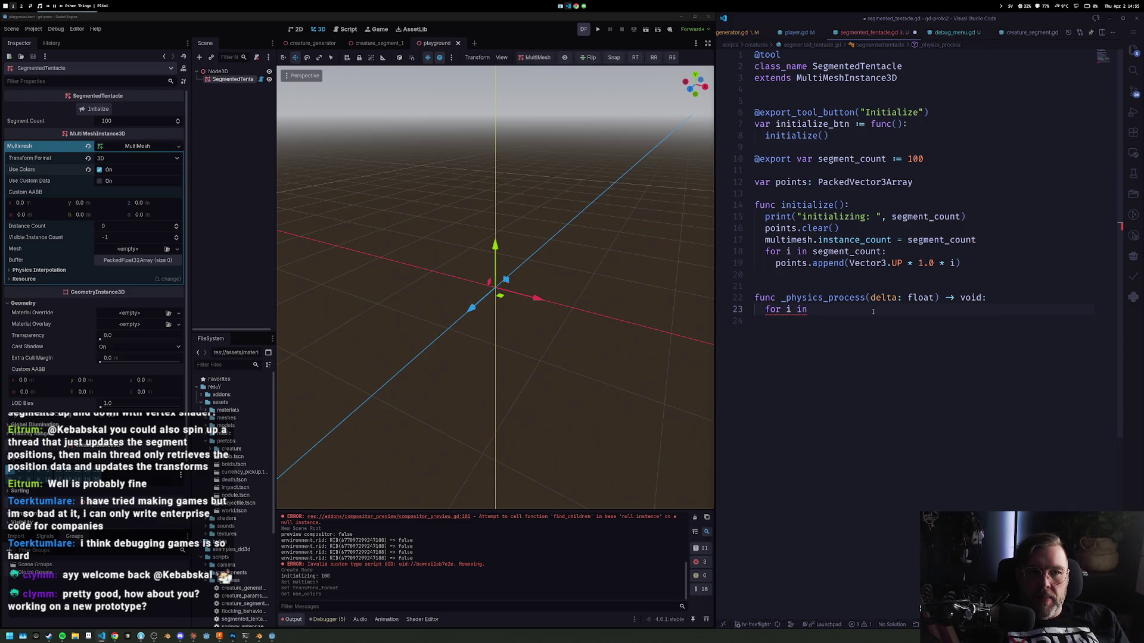
text(seg)
key(Tab)
- Add 'multimesh.instance_count = segment_count' on a new line above the loop
key(ctrl+shift+Return)
text(multimesh.coun)
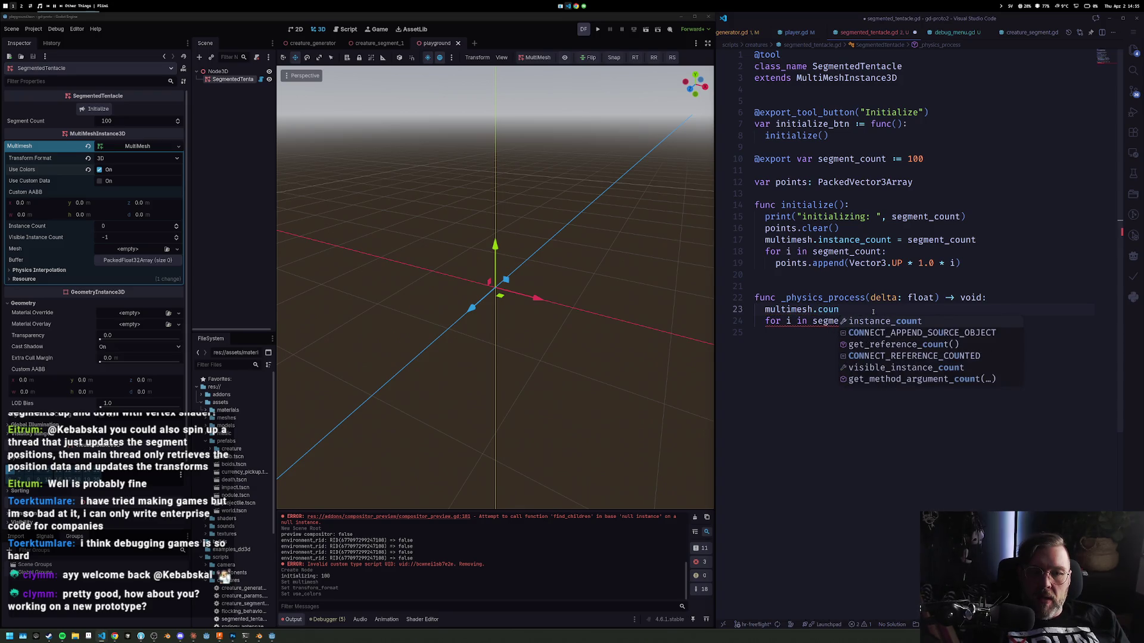
key(Tab)
text(= )
text(seg)
key(Tab)
- Start an if line above the assignment containing a copy of 'multimesh.instance_count = segment_count'
key(Home)
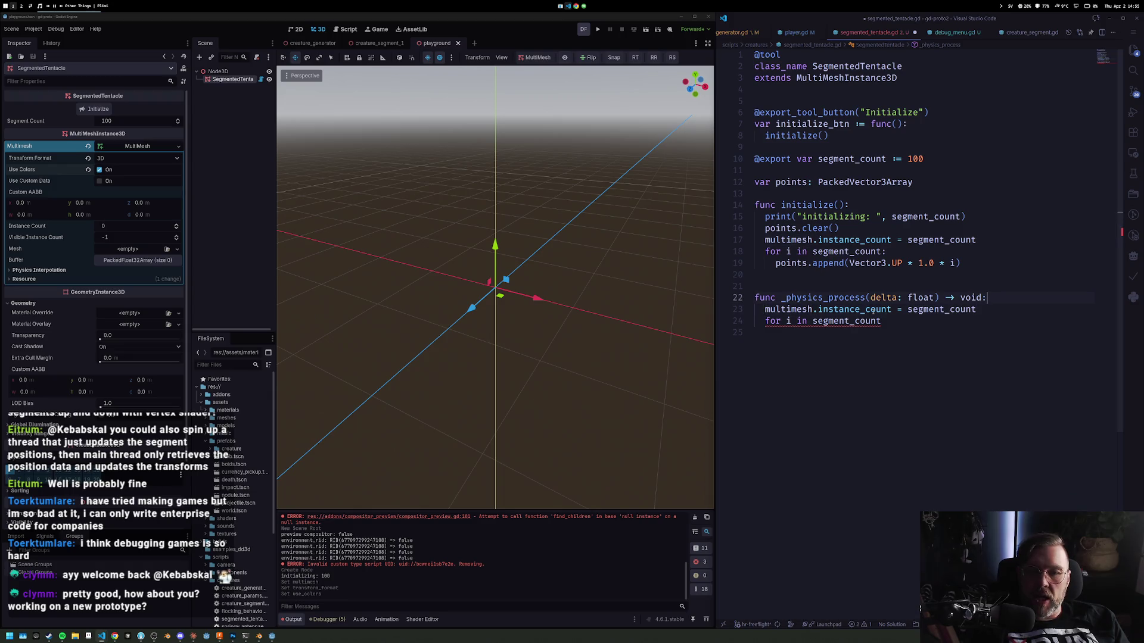
key(Return)
key(Up)
text(if)
key(Escape)
key(Down)
key(shift+End)
key(ctrl+c)
key(Up)
key(End)
key(ctrl+v)
- Make it 'if multimesh.instance_count != segment_count:' and indent the assignment inside the block
text(!)
key(End)
text(:)
key(Down)
key(Home)
key(Tab)
key(End)
key(Return)
- End the loop header with a colon and start the body with multimesh.set_instance_transform
key(Down)
key(End)
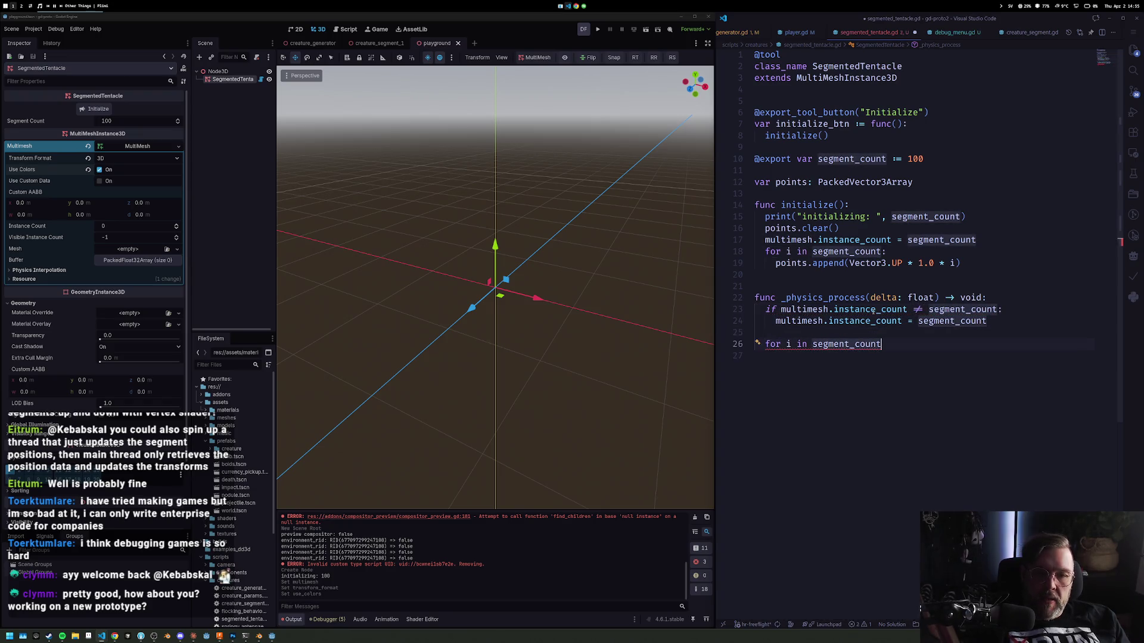
text(:)
key(Return)
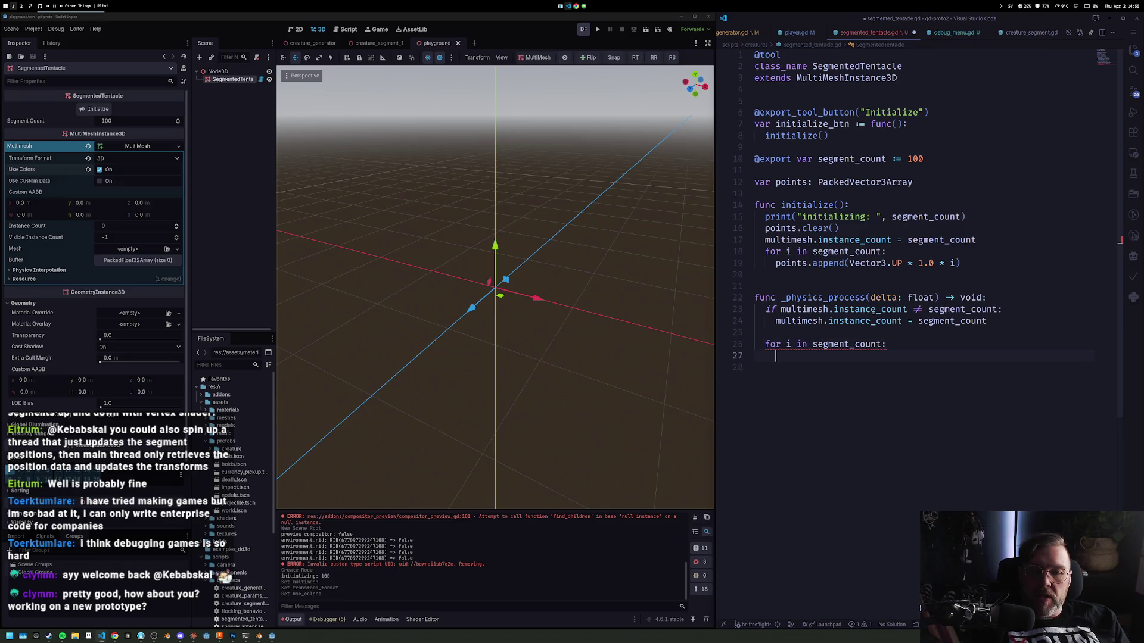
text(multimesh.set)
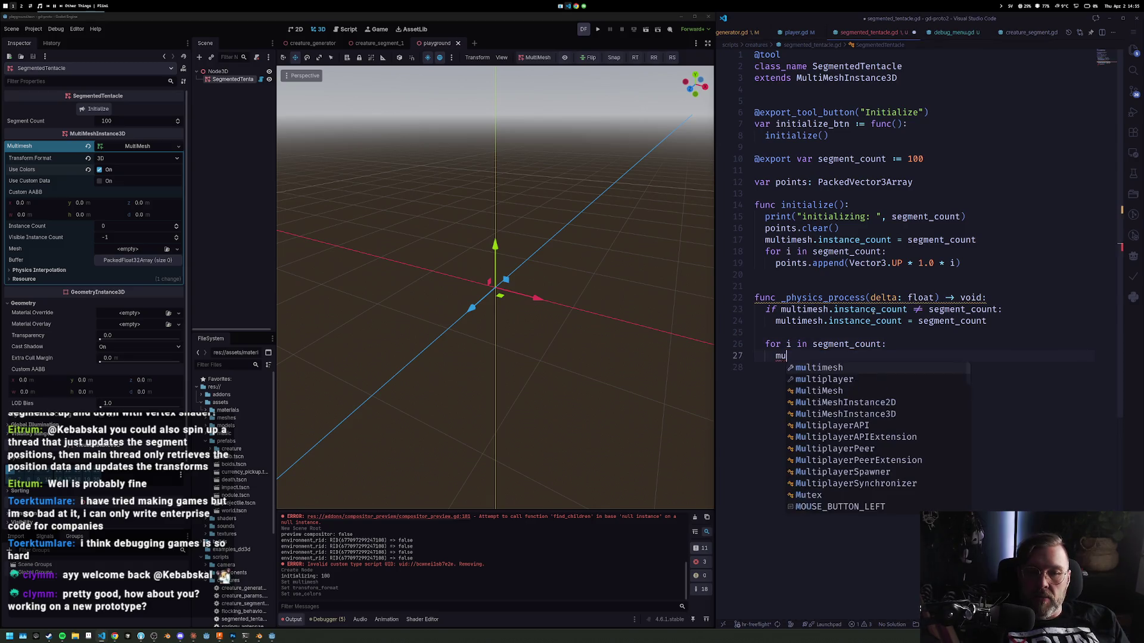
text(tran)
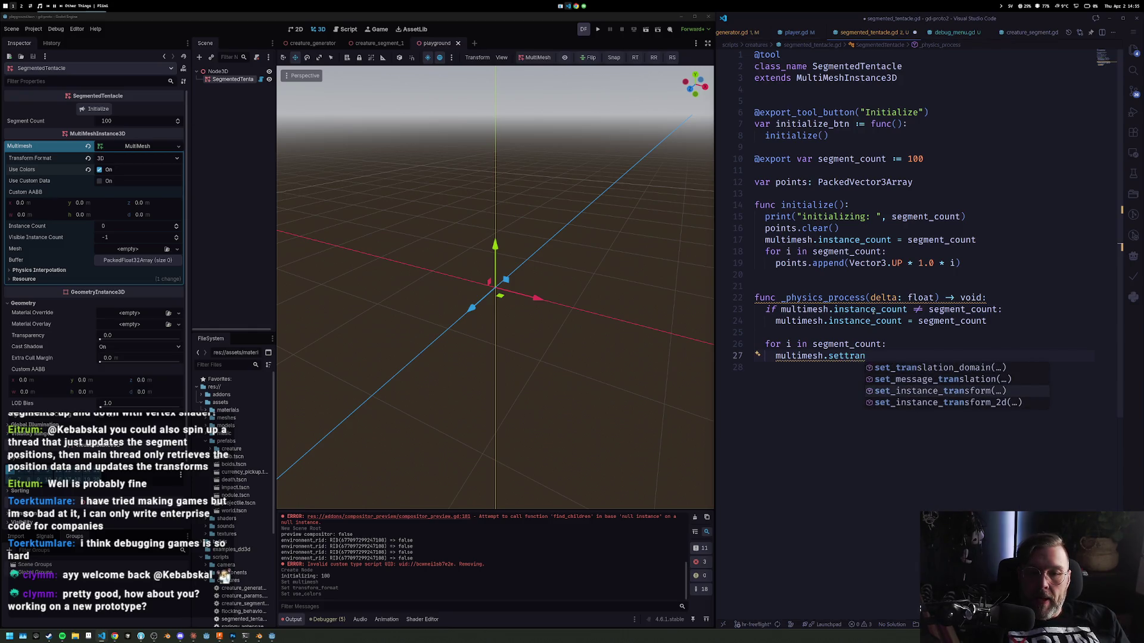
key(Return)
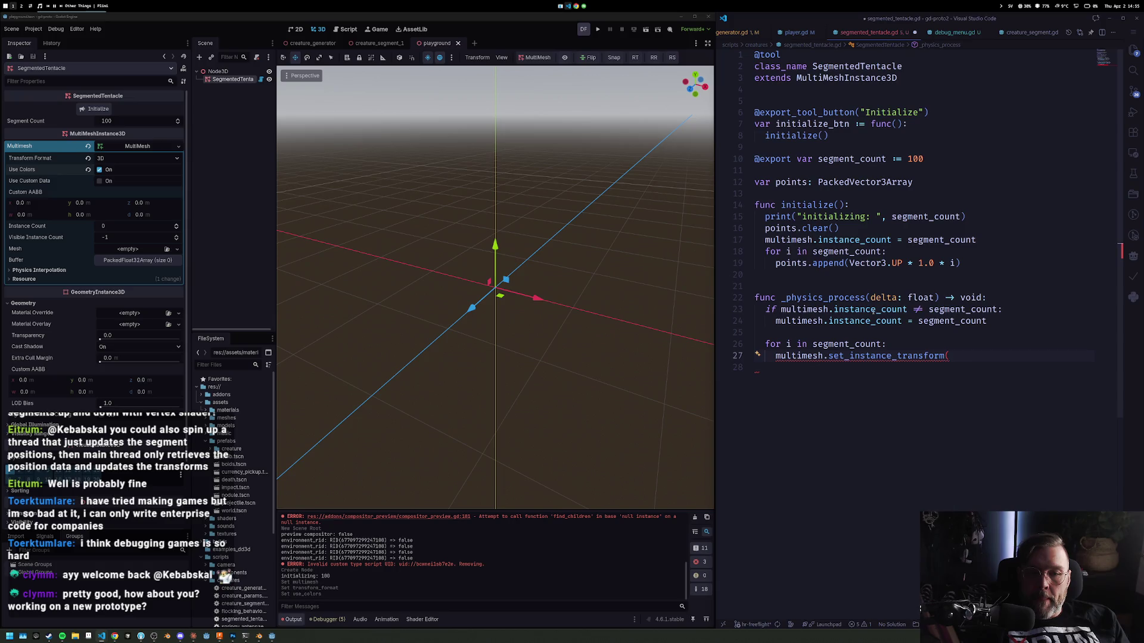
- Pass Transform3D.IDENTITY.translated(points[i]) as the transform argument
text(points)
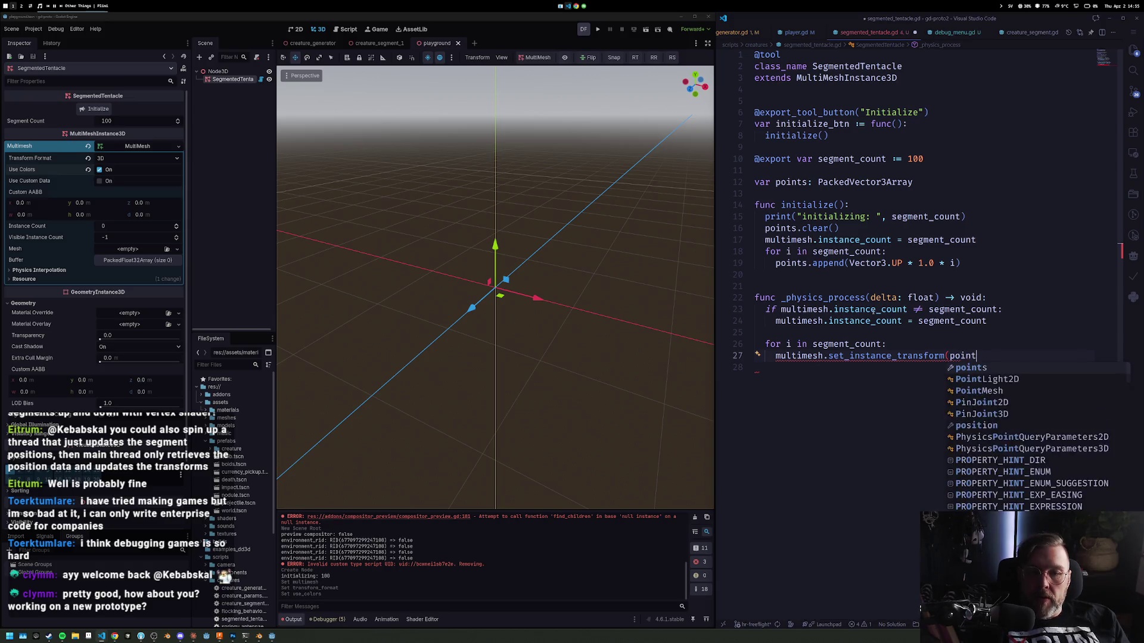
text(Transf)
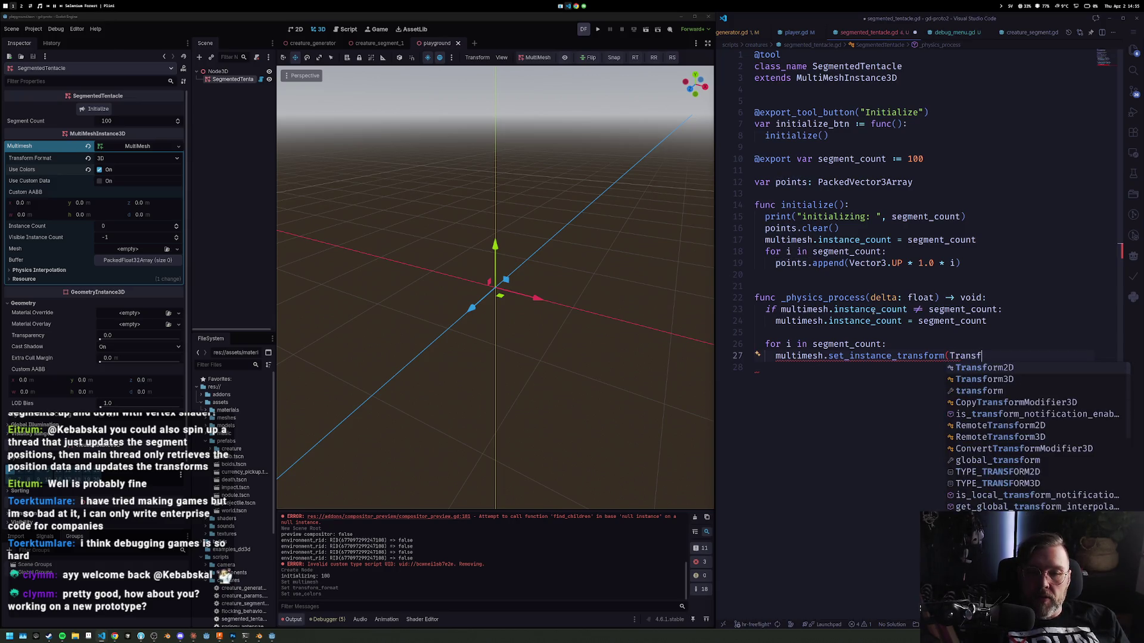
key(Down)
key(Return)
text(.)
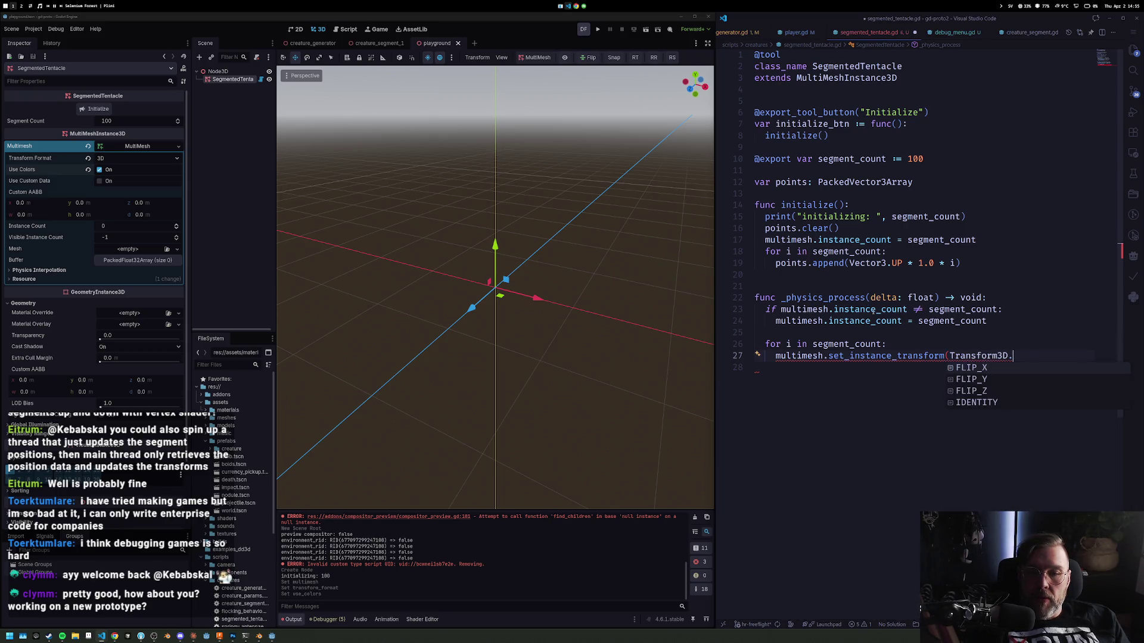
text(I)
key(Return)
text(.tr)
key(Return)
text(poin)
text(ts.)
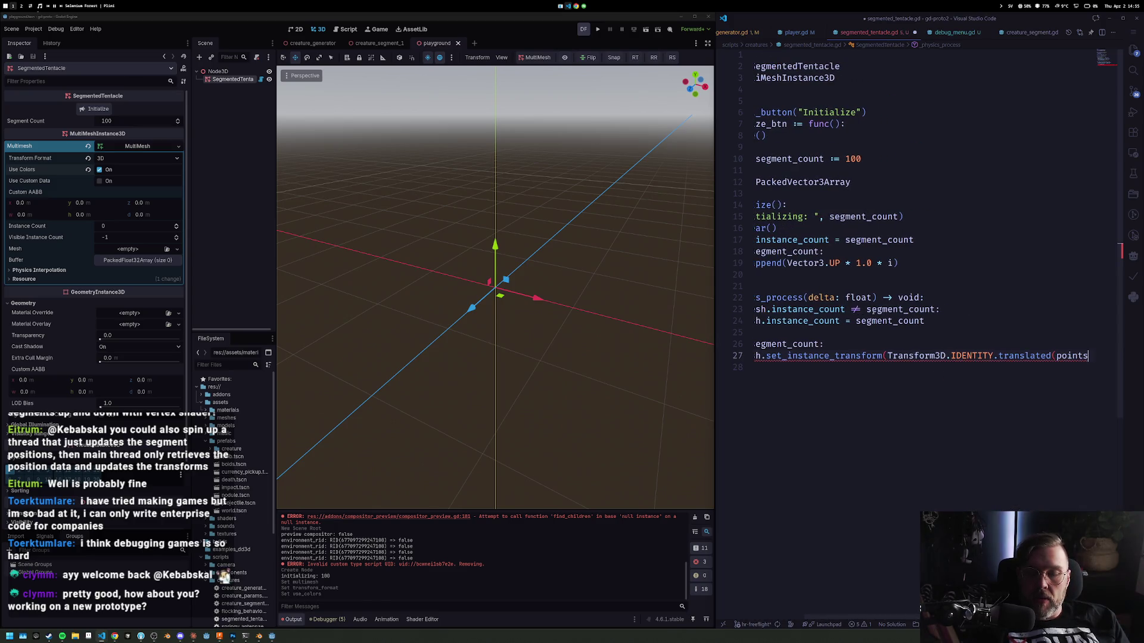
key(BackSpace)
text([)
text(i)
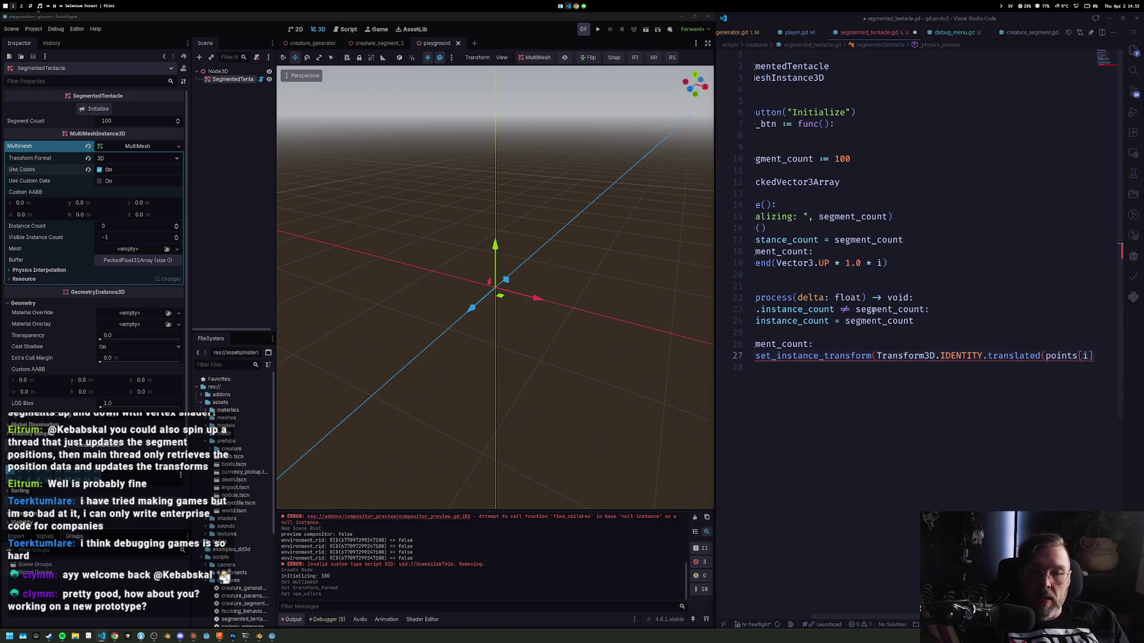
- Declare 'var p := points[i]' in the loop and translate by p instead
key(ctrl+shift+Return)
text(var )
text(p:= )
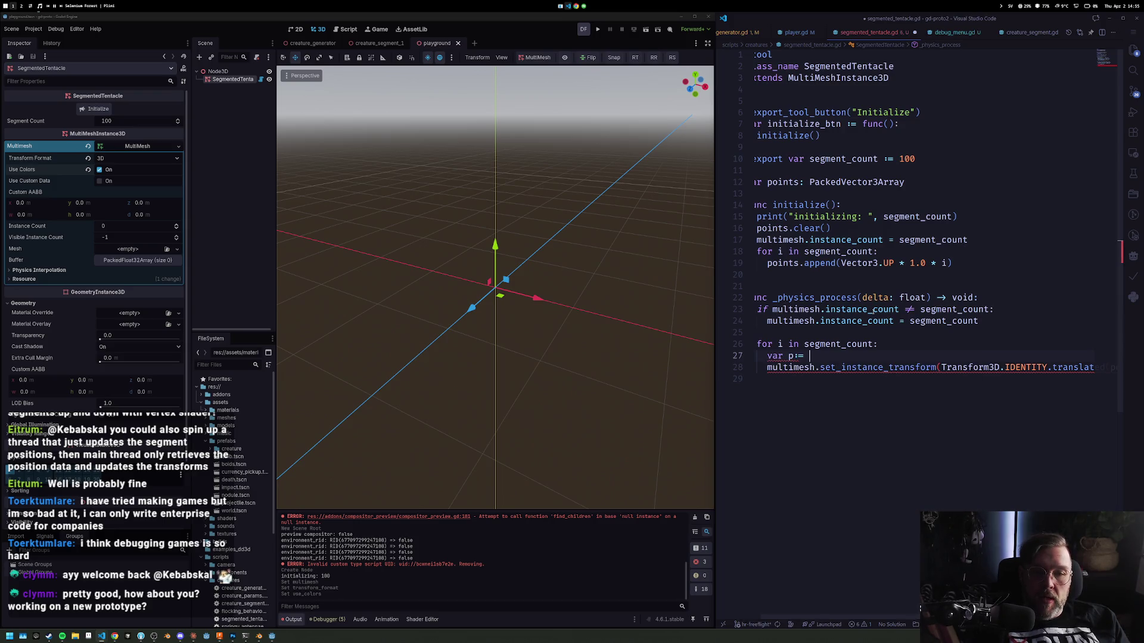
text(points[i])
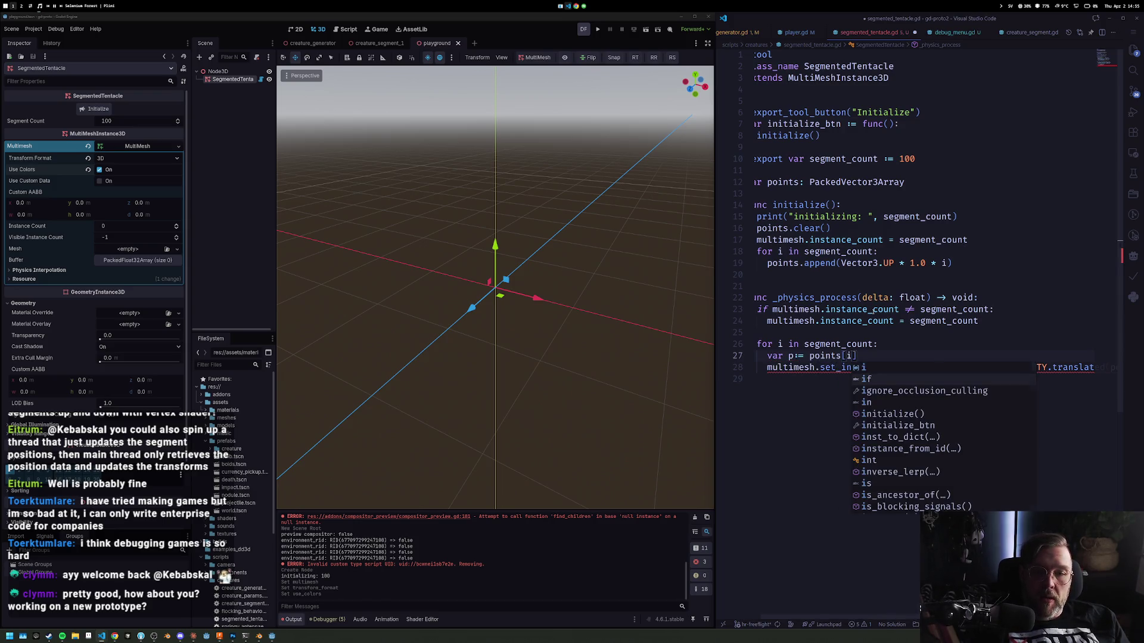
key(Down)
key(End)
key(BackSpace)
key(BackSpace)
key(BackSpace)
text(p))
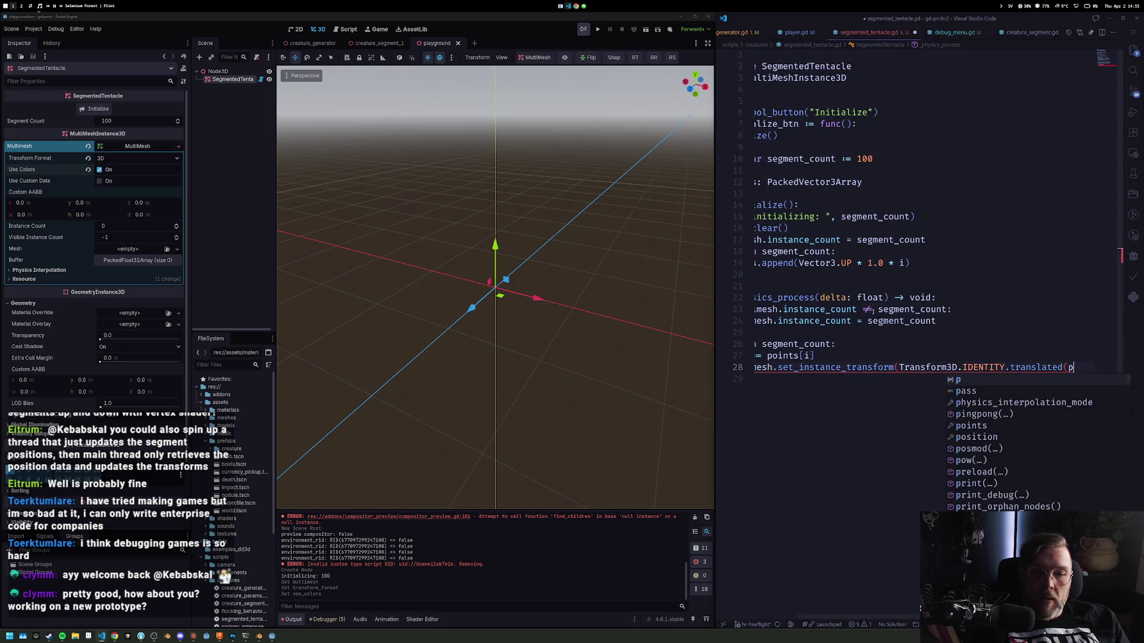
text())
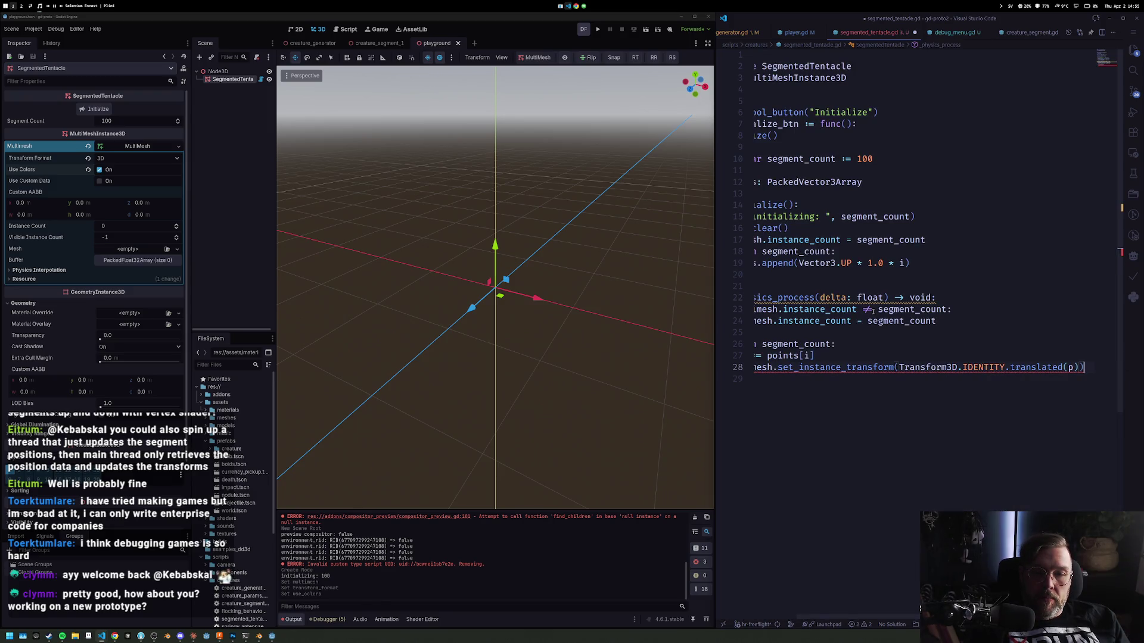
- Move the translated transform into 'var t := Transform3D.IDENTITY.translated(p)' and pass t to the call
key(Home)
key(Down)
key(End)
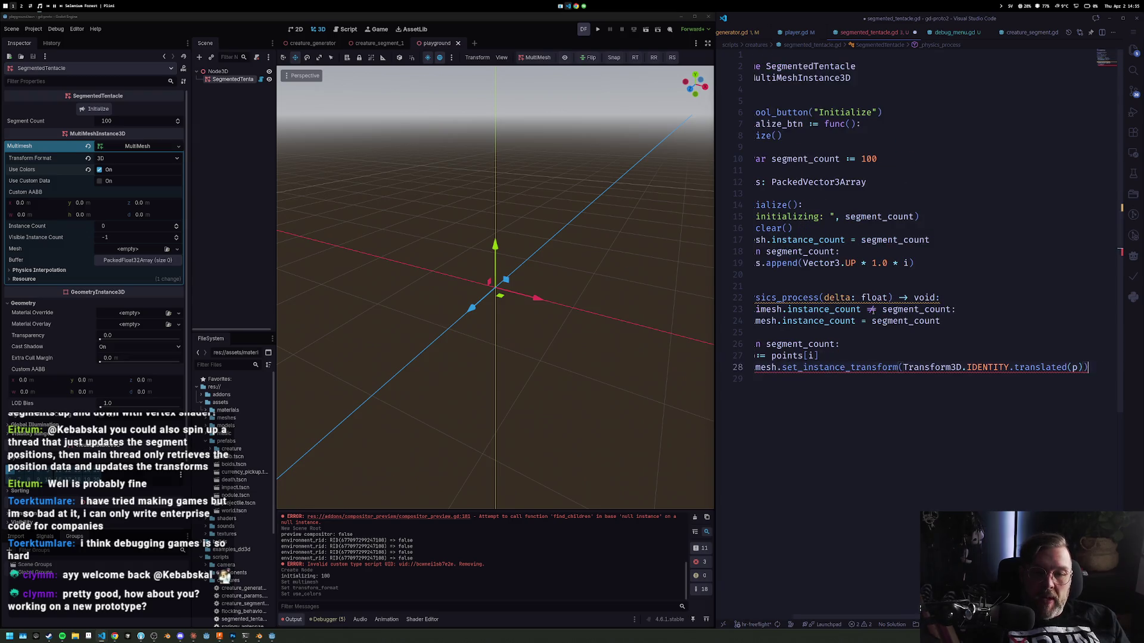
key(Left)
key(BackSpace)
key(BackSpace)
key(BackSpace)
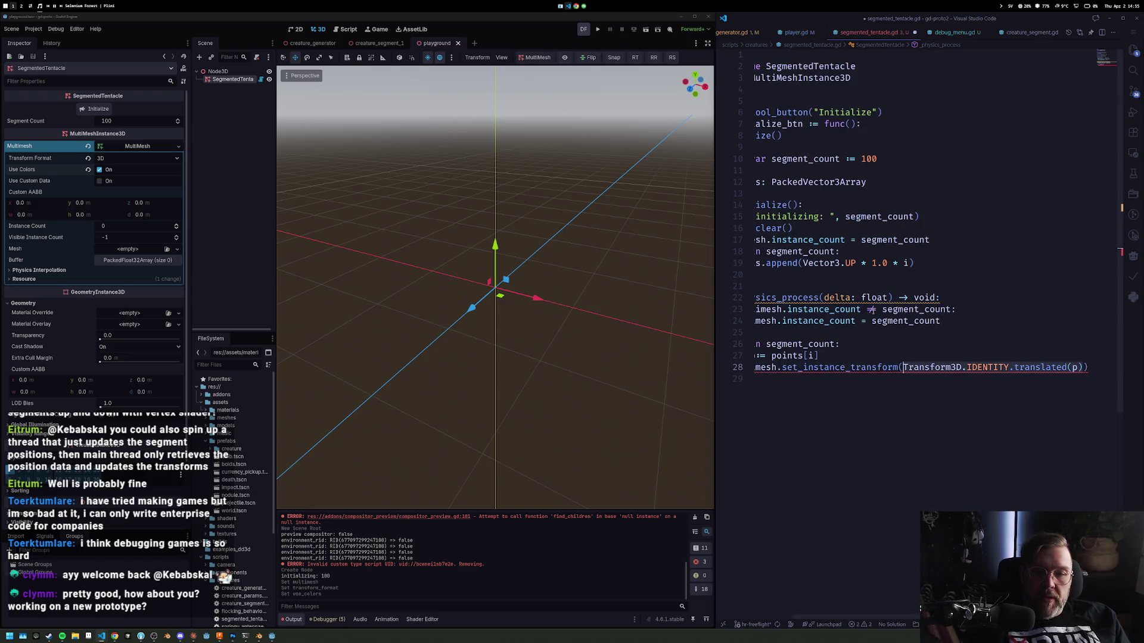
text(timesh.set_instance_transform(t)
key(Escape)
key(ctrl+shift+Return)
text(var)
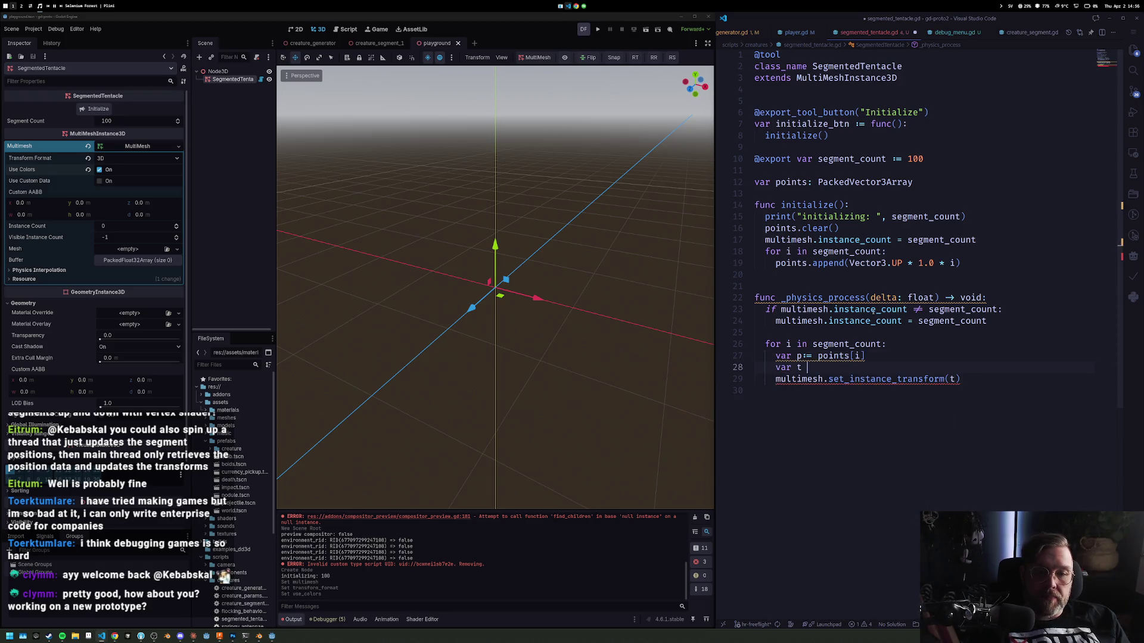
key(BackSpace)
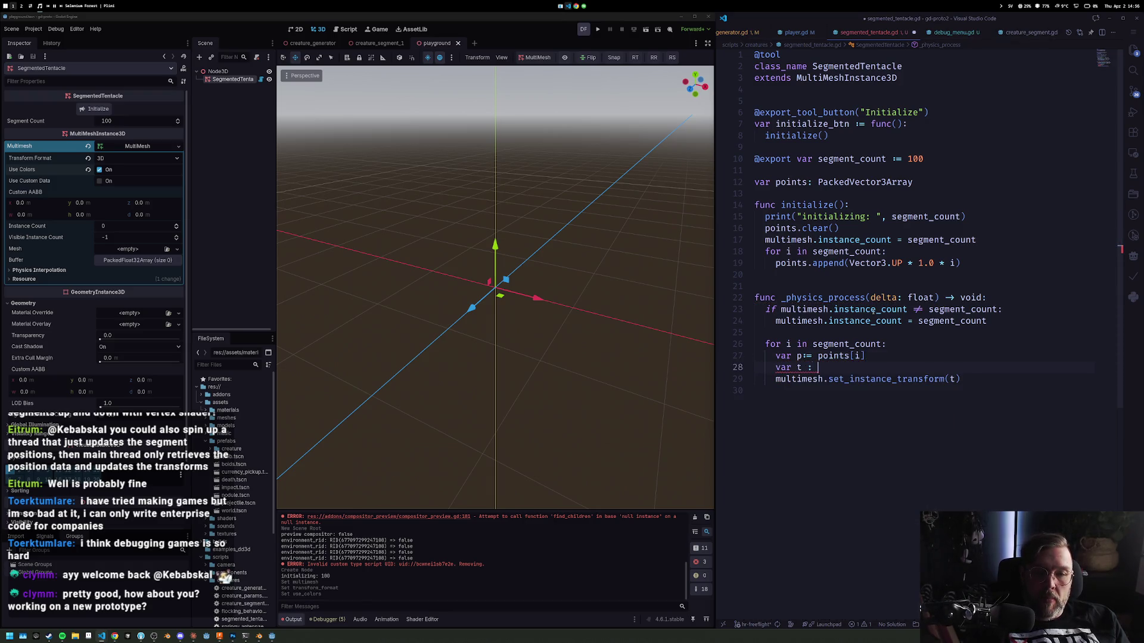
text(Transform3D.IDENTITY.translated(p))
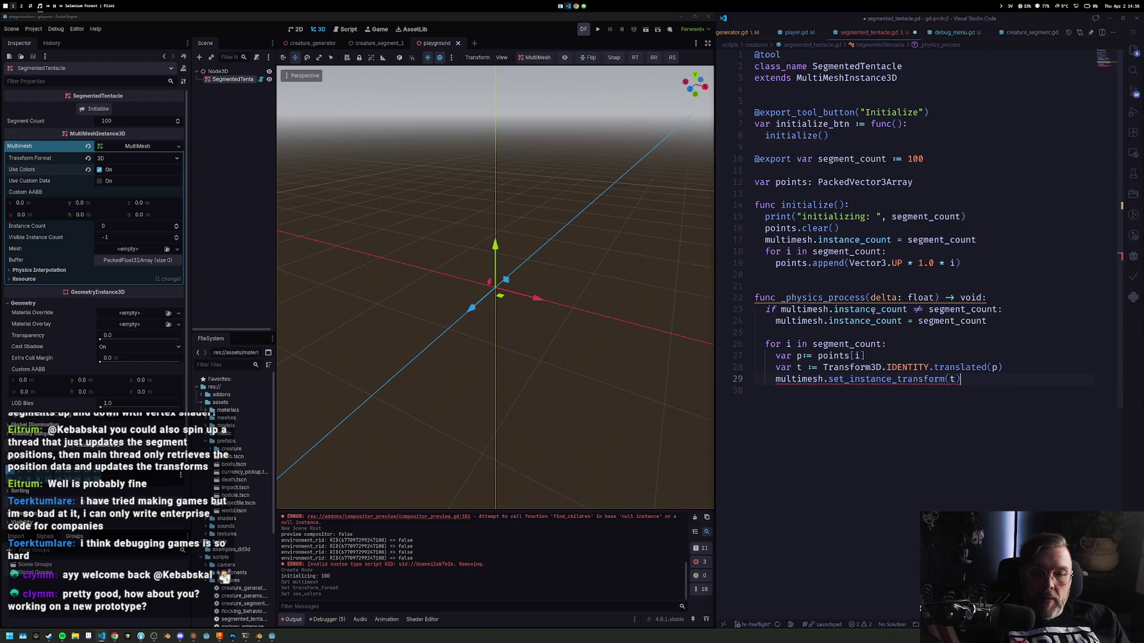
- Make the call set_instance_transform(i, t), save the script, and check the unused delta warning
key(Left)
text(i,)
key(End)
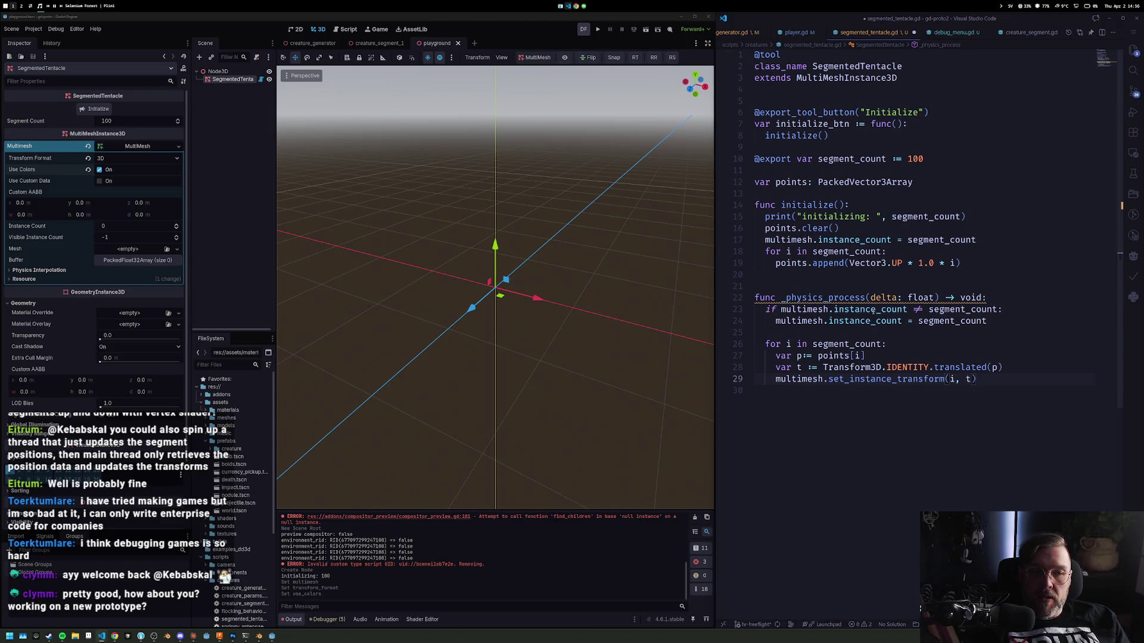
key(ctrl+s)
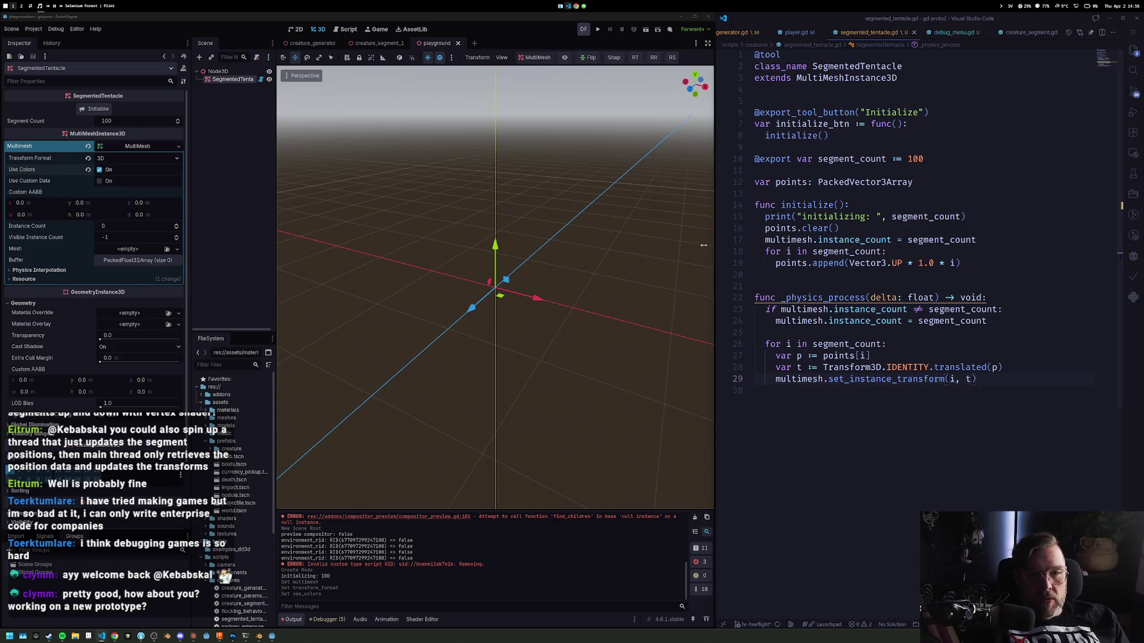
click(858, 297)
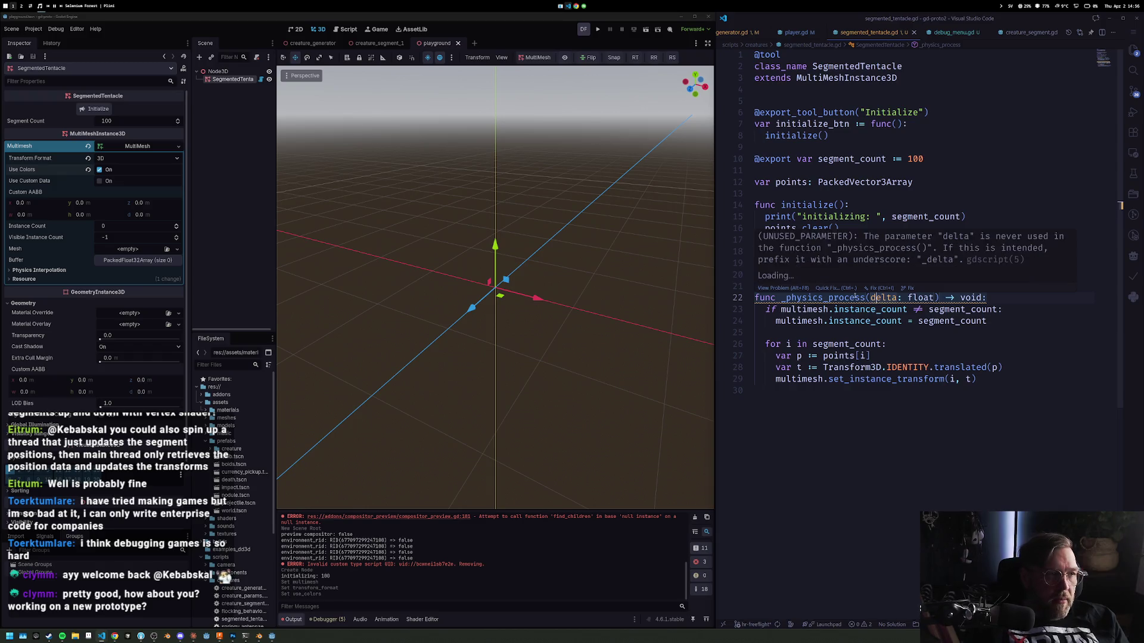
- Close and relaunch Godot, open gd-proto from the Project Manager, and tile it left of the code
click(224, 80)
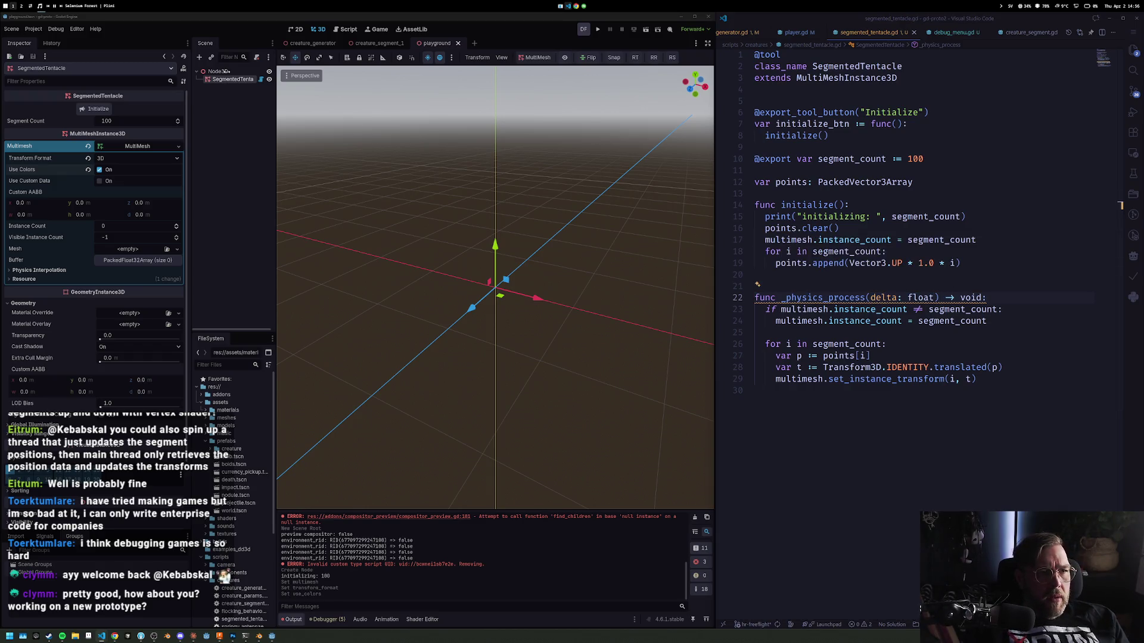
key(alt+m)
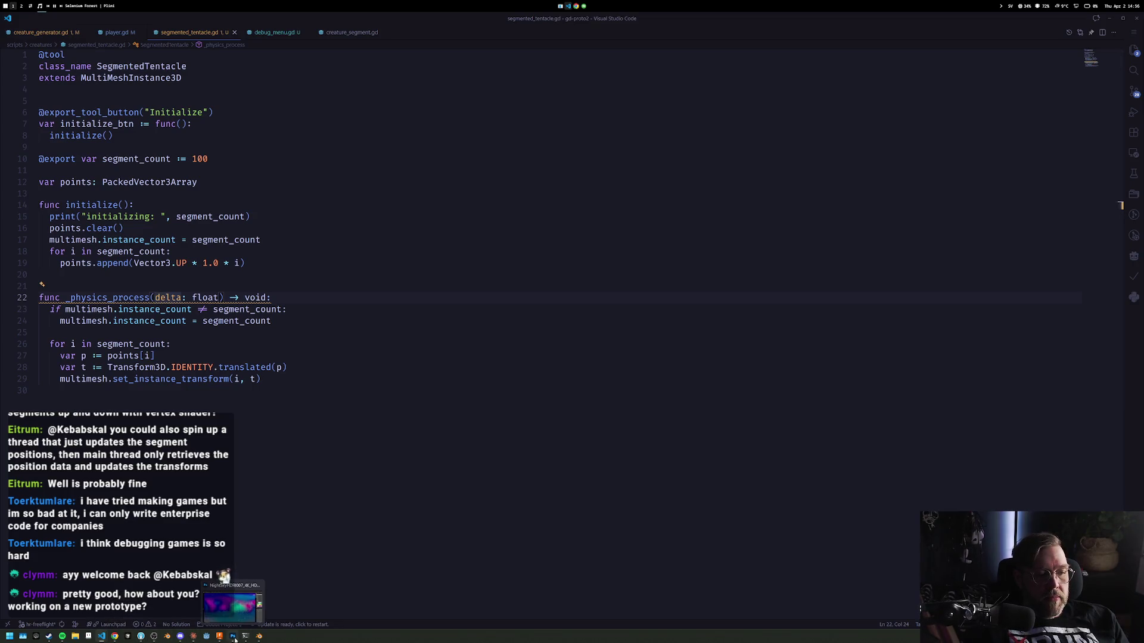
click(208, 638)
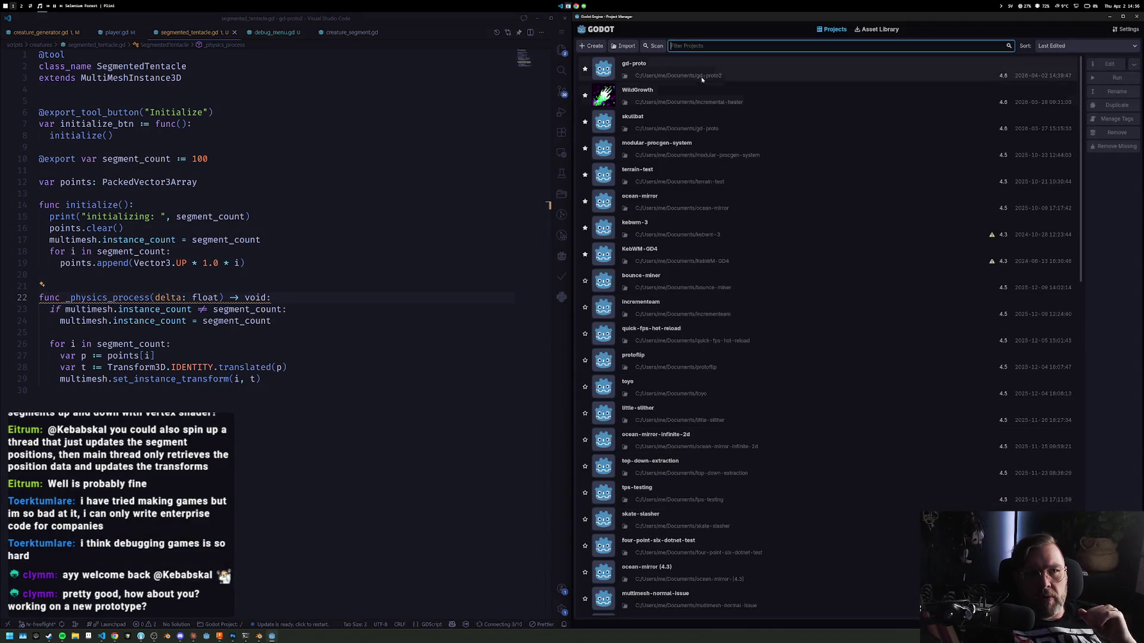
double_click(709, 70)
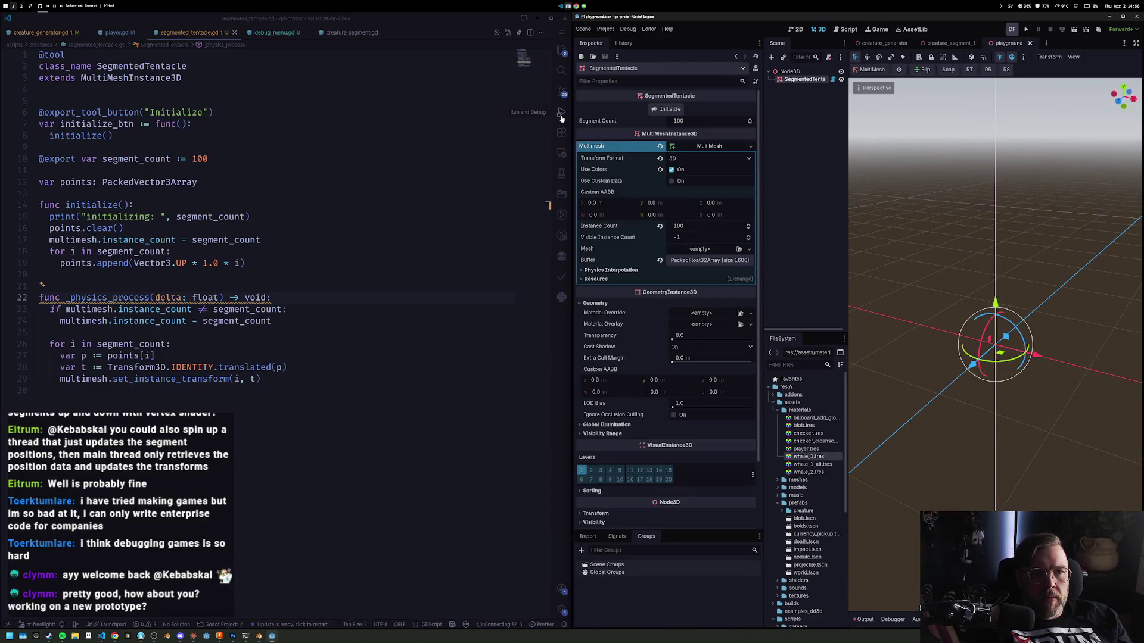
key(alt+shift+h)
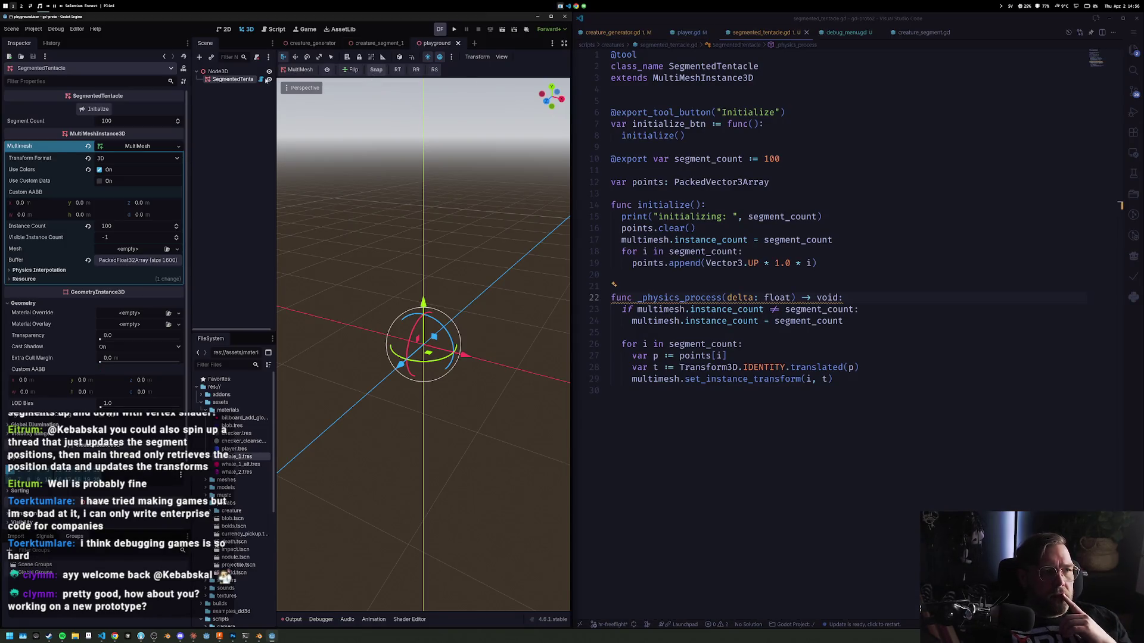
- Select SegmentedTentacle and assign a New BoxMesh as its MultiMesh's Mesh
click(227, 88)
click(232, 79)
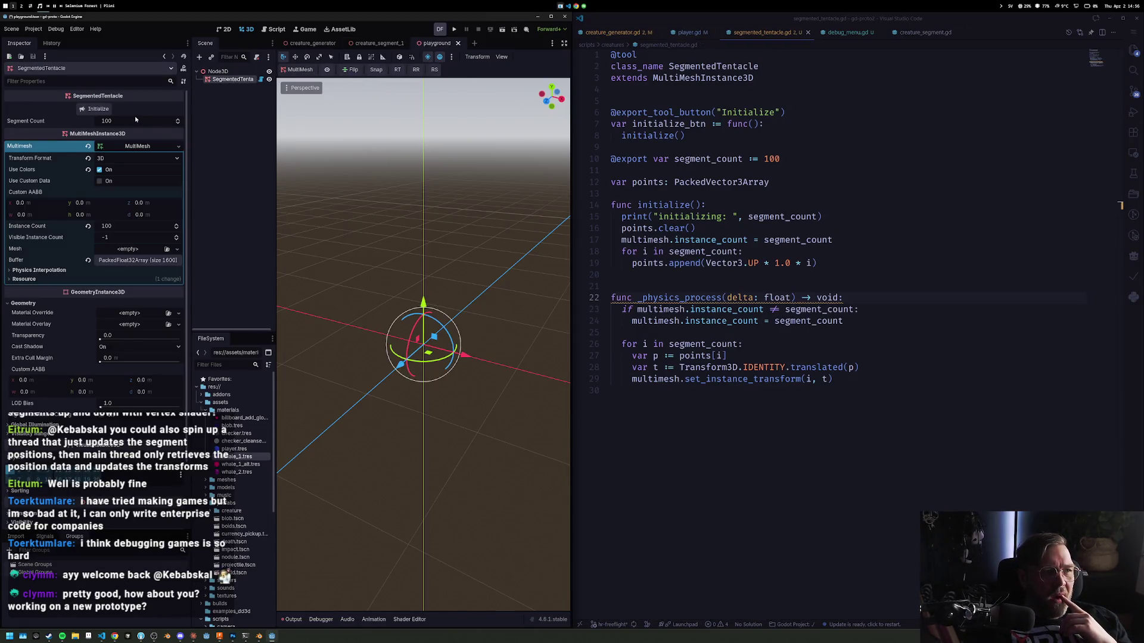
drag(400, 201, 410, 226)
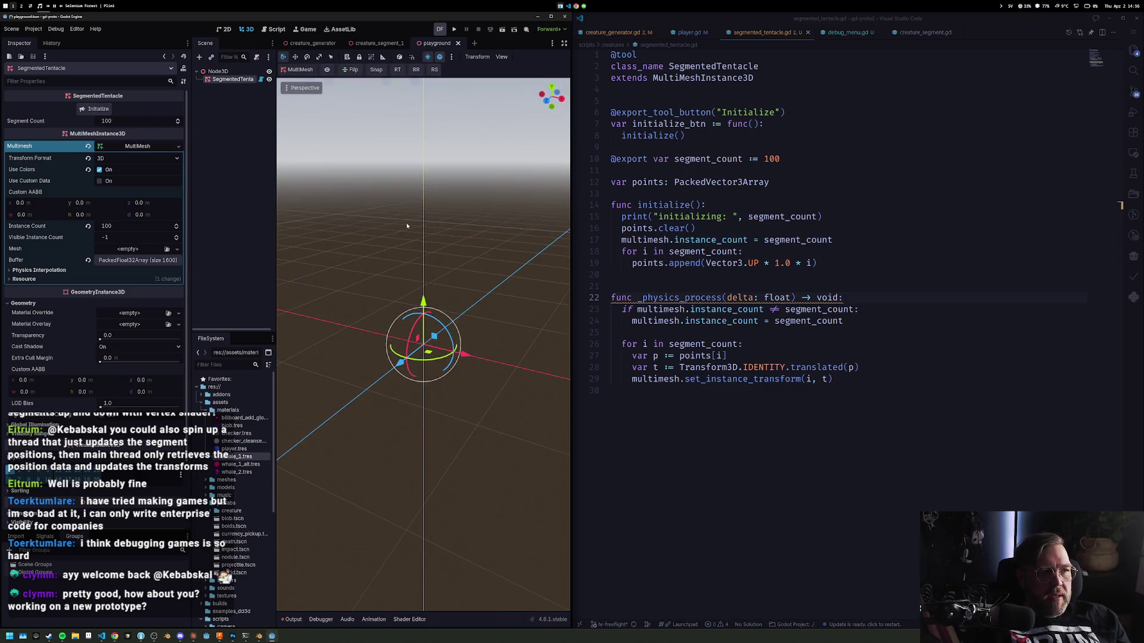
click(114, 261)
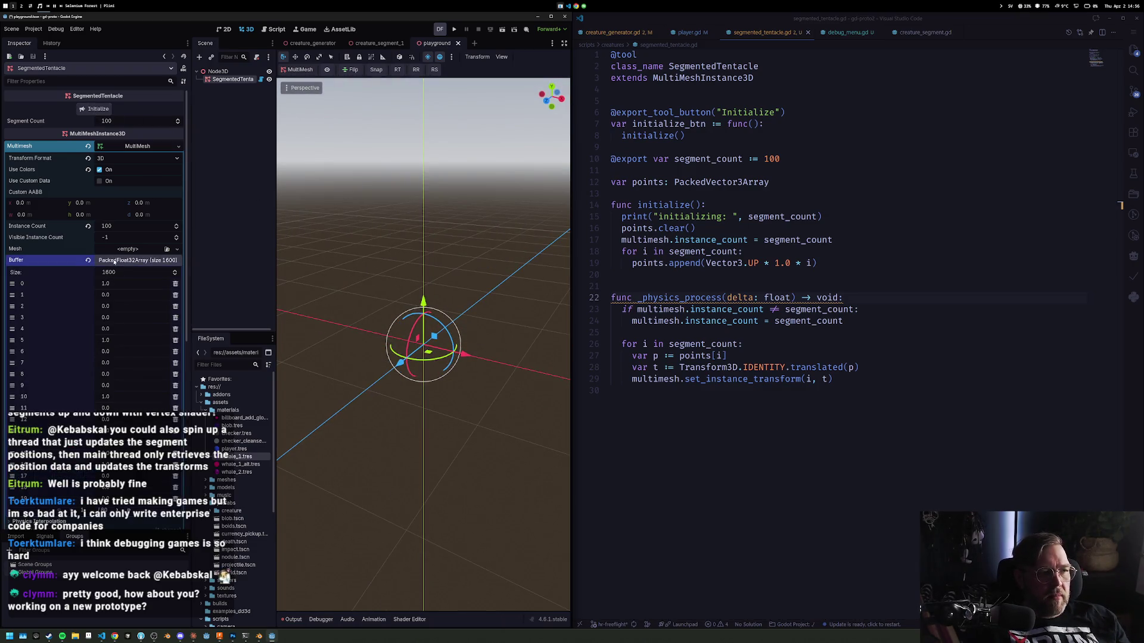
click(114, 261)
click(122, 250)
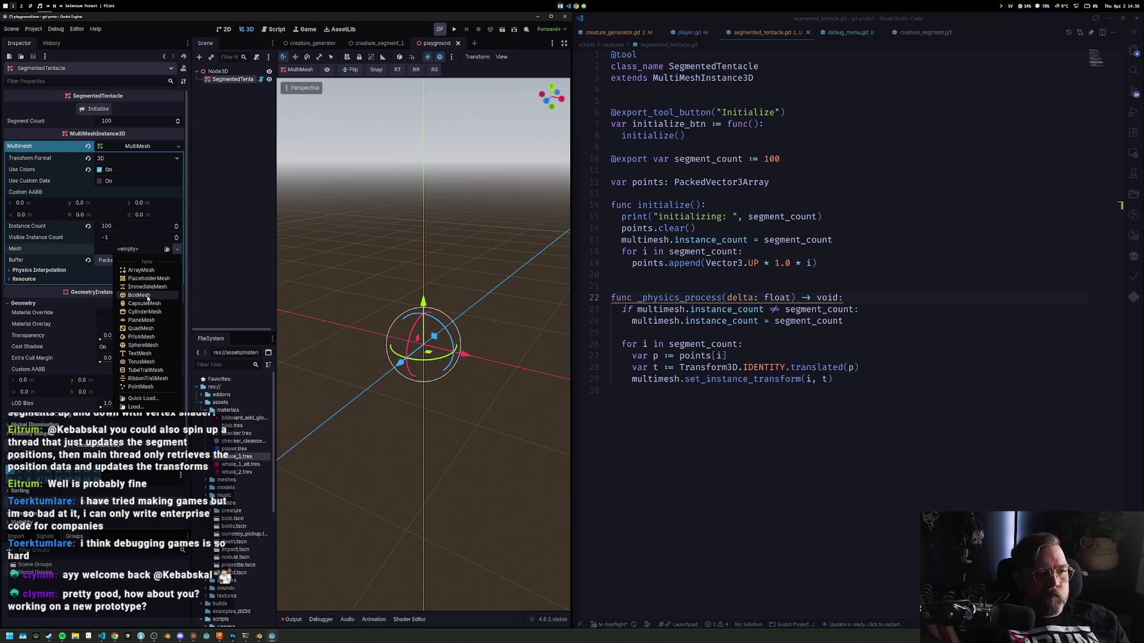
click(139, 295)
- Zoom out the viewport to see the tall upright column of boxes, undoing a test tilt
scroll(down, 3)
scroll(down, 3)
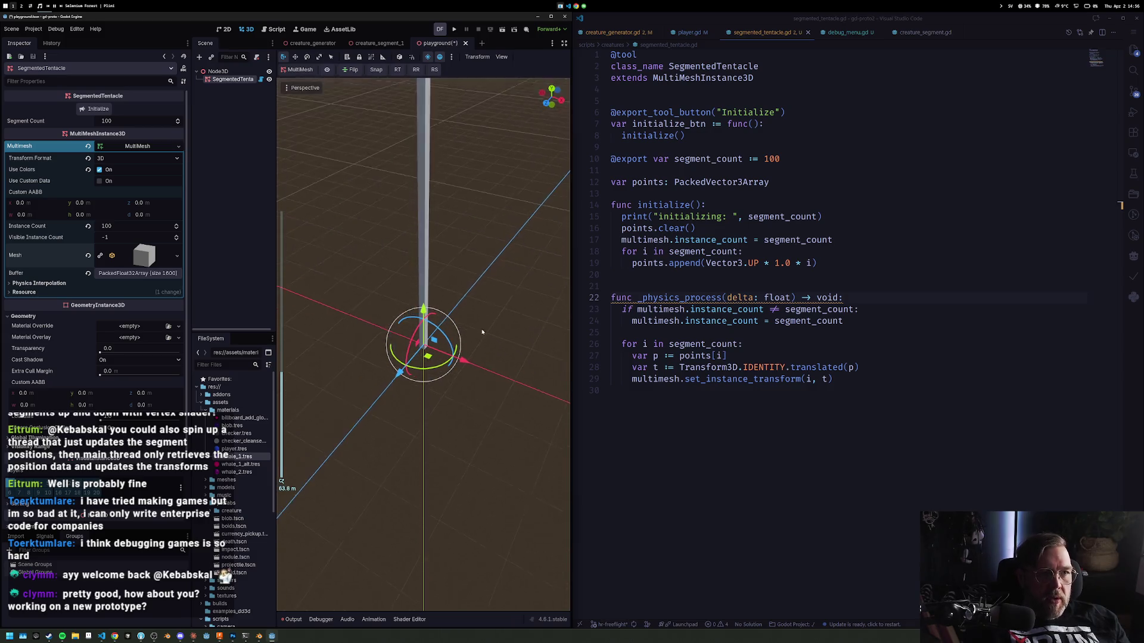
scroll(down, 3)
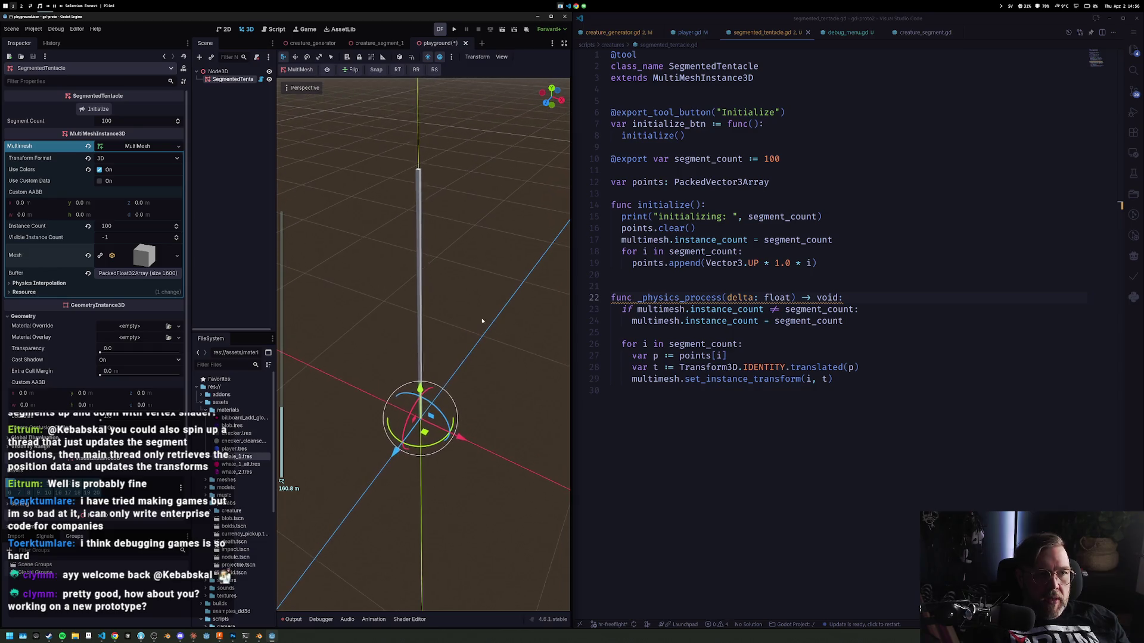
click(783, 333)
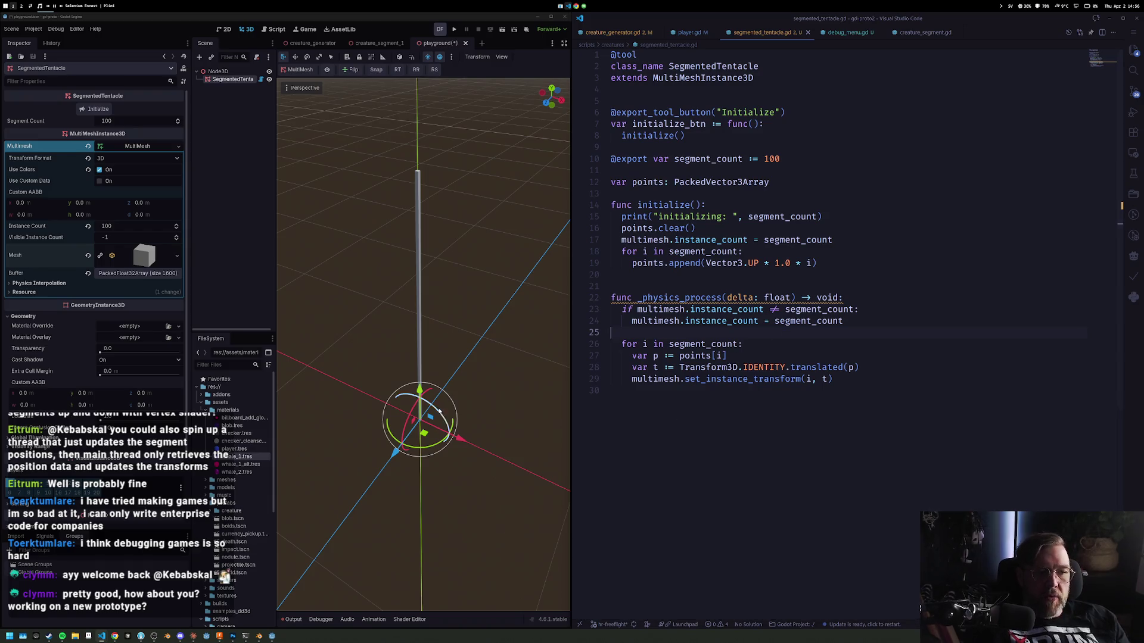
drag(452, 411, 444, 416)
key(ctrl+z)
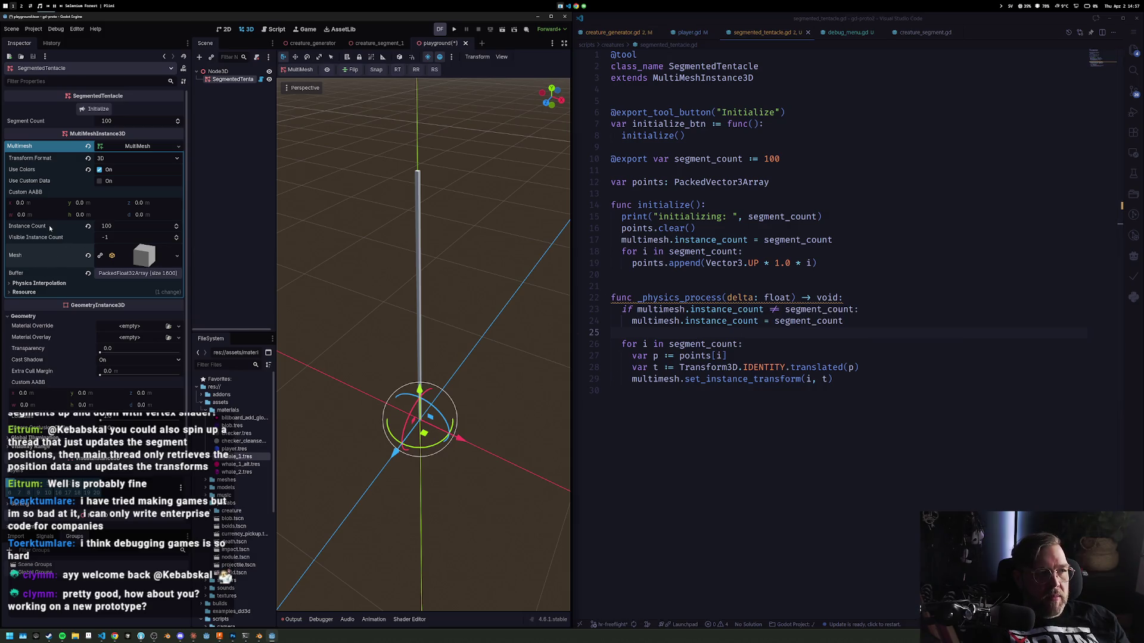
scroll(down, 3)
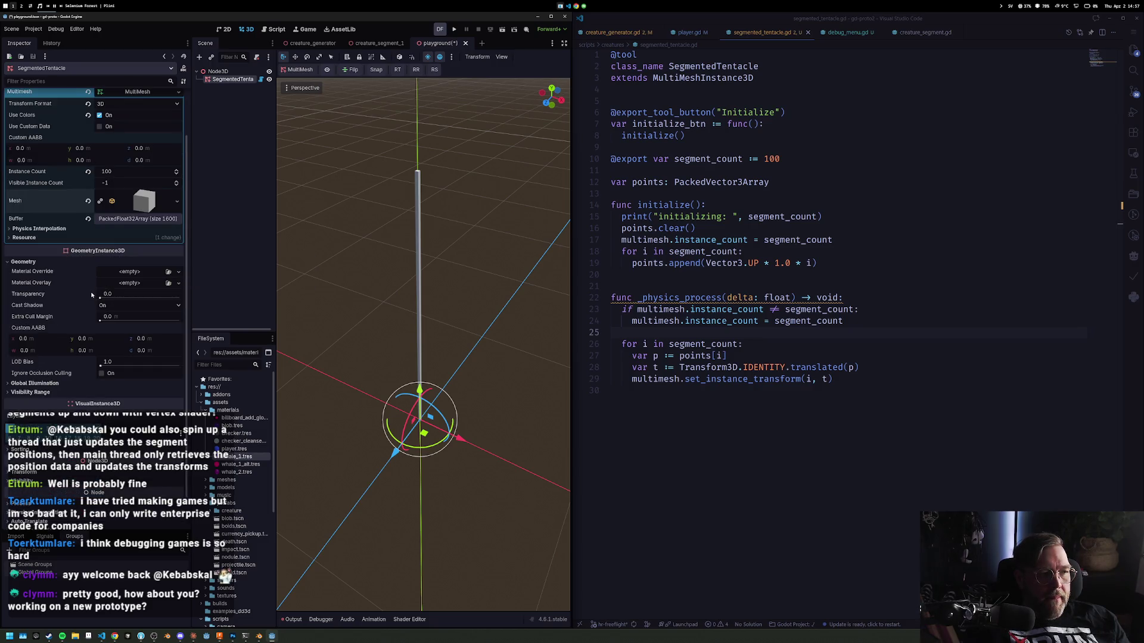
mouse_move(91, 295)
mouse_move(79, 374)
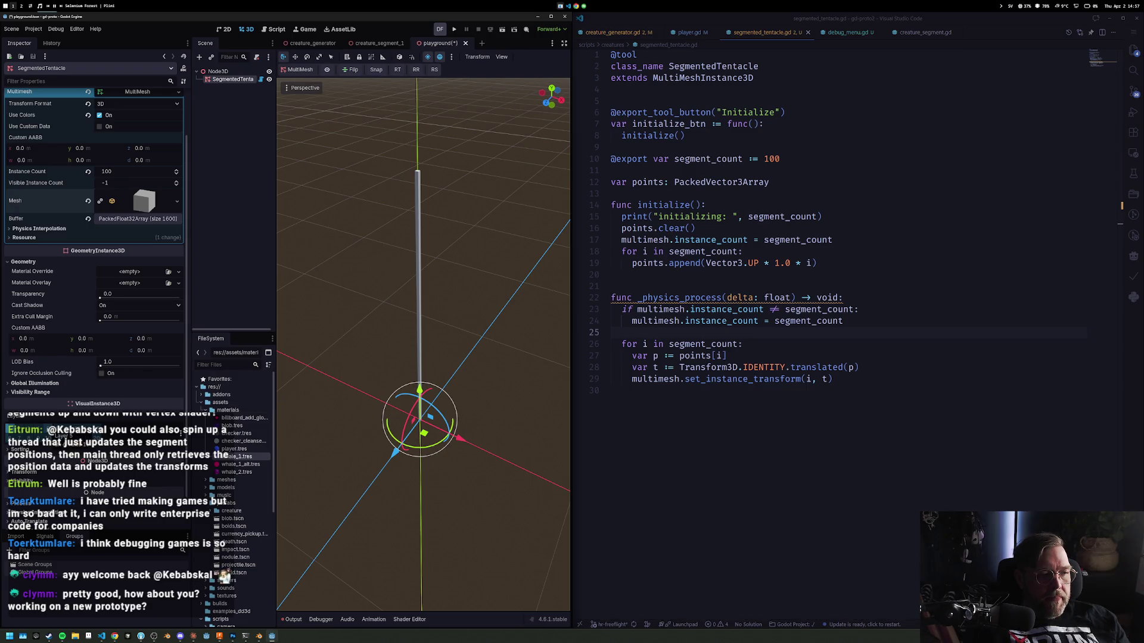
scroll(up, 3)
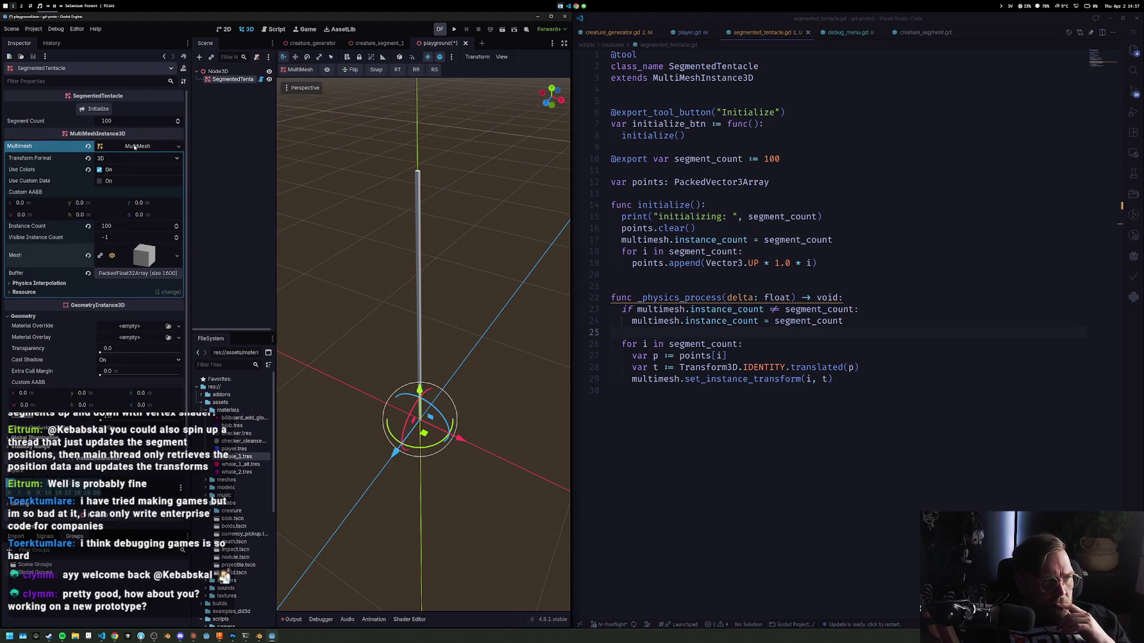
- Collapse the MultiMesh resource, widen the Godot window, and run the project with F5
click(135, 147)
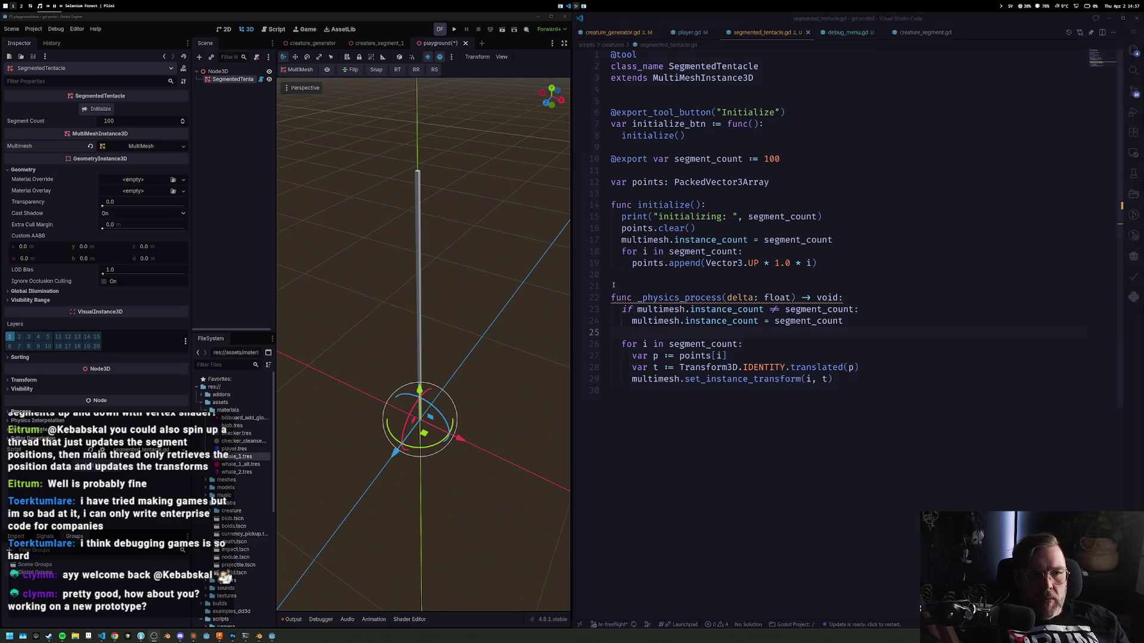
drag(612, 286, 827, 347)
key(F5)
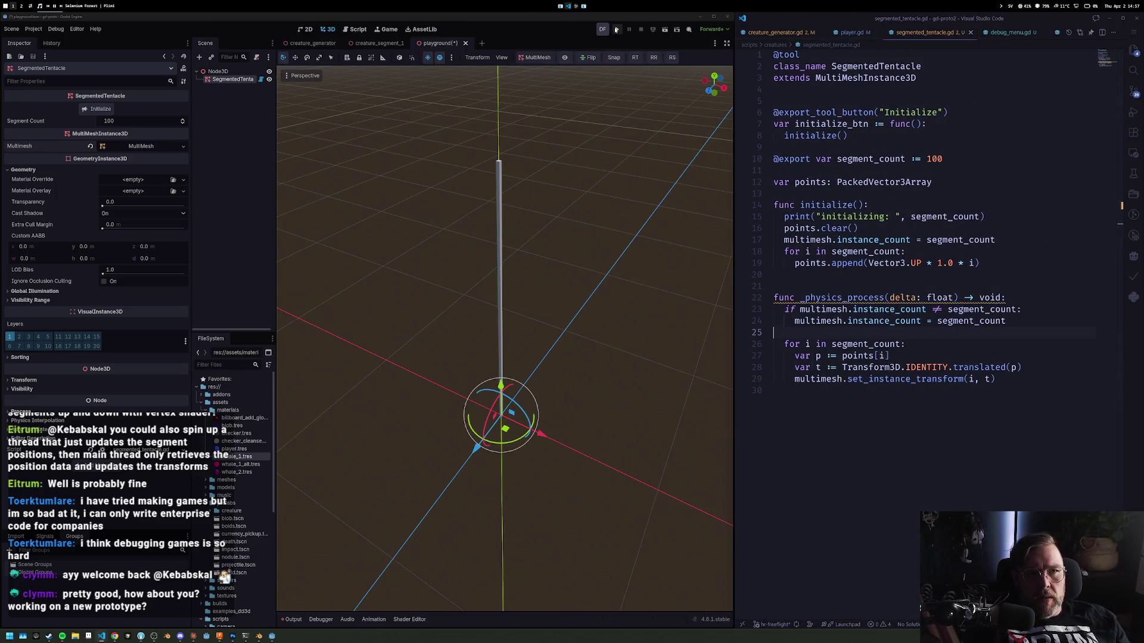
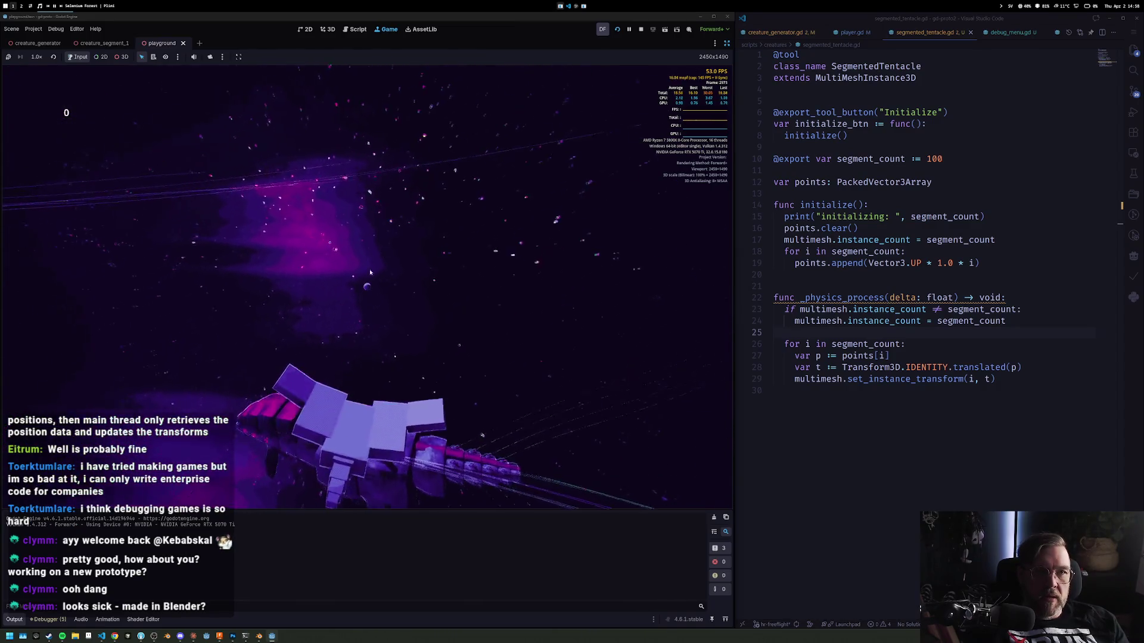
- Stop the running game and select the Creature node in the creature_generator scene
click(641, 29)
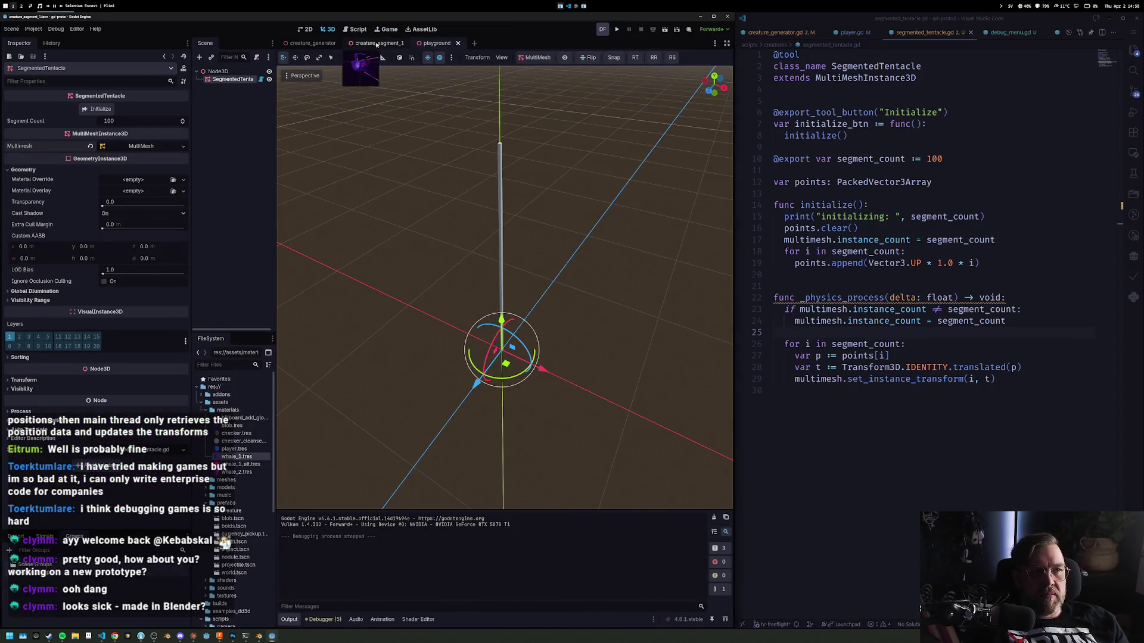
click(379, 43)
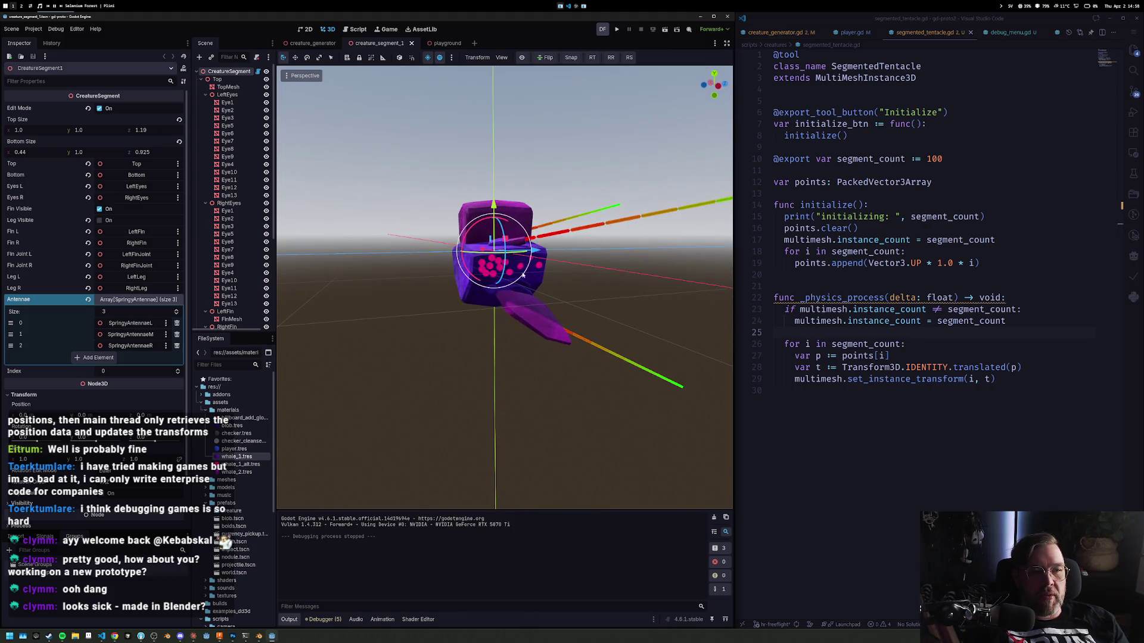
click(326, 43)
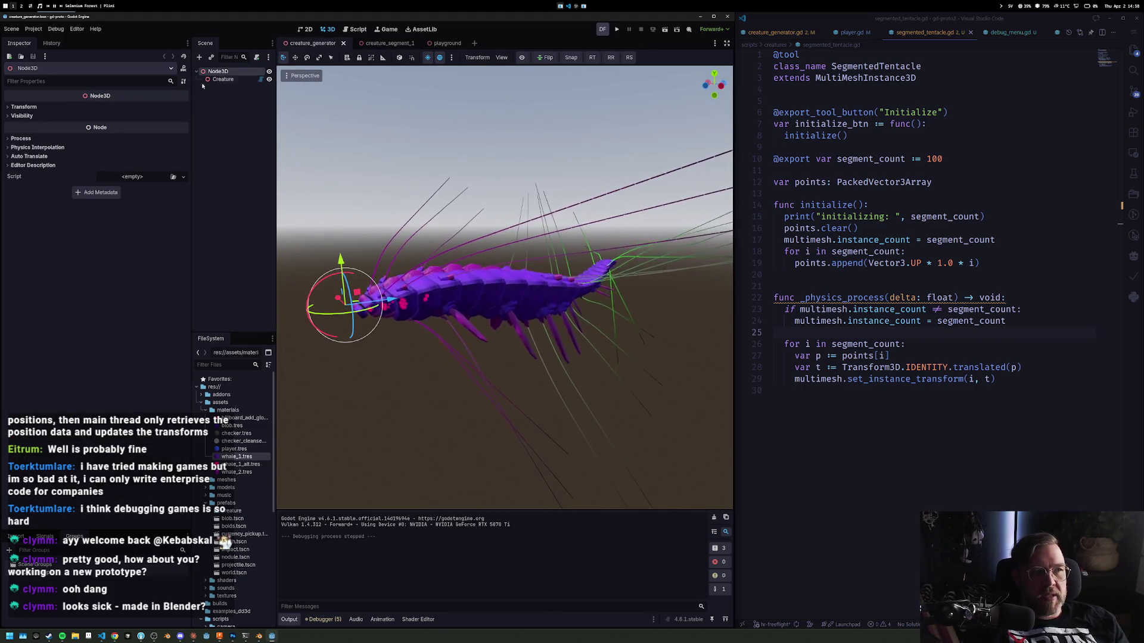
click(222, 79)
- Step forward through seven random creature seeds and view the result head-on
click(101, 147)
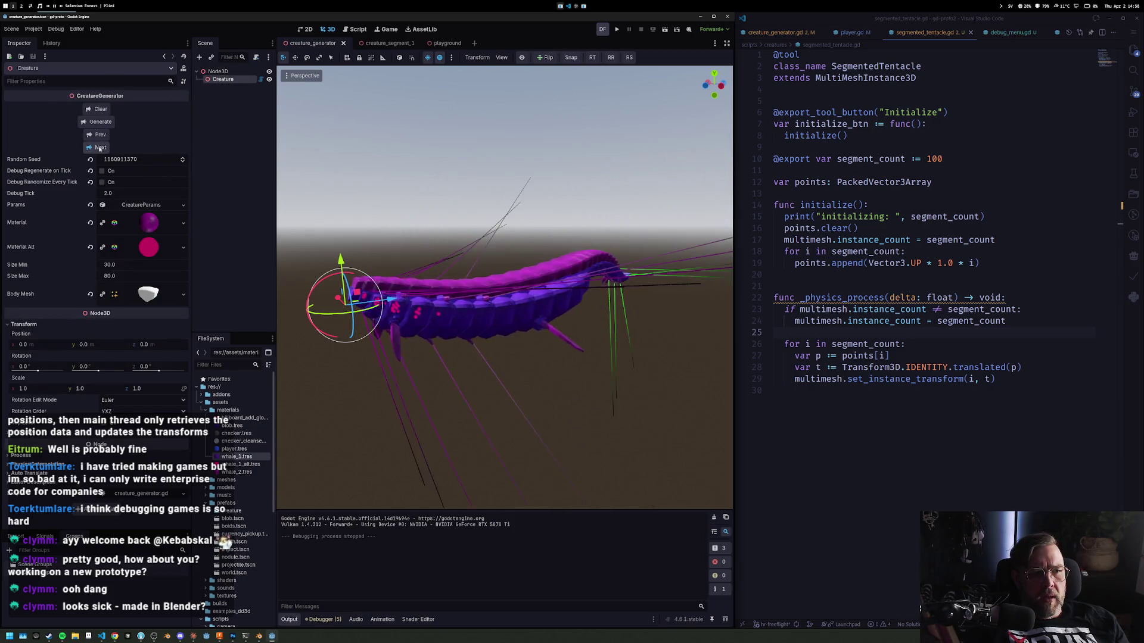
click(100, 148)
click(100, 148)
click(100, 148)
click(100, 148)
click(100, 148)
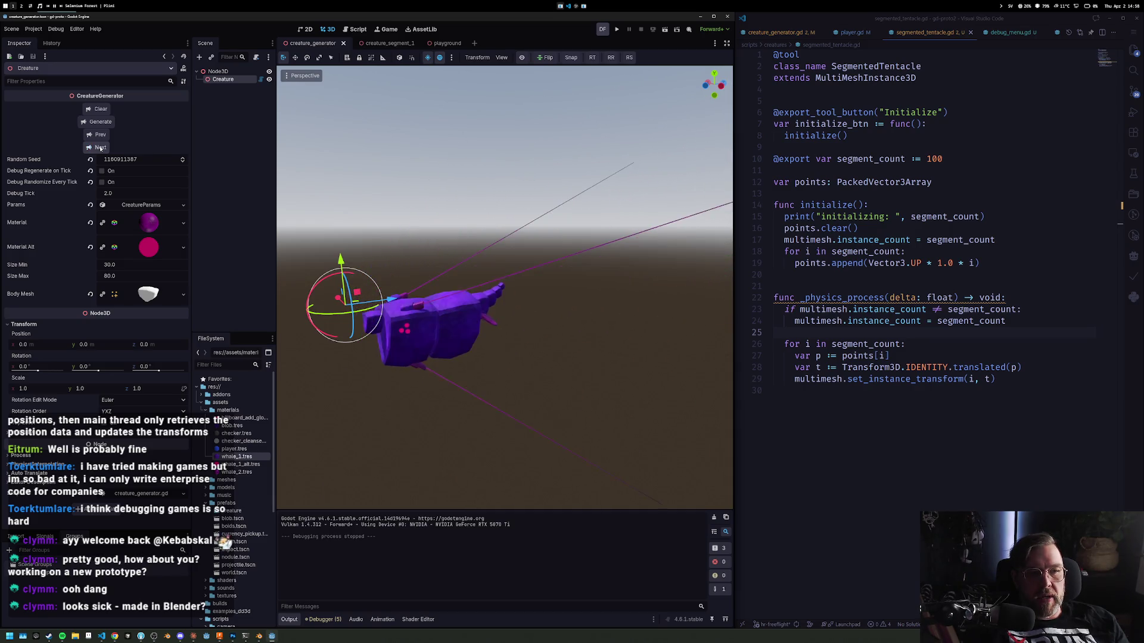
click(100, 148)
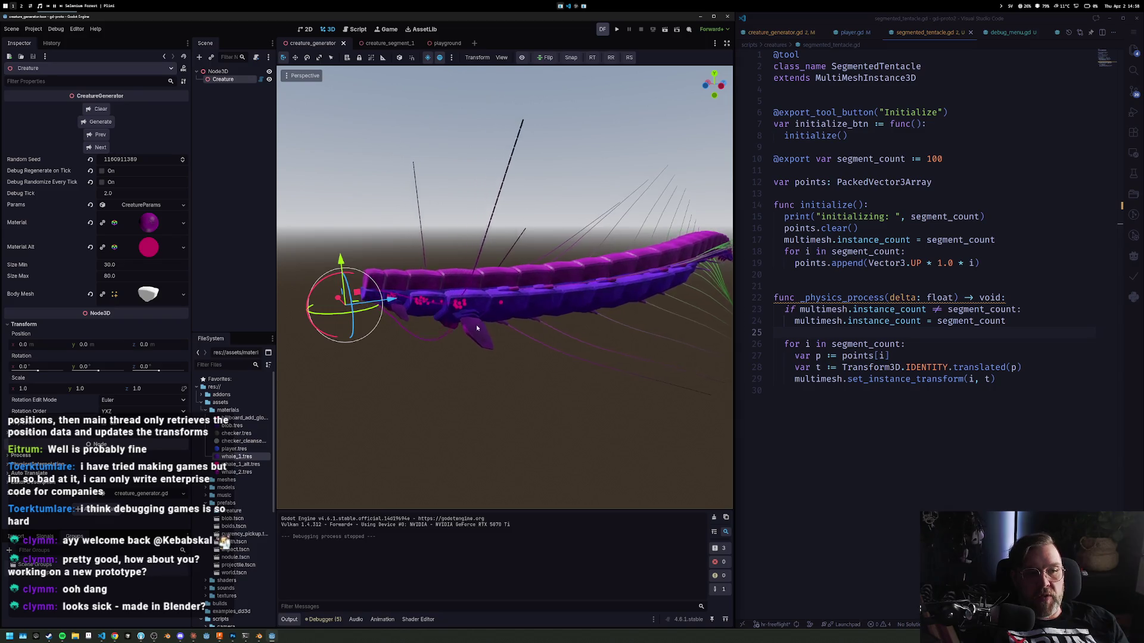
drag(571, 316, 587, 328)
scroll(down, 3)
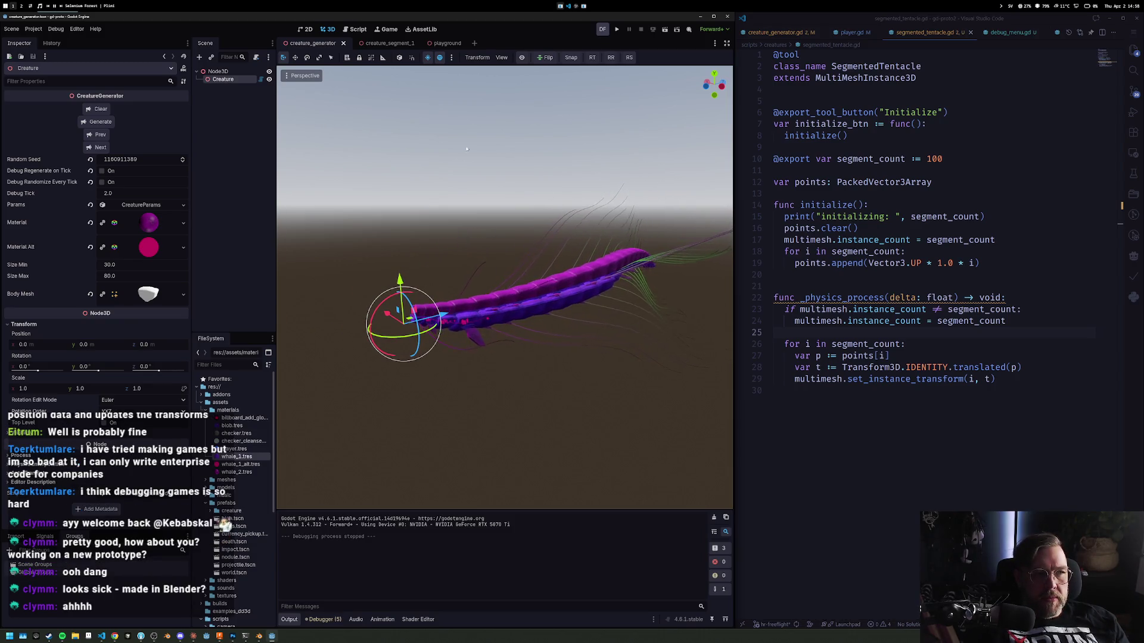
- Step back through nineteen previous creature seeds to compare variations
click(102, 136)
click(101, 136)
click(102, 136)
click(102, 136)
click(102, 135)
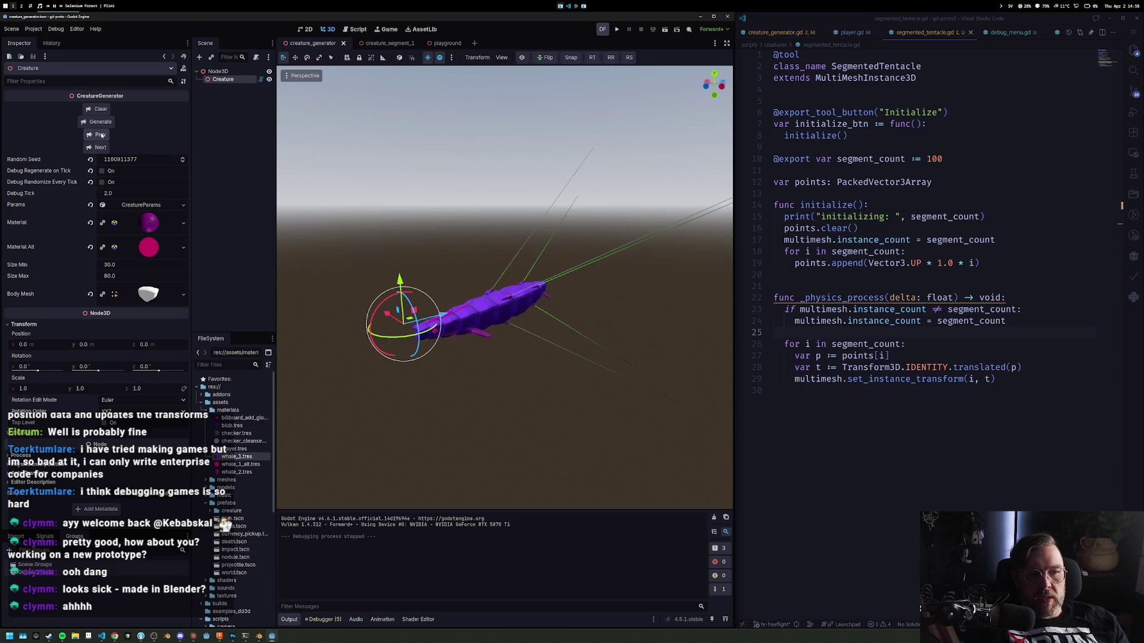
click(101, 136)
click(102, 136)
click(102, 135)
click(101, 135)
click(102, 136)
click(102, 135)
click(102, 135)
click(101, 135)
click(102, 135)
click(102, 136)
click(101, 135)
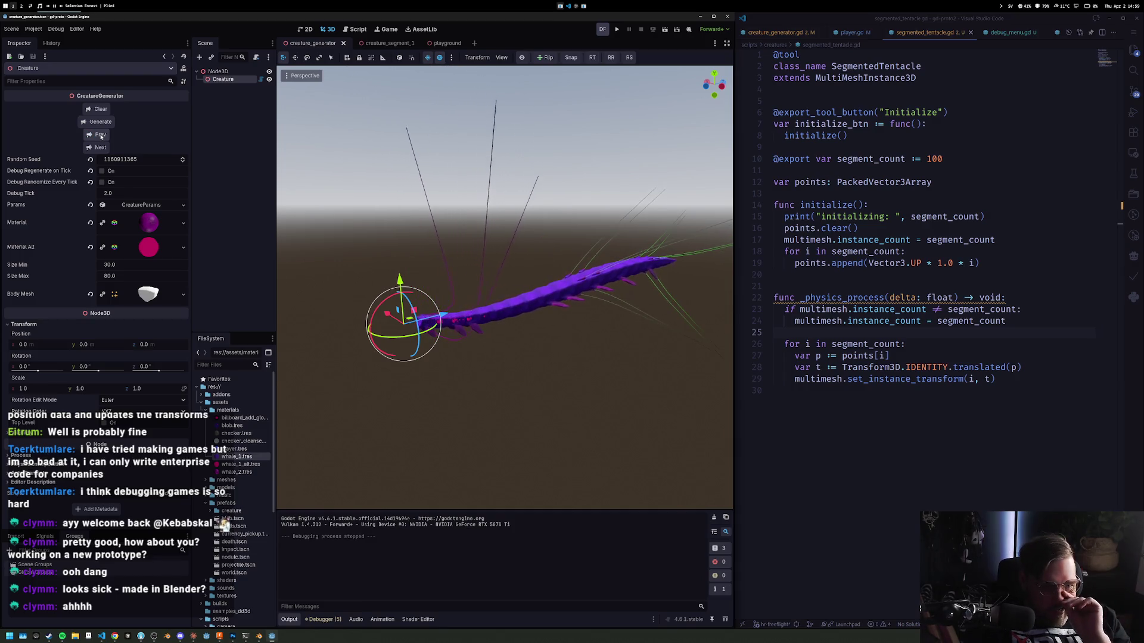
click(101, 135)
click(101, 136)
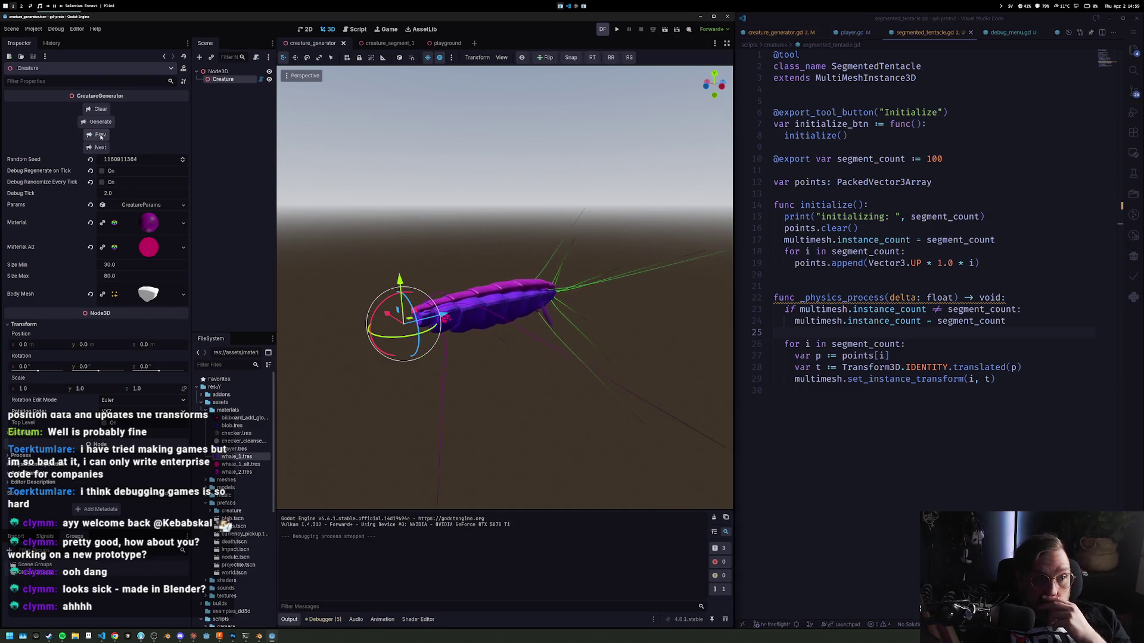
click(101, 136)
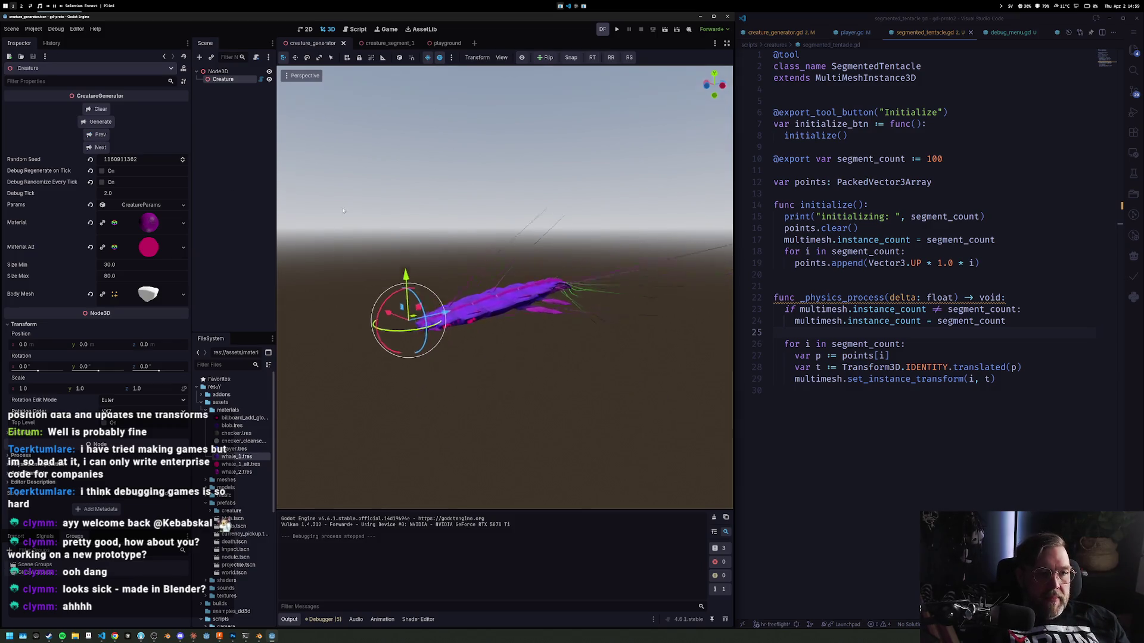
- Return to the playground scene and orbit around the straight tentacle column
scroll(up, 3)
drag(641, 292, 484, 301)
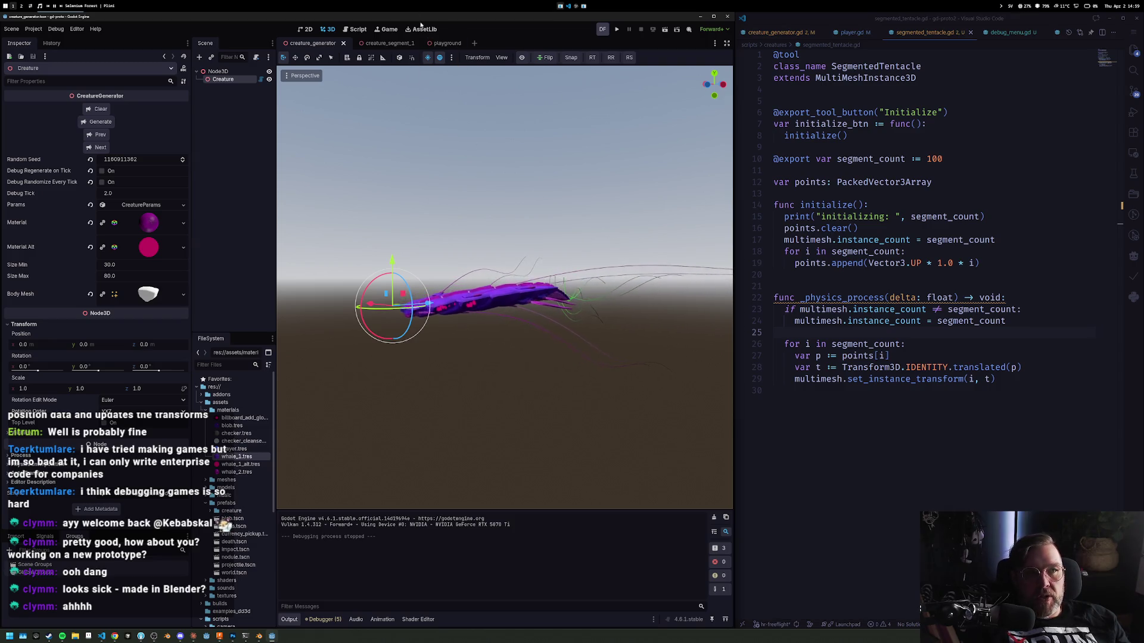
click(448, 42)
drag(595, 311, 506, 315)
key(ctrl+z)
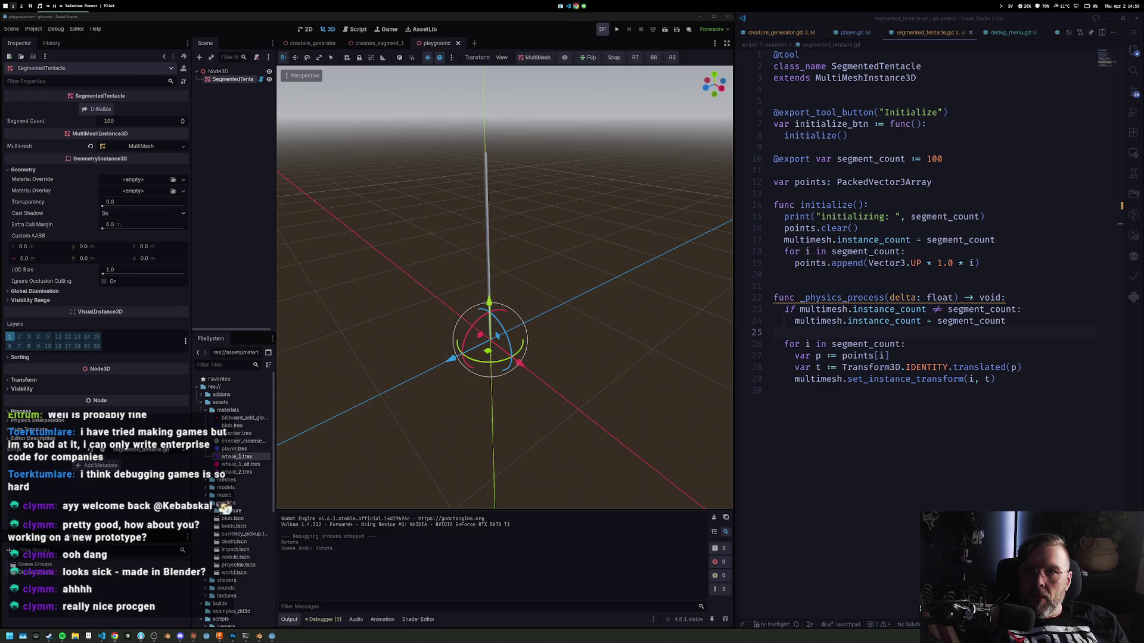
click(871, 159)
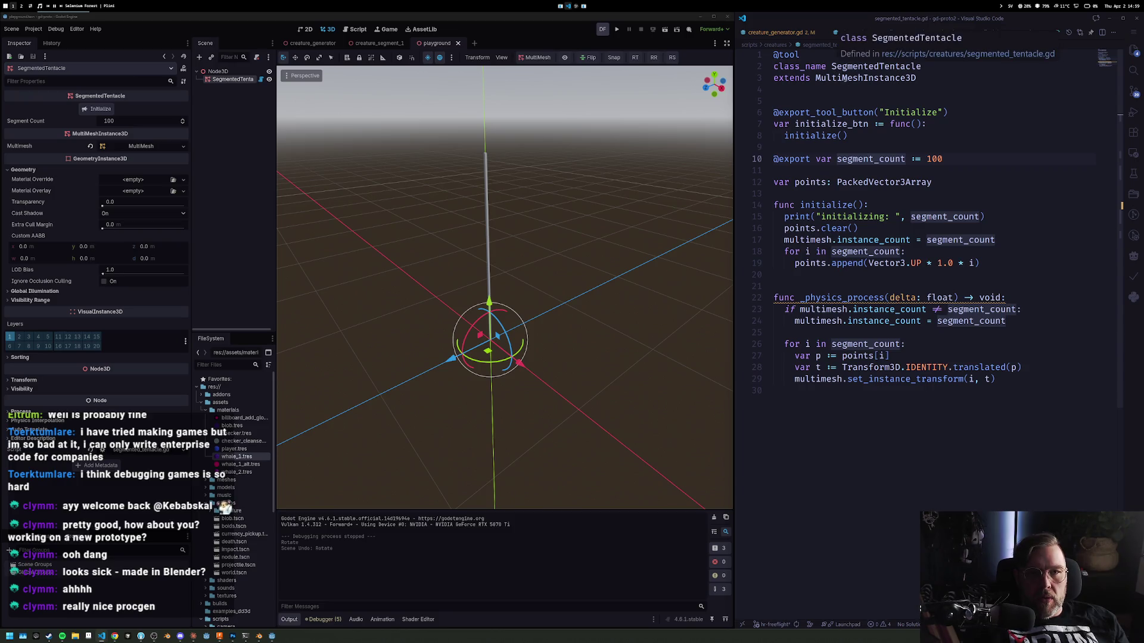
double_click(840, 78)
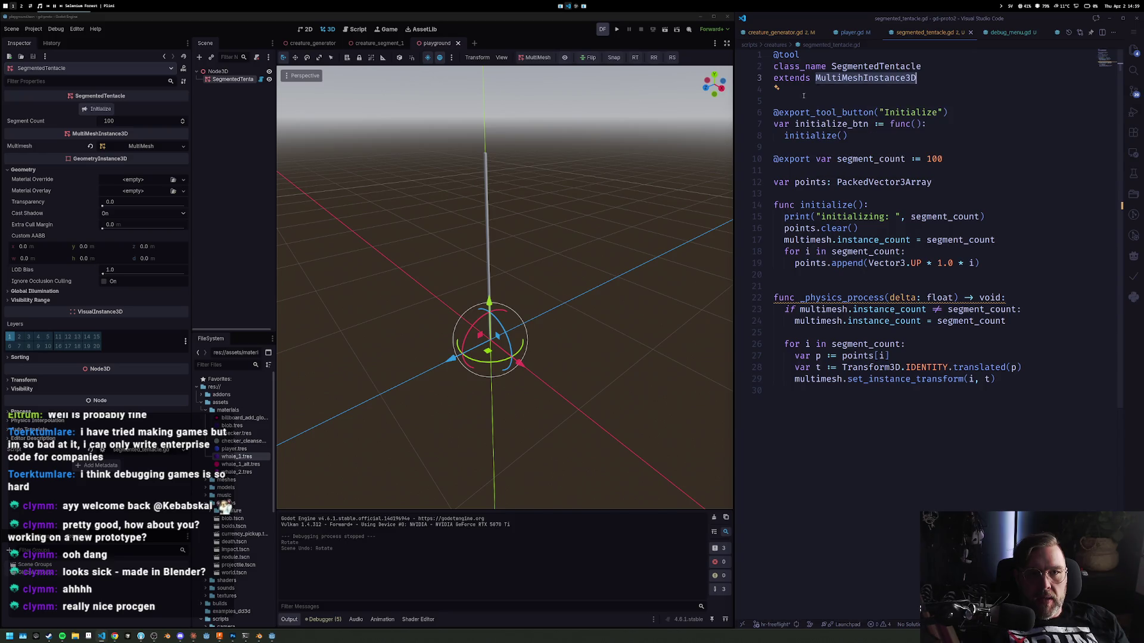
click(833, 78)
double_click(832, 78)
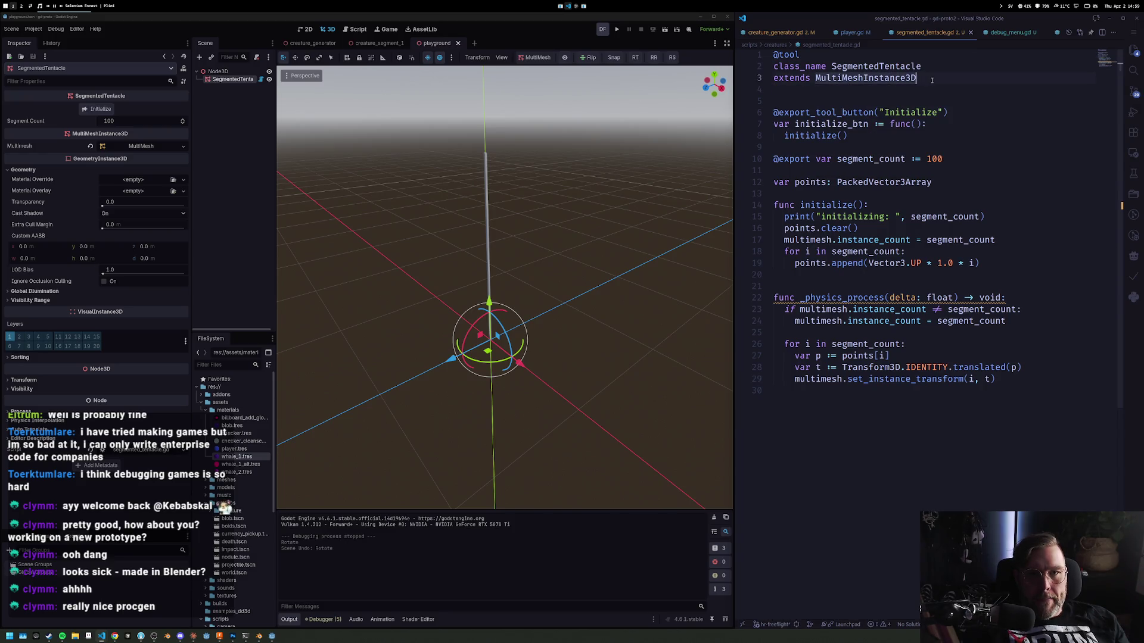
mouse_move(833, 78)
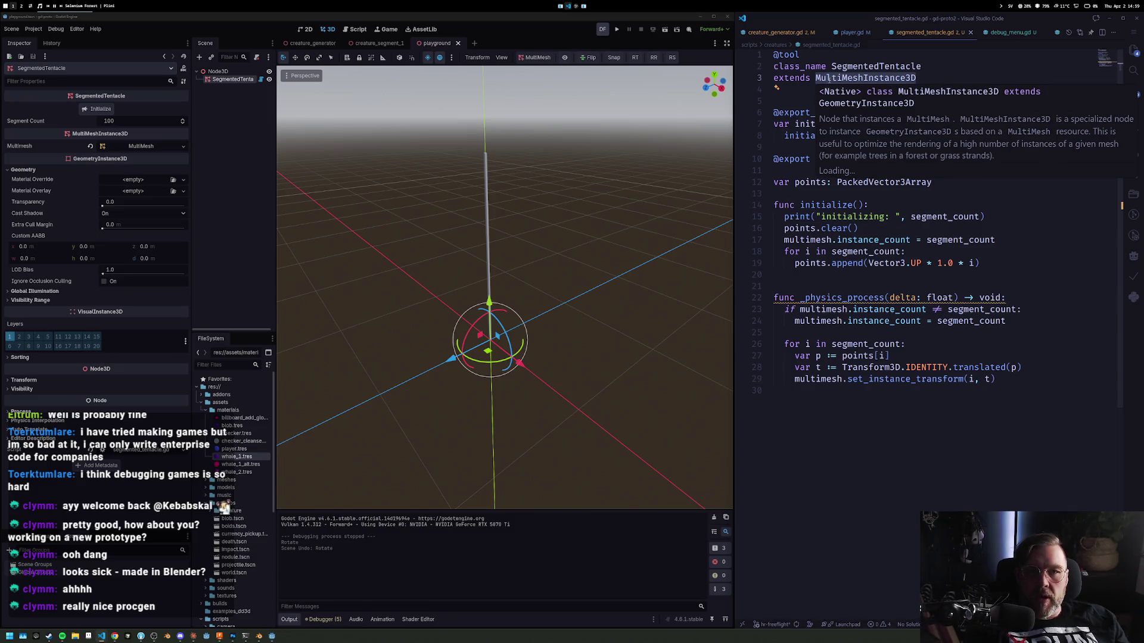
- Replace MultiMeshInstance3D with Node3D on line 3 of the tentacle script and save
text(Node3D)
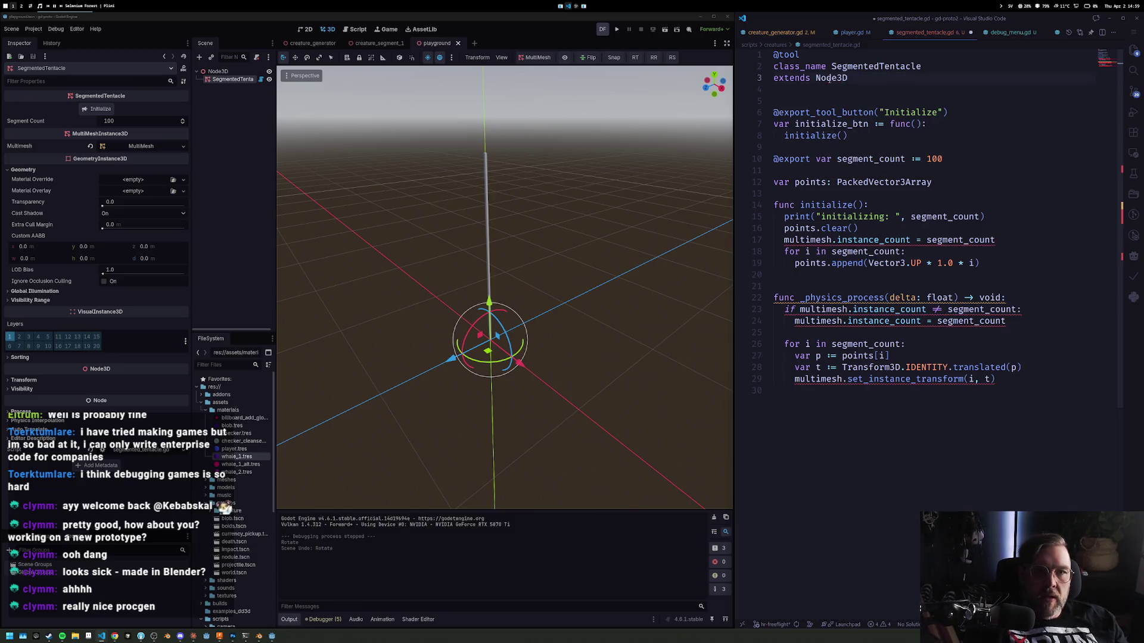
key(ctrl+s)
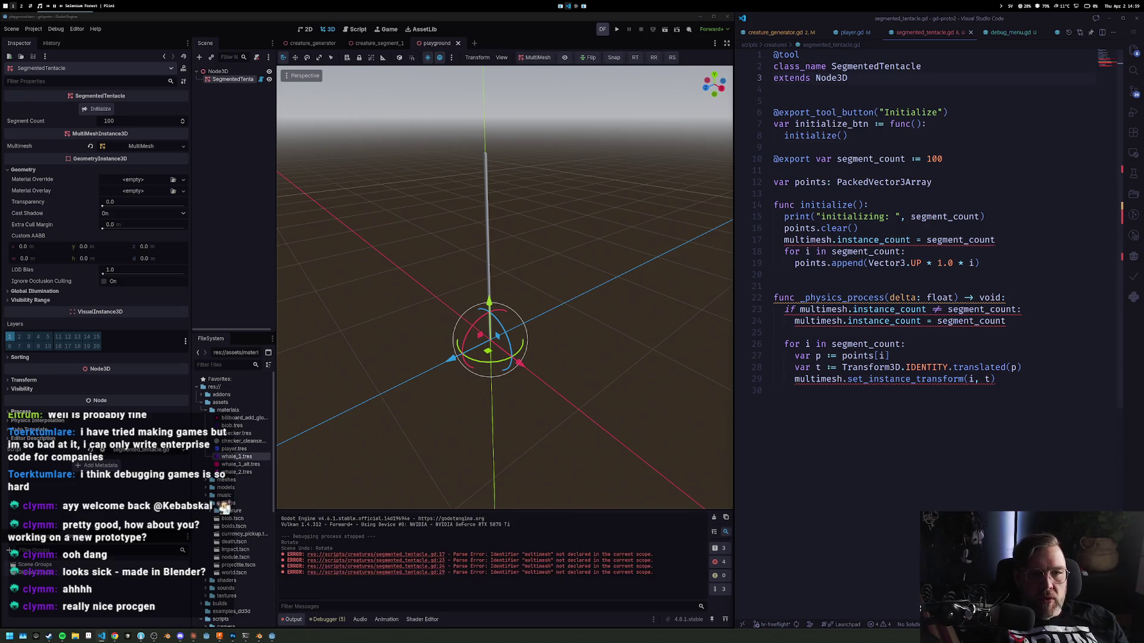
click(850, 148)
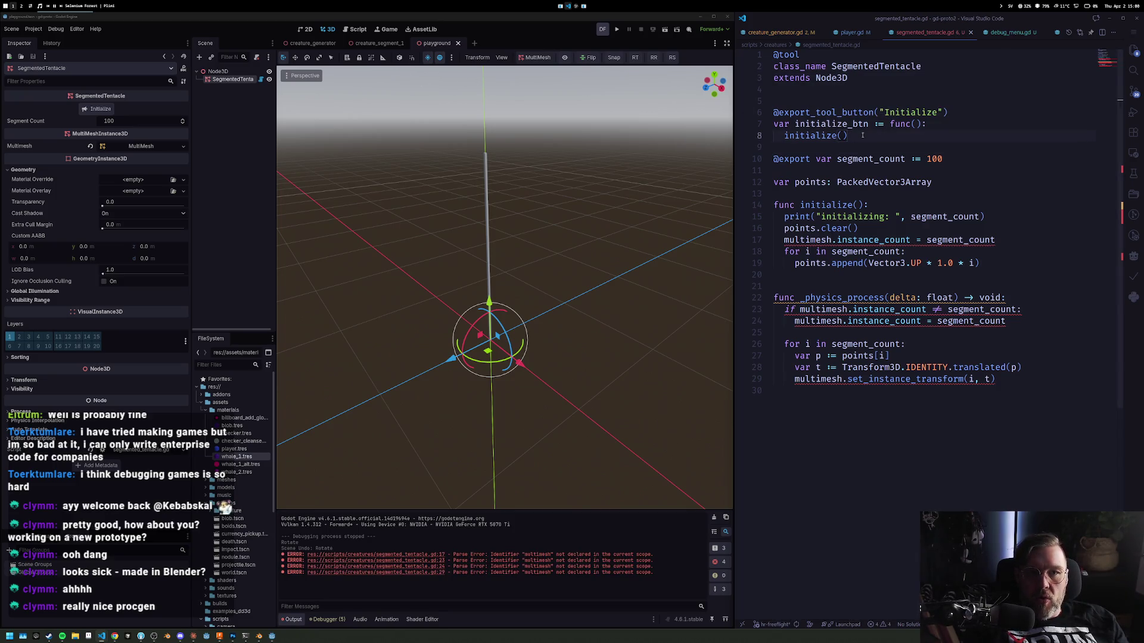
click(1033, 215)
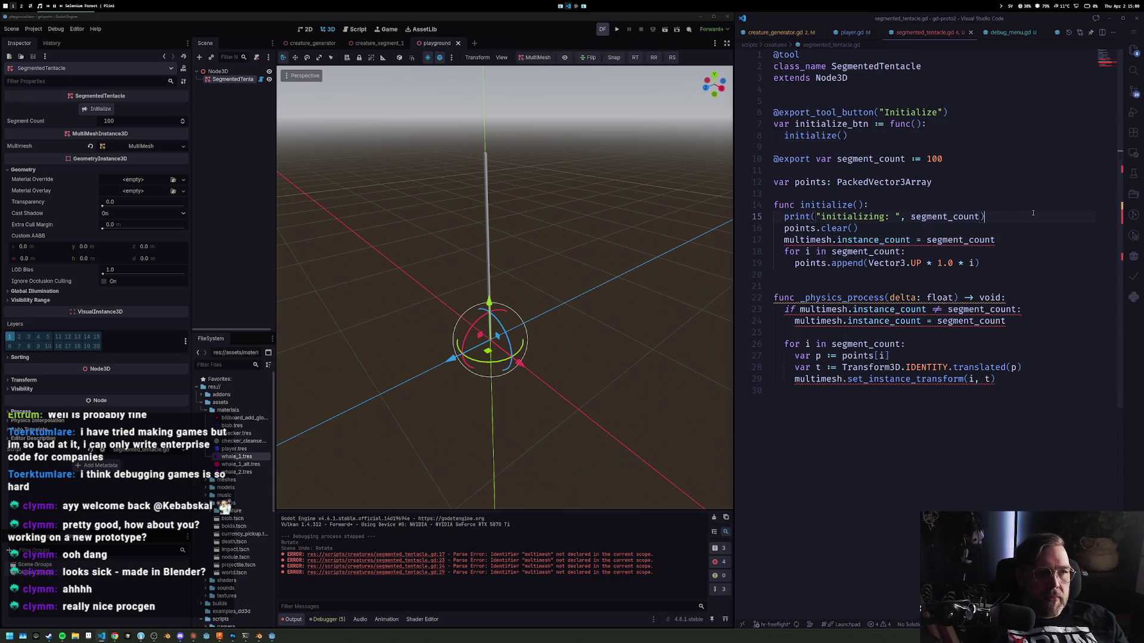
- Change the tentacle node's type to the SegmentedTentacle class
right_click(228, 88)
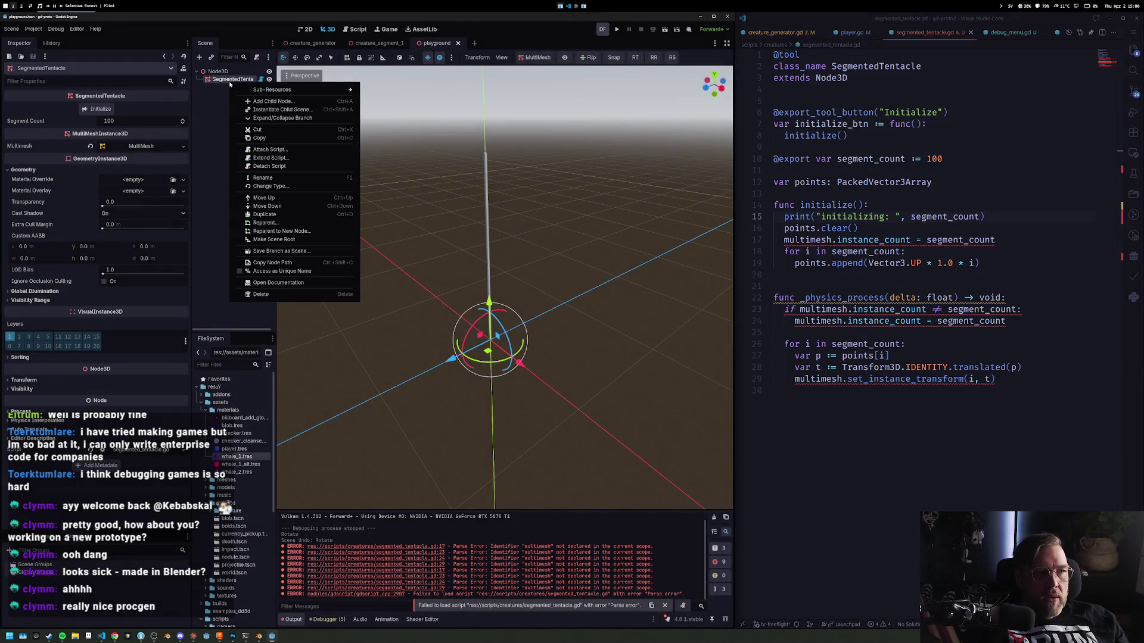
click(219, 88)
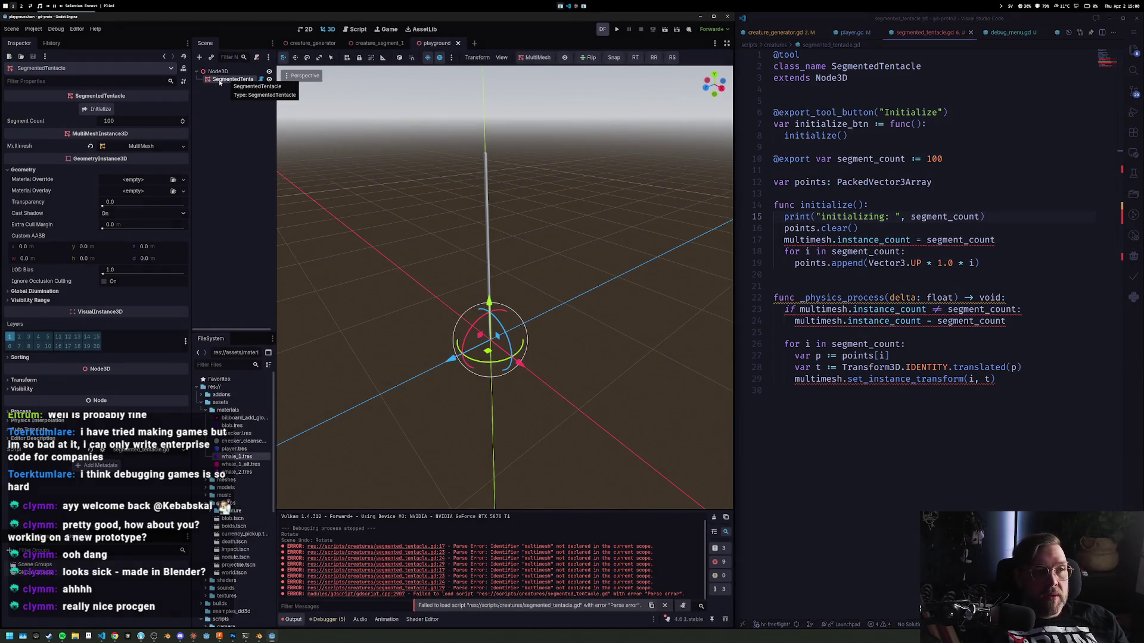
click(218, 80)
click(216, 82)
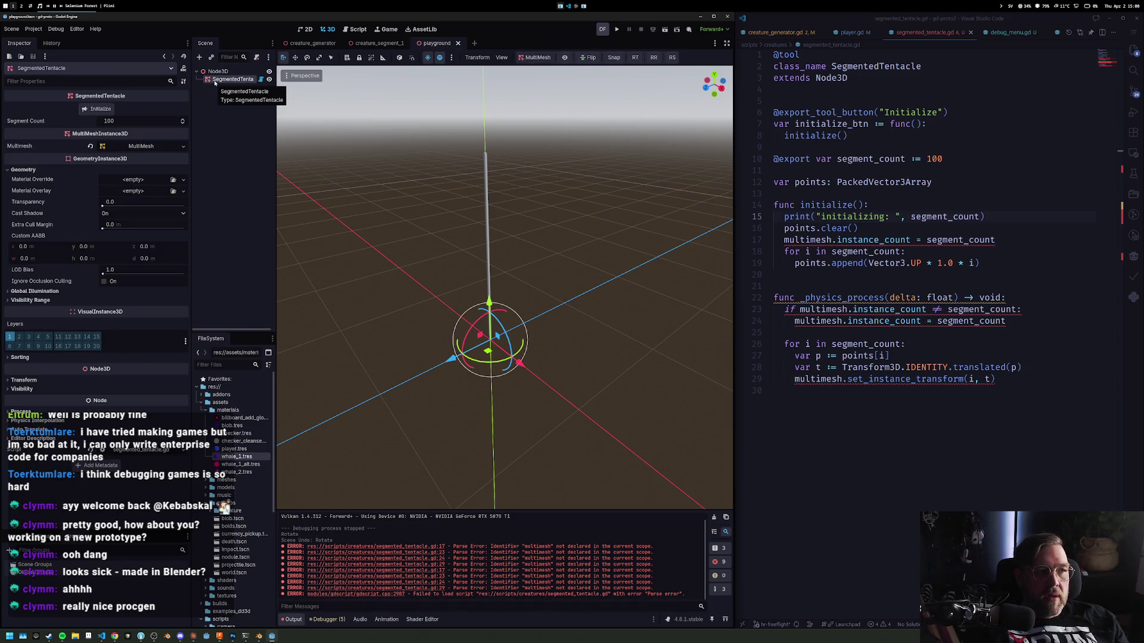
double_click(230, 81)
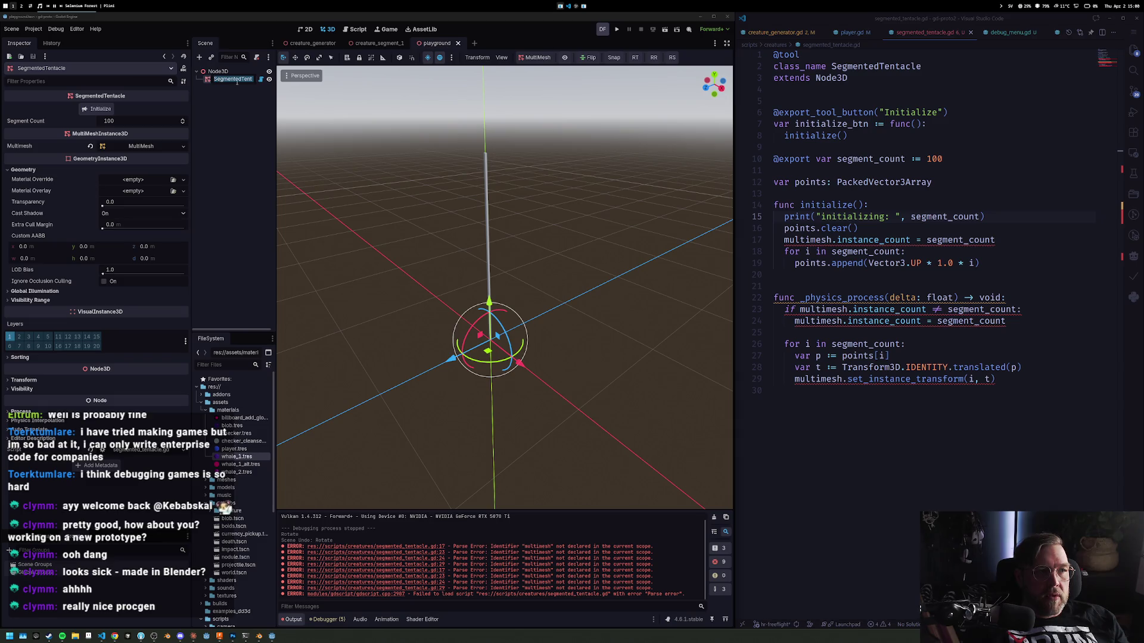
right_click(233, 82)
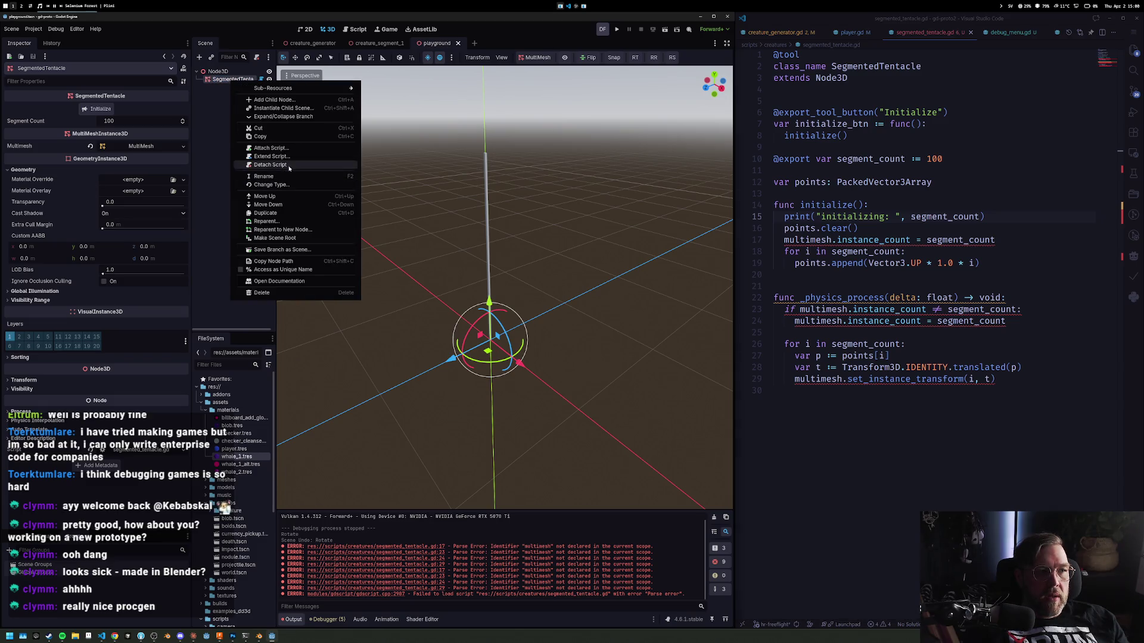
click(289, 185)
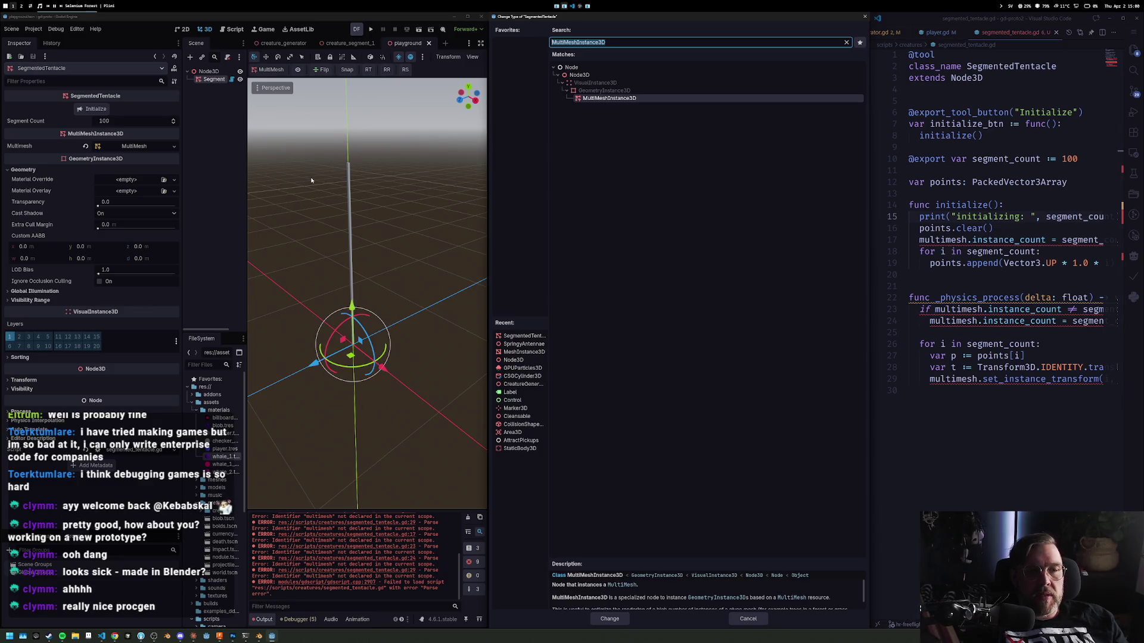
key(BackSpace)
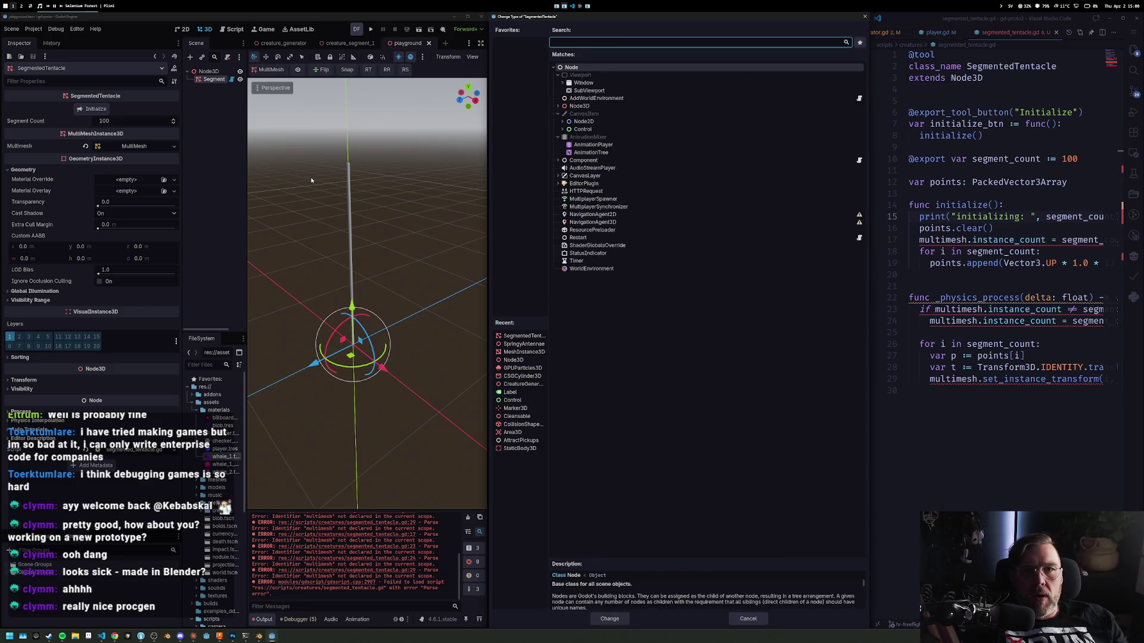
text(segment)
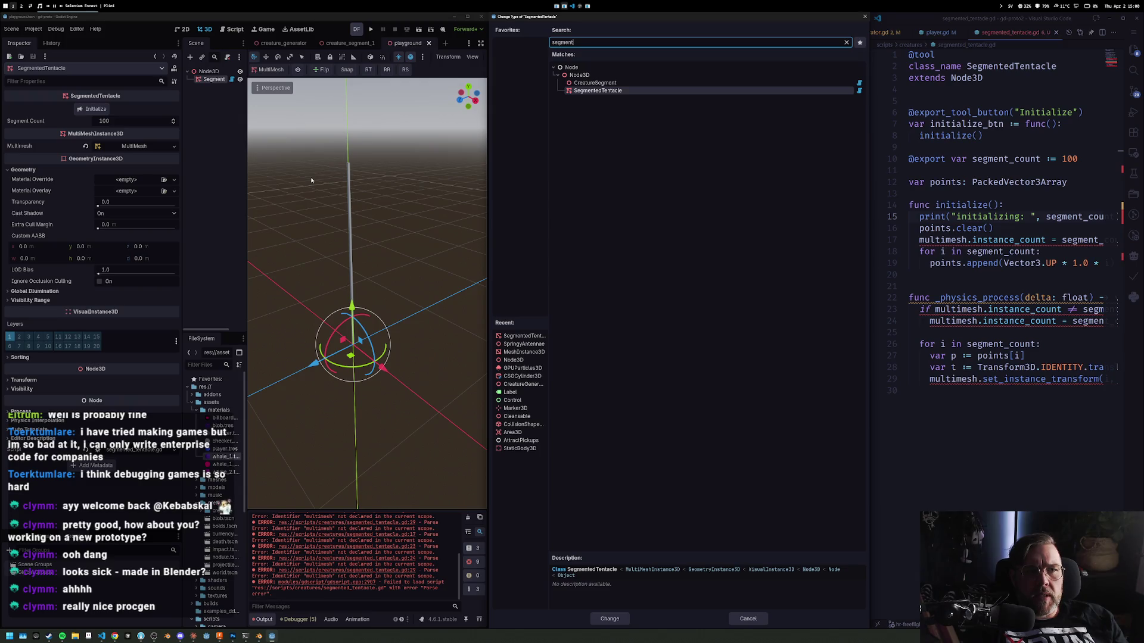
key(Return)
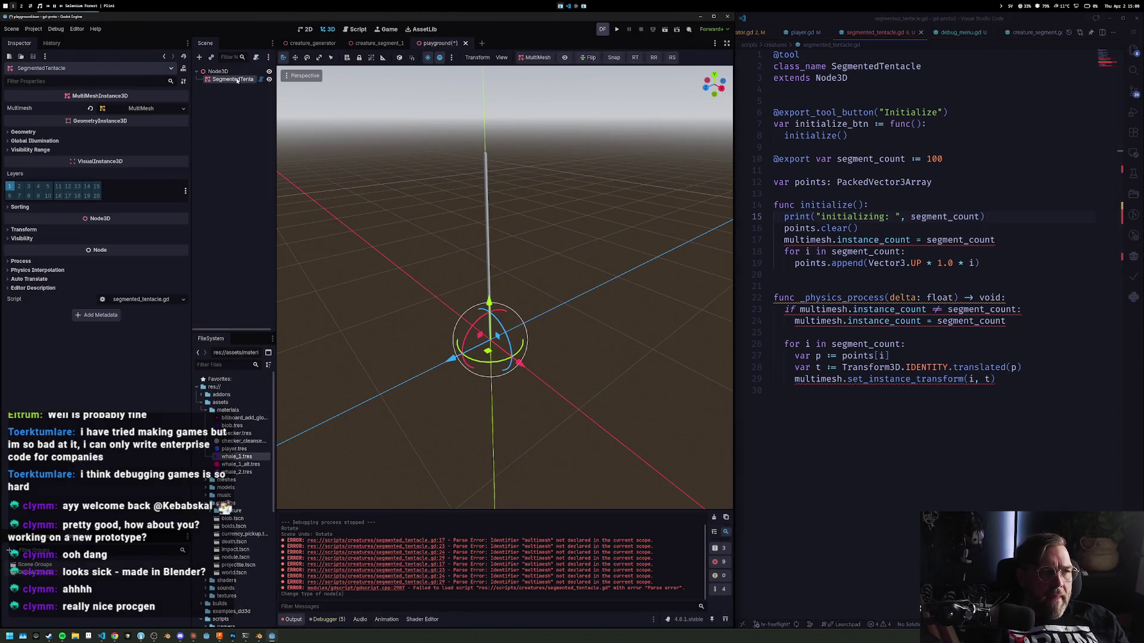
- Add a MultiMeshInstance3D child under SegmentedTentacle
right_click(238, 80)
click(279, 98)
text(,mu)
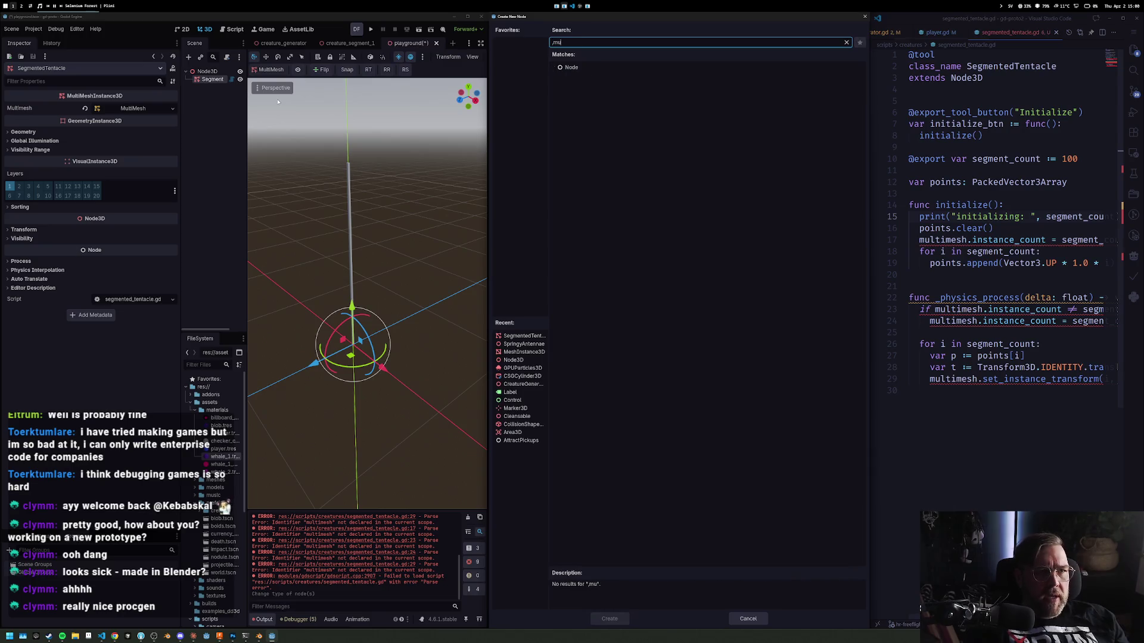
key(BackSpace)
text(mutli)
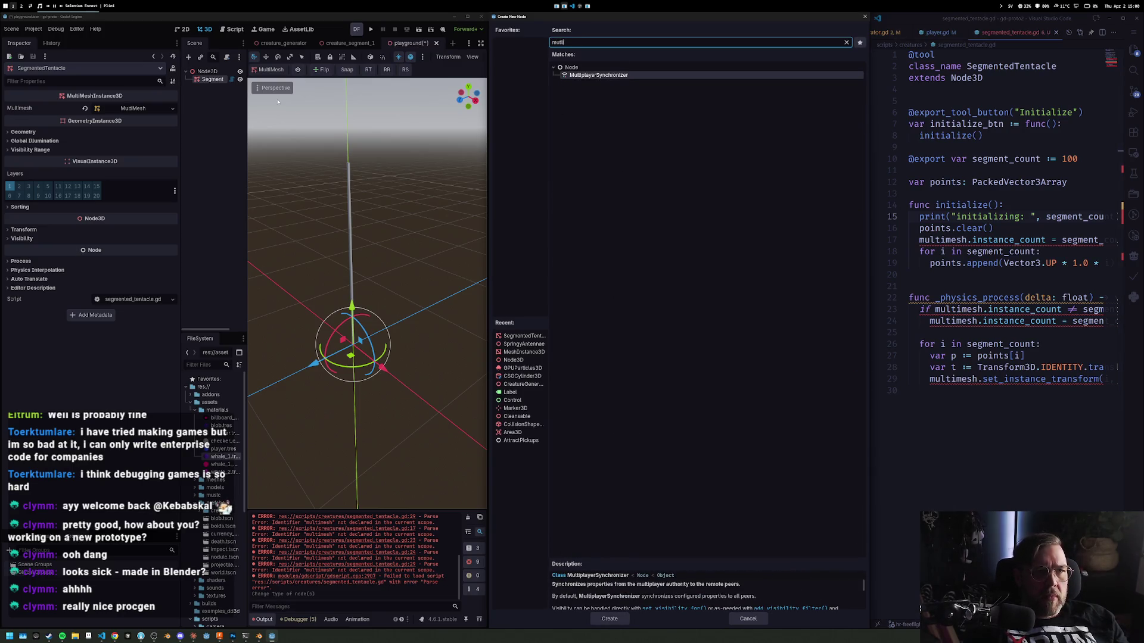
key(BackSpace)
key(BackSpace)
key(BackSpace)
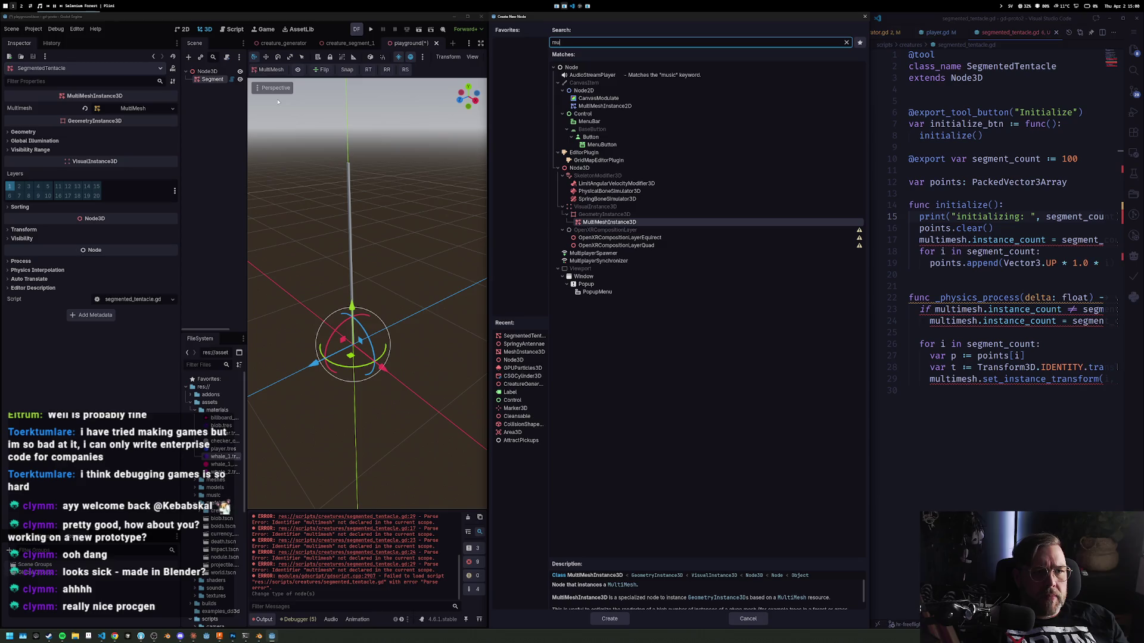
key(Return)
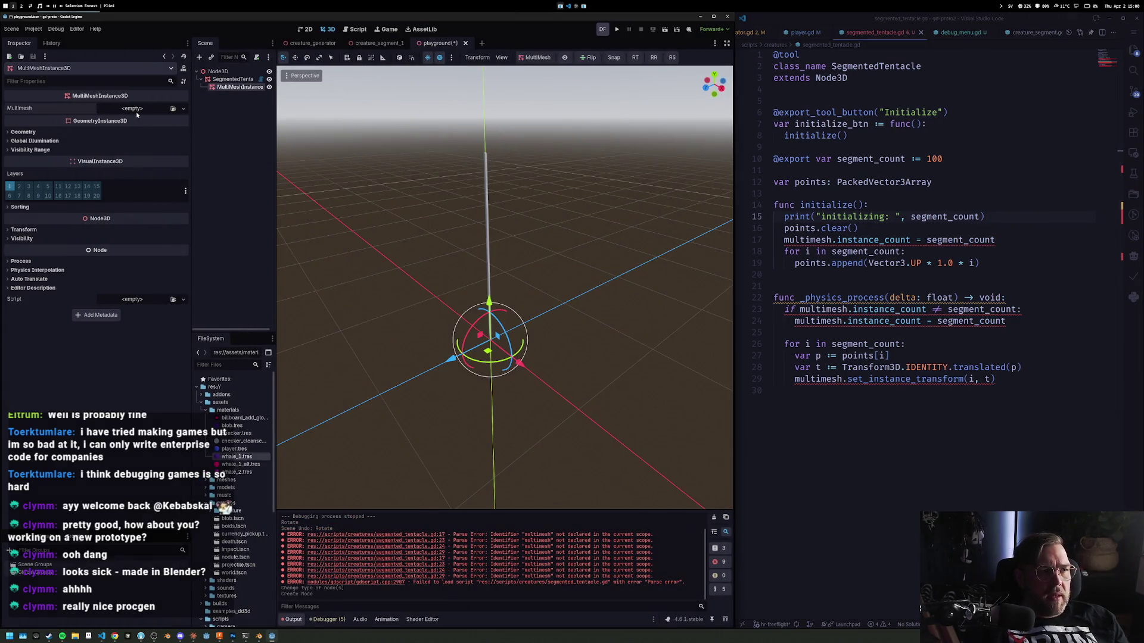
click(137, 108)
- Assign a new MultiMesh with 3D transform format, Use Colors enabled, and a new BoxMesh
click(158, 129)
click(154, 109)
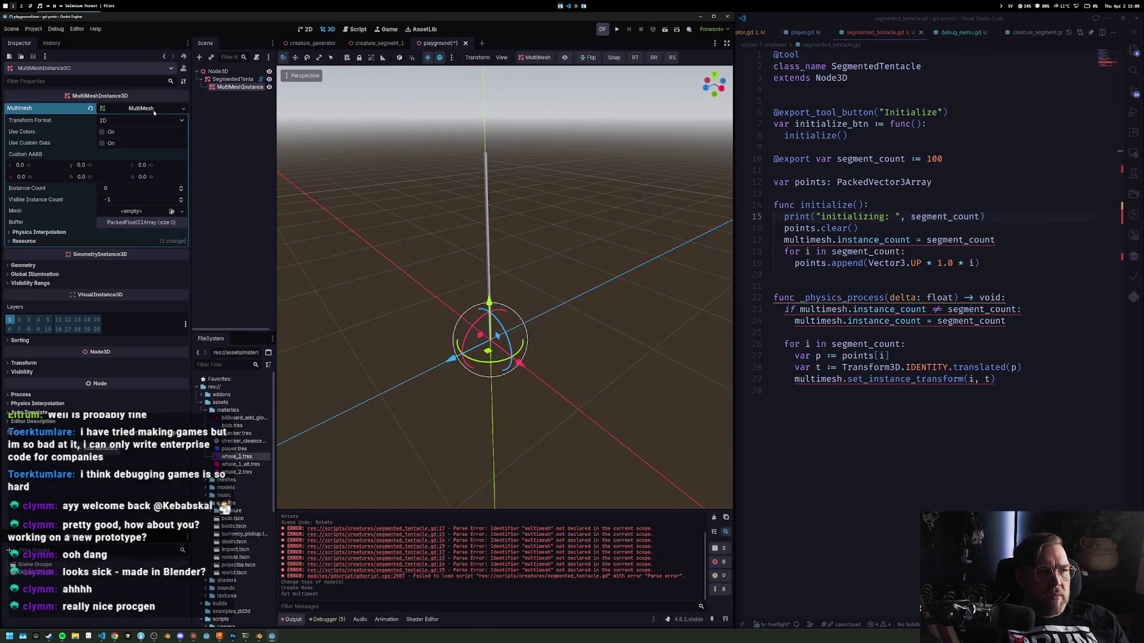
click(125, 122)
click(126, 143)
click(110, 132)
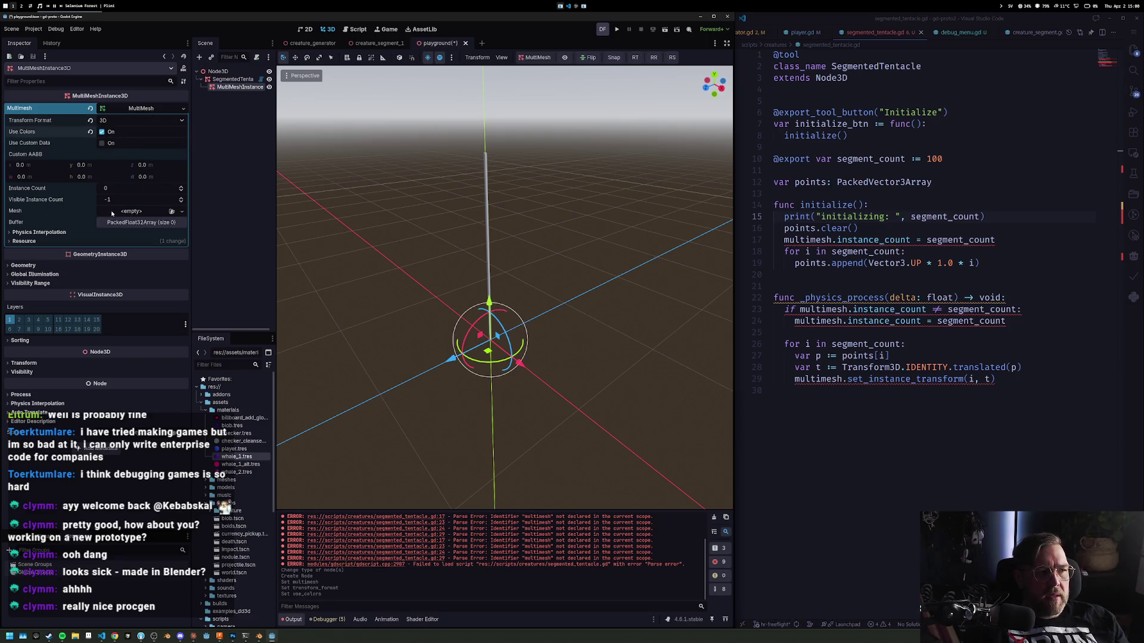
click(119, 212)
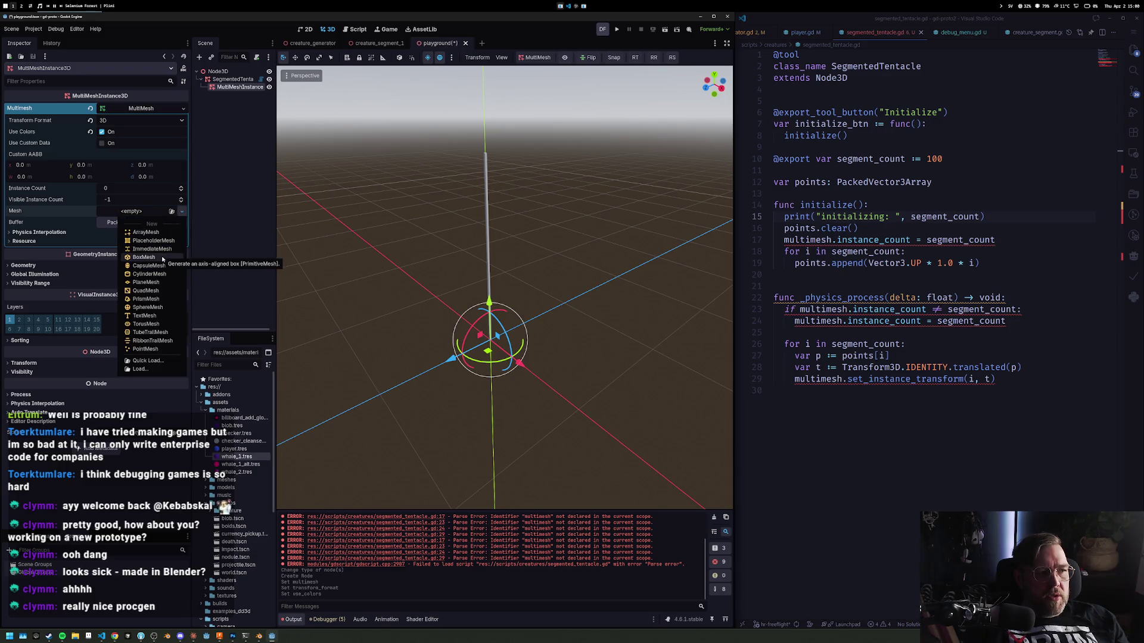
click(164, 260)
click(155, 219)
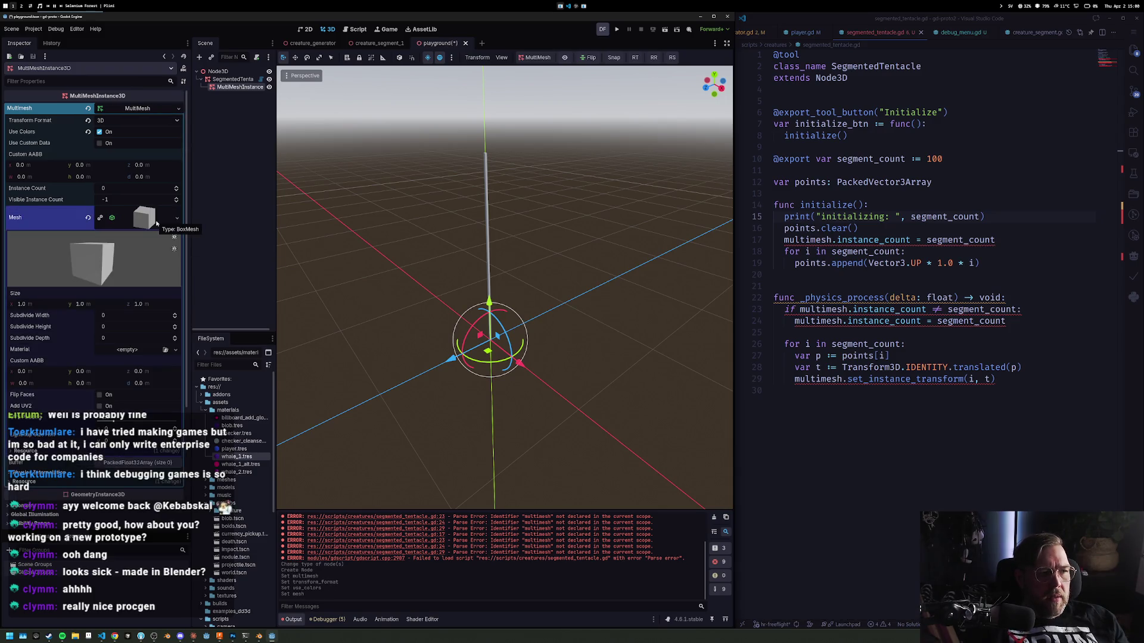
click(237, 79)
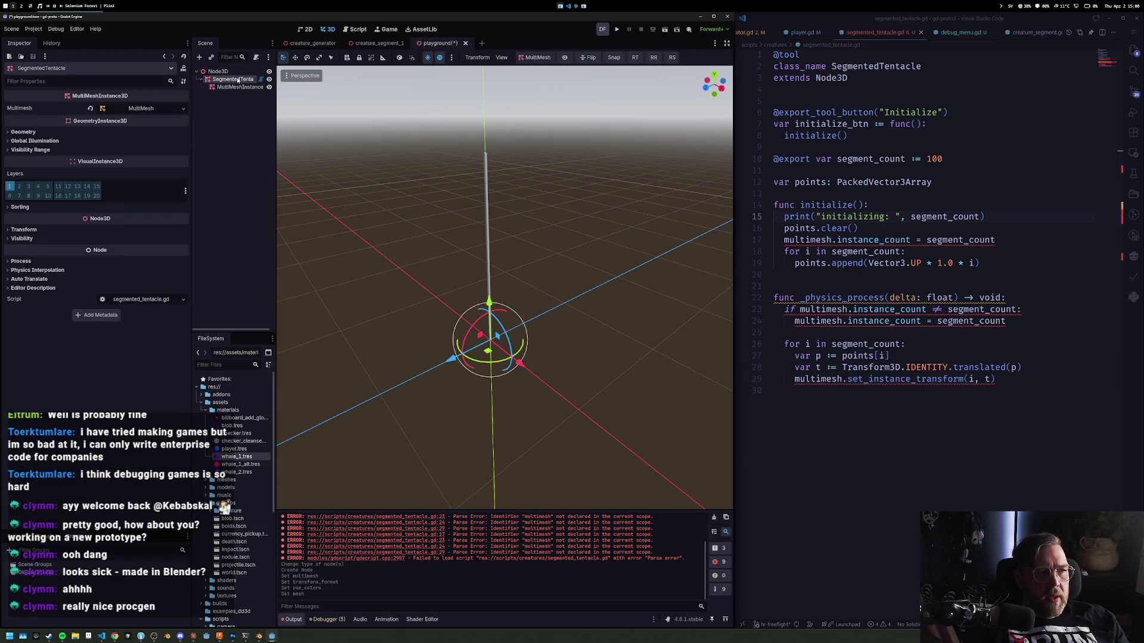
click(860, 103)
text(@export var m)
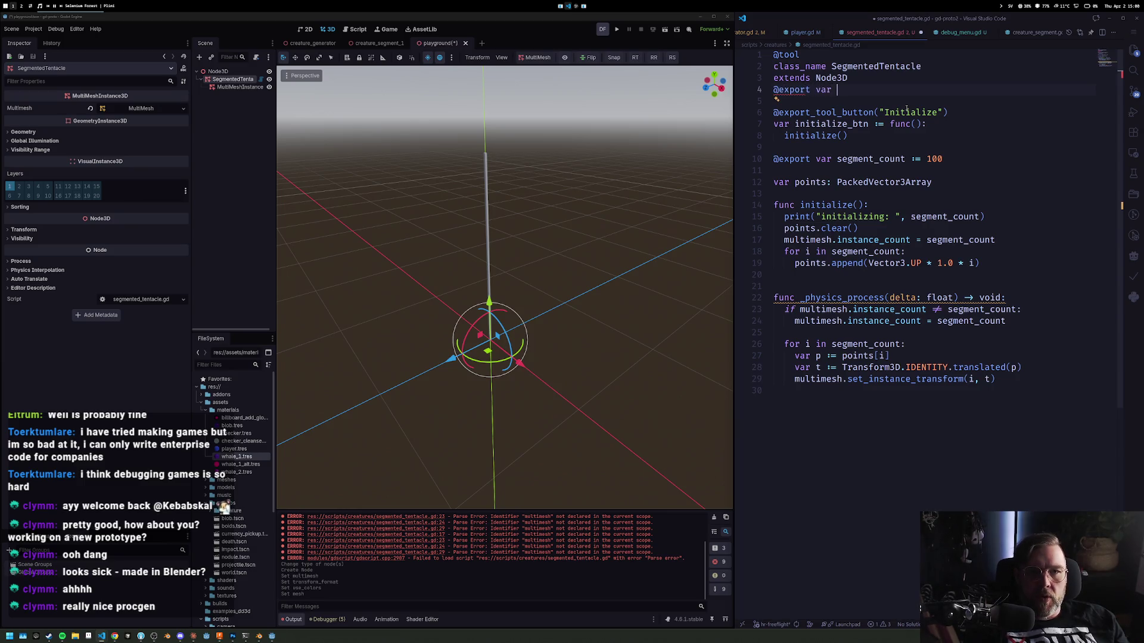
text(ultimesh_ints)
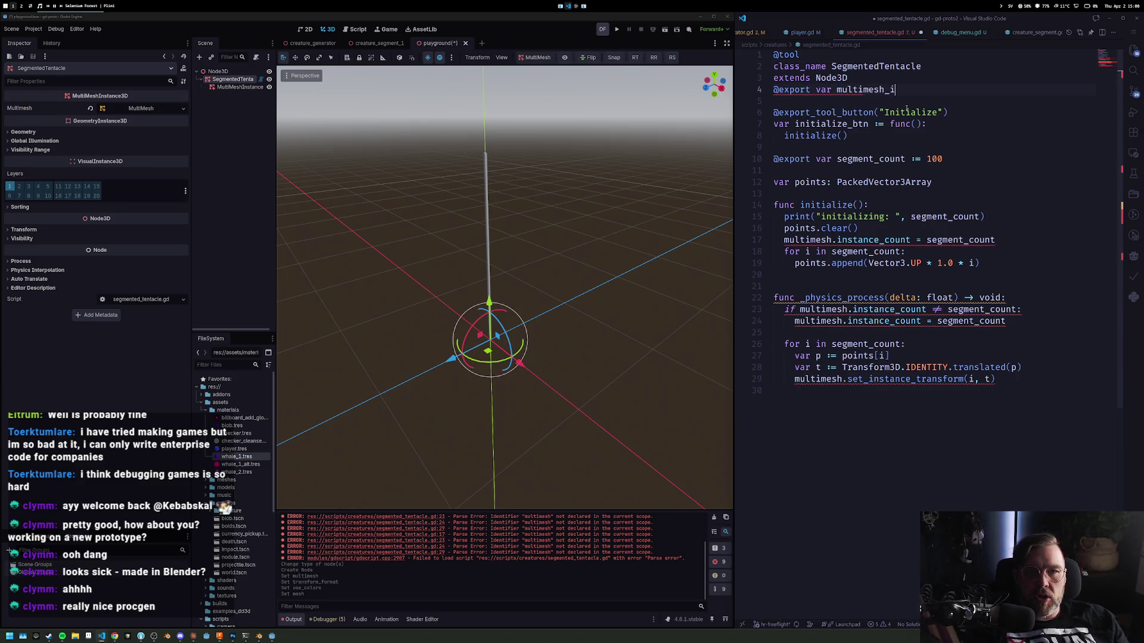
key(BackSpace)
key(BackSpace)
text(set)
key(BackSpace)
text(tanc)
key(BackSpace)
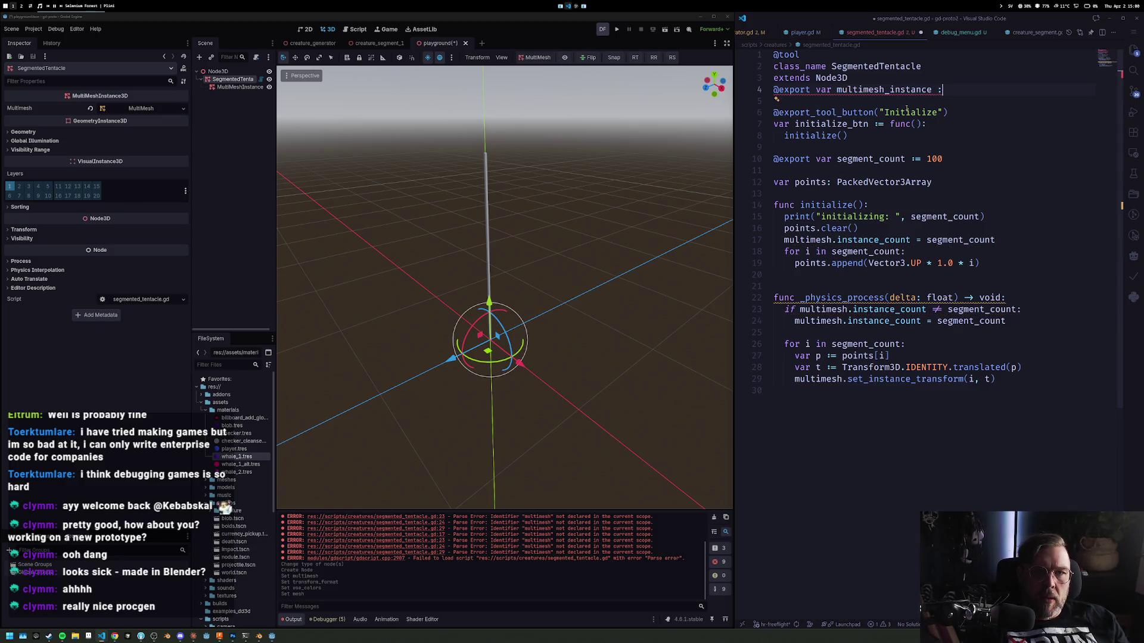
text(ultimesh)
key(Up)
key(Return)
key(Return)
key(Up)
key(alt+Down)
key(alt+Down)
key(alt+Down)
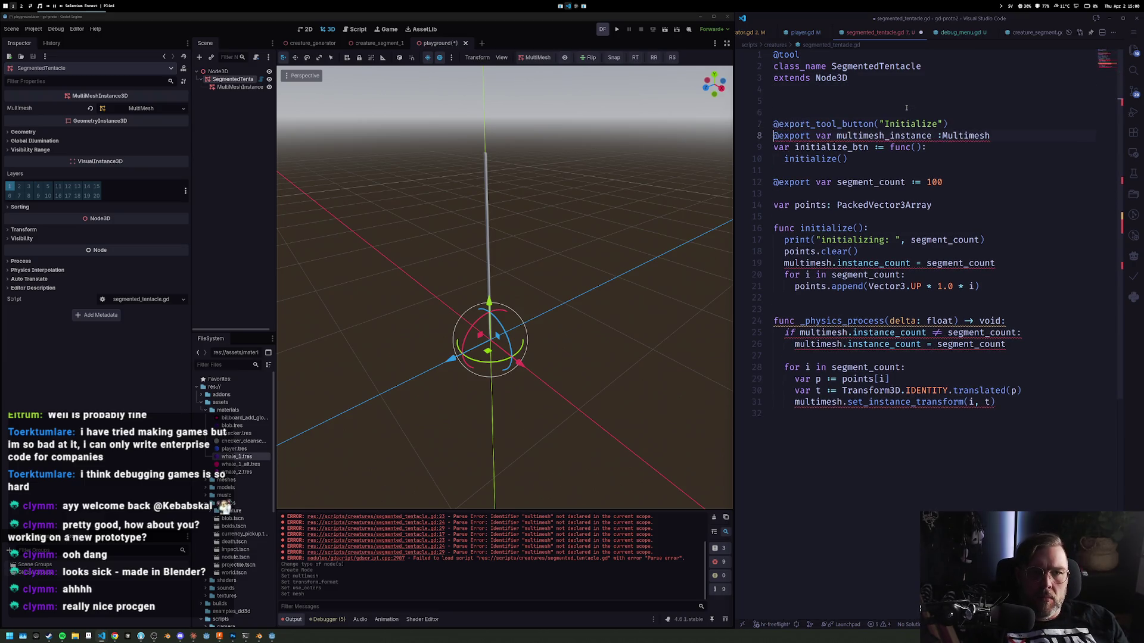
key(End)
key(ctrl+shift+Left)
text(Mu)
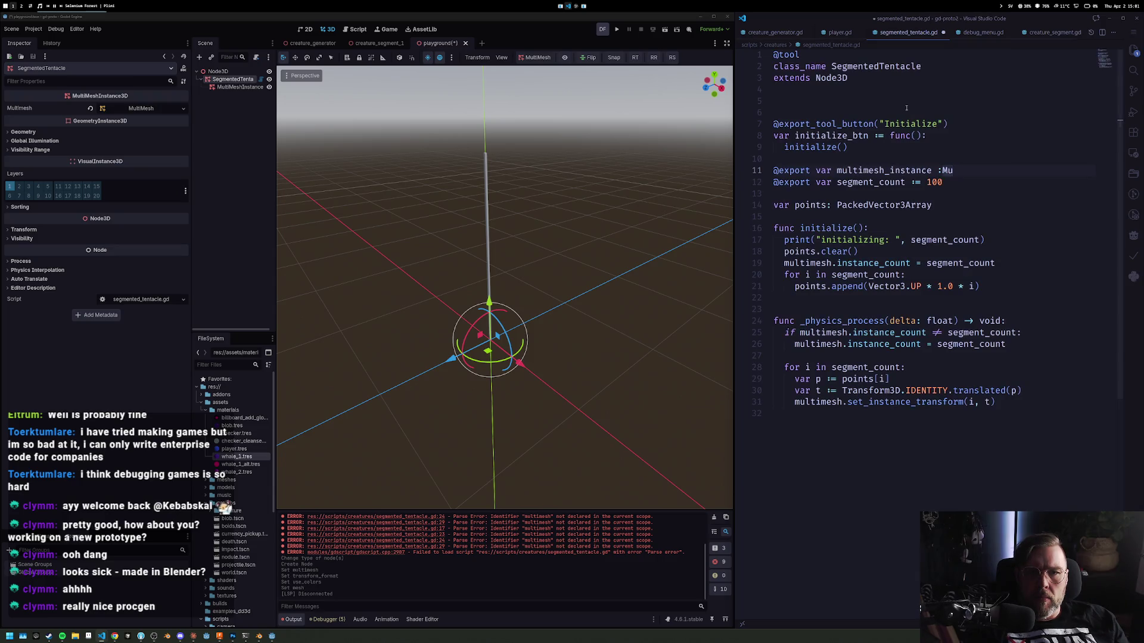
text(lti)
key(Tab)
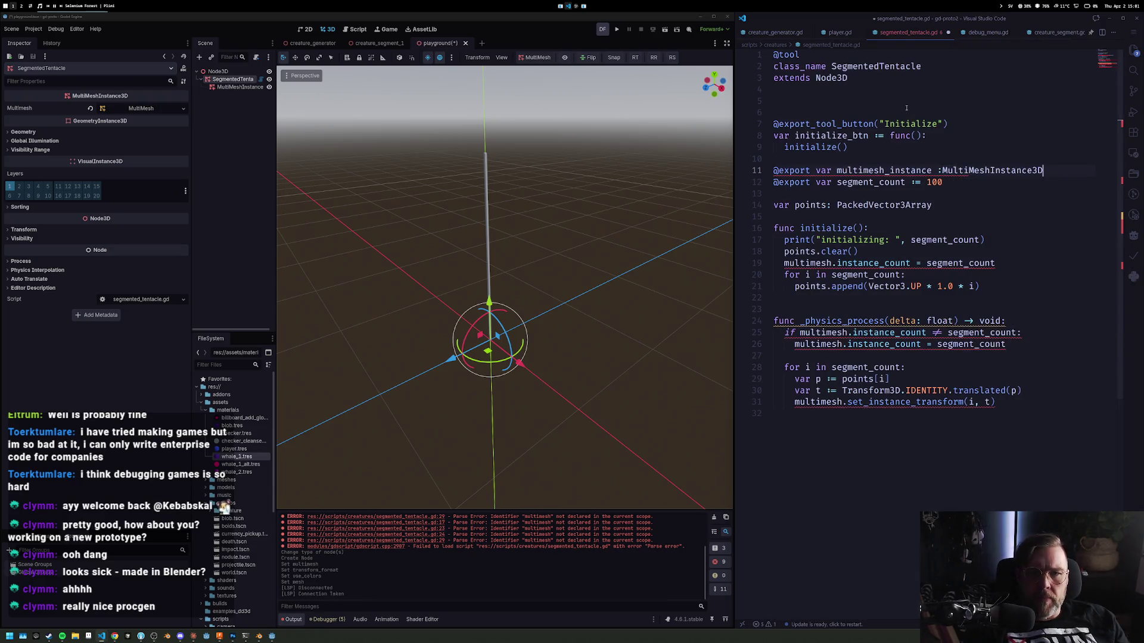
- Save, then make initialize set instance_count via 'multimesh_instance.'
key(Down)
key(Down)
key(ctrl+s)
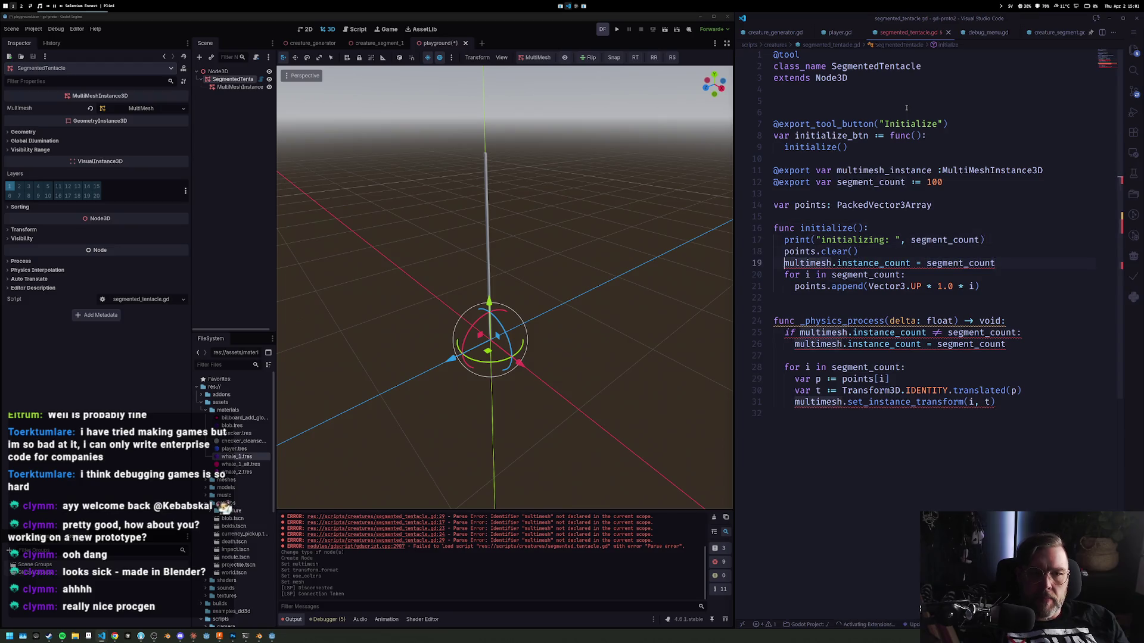
text(multimesh_instance)
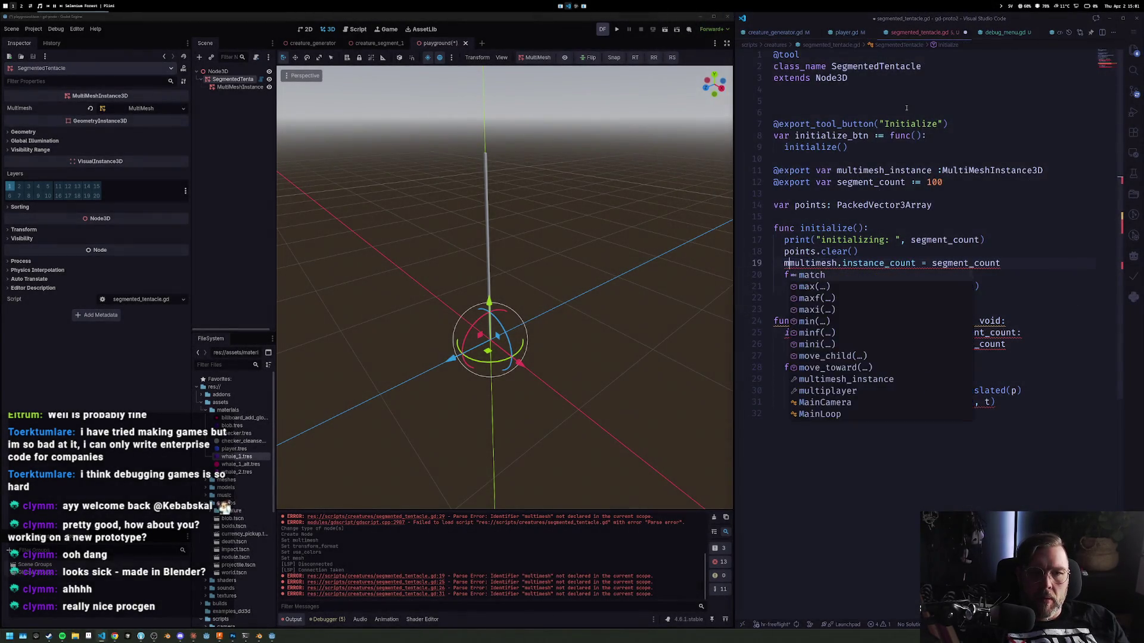
text(.)
key(Escape)
key(Home)
key(Down)
key(Down)
key(Down)
key(Down)
key(Down)
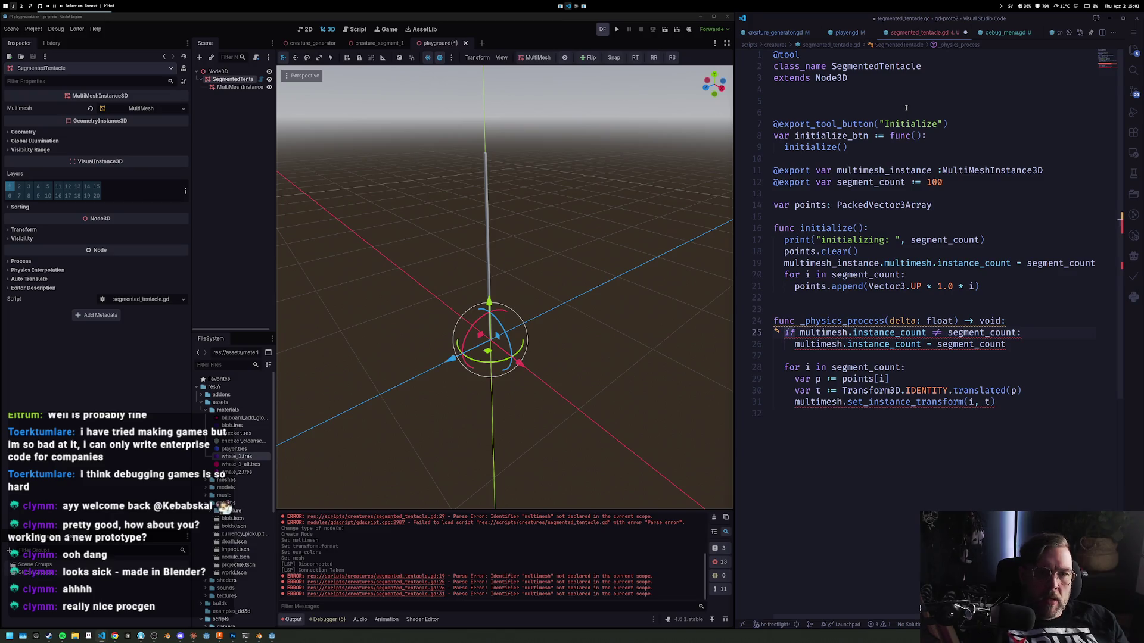
- Edit the instance-count check in _physics_process, selecting segment_count on line 25
double_click(885, 171)
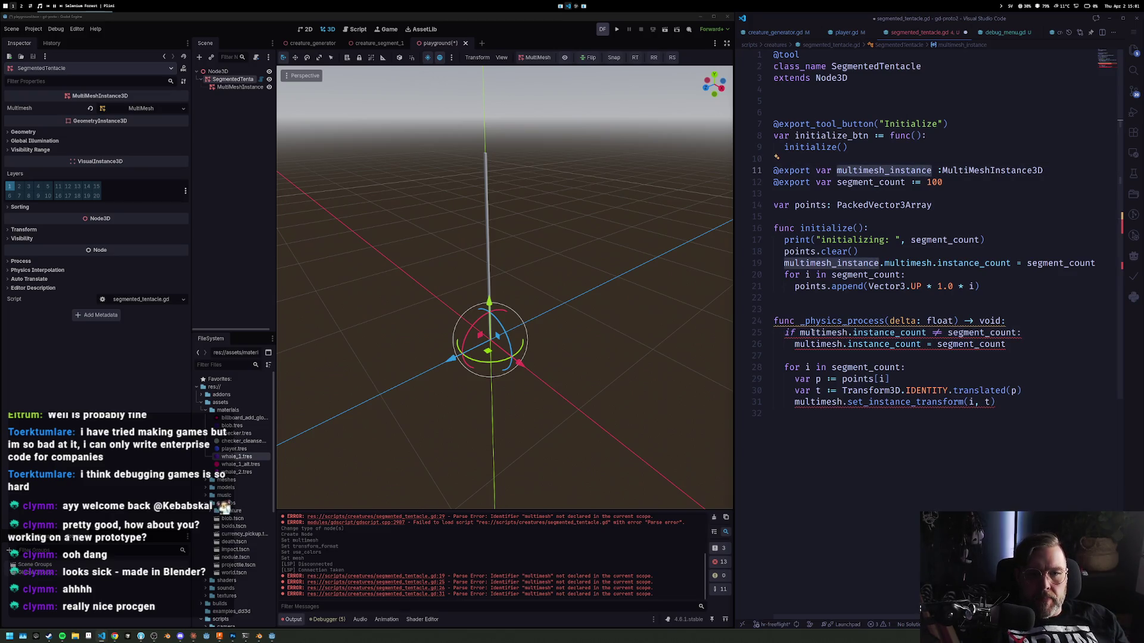
drag(774, 332, 1032, 352)
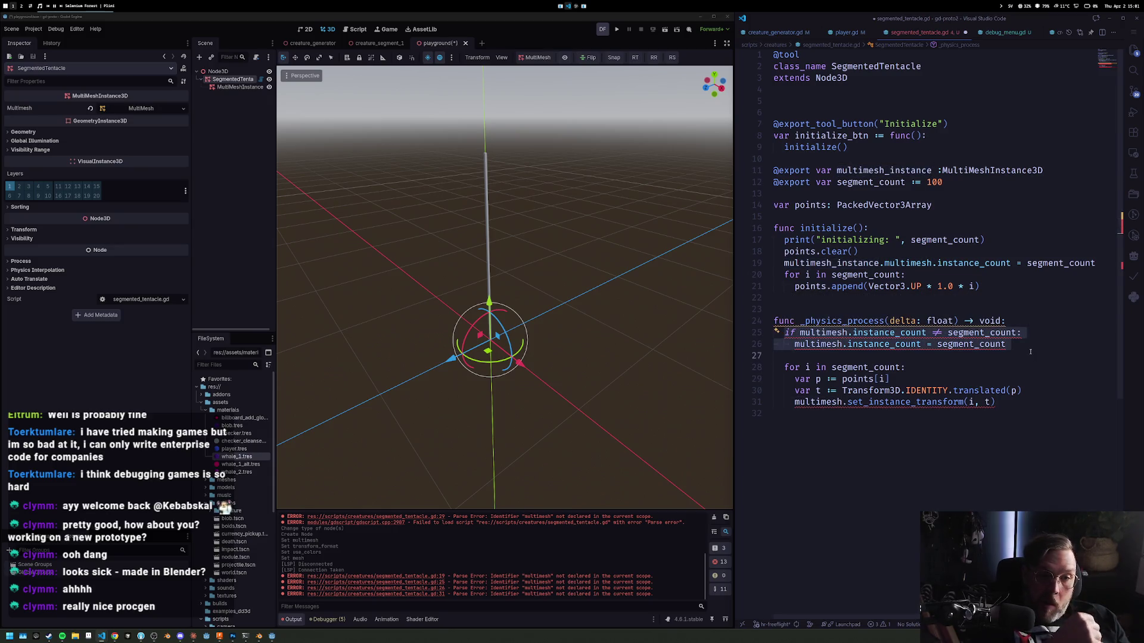
click(796, 334)
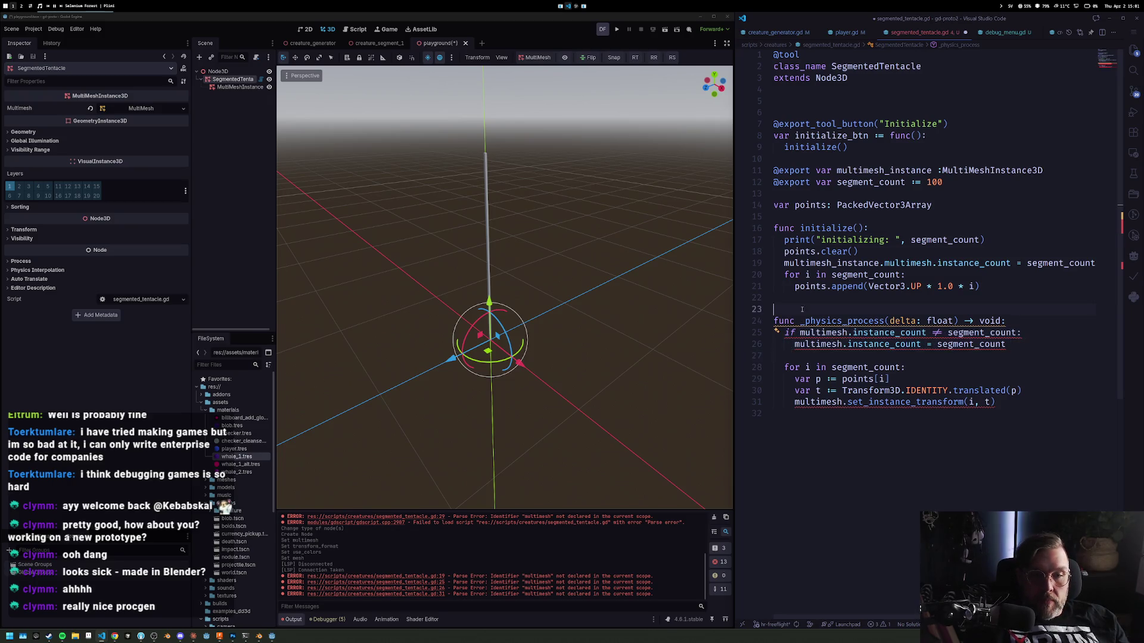
double_click(798, 334)
key(ctrl+v)
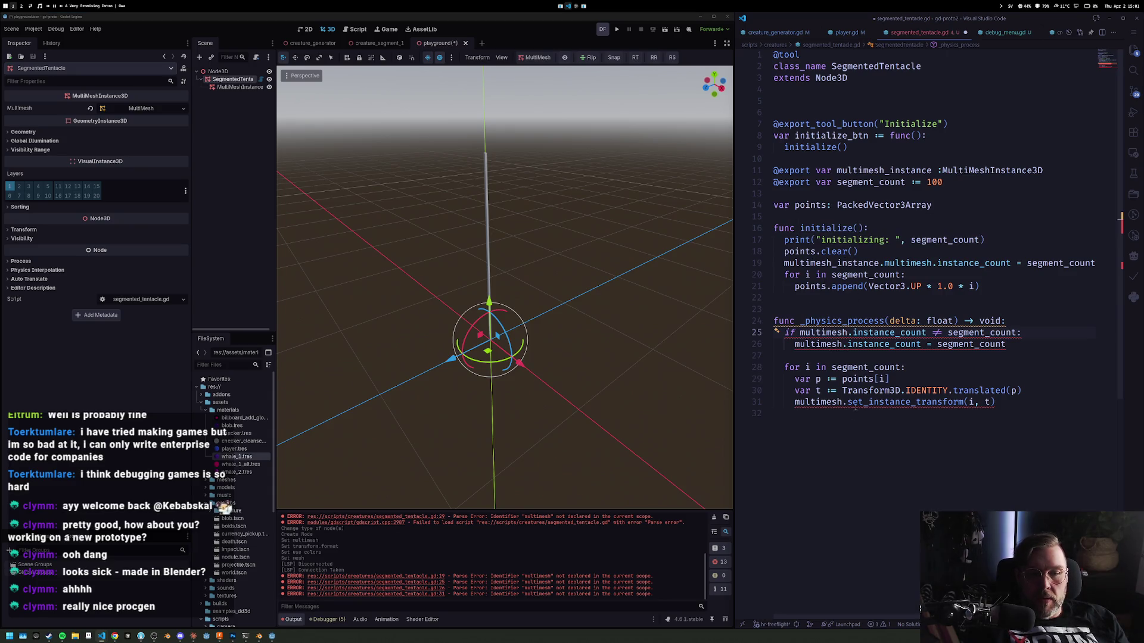
mouse_move(855, 390)
double_click(868, 368)
click(975, 332)
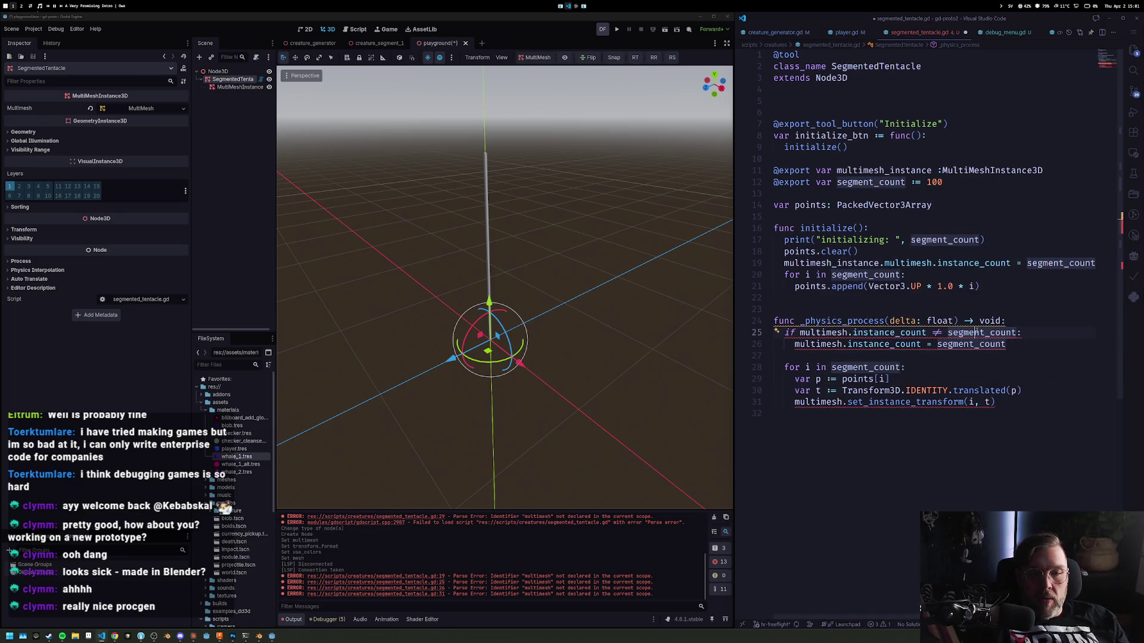
key(ctrl+Left)
key(ctrl+Left)
double_click(977, 333)
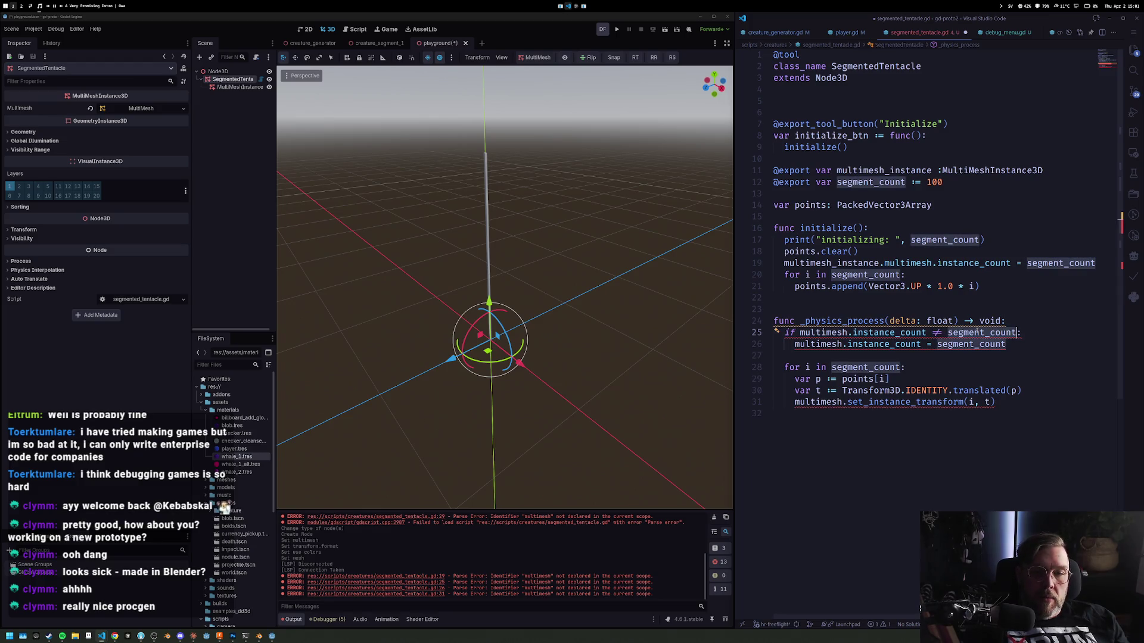
- Replace segment_count with points.size() on lines 25, 26 and the for loop, then save
text(points.si)
key(Tab)
key(Down)
key(ctrl+shift+Left)
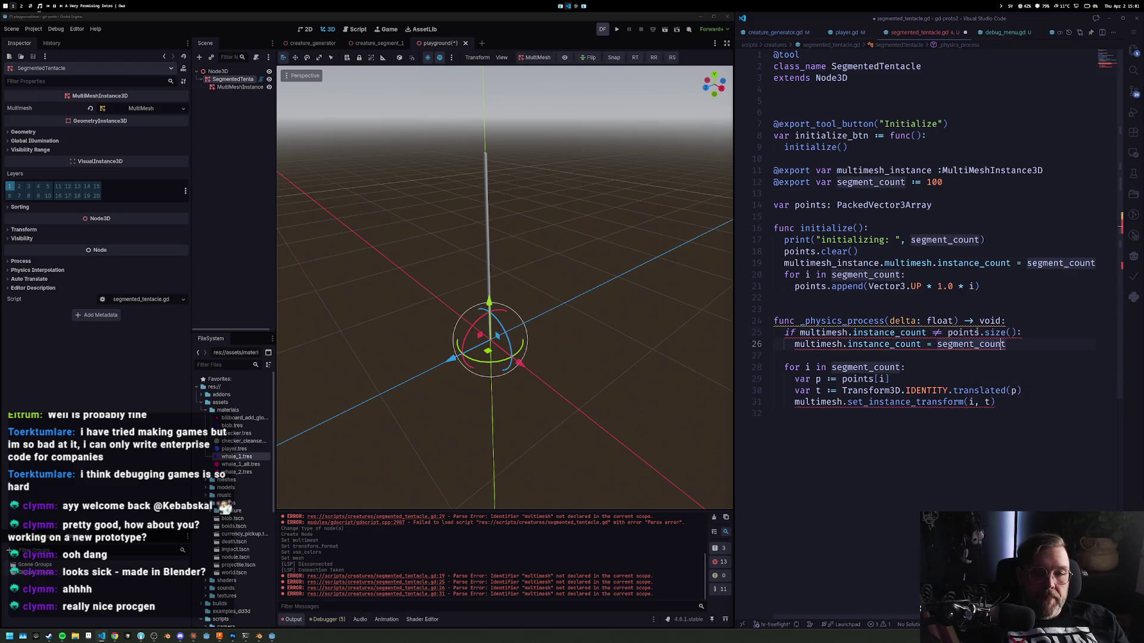
text(points)
text(.si)
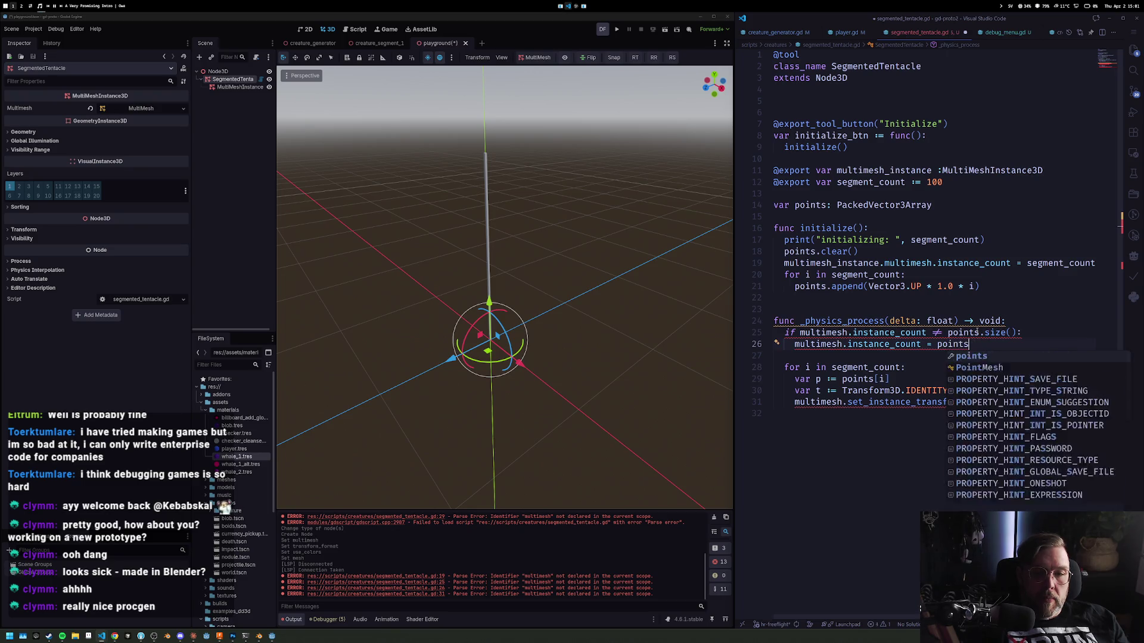
key(Tab)
key(Down)
key(Down)
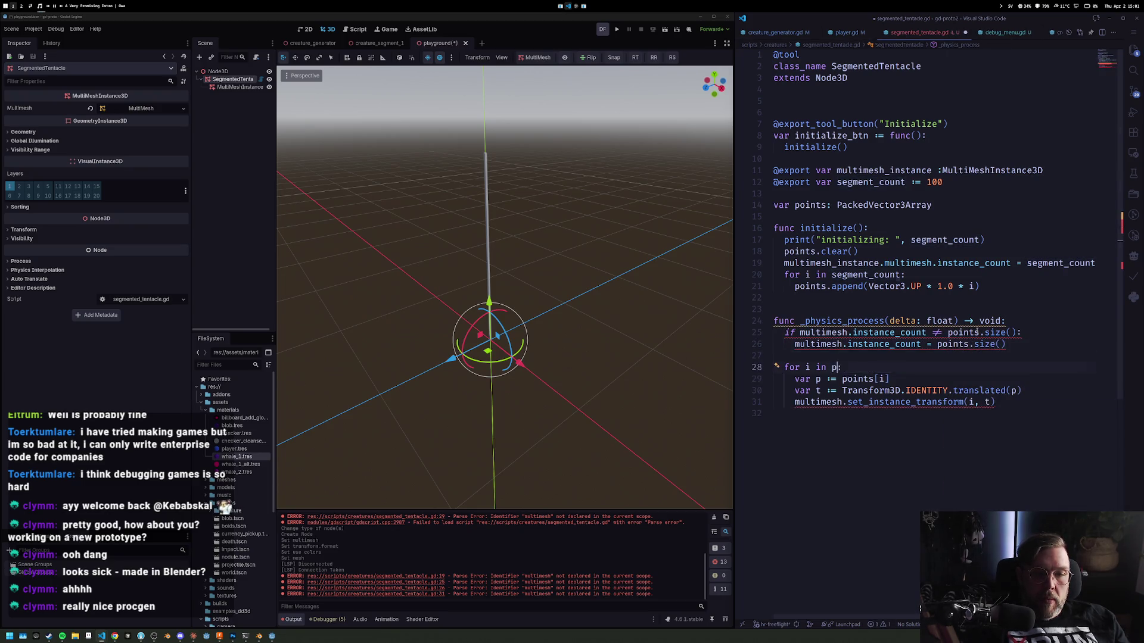
key(Left)
key(ctrl+shift+Left)
text(points.si)
key(Tab)
key(ctrl+s)
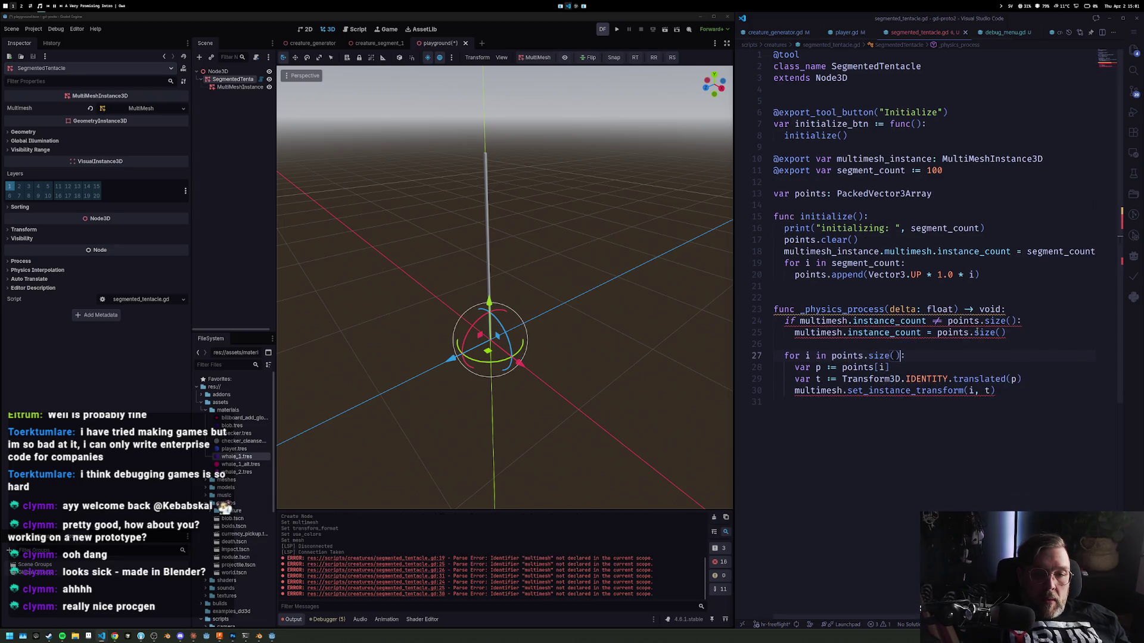
- Prefix multimesh with 'multimesh_instance.' on lines 24, 25 and 30
mouse_move(836, 324)
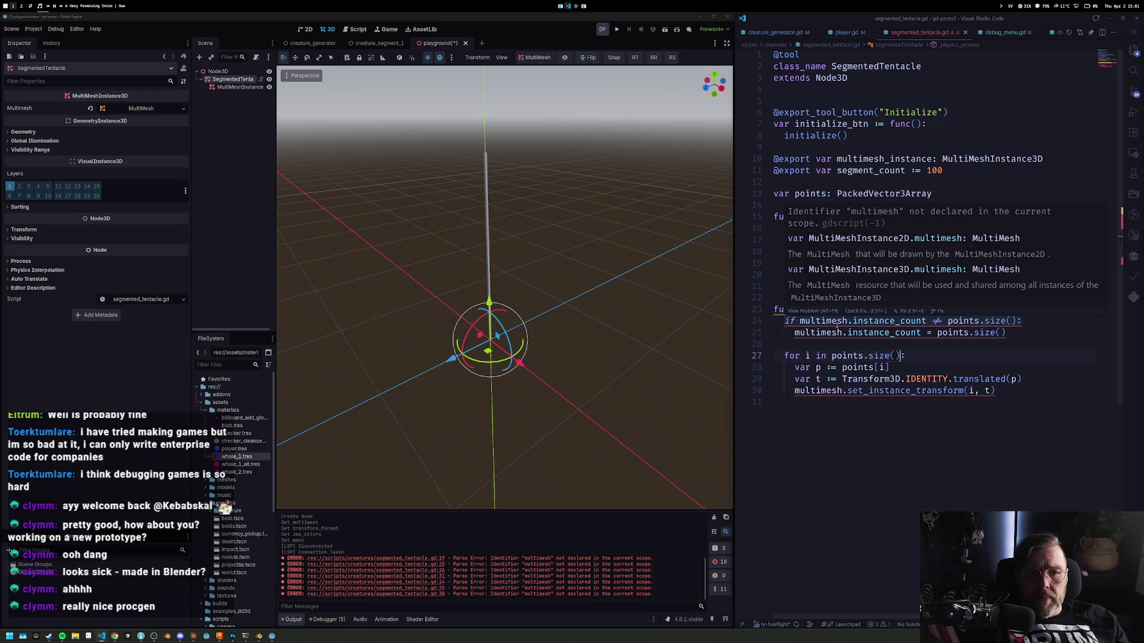
click(801, 334)
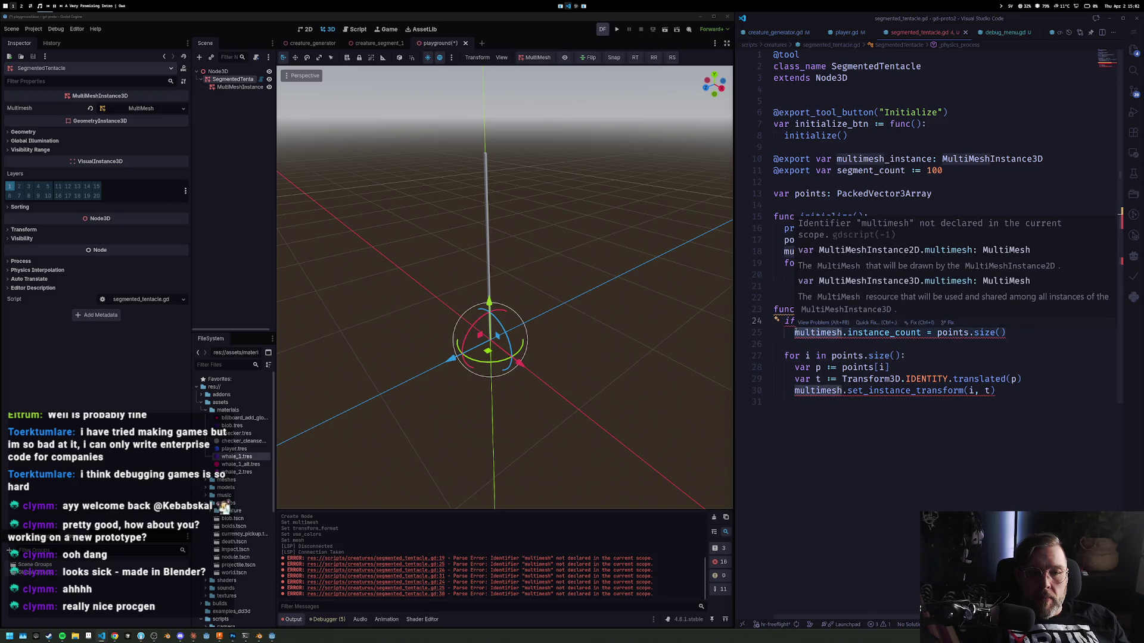
key(alt+Left)
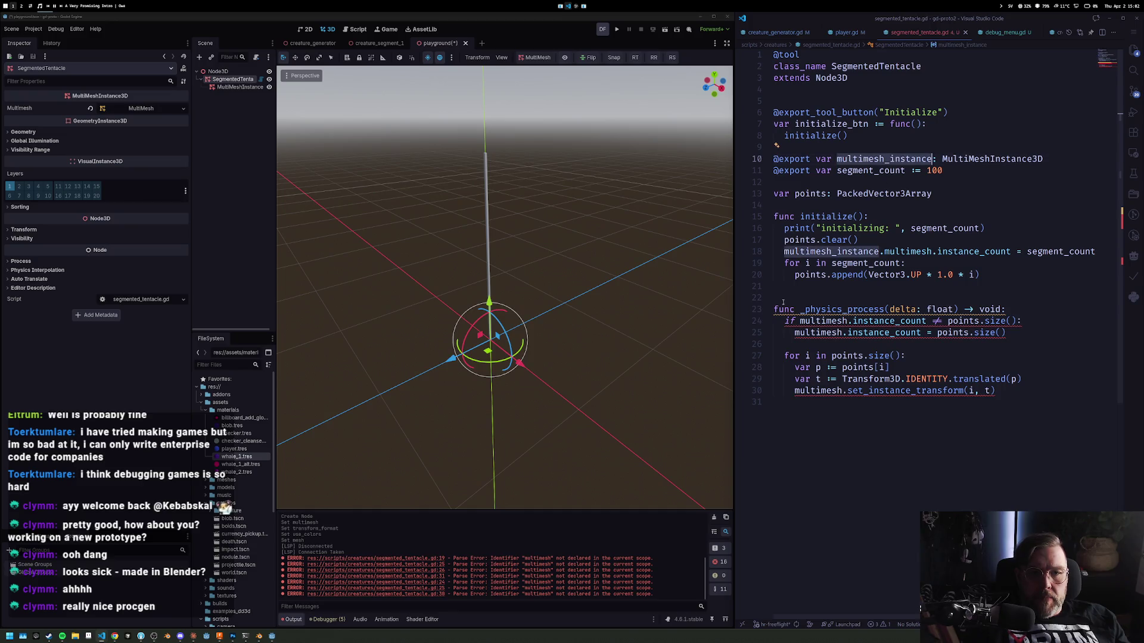
click(799, 322)
key(ctrl+v)
click(794, 334)
key(ctrl+v)
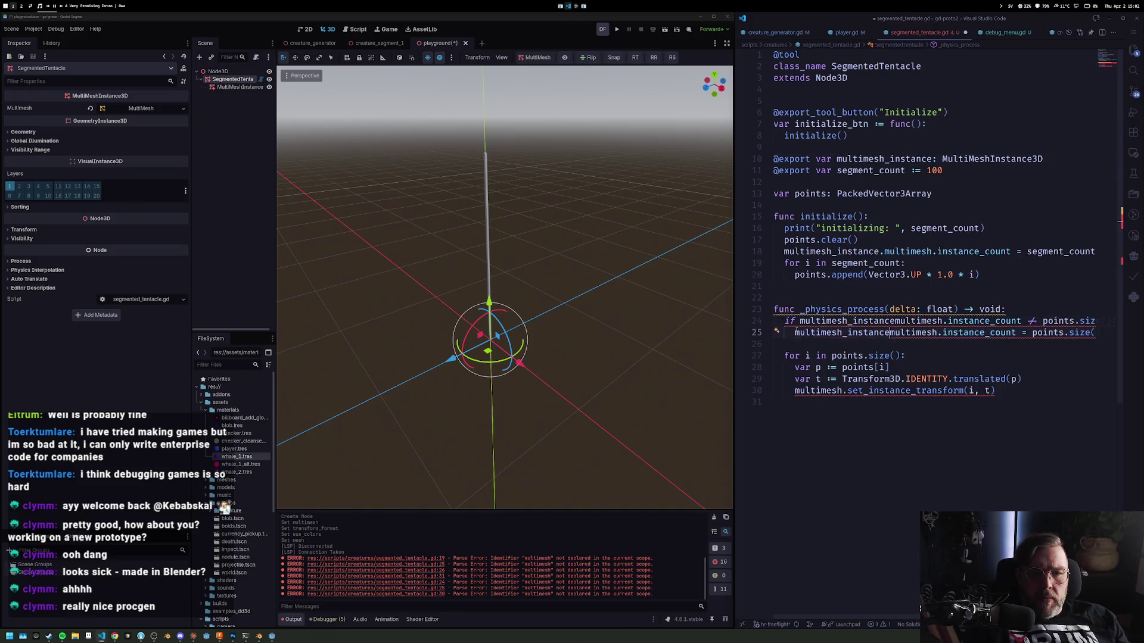
text(.)
key(Escape)
key(Up)
text(.)
key(Escape)
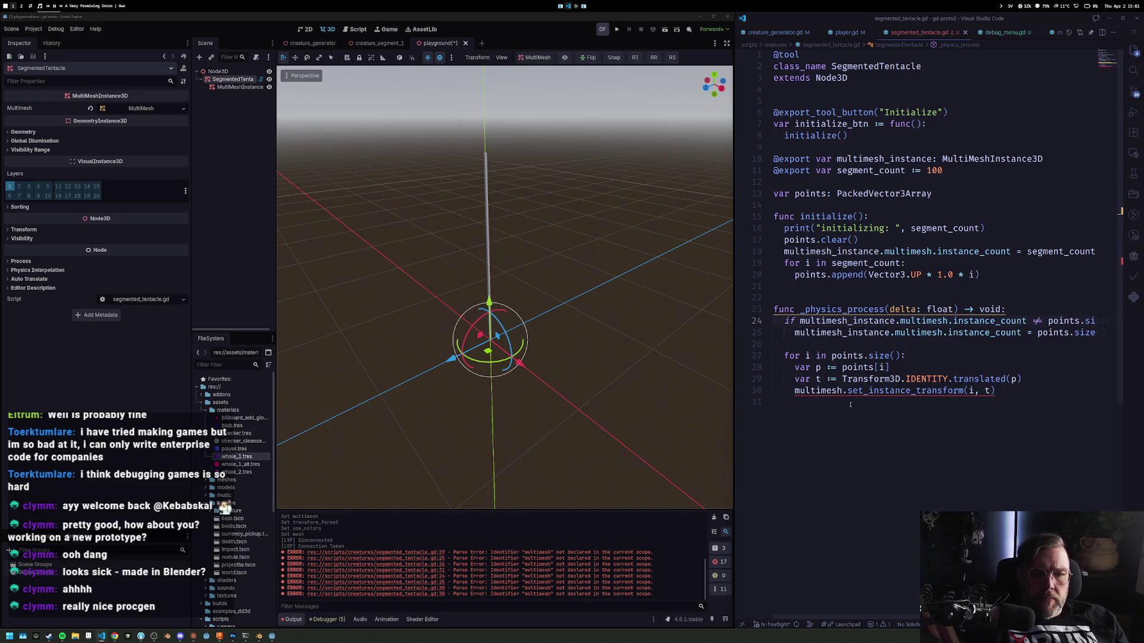
click(812, 392)
key(Home)
key(ctrl+v)
text(.)
key(Escape)
- Add 'var mm := multimesh_instance.multimesh', replace all occurrences with mm, and save
click(798, 321)
key(ctrl+shift+Return)
key(ctrl+shift+Return)
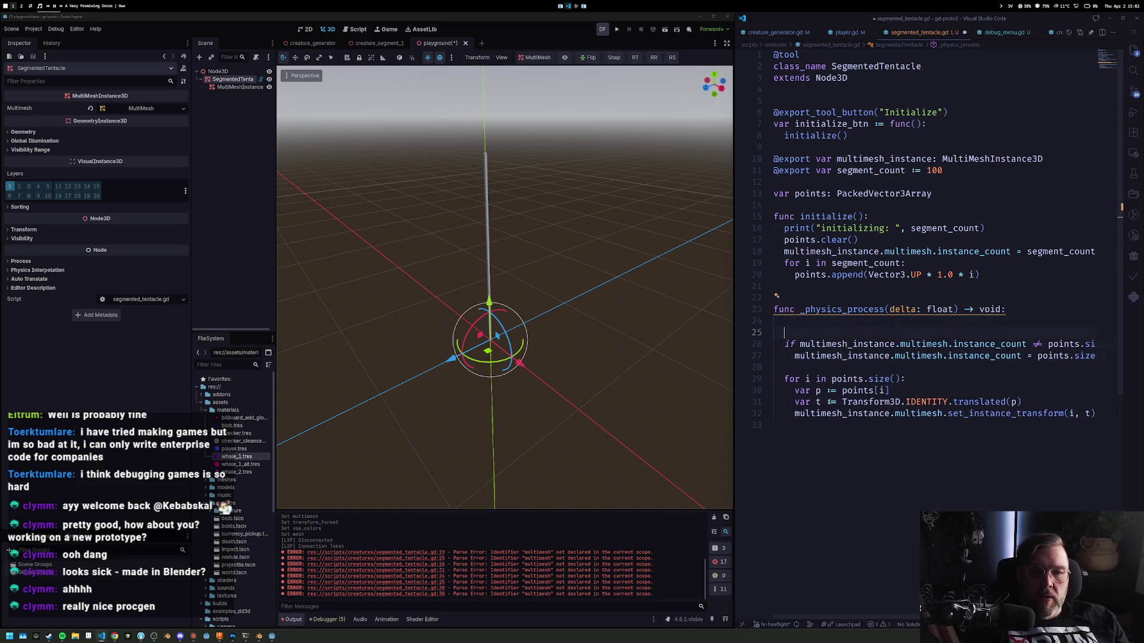
text(var mm:= multimesh_instance)
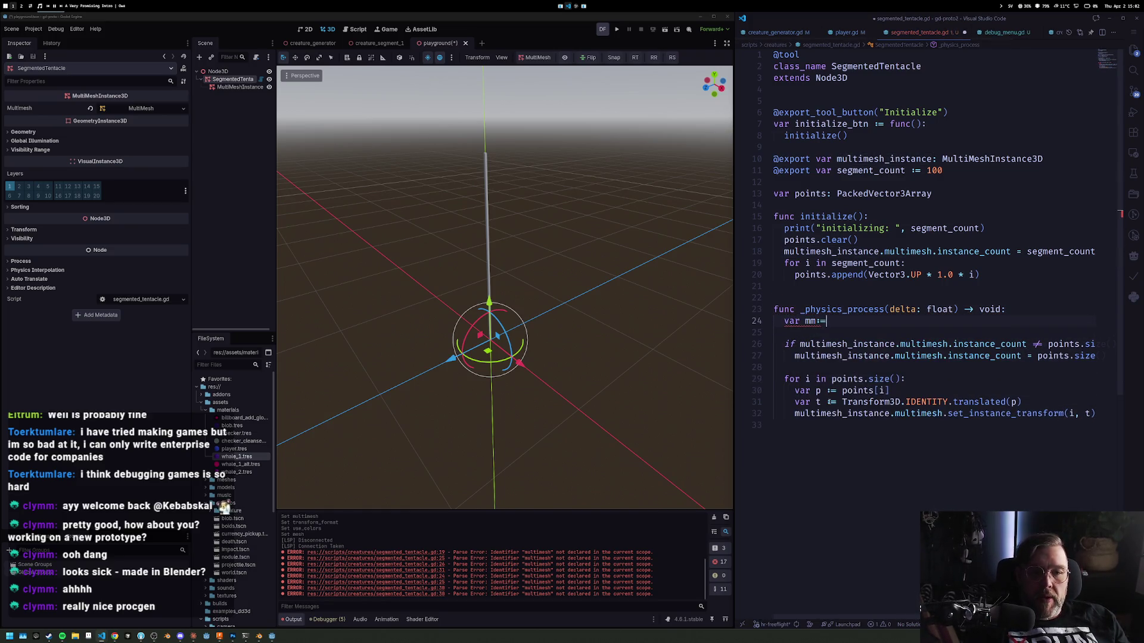
text(.multimesh)
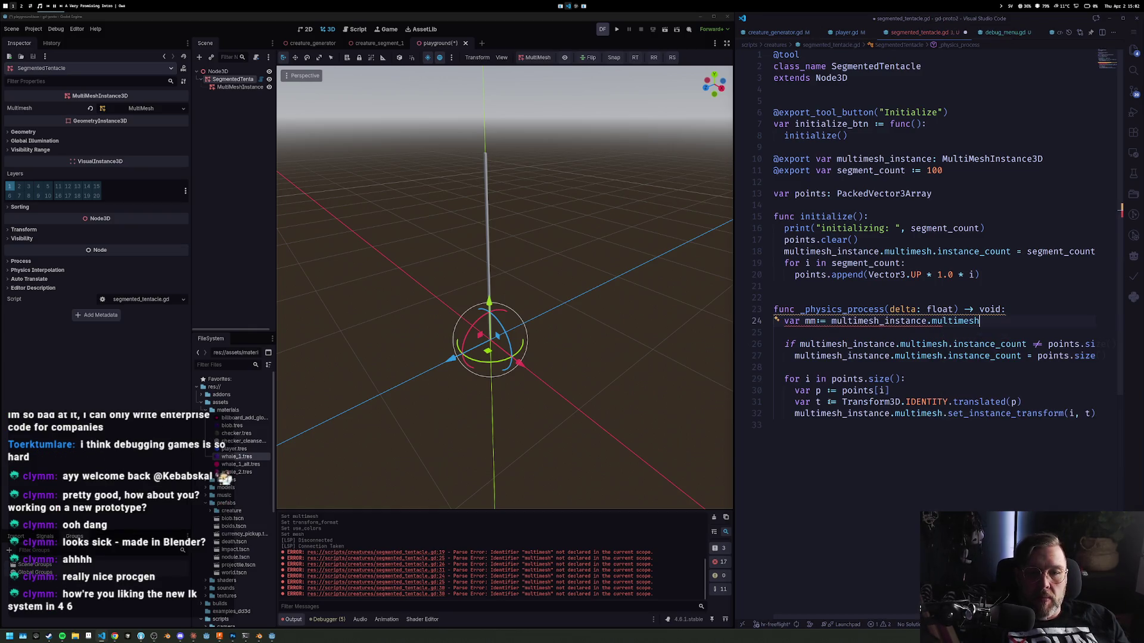
click(799, 344)
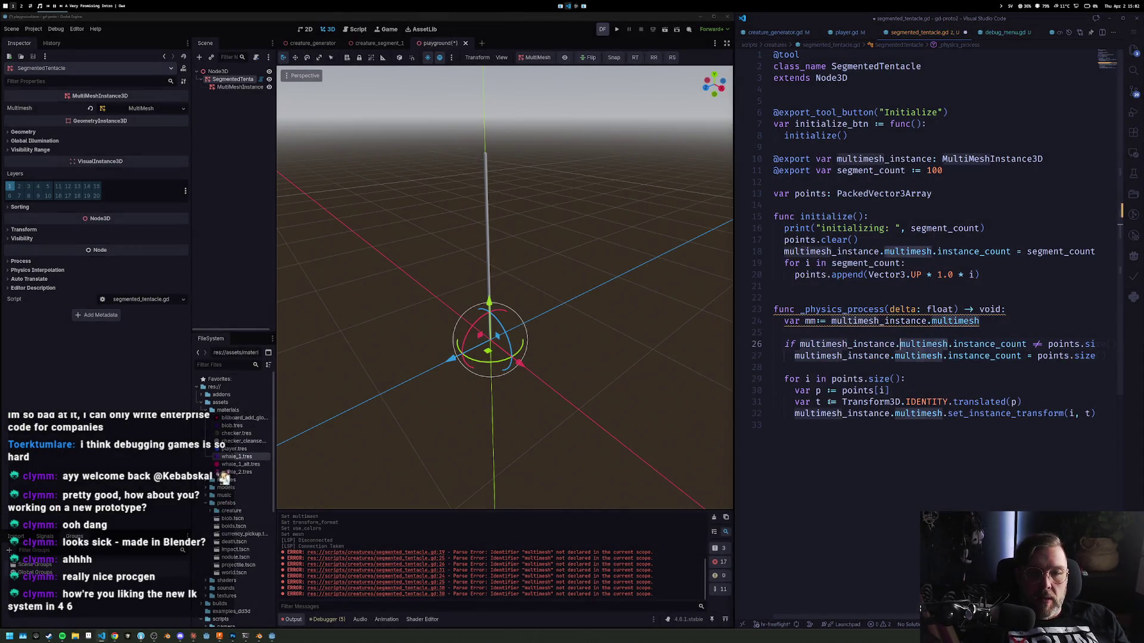
key(ctrl+f)
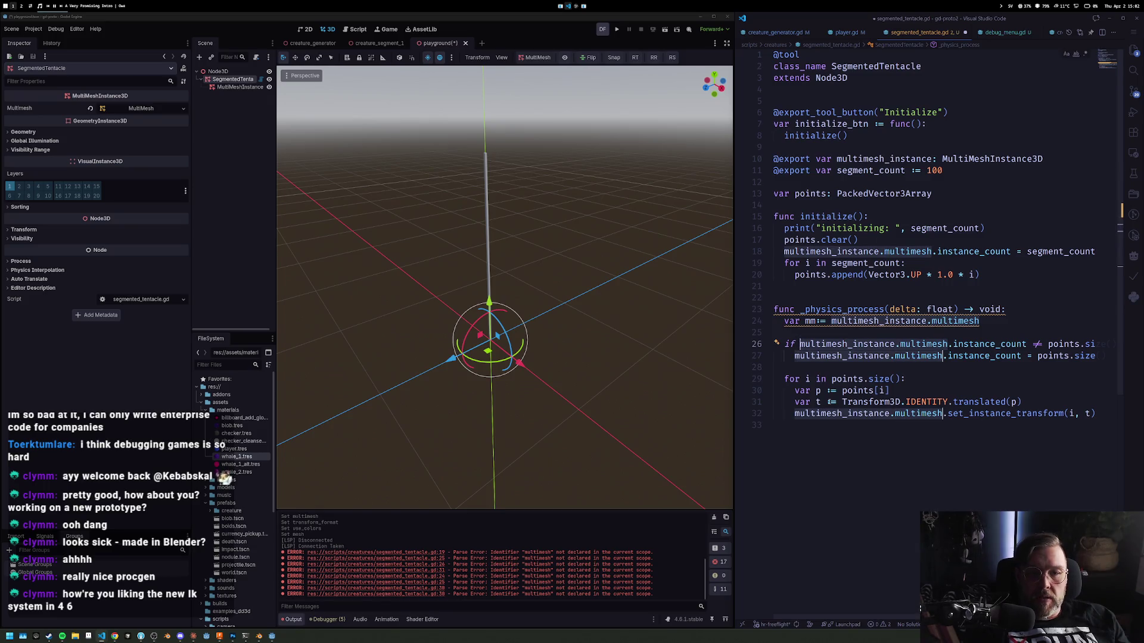
text(mm)
key(Escape)
key(ctrl+s)
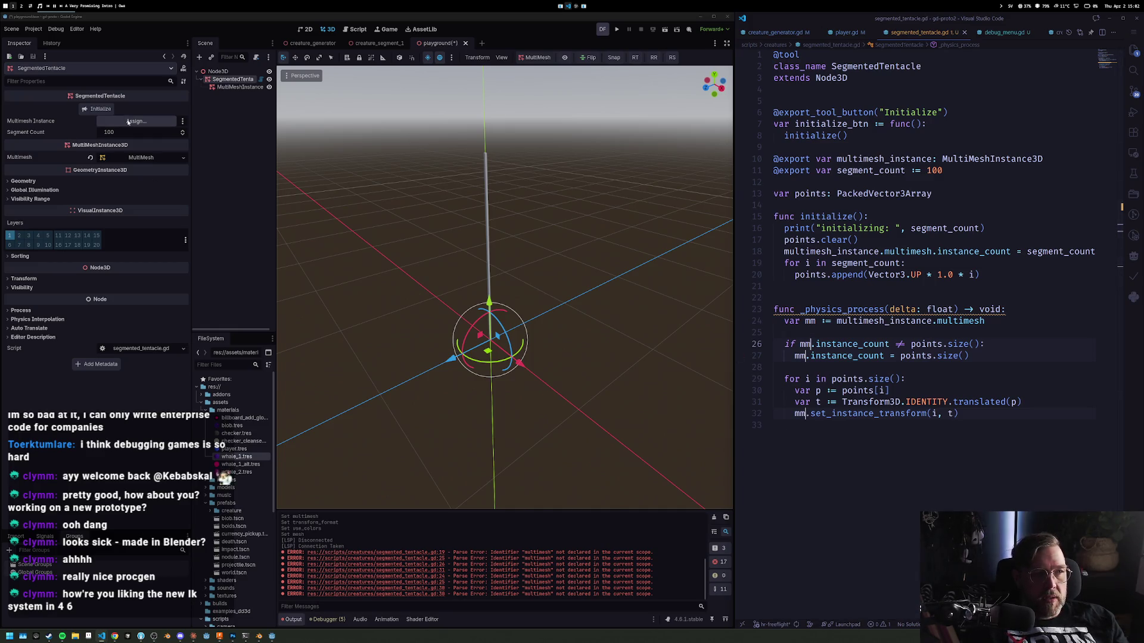
click(137, 121)
- Assign the MultiMeshInstance, save and reopen the playground scene, then run Initialize on SegmentedTentacle
click(97, 109)
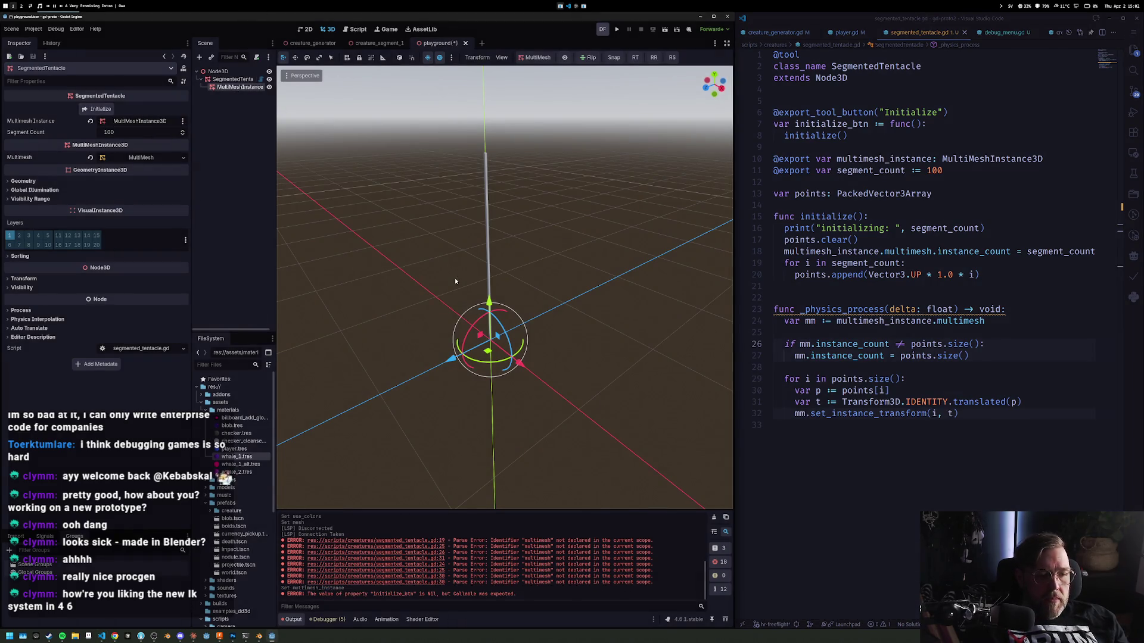
key(ctrl+s)
click(458, 43)
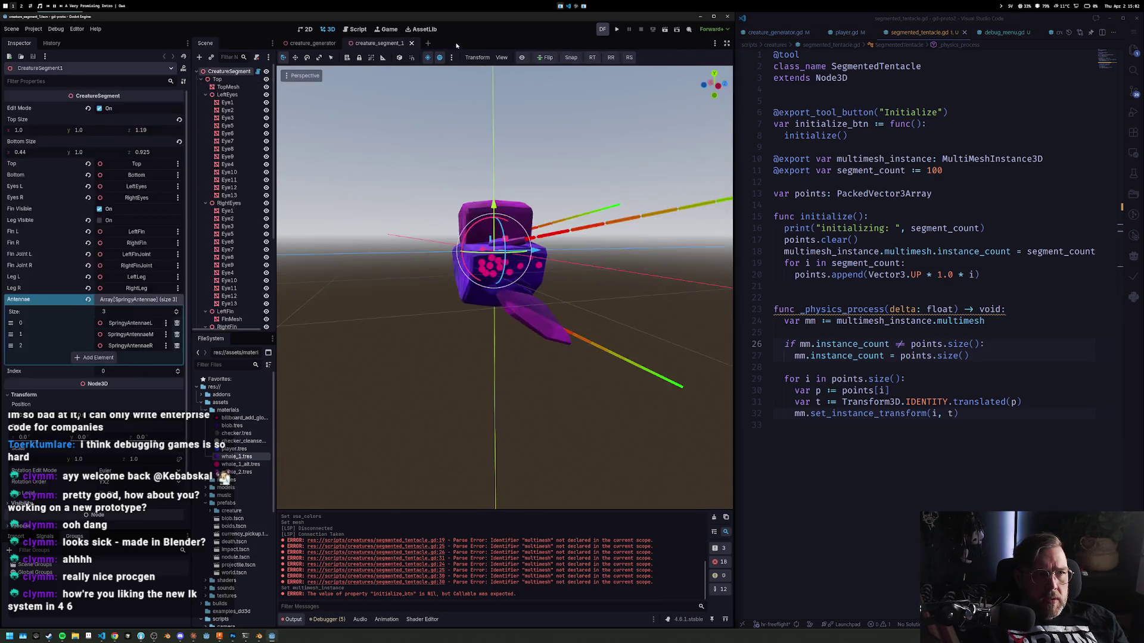
key(ctrl+shift+t)
click(232, 79)
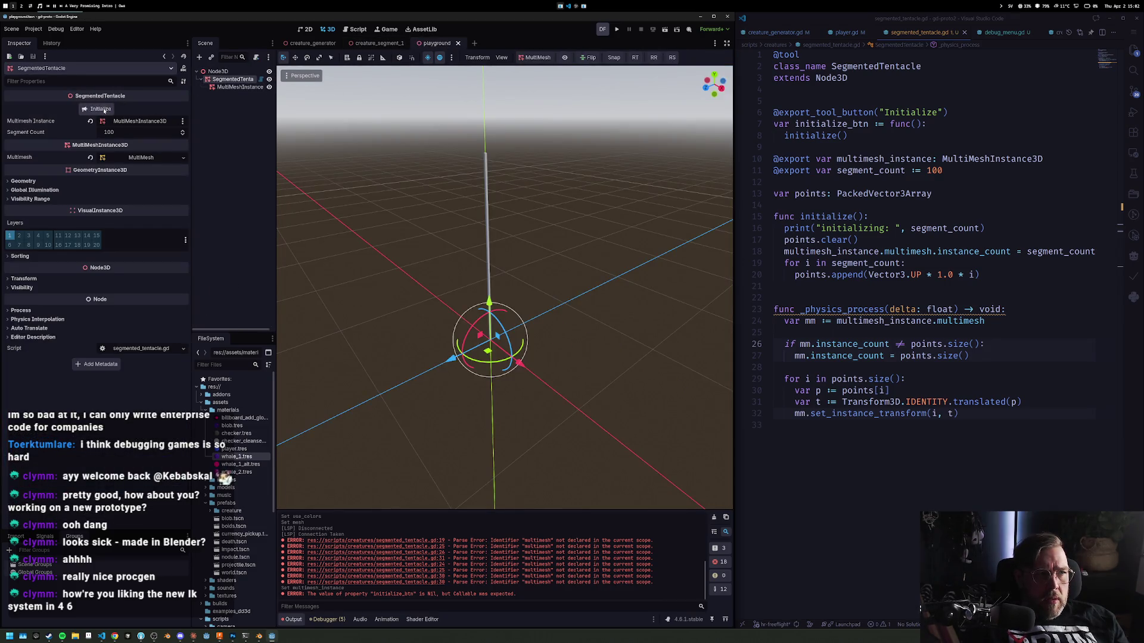
click(100, 109)
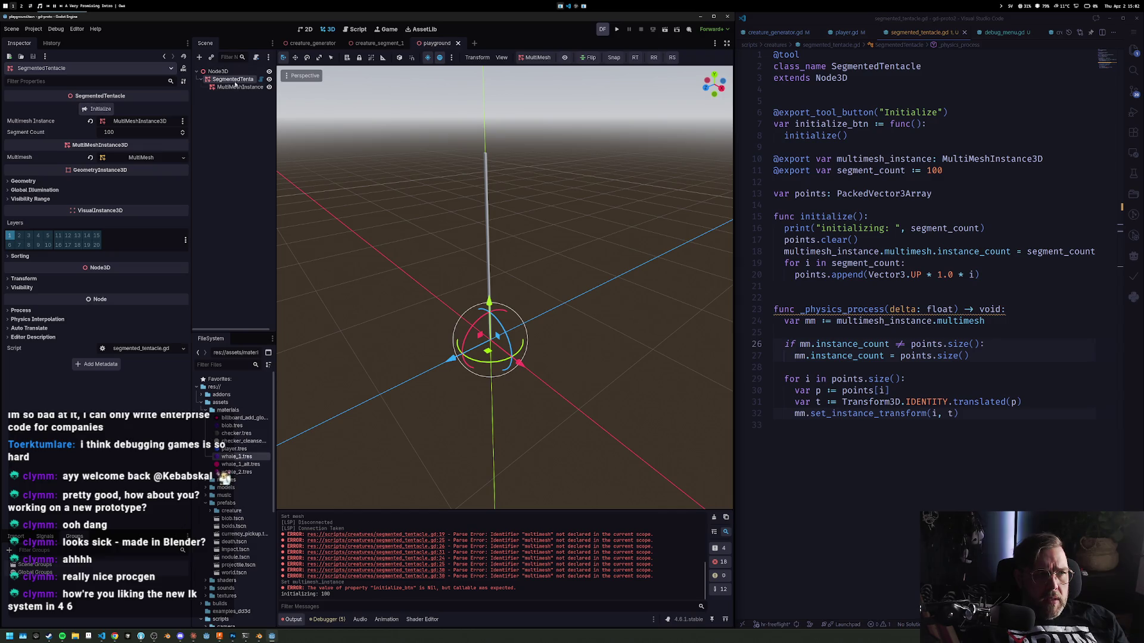
- Change the SegmentedTentacle node's type to Node3D
right_click(236, 79)
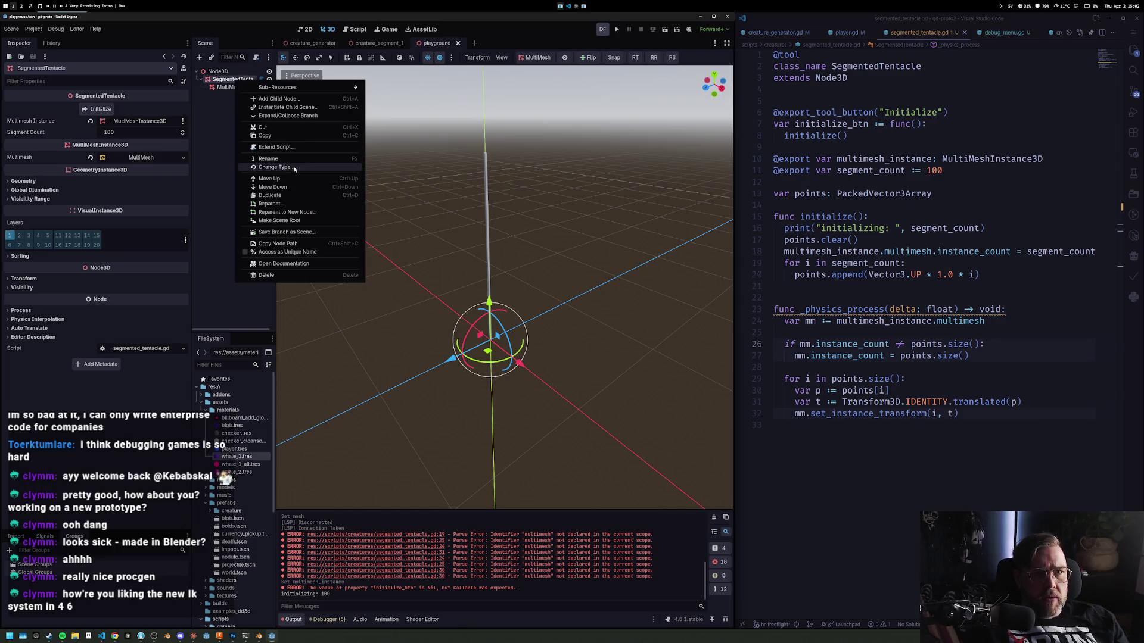
click(275, 168)
key(Up)
key(Up)
key(Up)
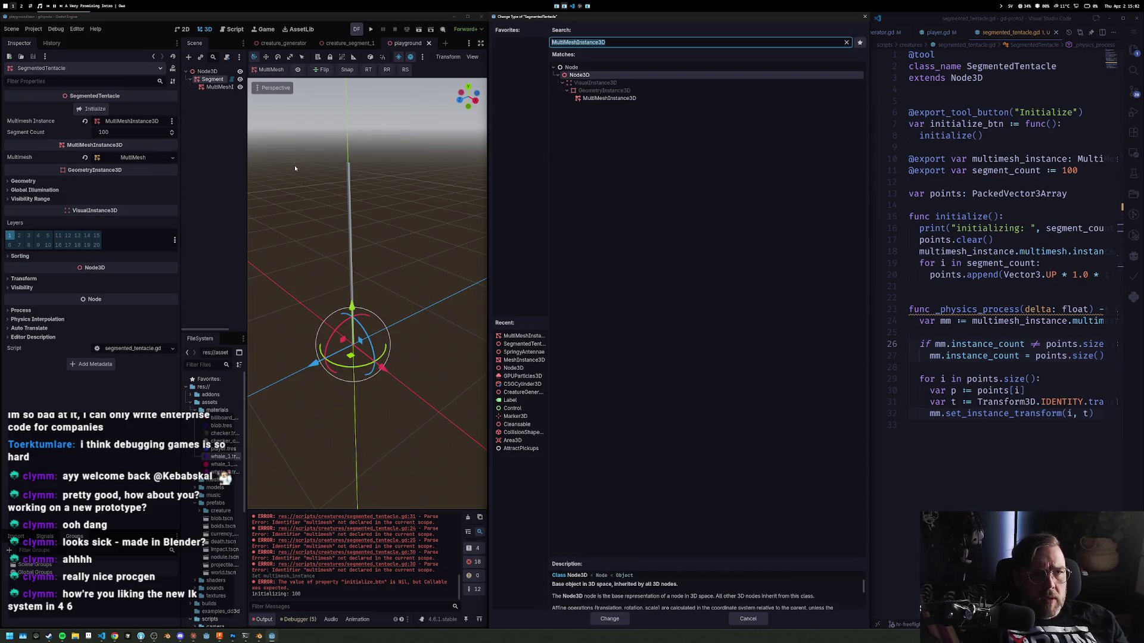
key(Return)
- Filter FileSystem for 'seg' and attach segmented_tentacle.gd to SegmentedTentacle
click(228, 365)
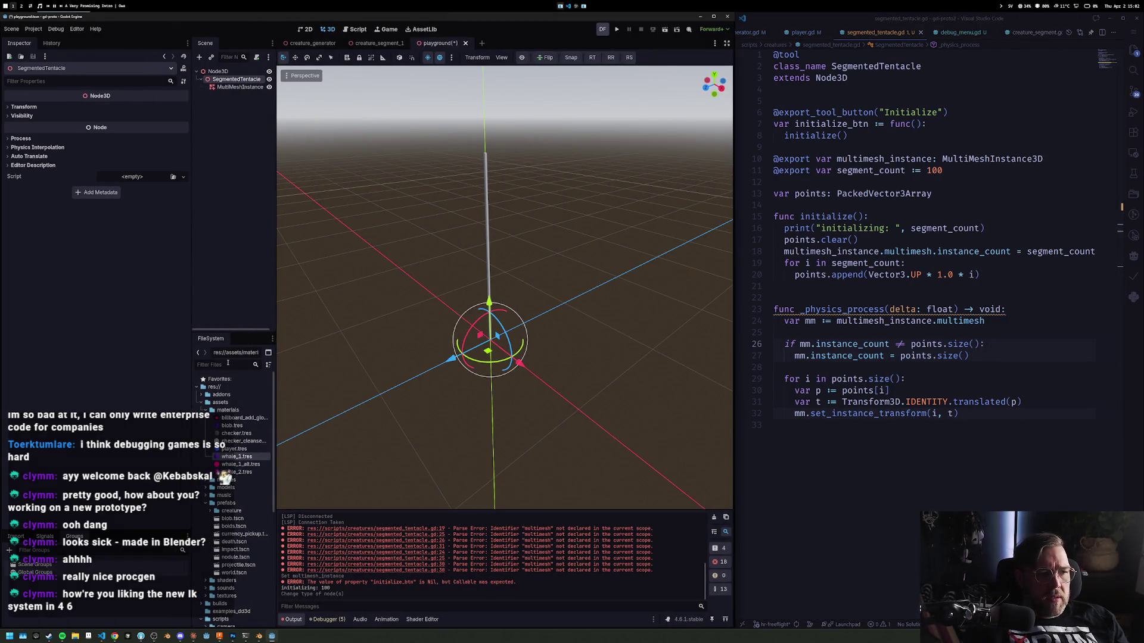
text(seg)
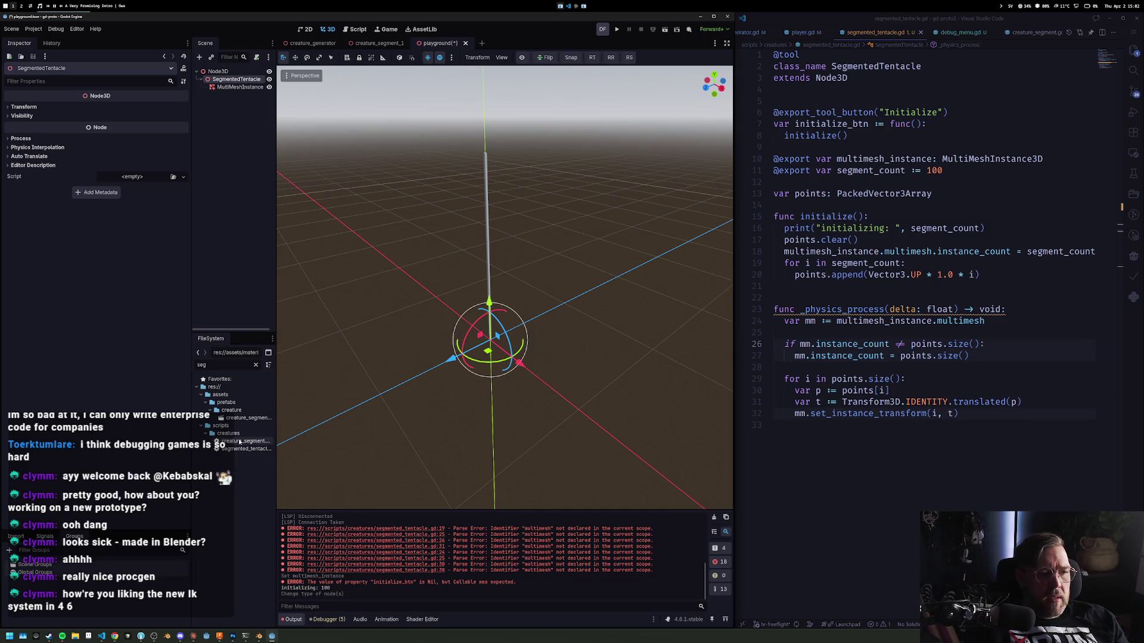
click(236, 448)
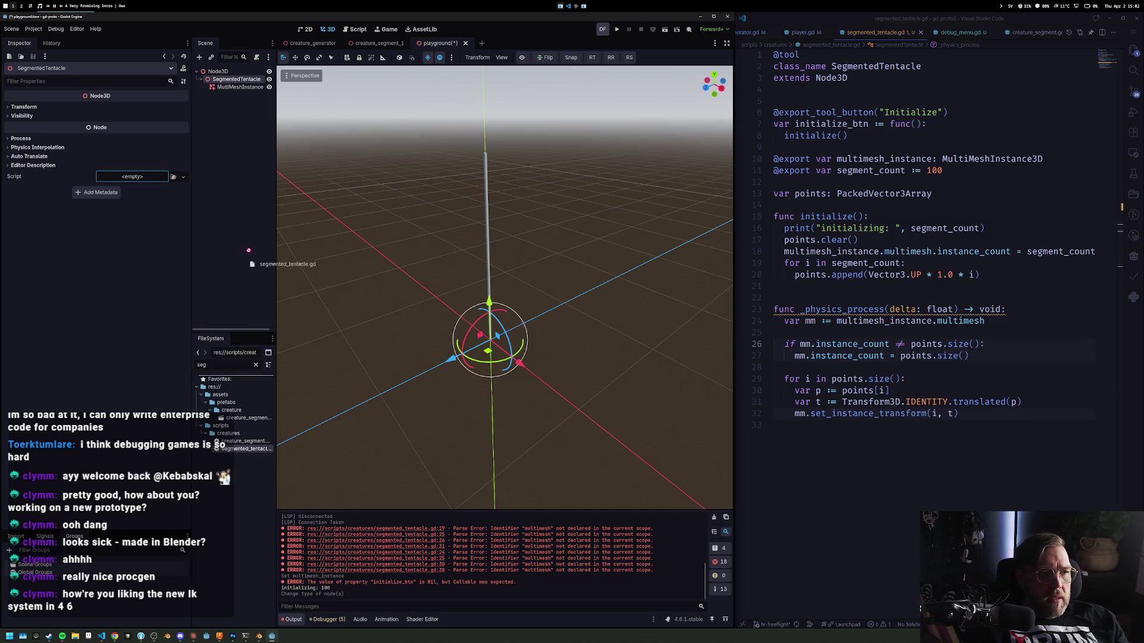
drag(249, 434, 137, 121)
- Assign MultiMeshInstance to Multimesh Instance and make the MultiMeshInstance Top Level
click(92, 109)
click(238, 87)
scroll(down, 3)
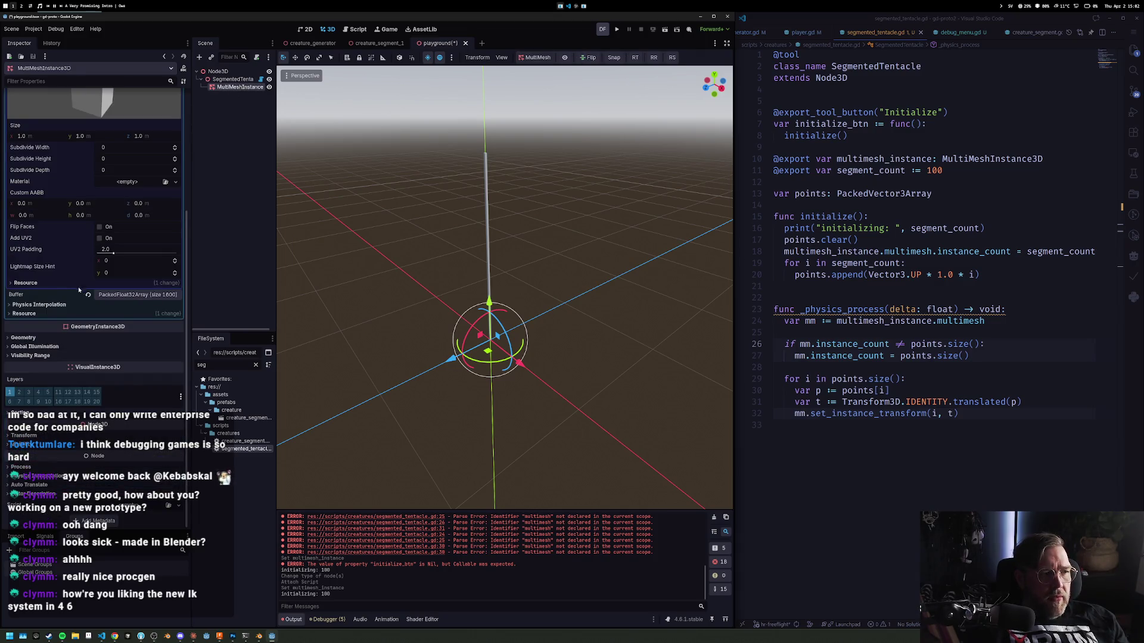
scroll(up, 3)
scroll(down, 3)
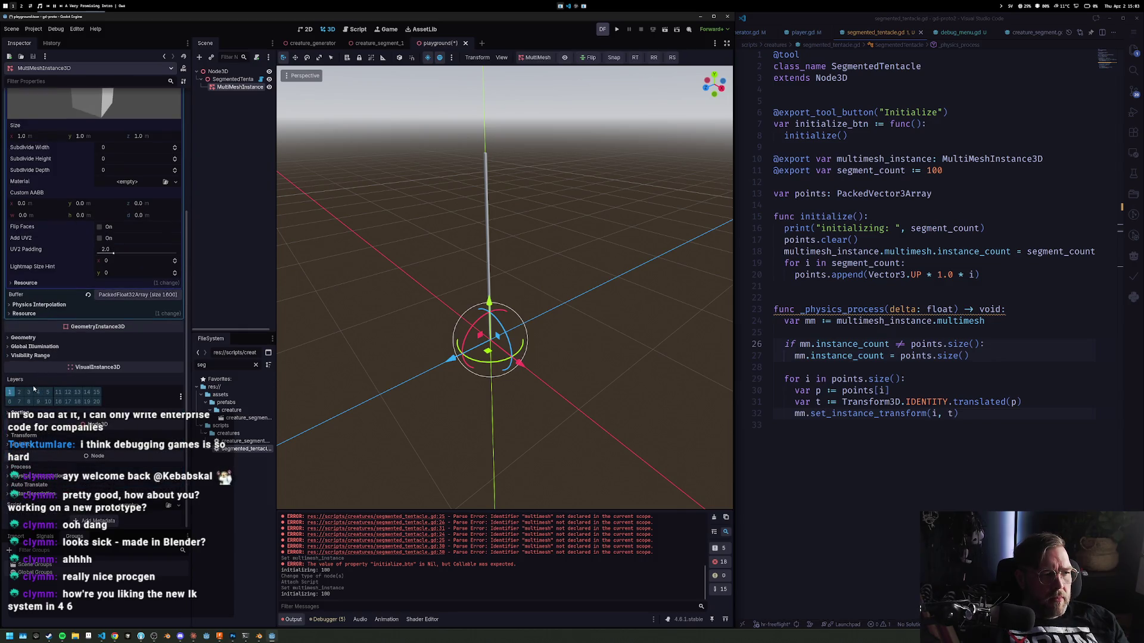
click(27, 436)
scroll(down, 3)
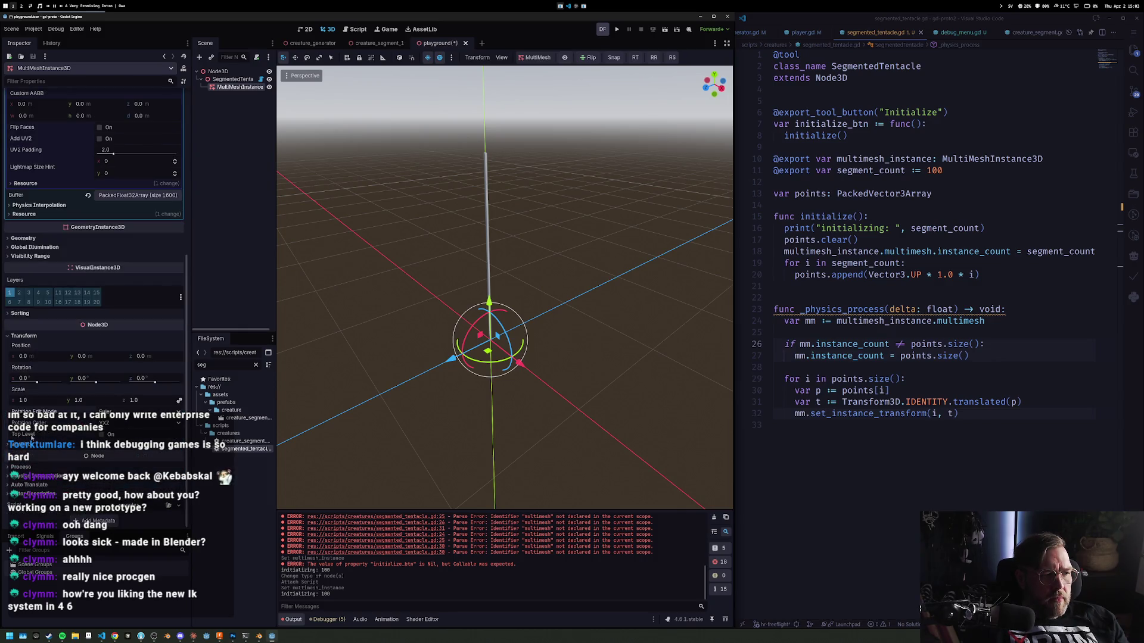
key(ctrl+z)
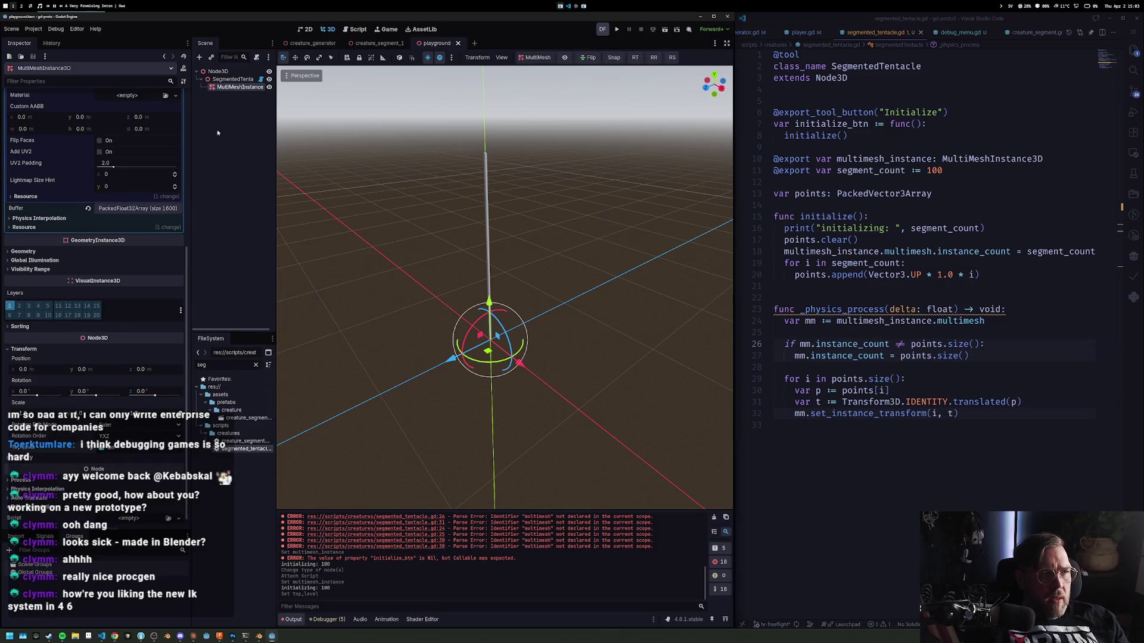
- Move SegmentedTentacle up and to the right with the Move tool
click(233, 79)
key(w)
drag(498, 359, 486, 244)
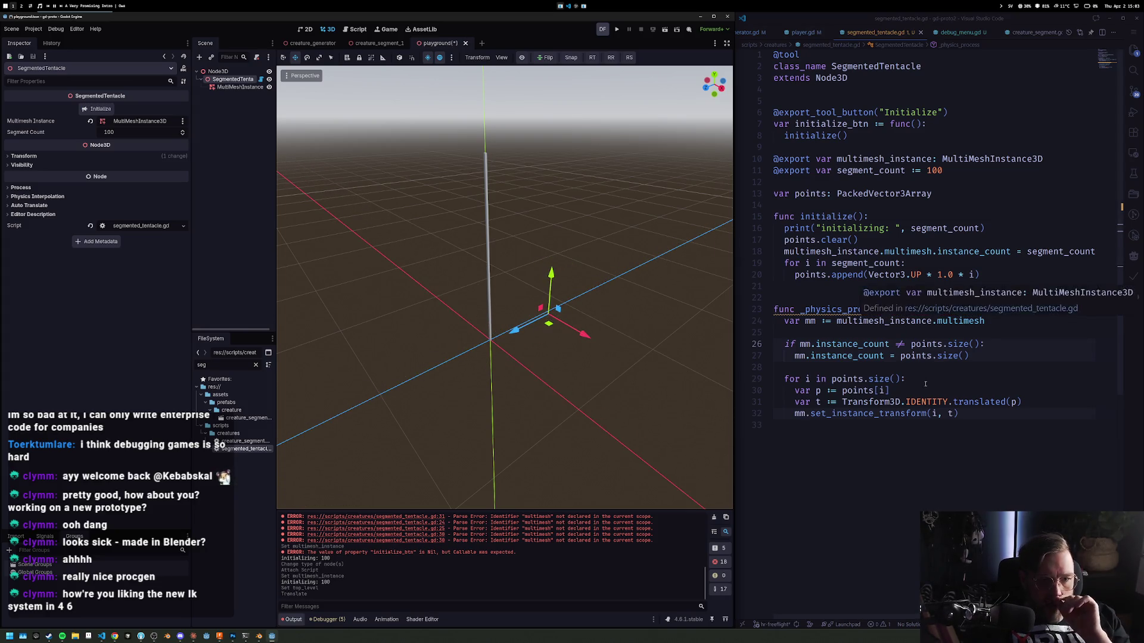
- Change the point spacing on line 20 of the tentacle script to 5
click(929, 367)
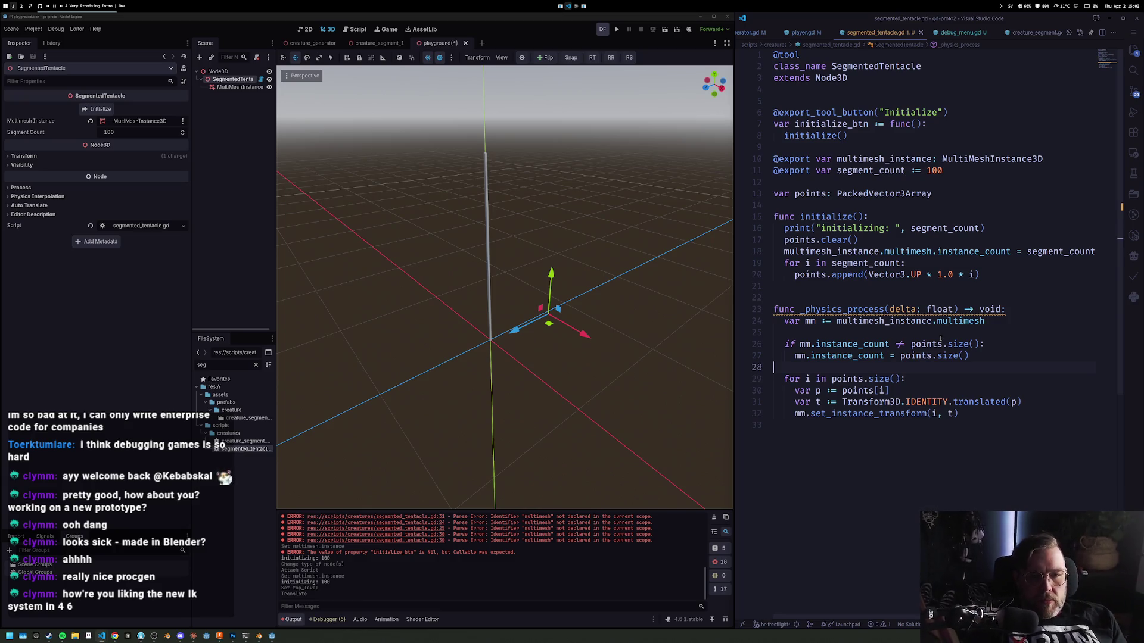
key(Down)
key(Down)
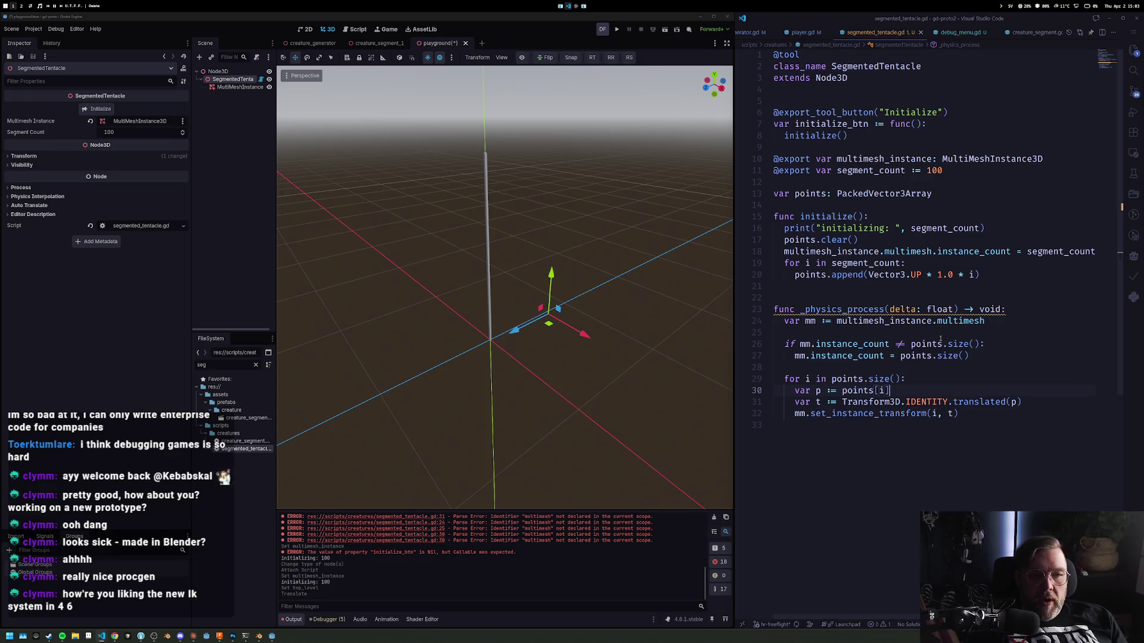
key(Up)
key(Up)
key(Up)
key(Left)
key(Left)
key(Left)
key(shift+Left)
text(5)
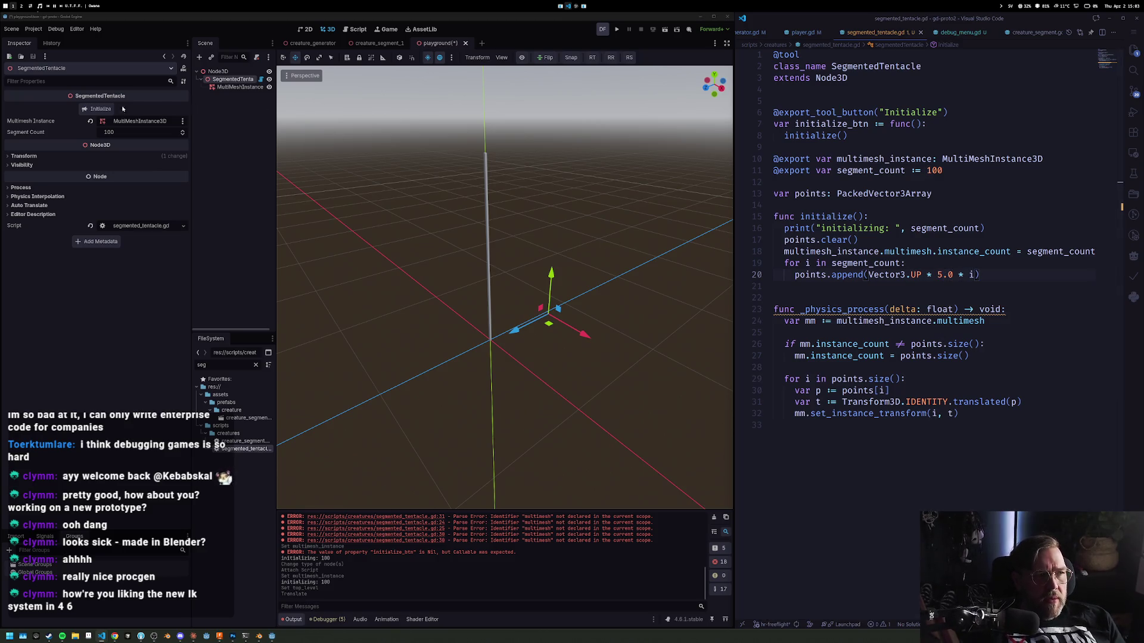
- Re-run Initialize, clear the output log, and close the playground scene saving changes
click(127, 107)
click(100, 109)
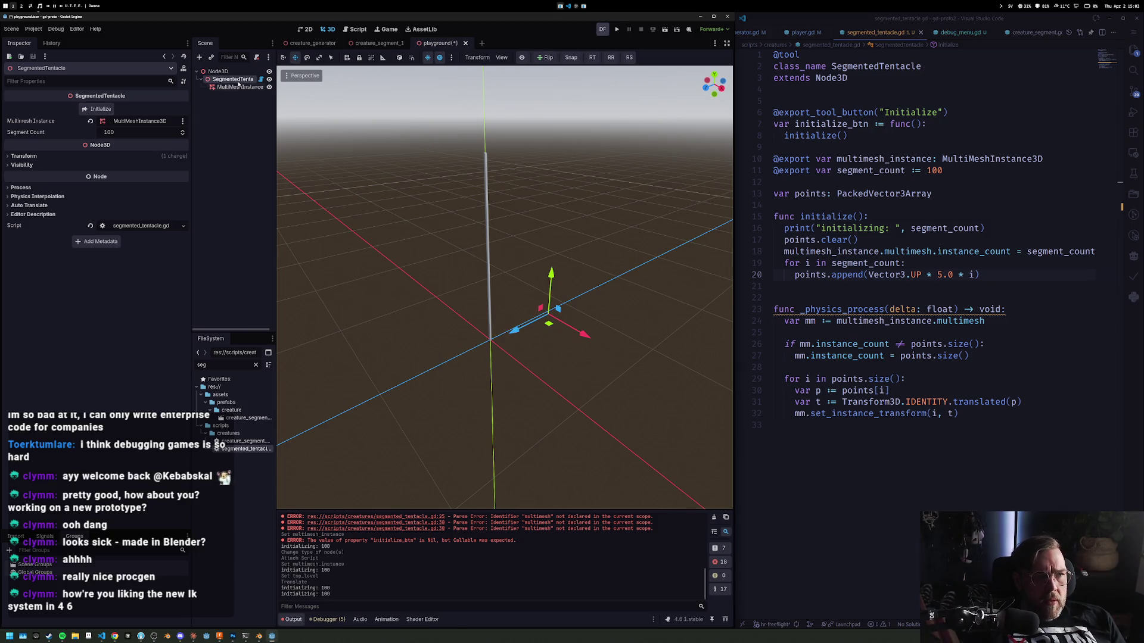
click(114, 109)
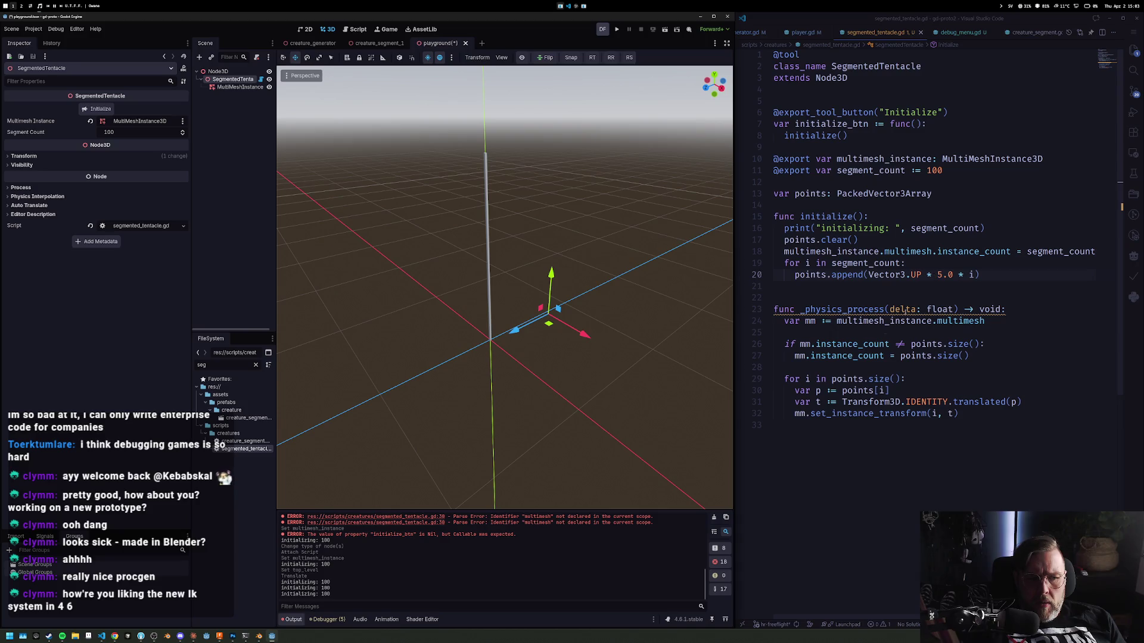
click(715, 516)
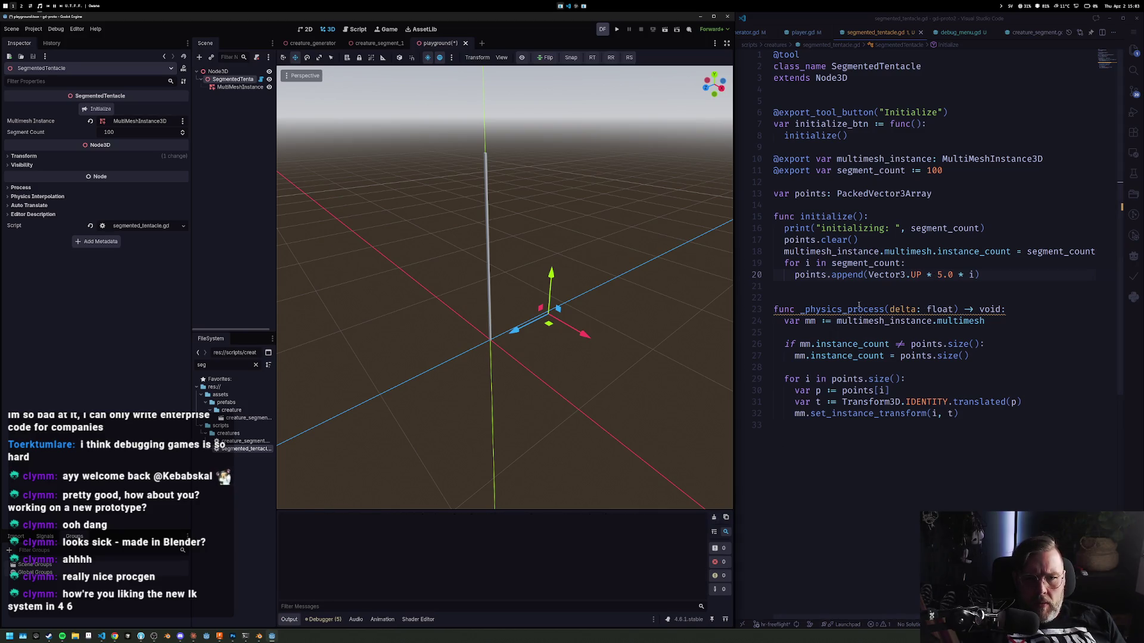
click(853, 308)
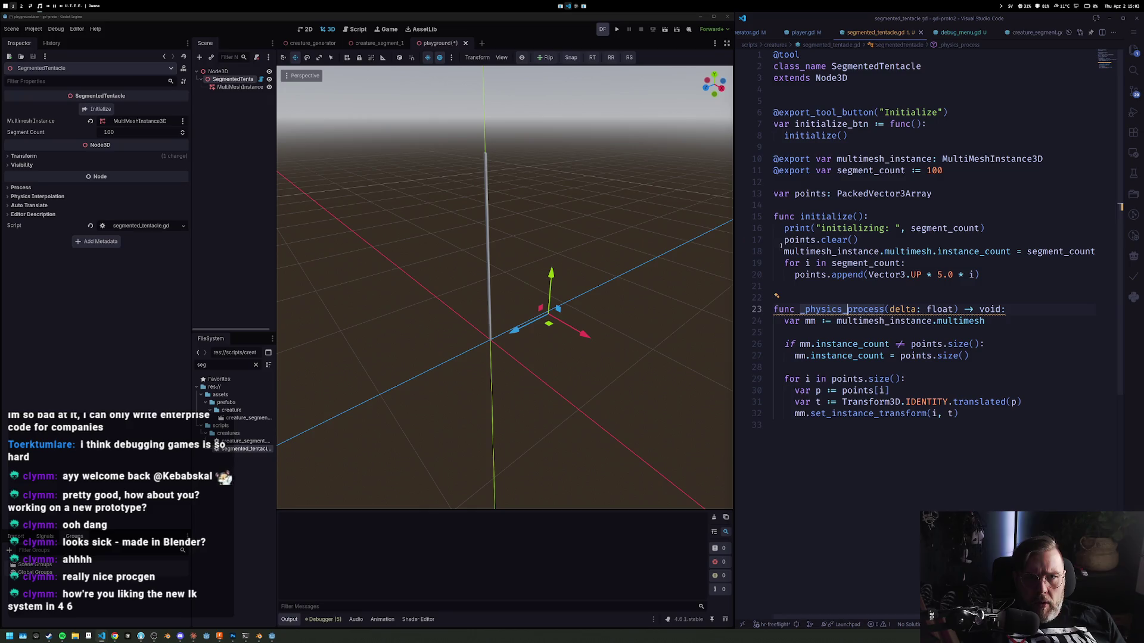
click(465, 43)
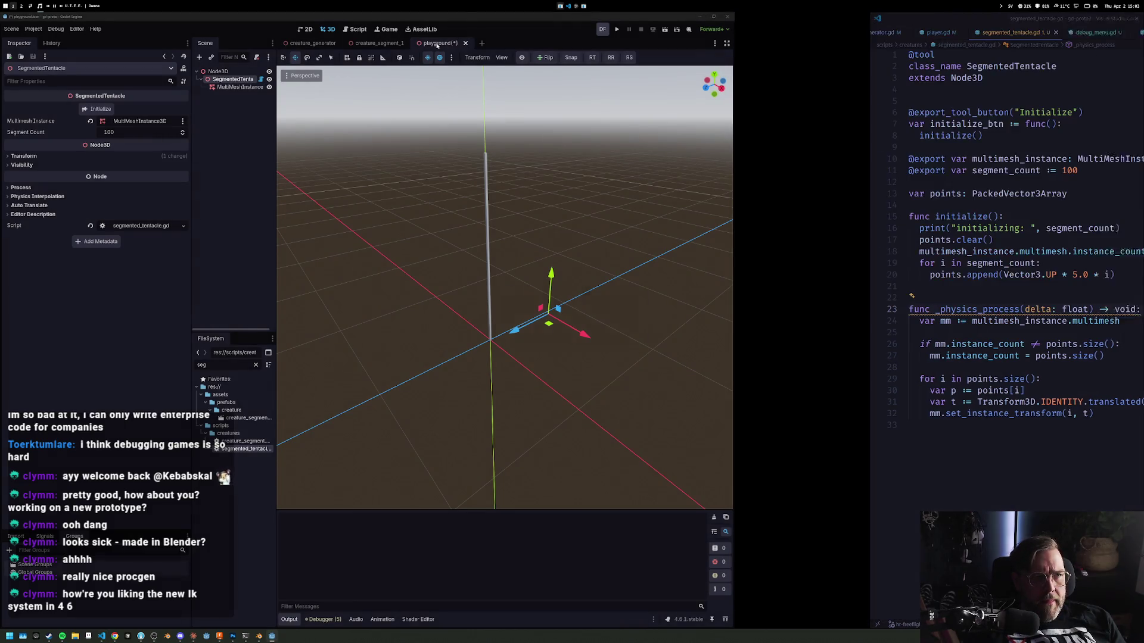
key(Return)
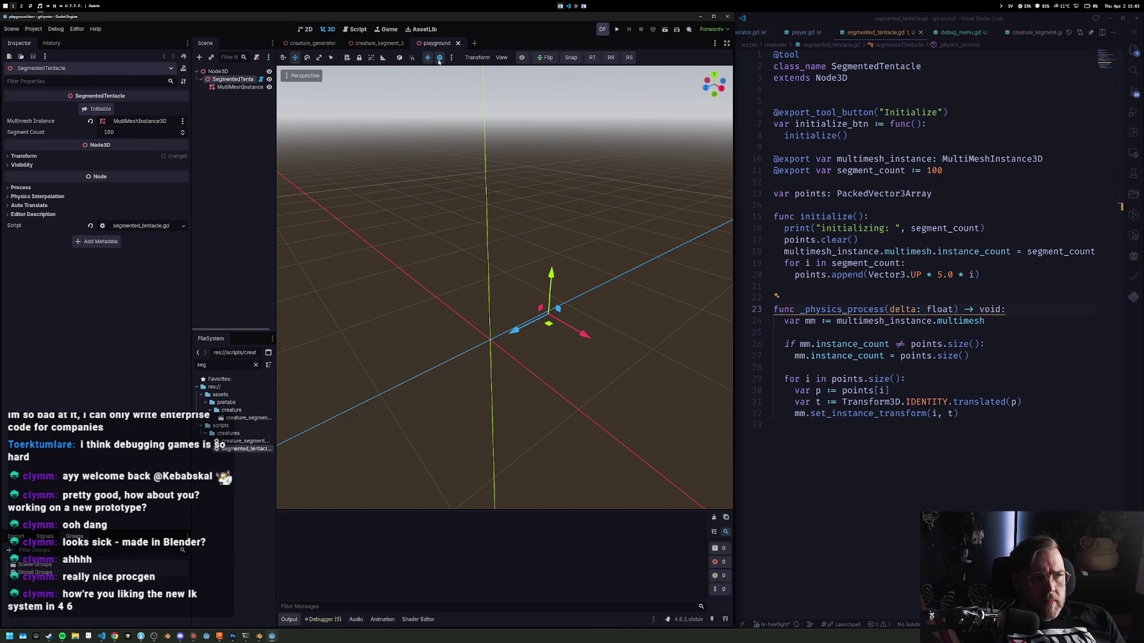
- Select SegmentedTentacle, run Initialize, and orbit to view the vertical column of points
click(239, 88)
click(238, 81)
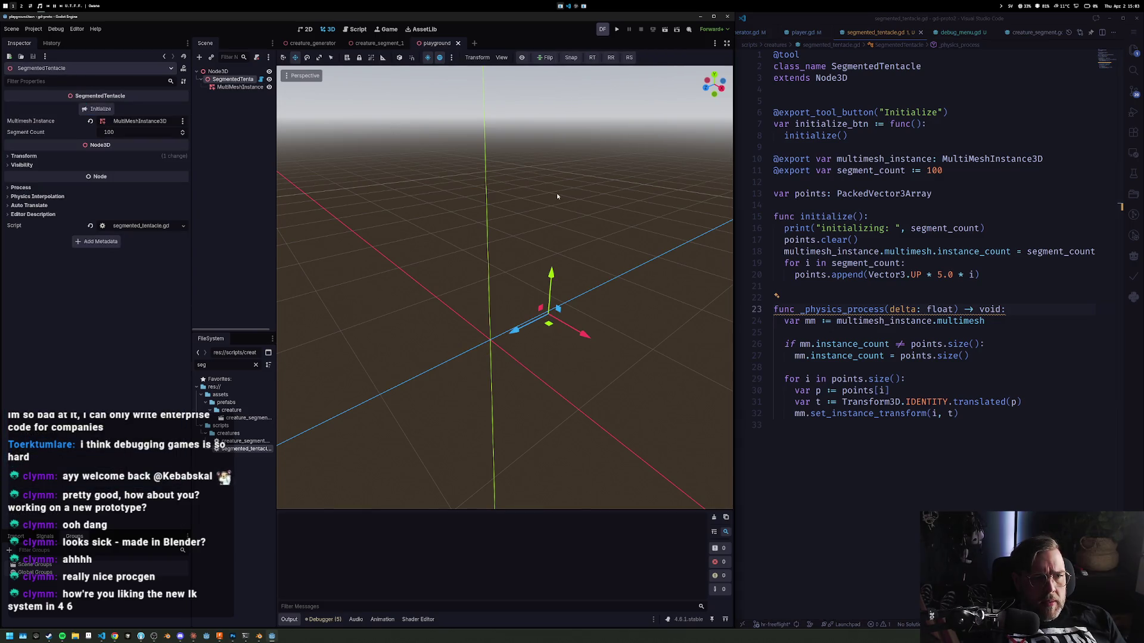
drag(616, 314, 593, 322)
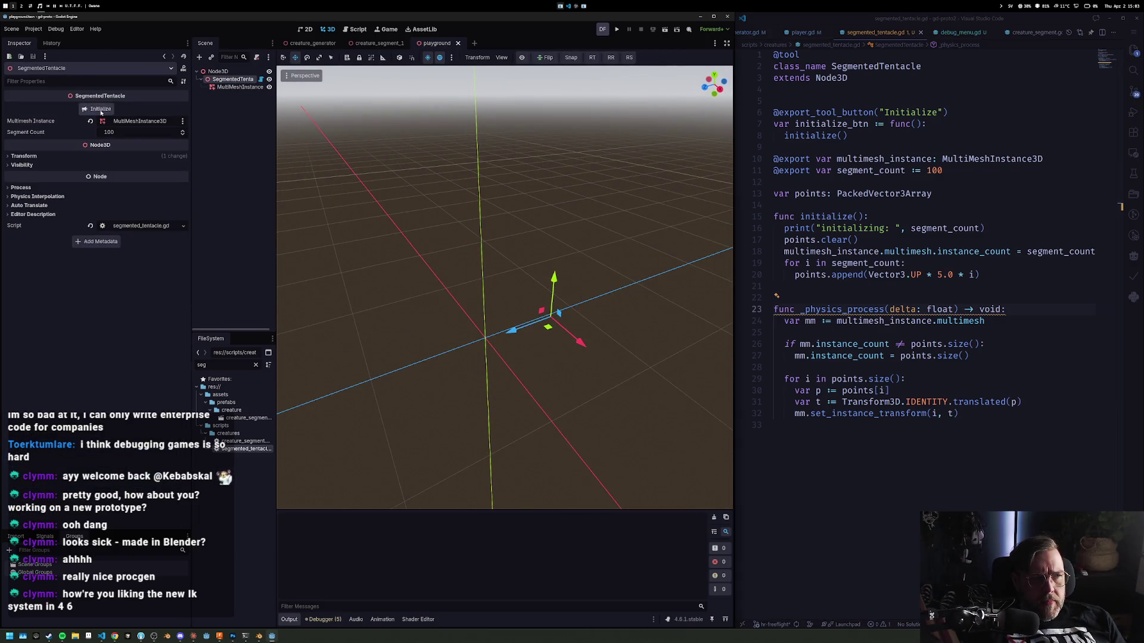
click(101, 112)
drag(536, 285, 559, 272)
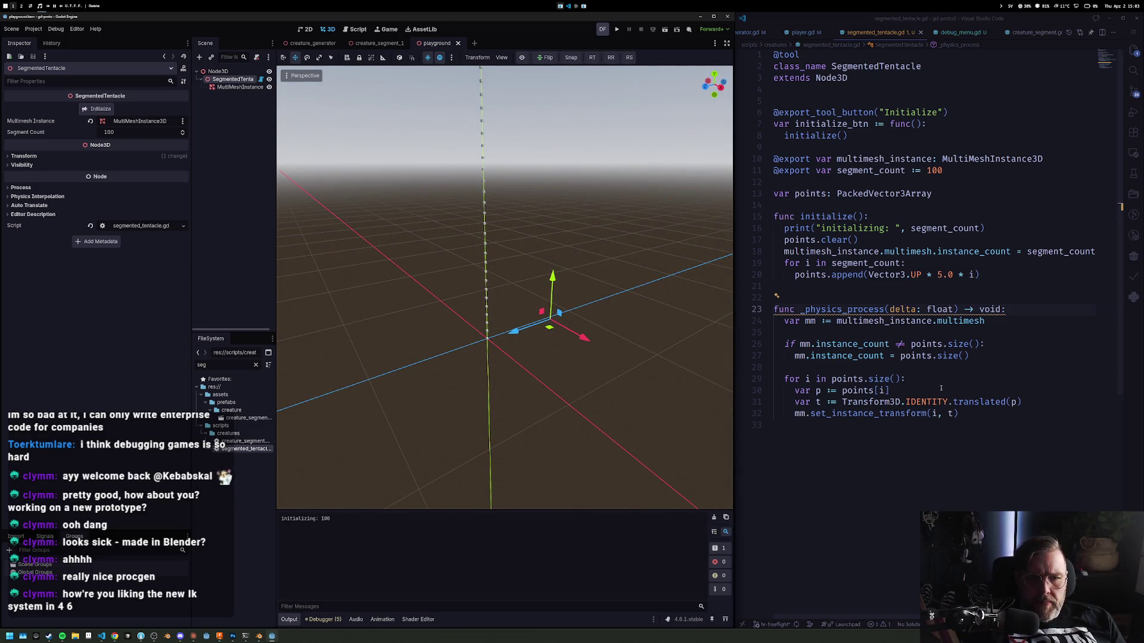
click(924, 382)
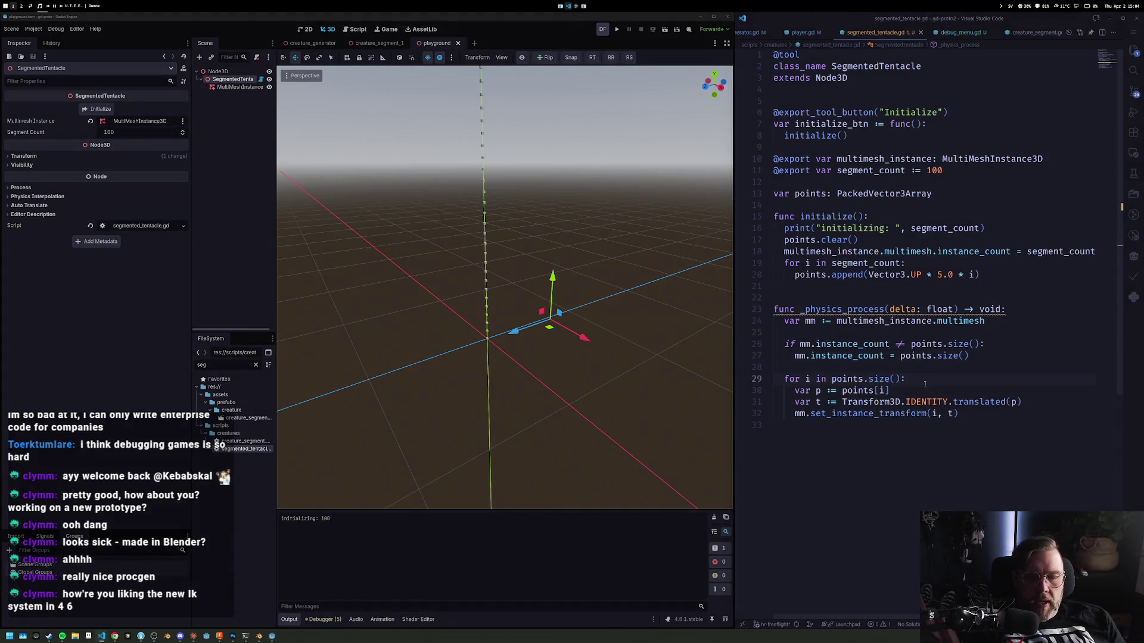
- Add 'var prev := global_position' and 'var d := global_basis.y' above the loop
key(Up)
key(Return)
key(Return)
key(Up)
text(var p)
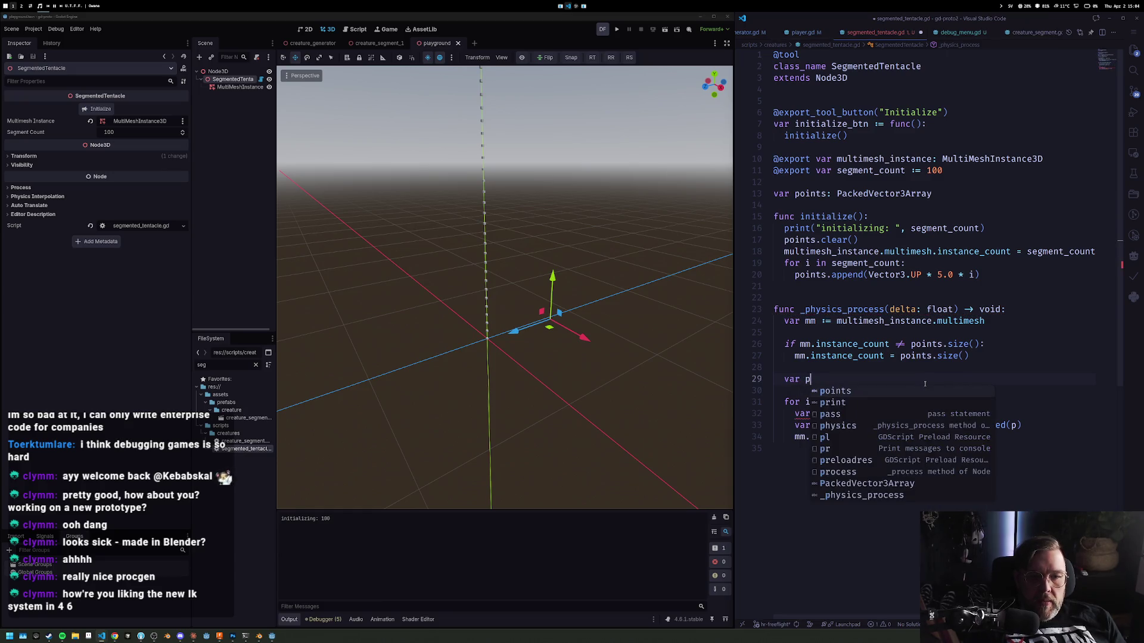
text(rev:=)
text( global_p)
key(Tab)
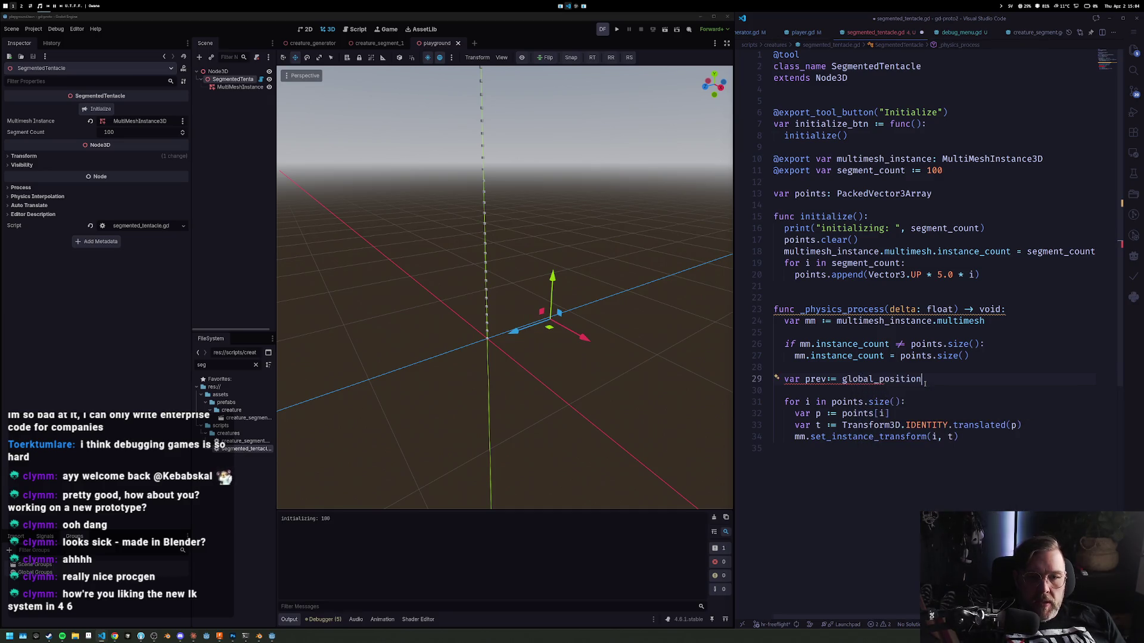
key(Return)
text(var )
text(d := )
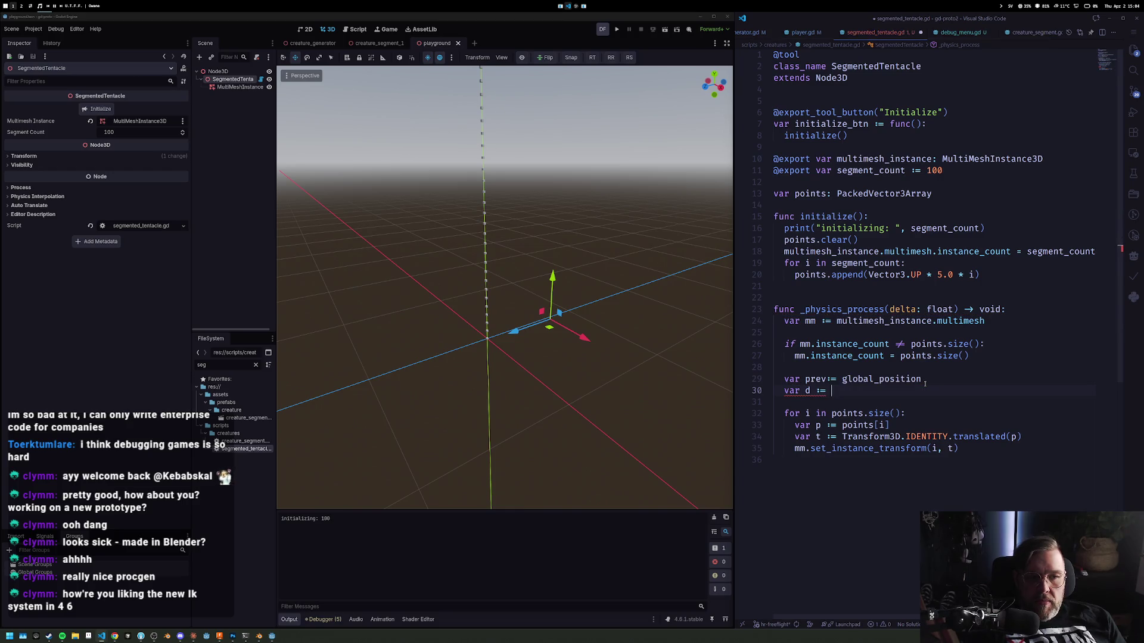
text(global_basis.)
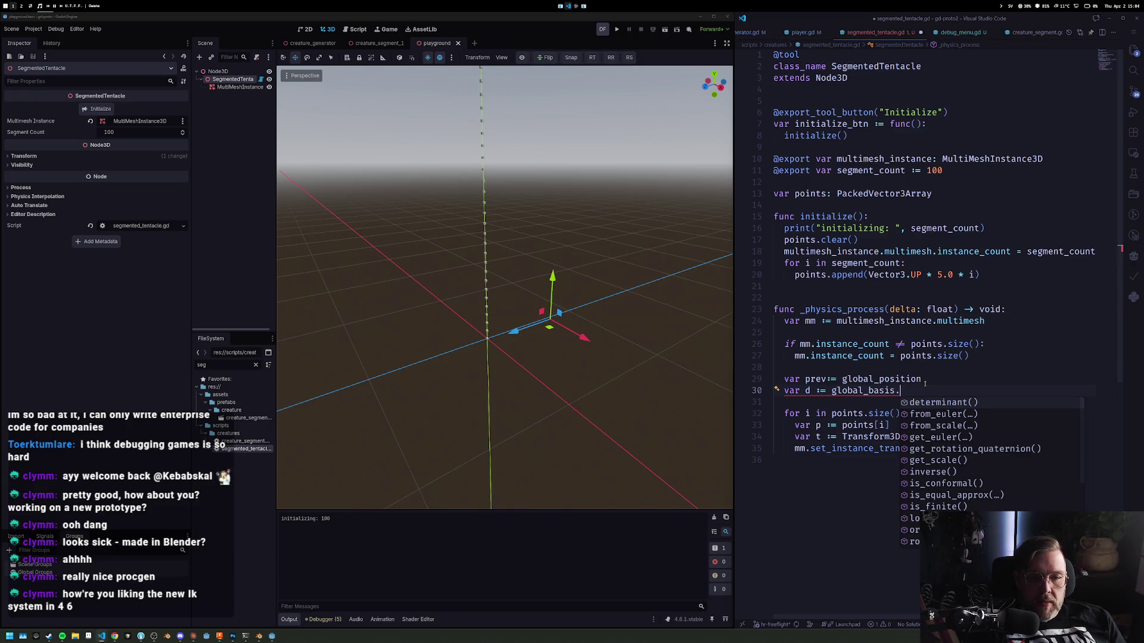
text(y)
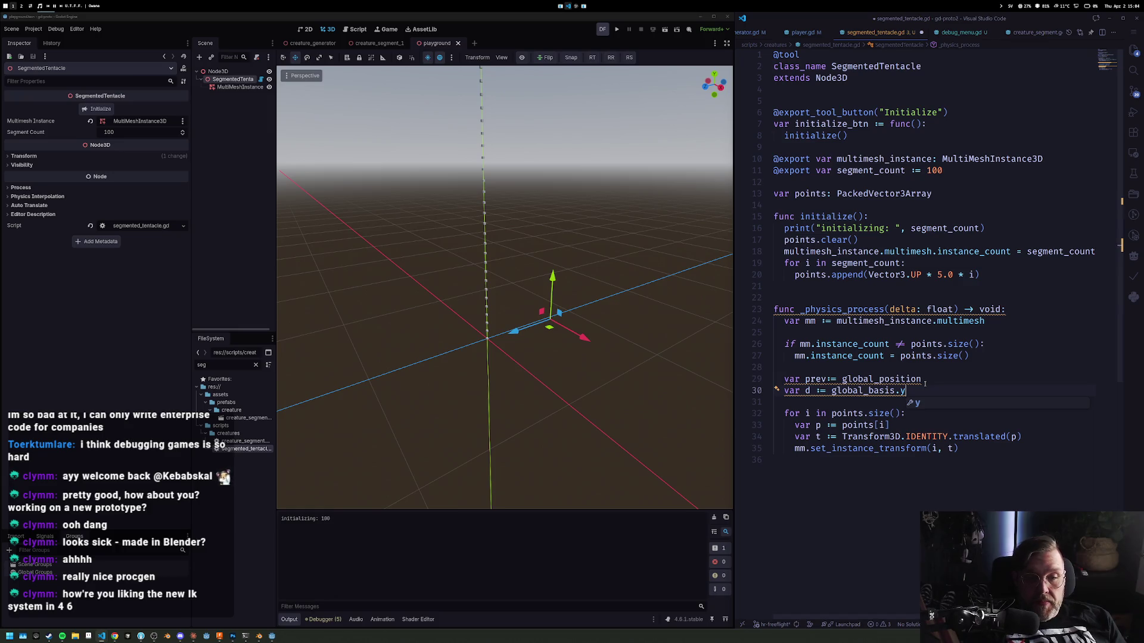
key(Escape)
- Add 'var dp := prev + d * 5.0' in the loop below the var p line
key(Down)
key(Down)
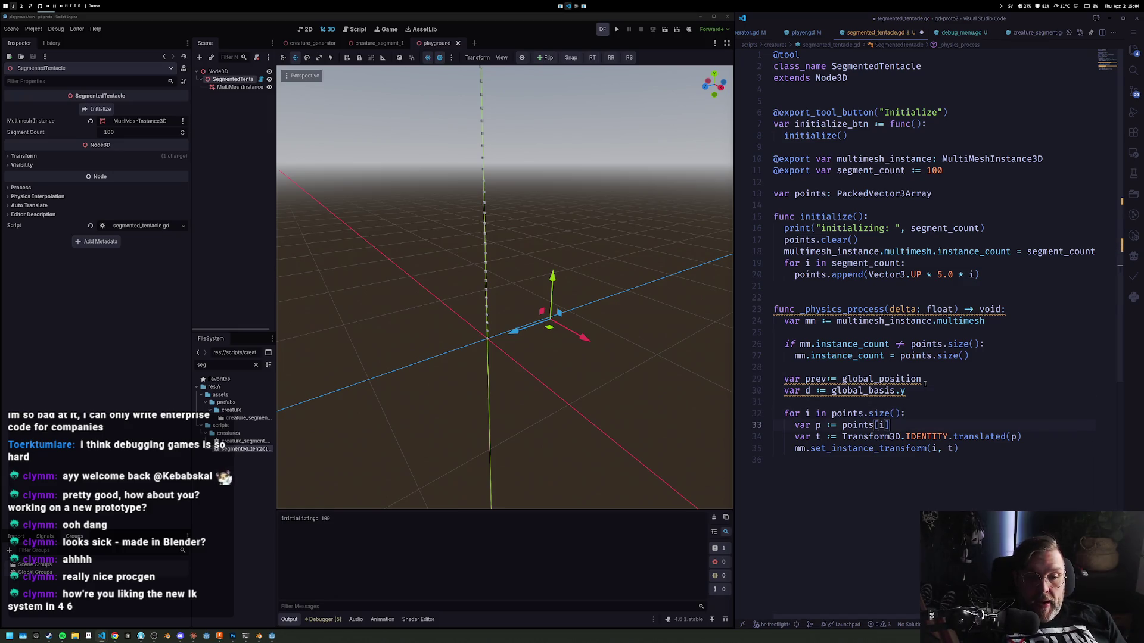
key(ctrl+Left)
key(ctrl+Left)
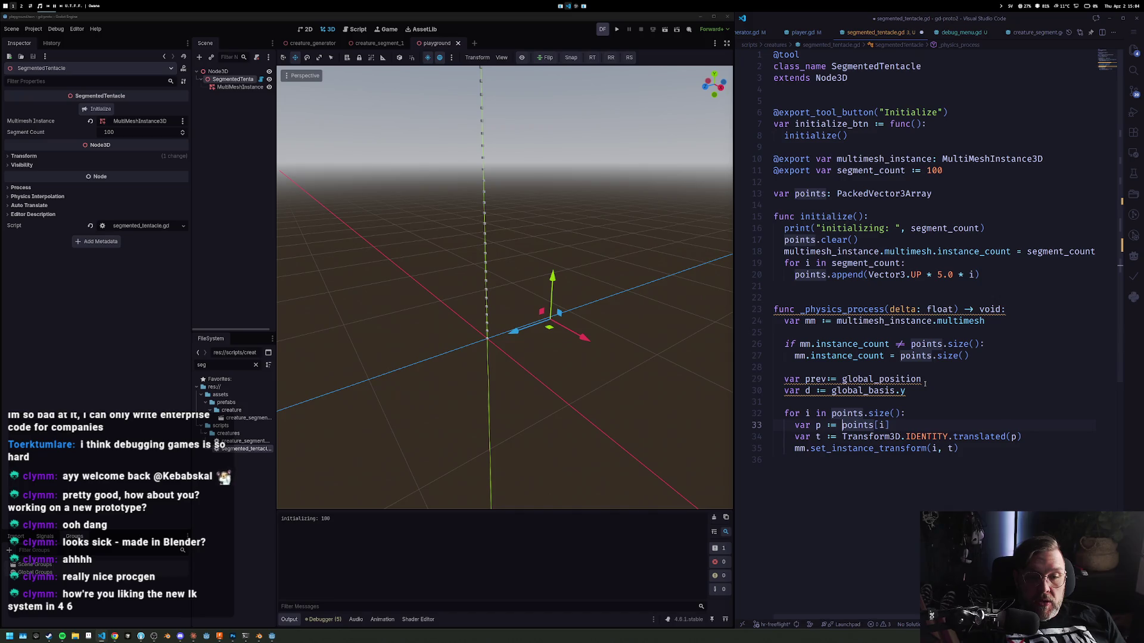
key(ctrl+Left)
key(ctrl+Left)
key(shift+alt+Up)
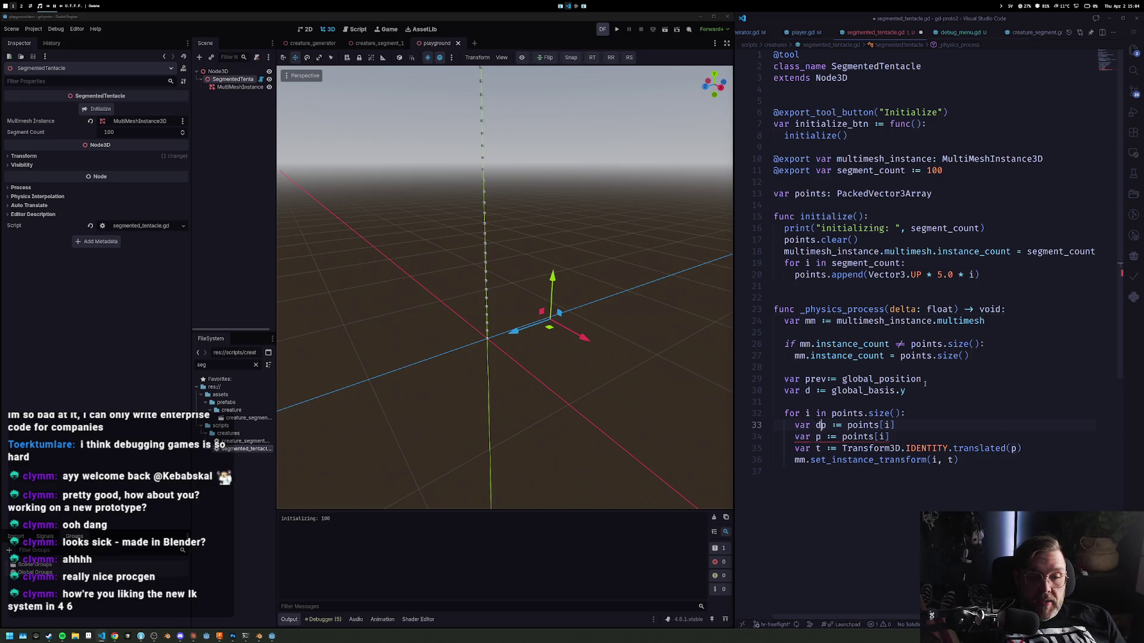
text(d)
key(alt+Down)
key(End)
key(ctrl+Left)
key(ctrl+Left)
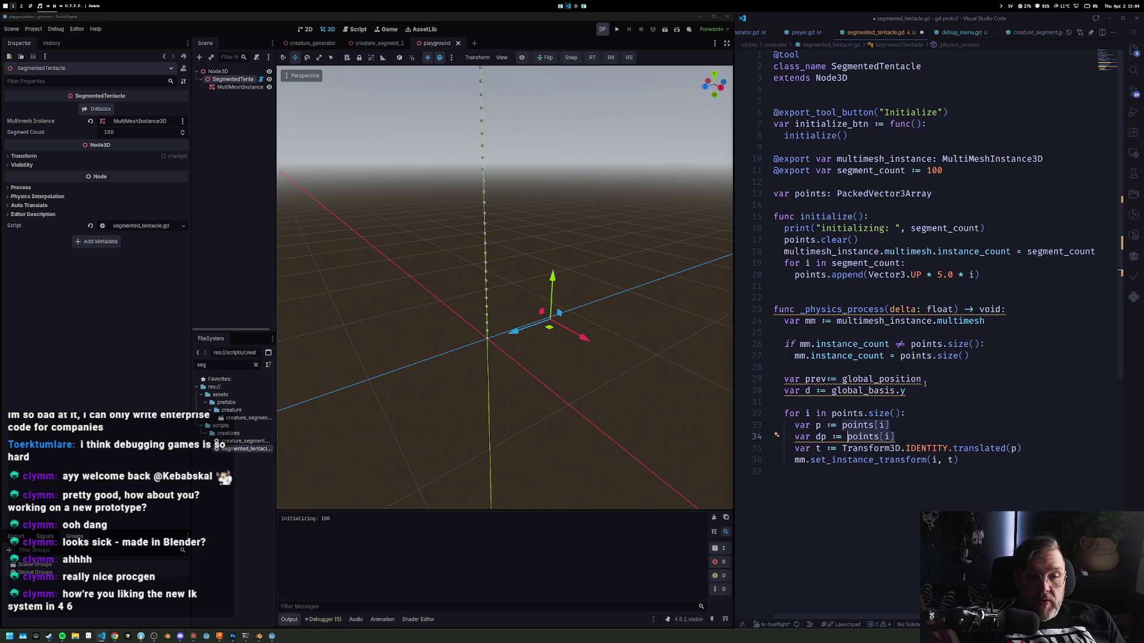
key(shift+End)
text(prev + )
text(d * 5.0)
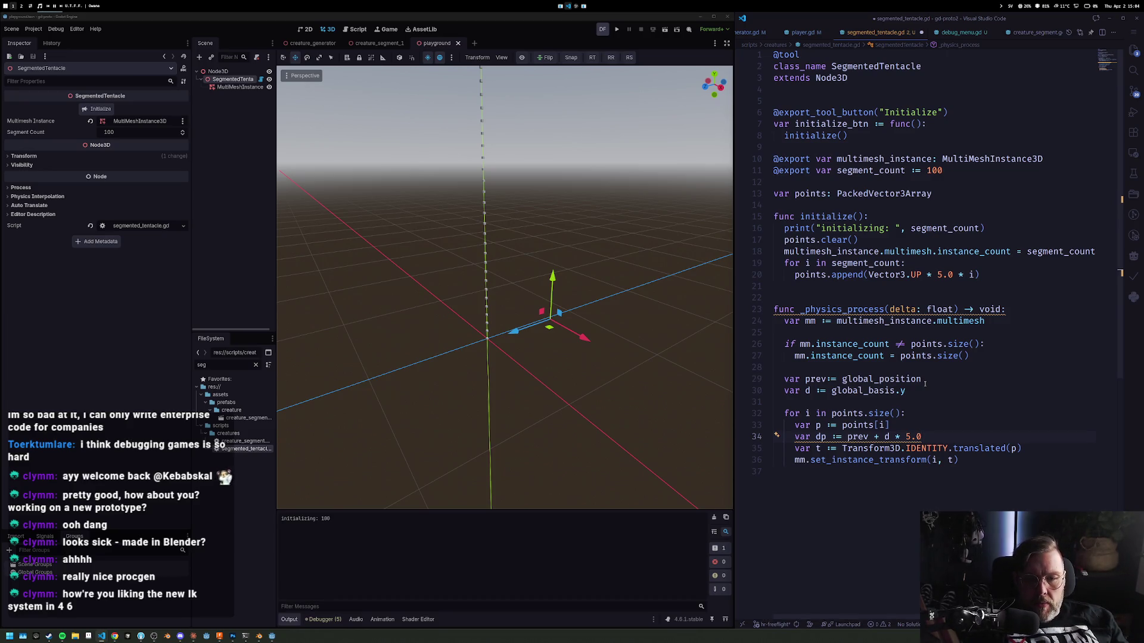
key(Return)
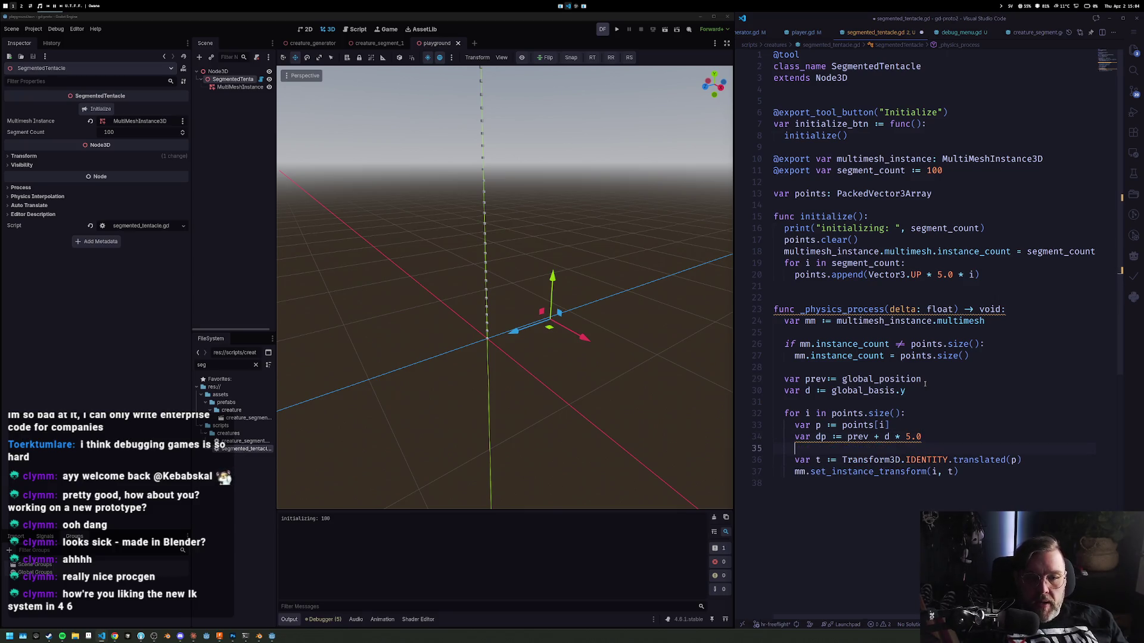
- Write 'points[i] = points[i].lerp(dp, ...)' on the new loop line
text(point)
text(s[i] =)
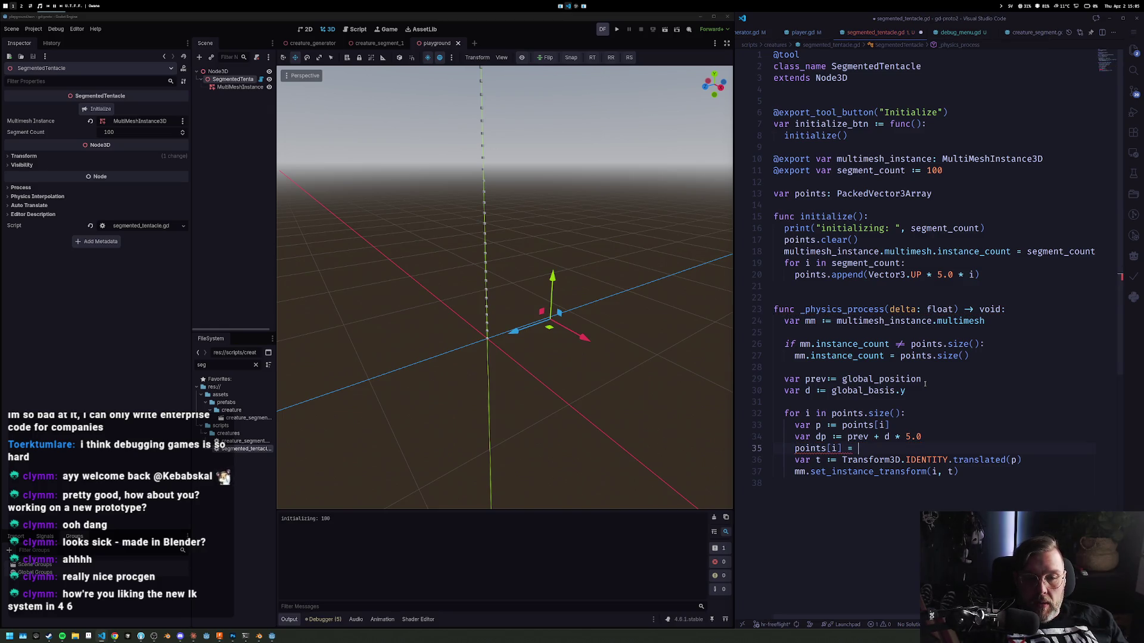
key(Home)
key(End)
text(points[i])
text(.el)
key(BackSpace)
key(BackSpace)
key(BackSpace)
text(lerp)
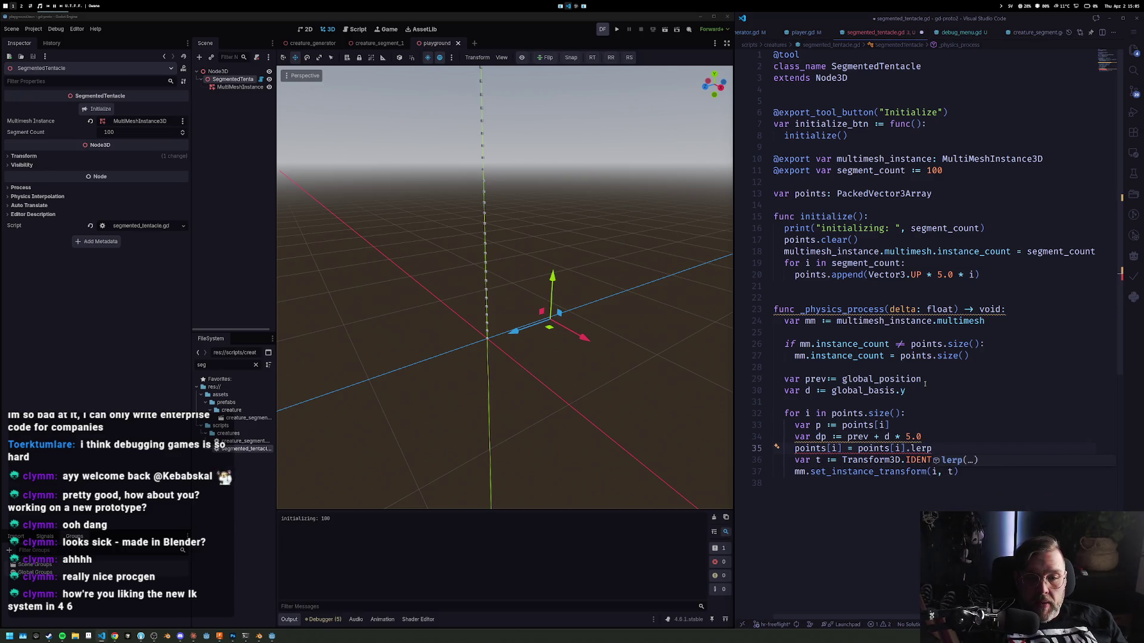
text(()
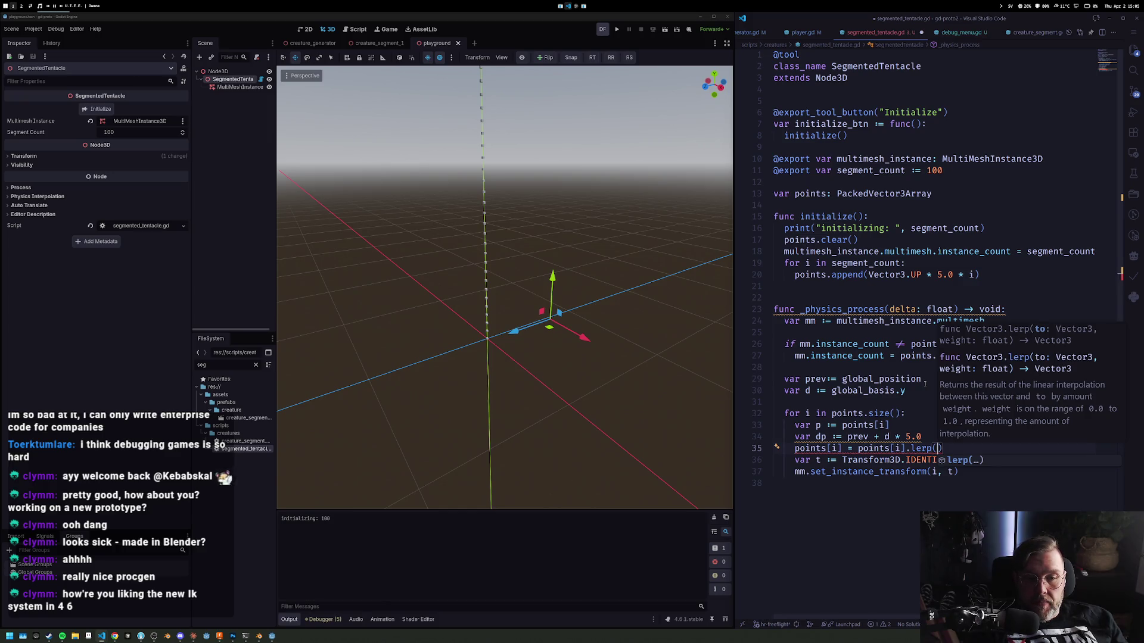
text(p, dp)
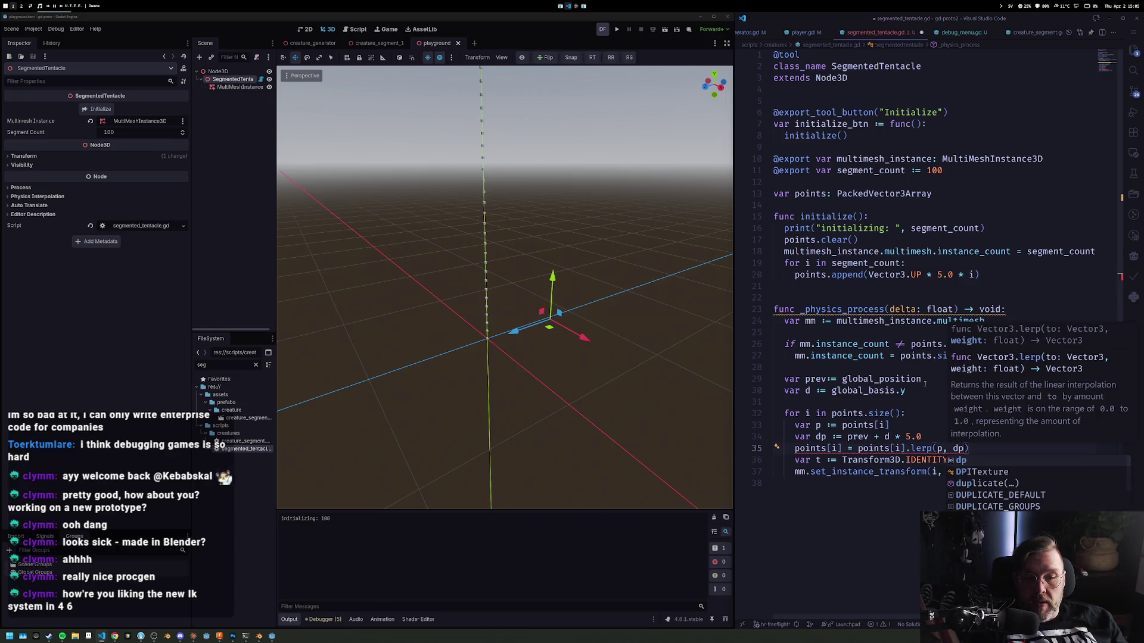
key(BackSpace)
key(BackSpace)
key(BackSpace)
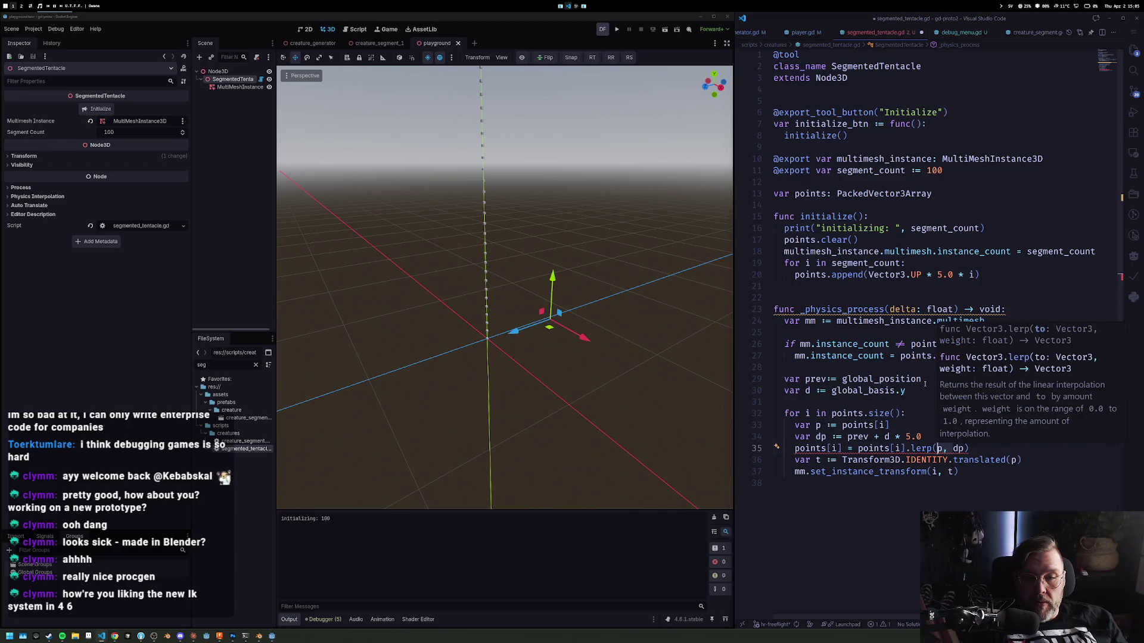
text(dp,)
- Delete the unused var p line and pass points[i] to translated()
key(Up)
key(Up)
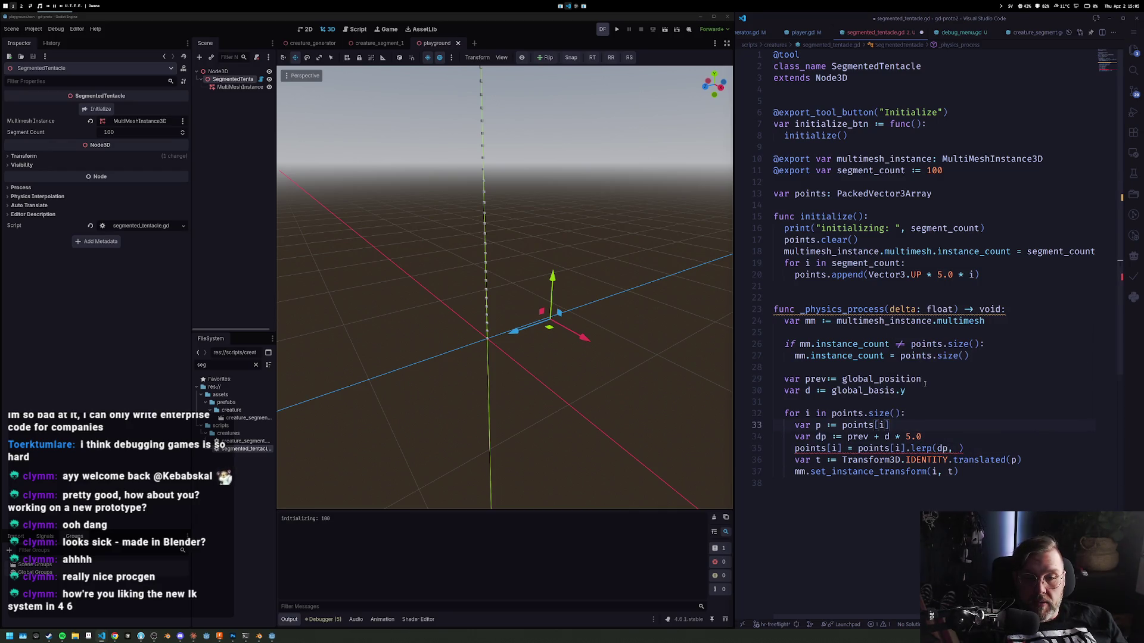
key(ctrl+shift+k)
key(Down)
key(Down)
key(End)
key(Left)
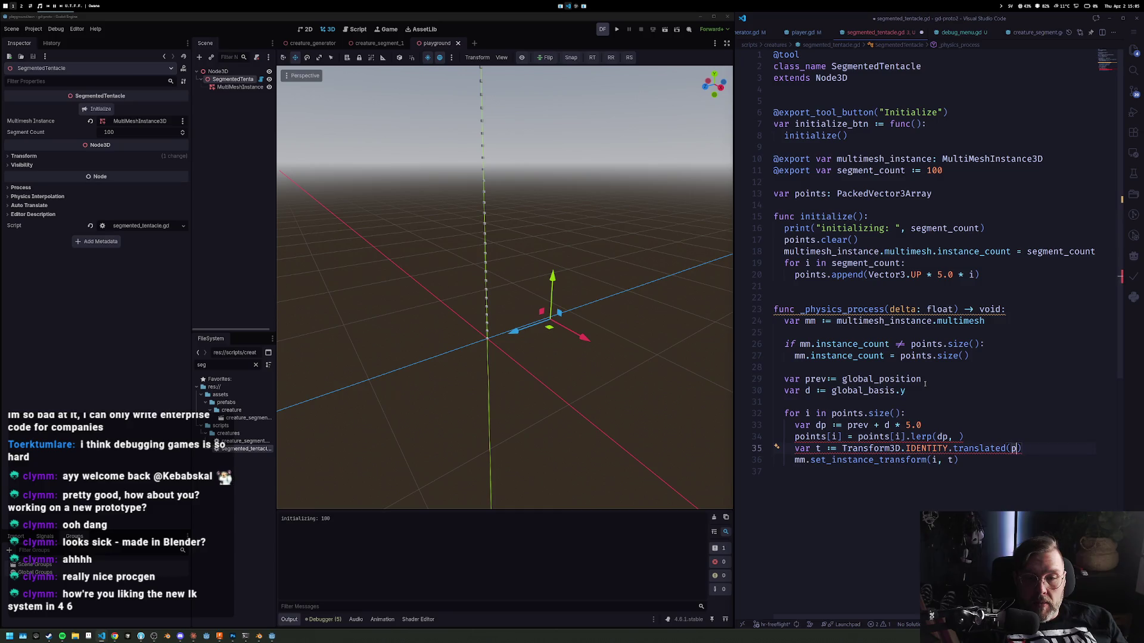
text(oints[)
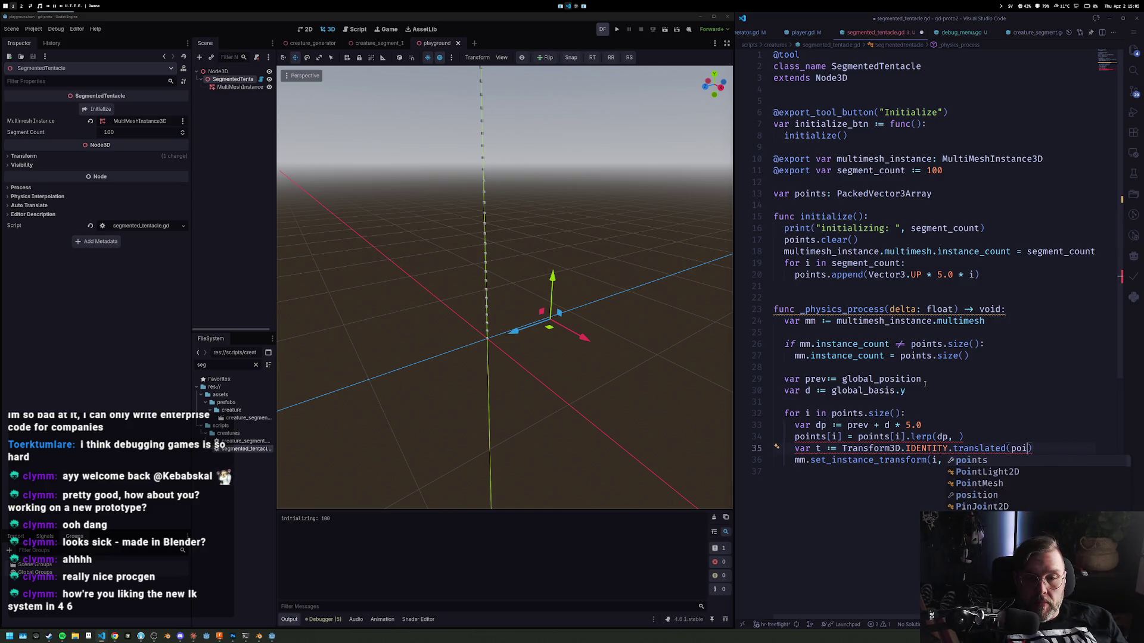
text(i1)
key(Down)
key(End)
key(Left)
key(BackSpace)
key(BackSpace)
key(BackSpace)
text([i)
key(Escape)
- Set the lerp weight to delta * 2.0 and save the script
key(Up)
key(Up)
key(Left)
key(Down)
key(End)
key(Left)
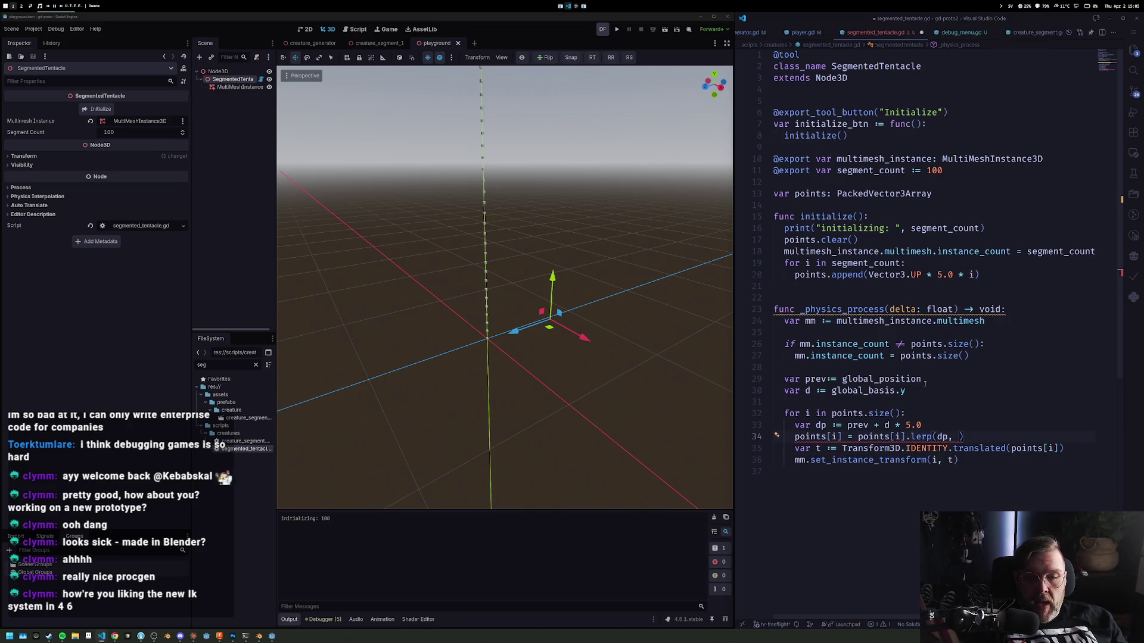
text(delta)
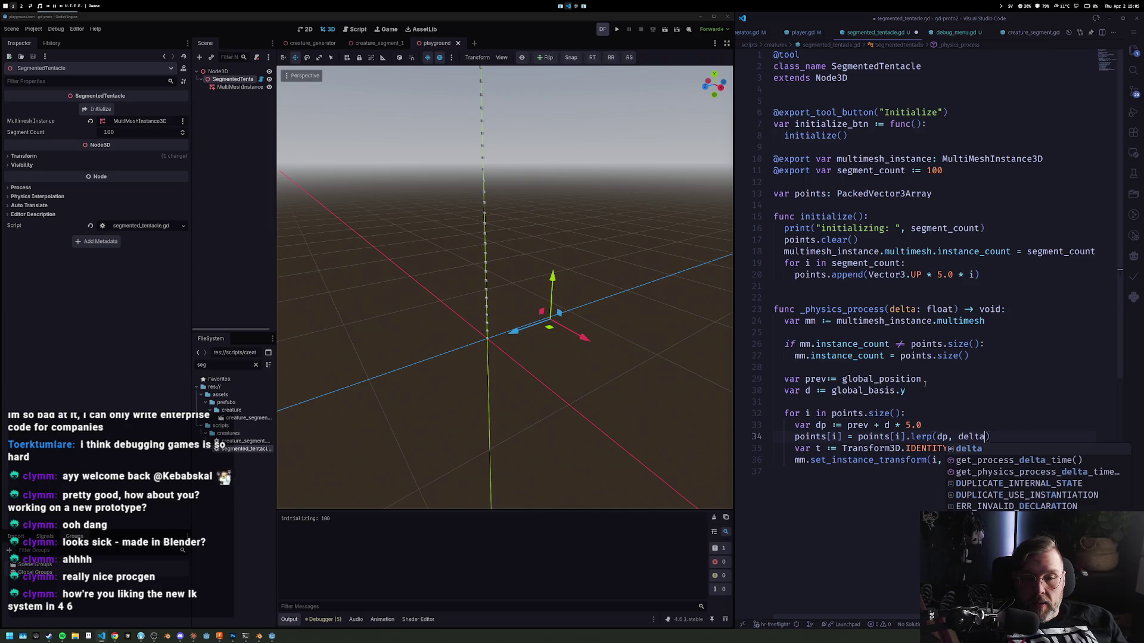
text( * )
text(2.)
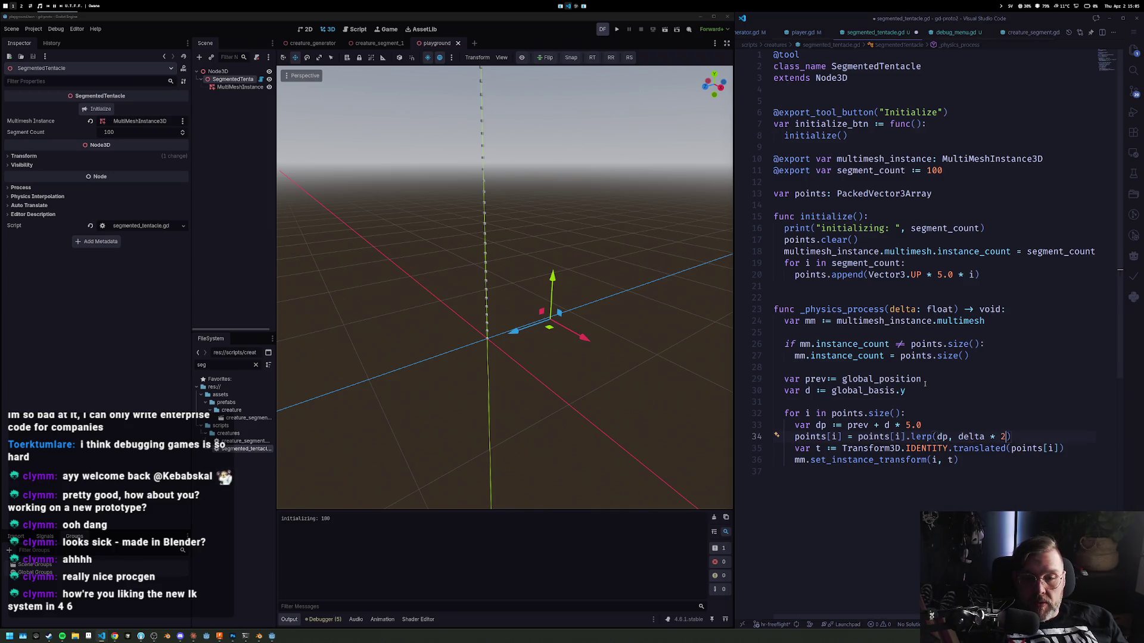
text(0)
key(ctrl+s)
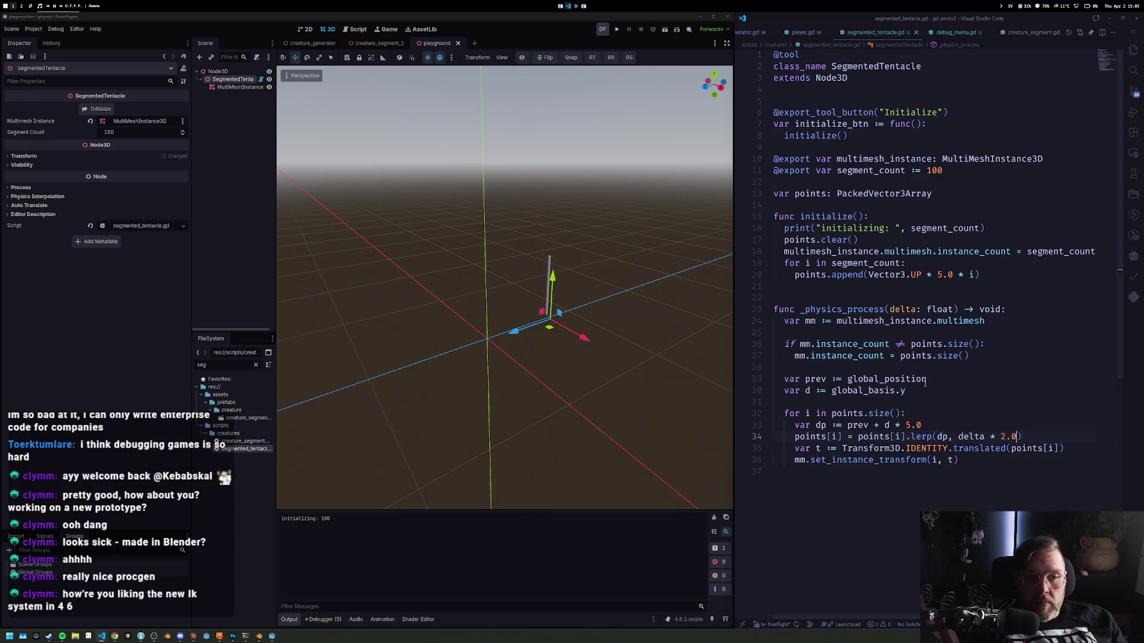
- Add a prev update line at the end of the loop body
key(Home)
key(Down)
key(Down)
key(End)
key(Return)
text(p)
key(Escape)
text(rev = )
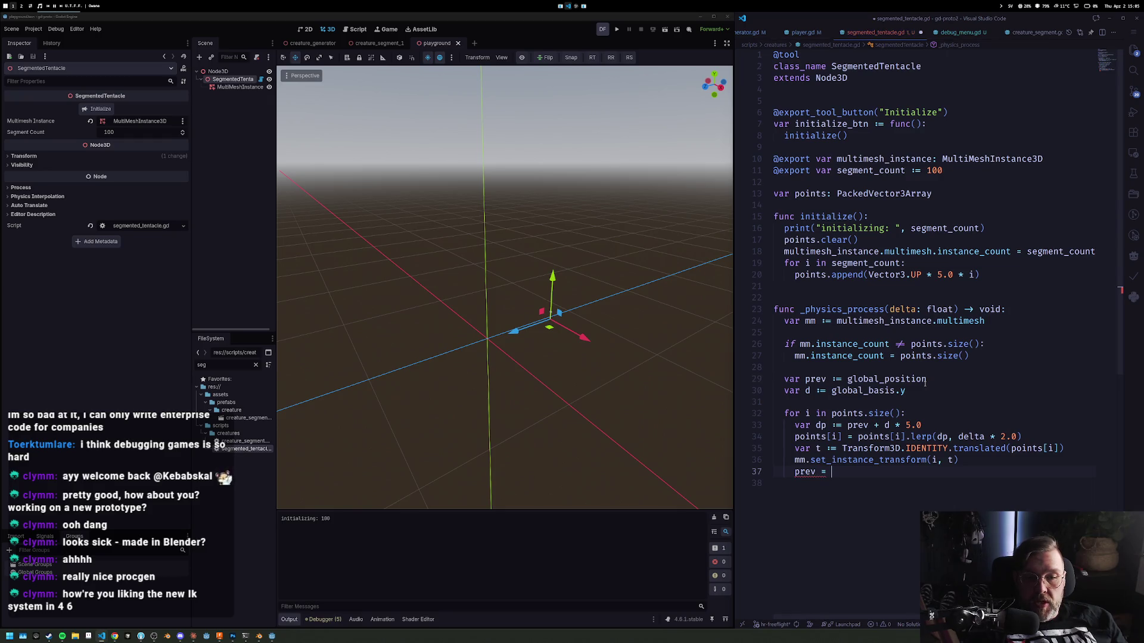
text(dp)
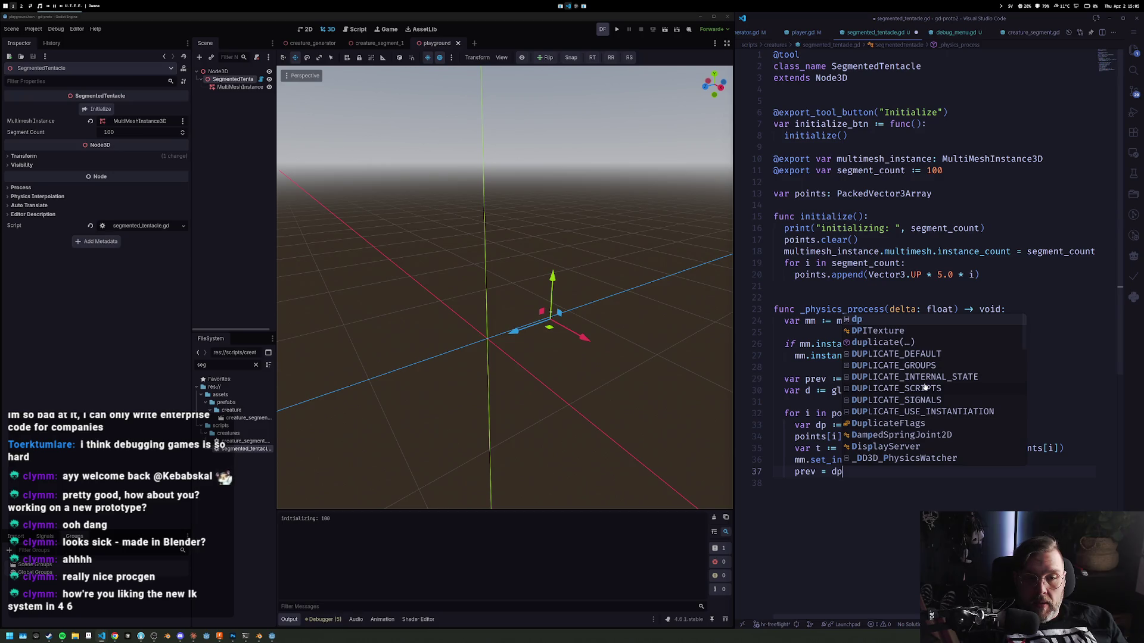
key(Escape)
key(Left)
key(Left)
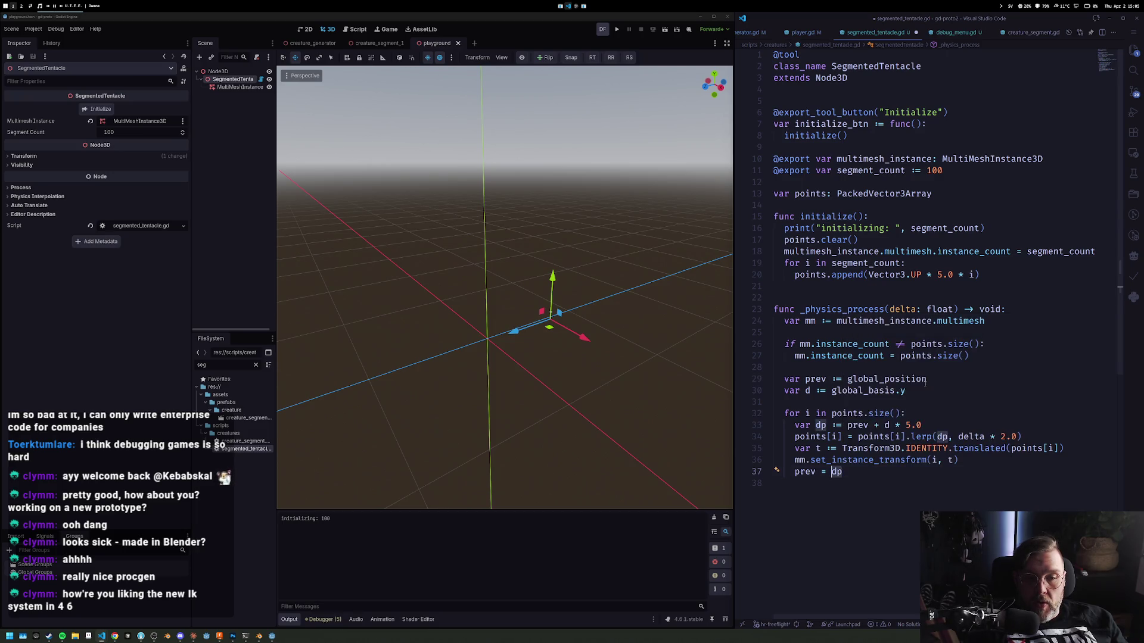
key(shift+End)
text(points[)
key(Home)
key(End)
- Change the loop bound to range(1, points.size())
key(Up)
key(Up)
key(Up)
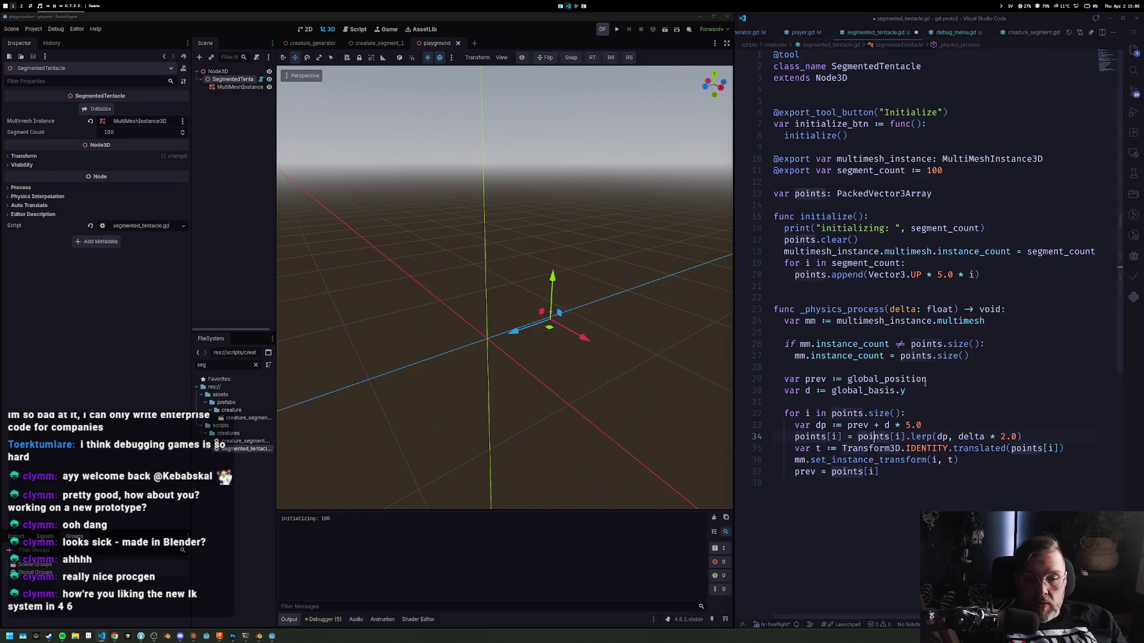
key(ctrl+Left)
text(range(1)
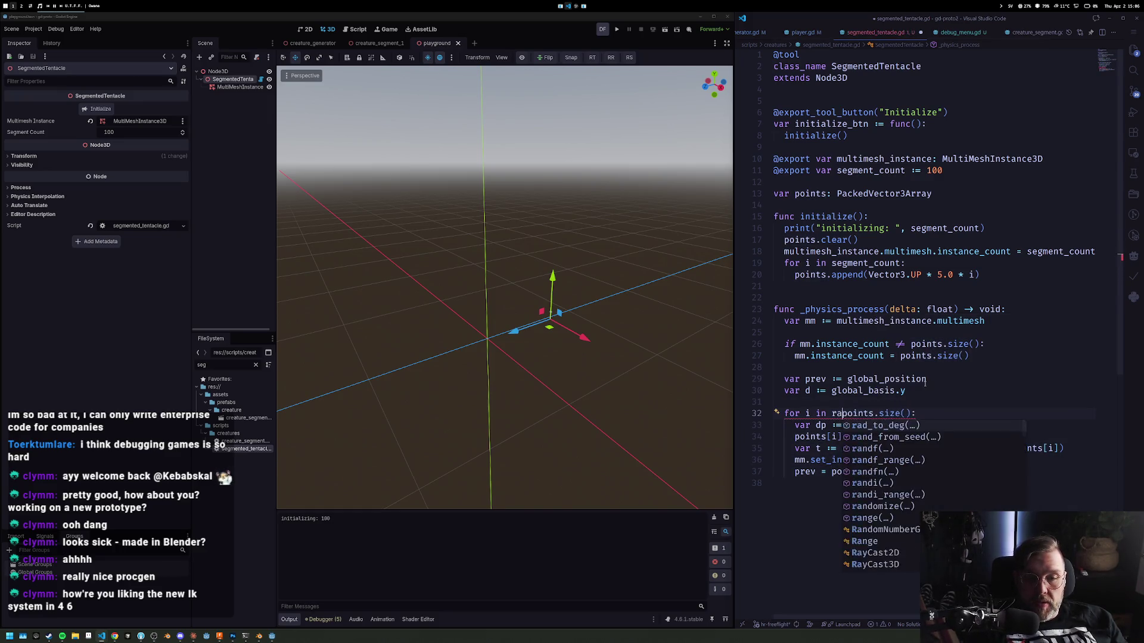
text(,)
key(End)
key(Left)
text())
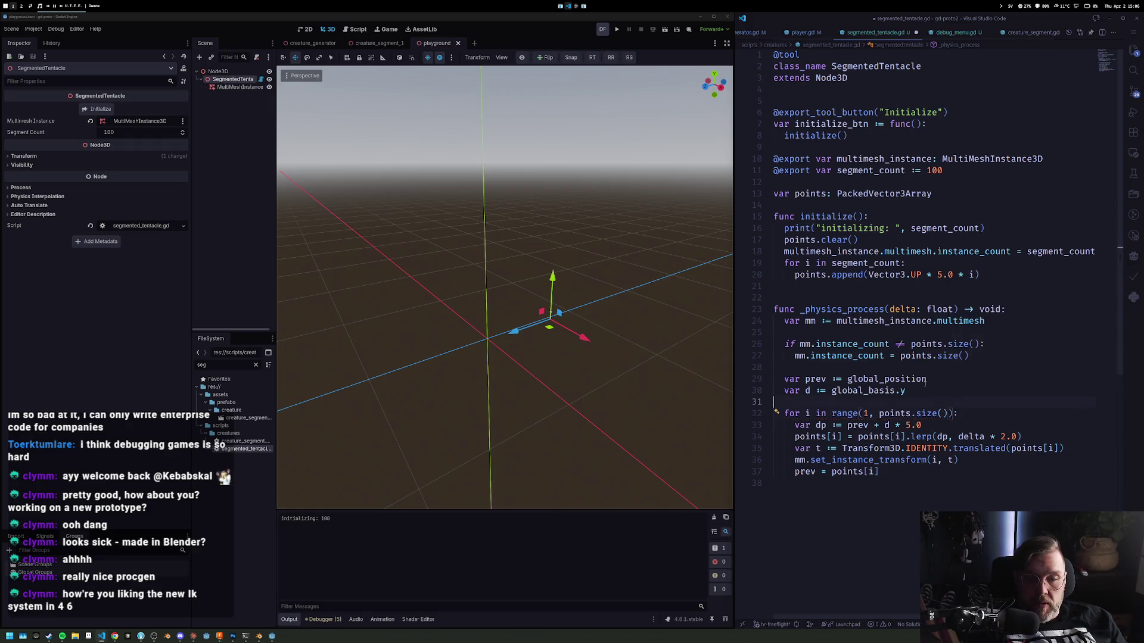
- Add a points[i] = global_position line before the loop
key(Return)
key(Return)
text(points[)
key(Home)
key(shift+Tab)
key(Tab)
key(End)
key(Left)
text(i)
key(Escape)
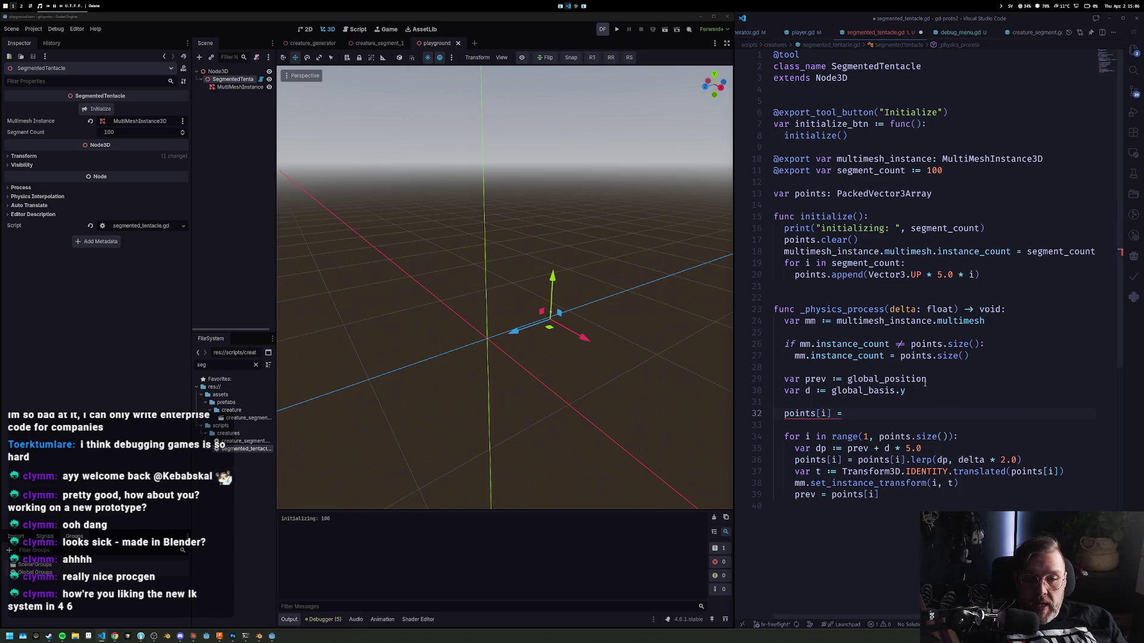
text(lobal_p)
key(Tab)
- Remove the var prev line and replace prev with points[i - 1] in the dp line
key(Up)
key(Up)
key(Up)
key(Home)
key(shift+Down)
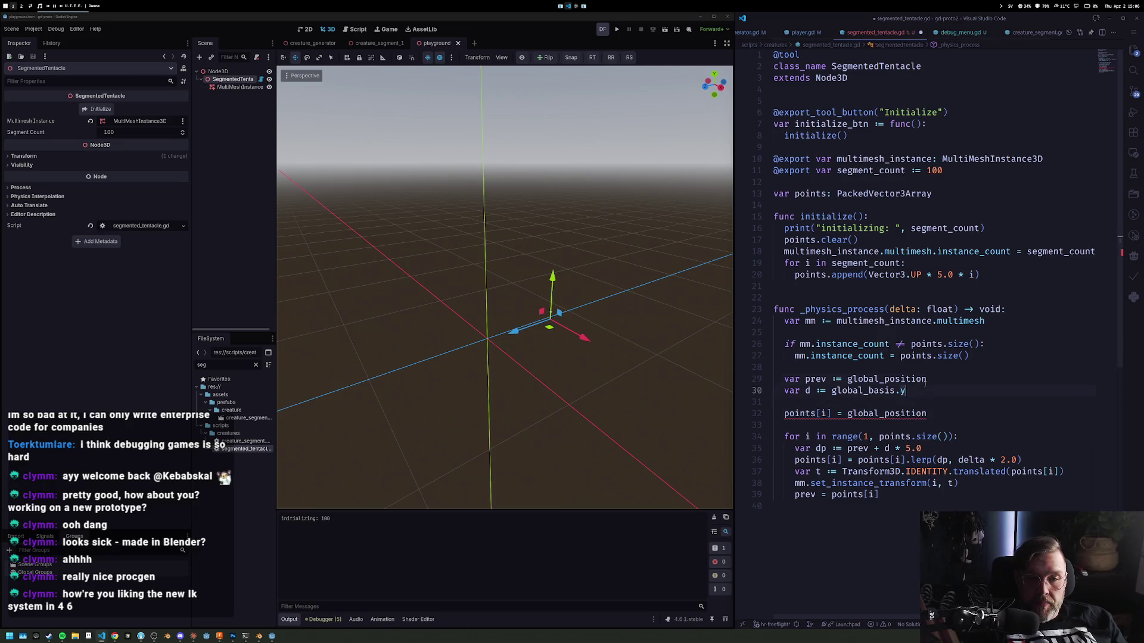
key(ctrl+x)
key(Down)
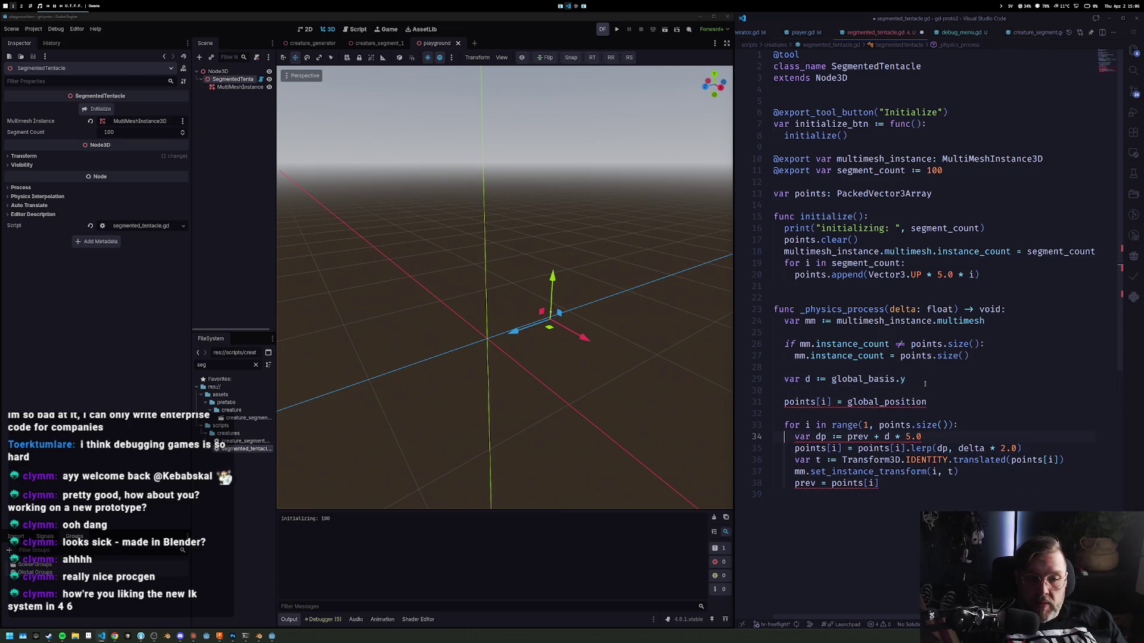
key(ctrl+Right)
key(ctrl+Right)
key(ctrl+Right)
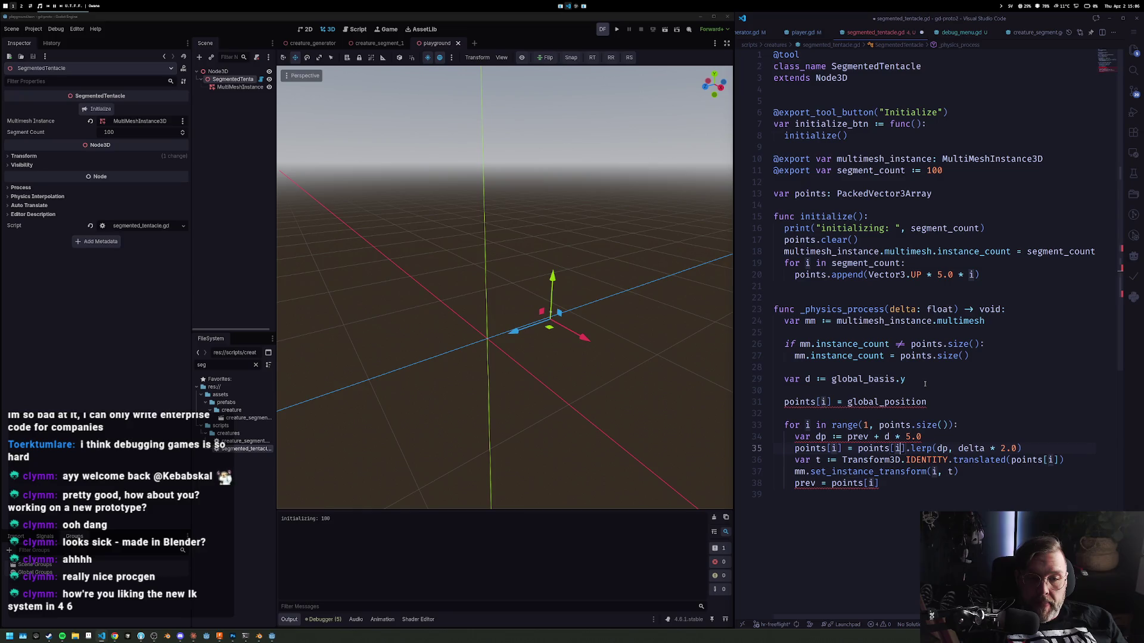
key(ctrl+Left)
key(ctrl+Left)
key(ctrl+Left)
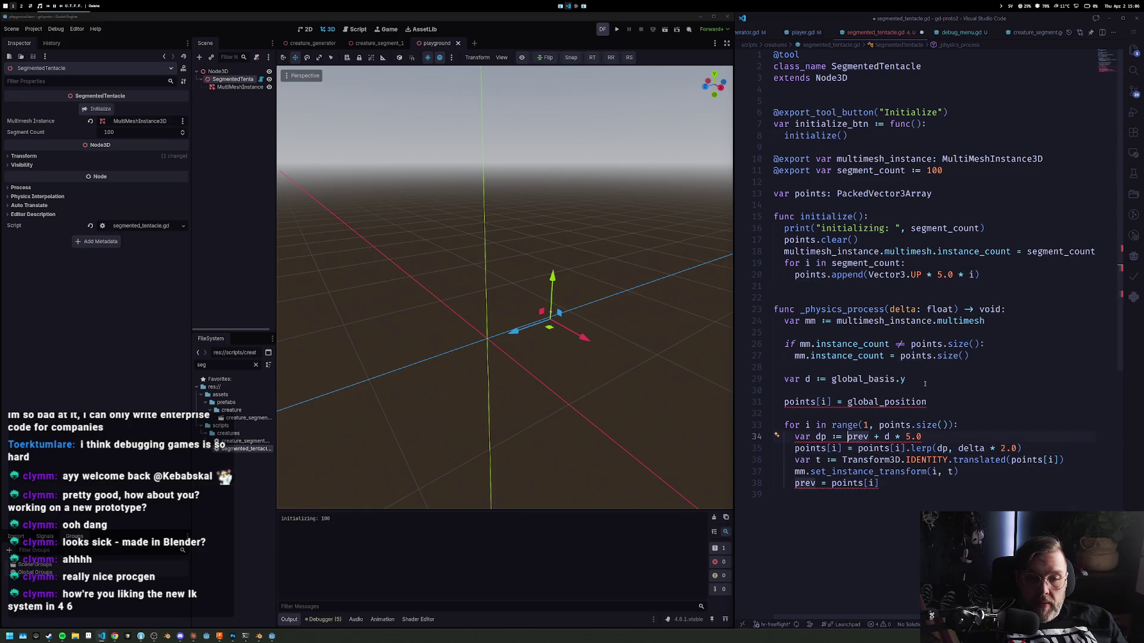
text(points[)
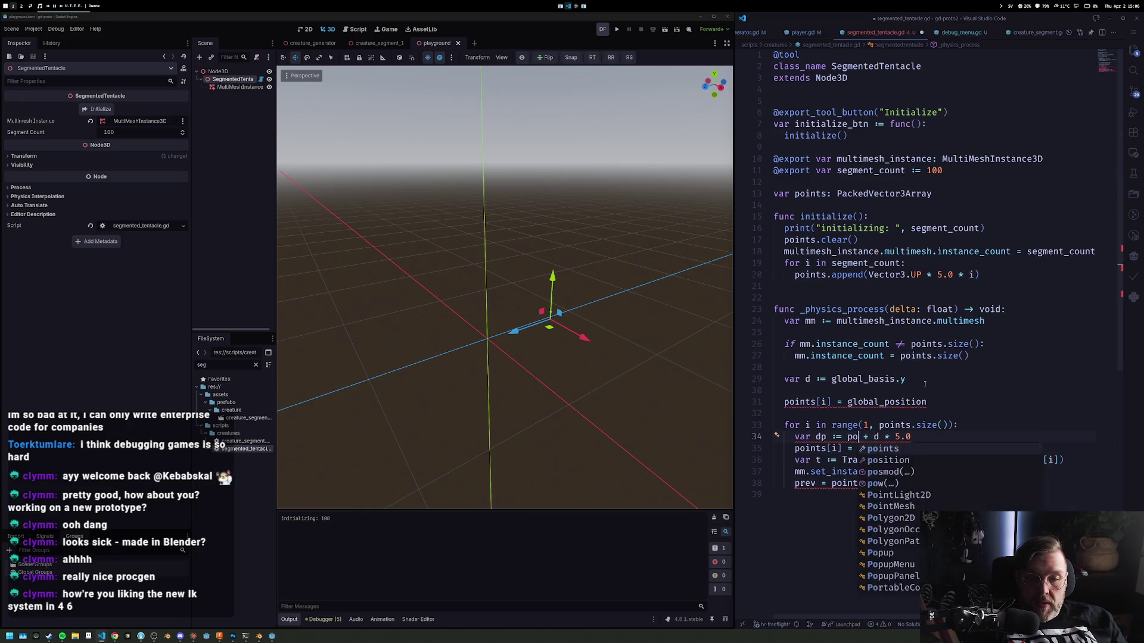
text(i - 1)
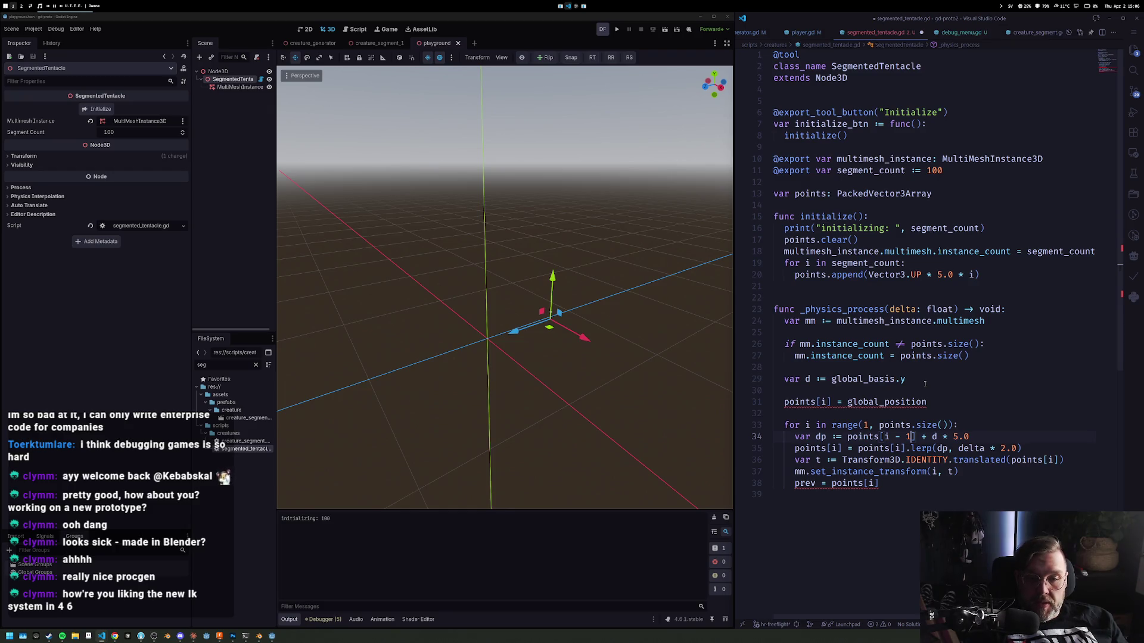
- Change the root assignment to points[0], delete the leftover prev line, and save
key(Up)
key(Up)
key(Up)
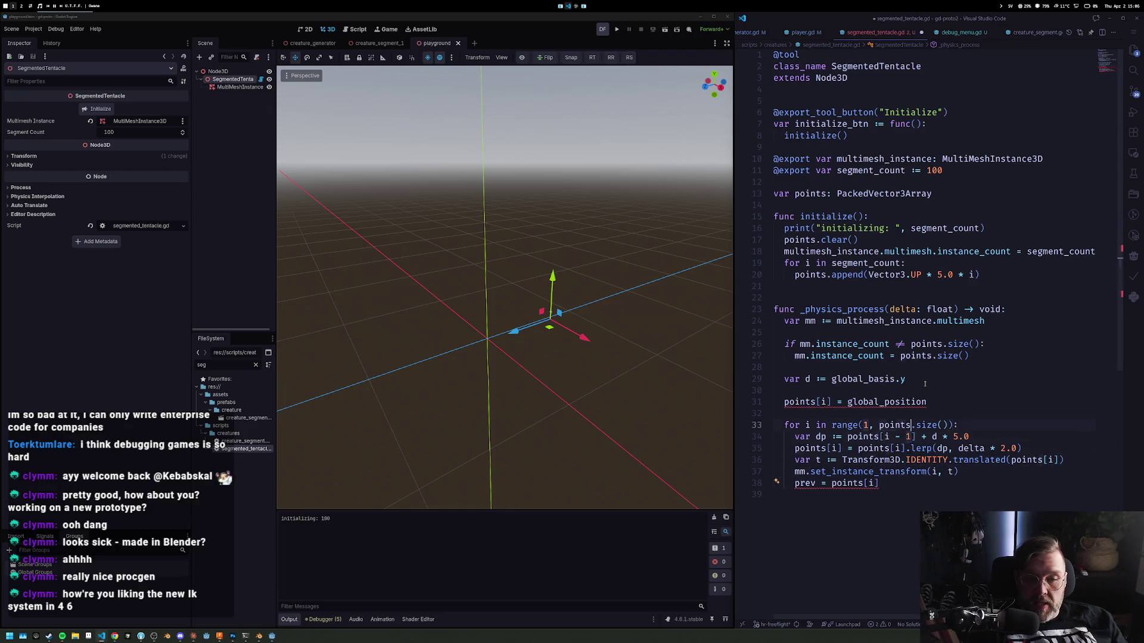
key(ctrl+Left)
key(ctrl+Left)
key(ctrl+Left)
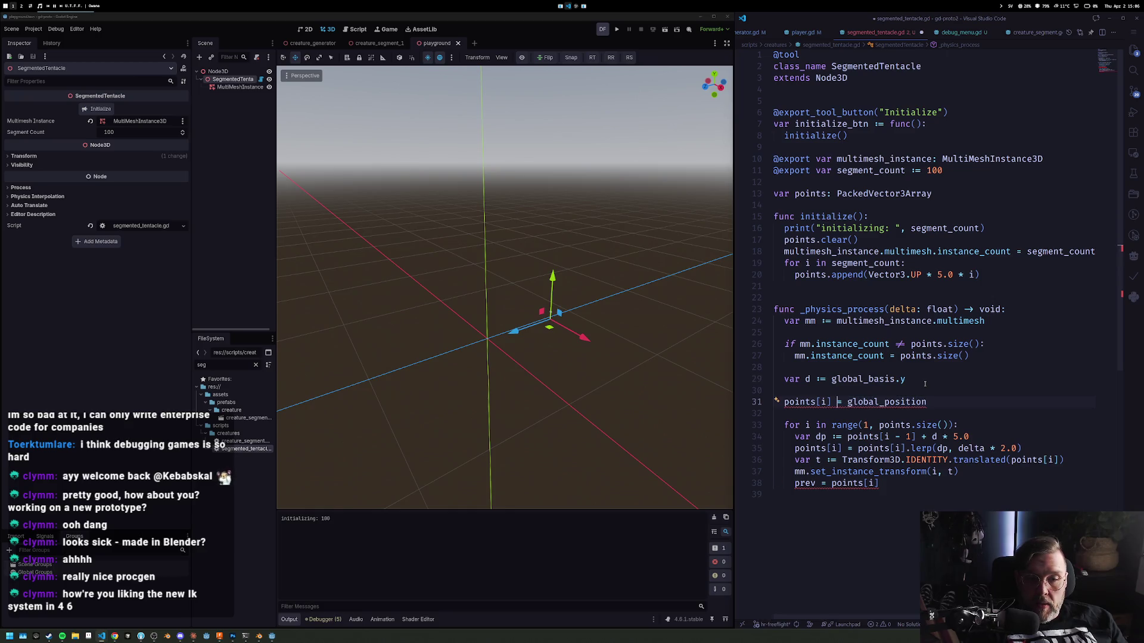
key(Delete)
text(0)
key(Down)
key(Down)
key(Down)
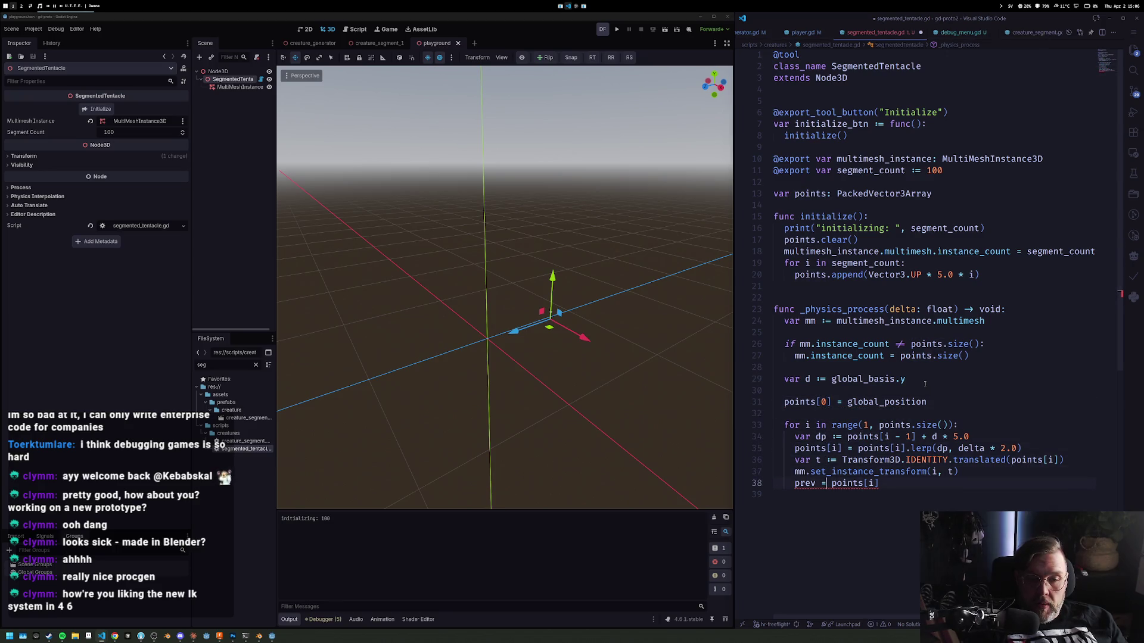
key(ctrl+shift+k)
key(ctrl+s)
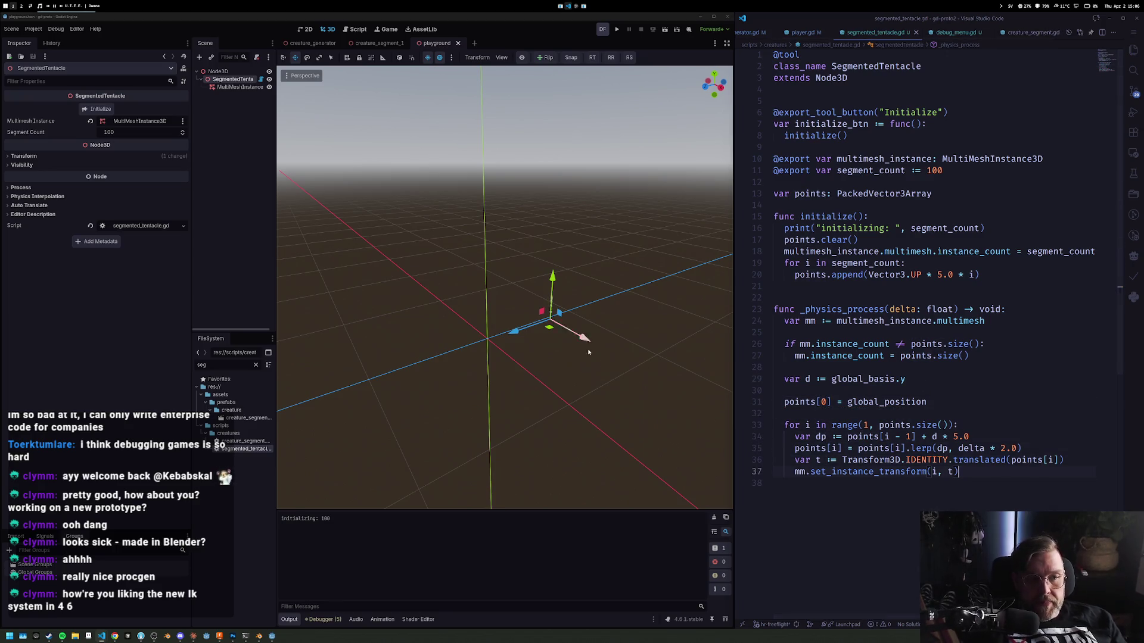
- Drag the tentacle root along Z and sideways so the cube chain trails after it
scroll(down, 3)
drag(500, 391, 611, 373)
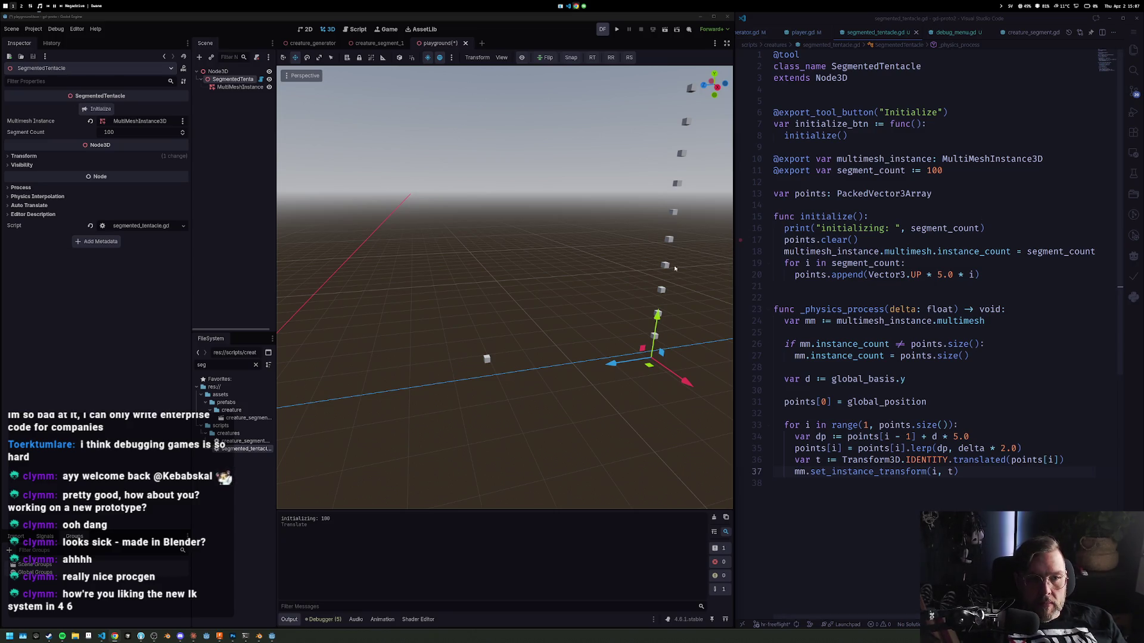
scroll(down, 3)
drag(663, 324, 343, 301)
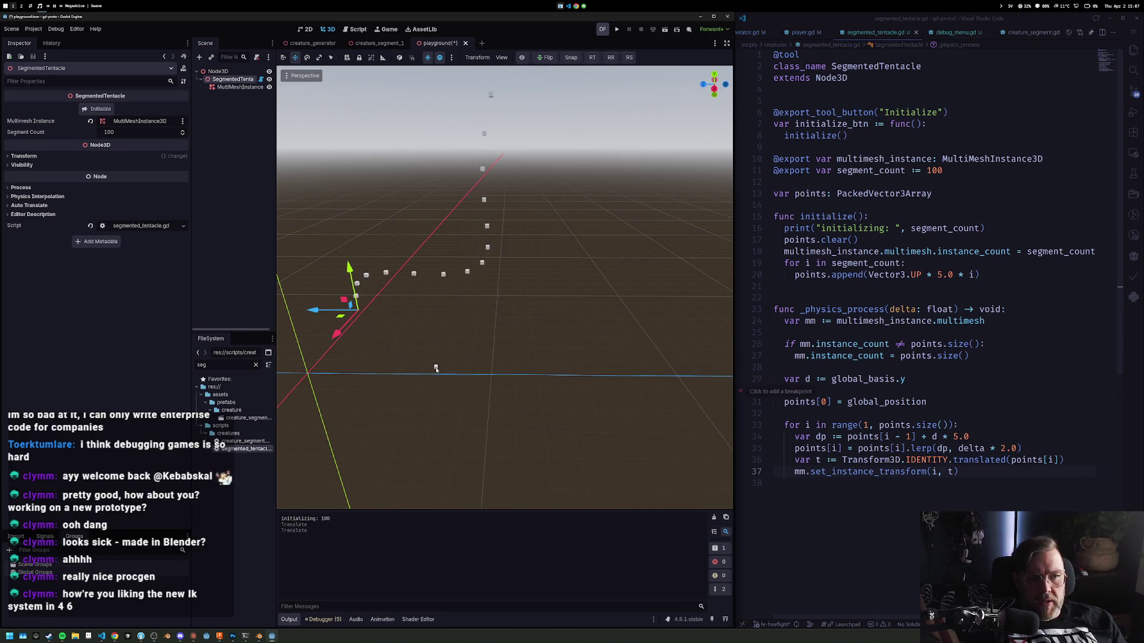
drag(344, 303, 548, 346)
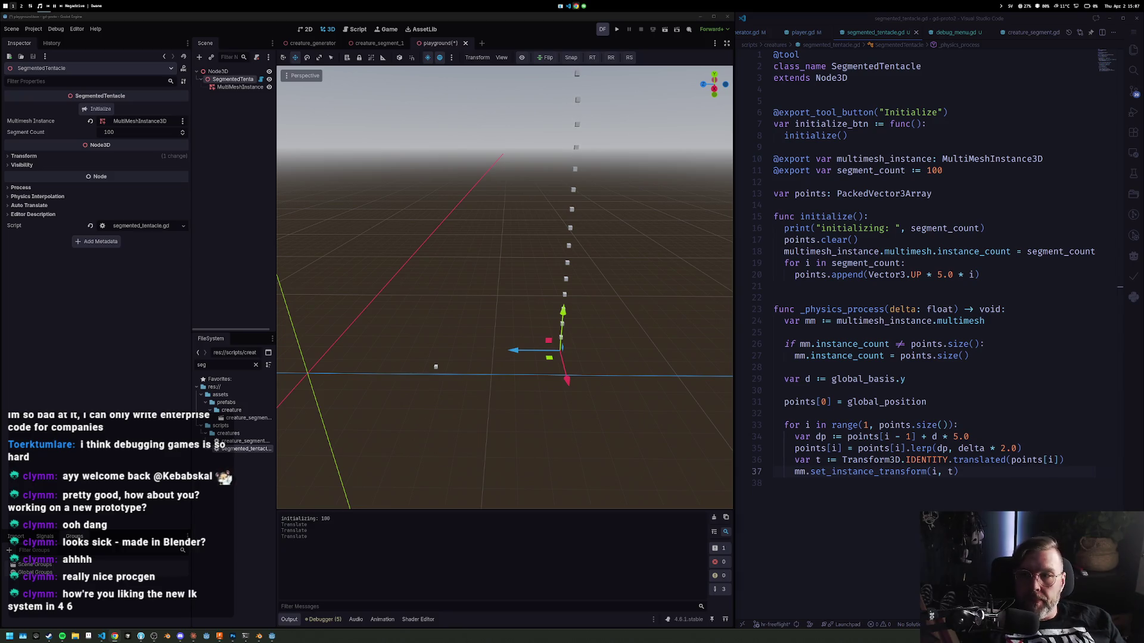
- Move the root freely with G, then edit the script's lerp speed value
key(g)
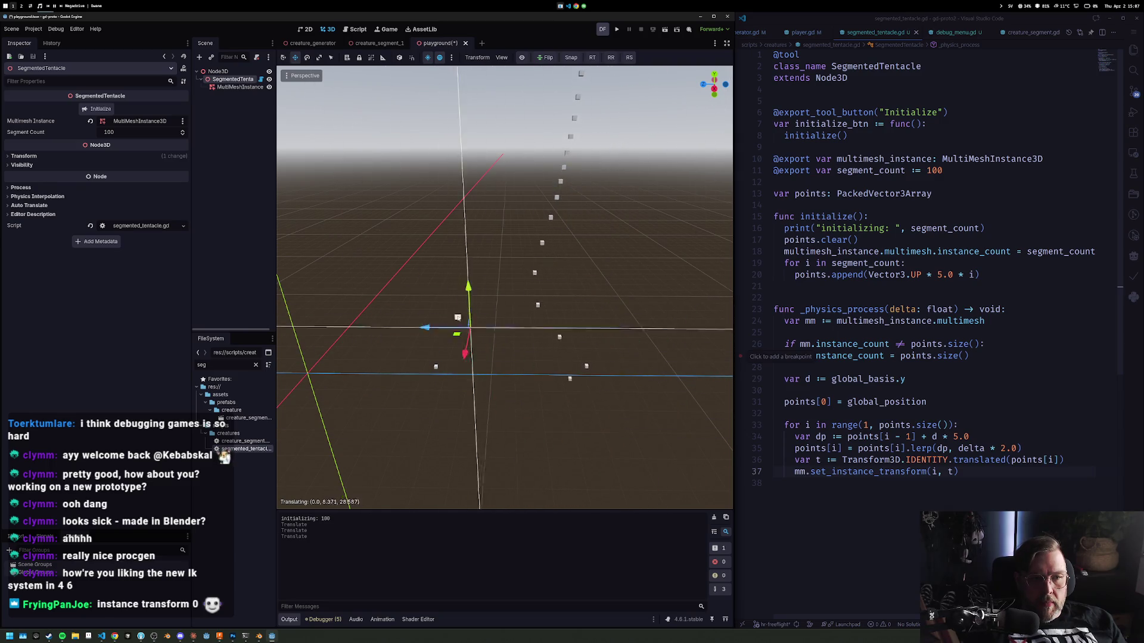
click(511, 376)
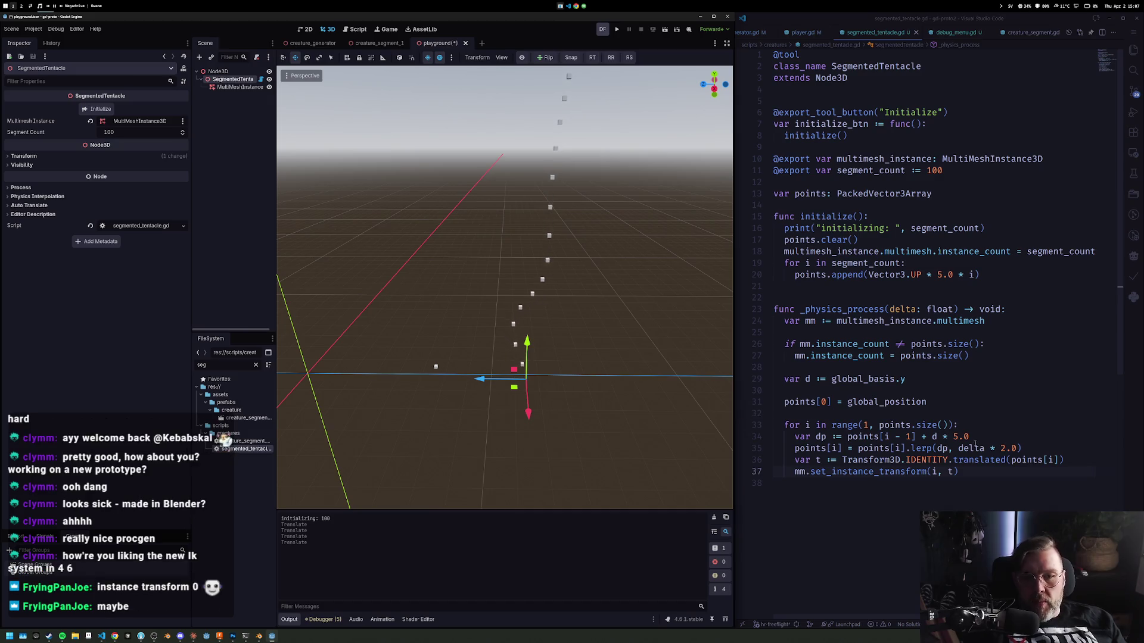
click(1006, 448)
text(0)
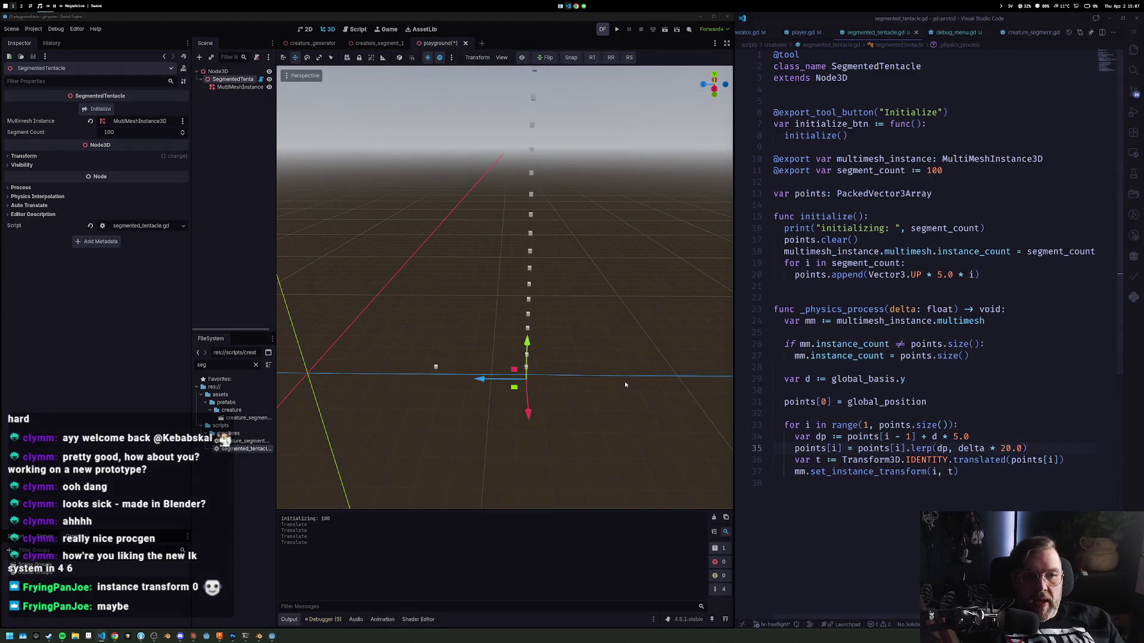
text(g)
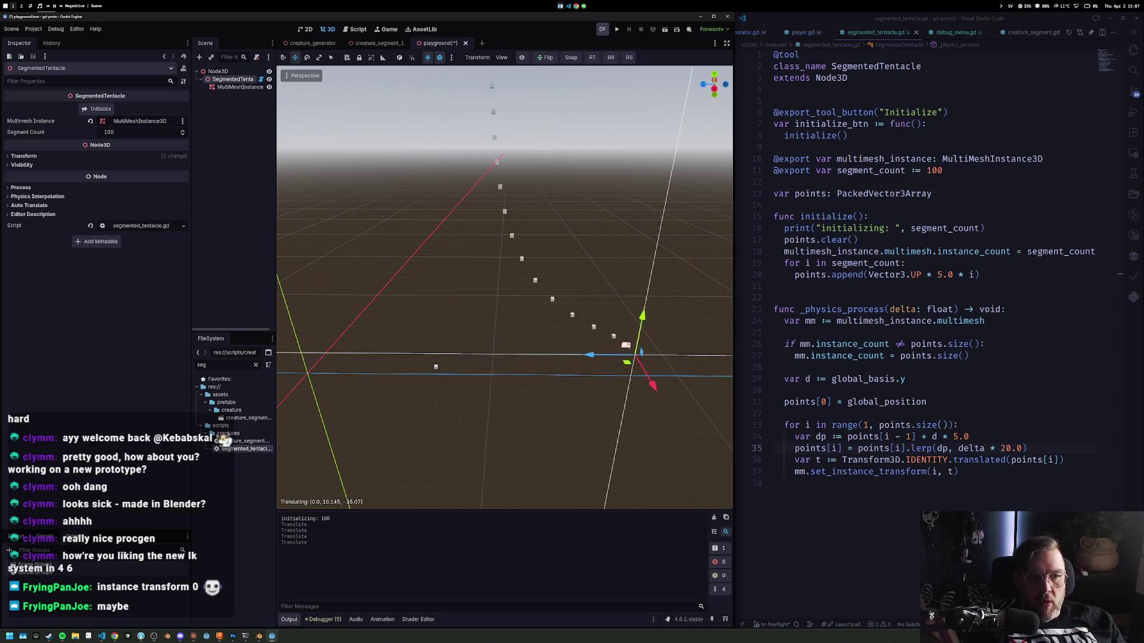
text(r)
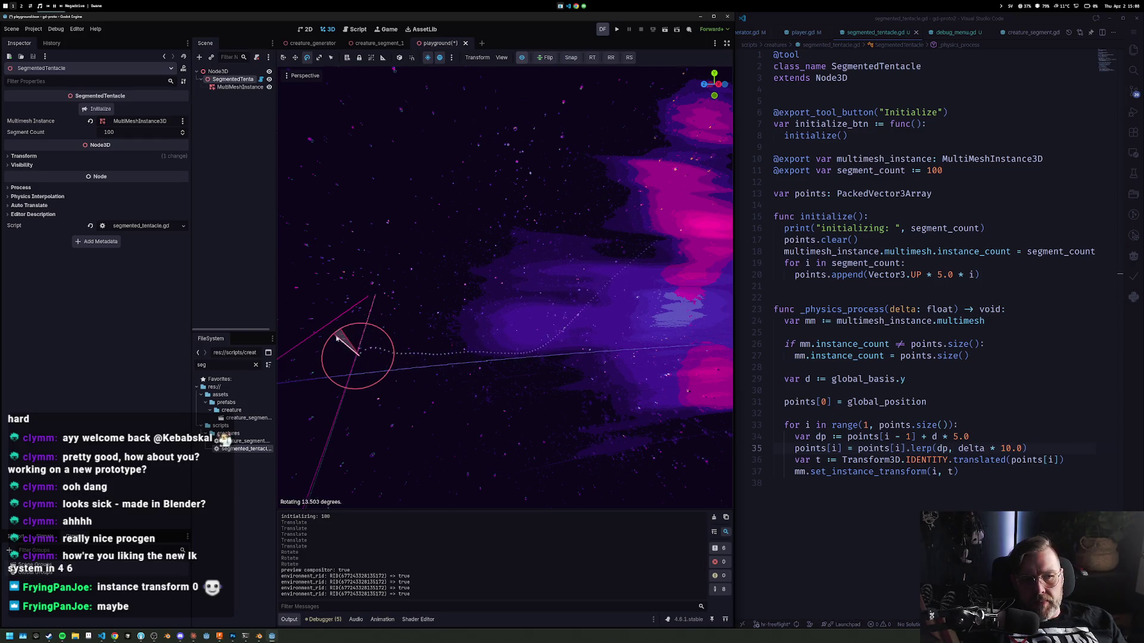
- Confirm the root's rotation, then begin a points[i] line after set_instance_transform
click(364, 333)
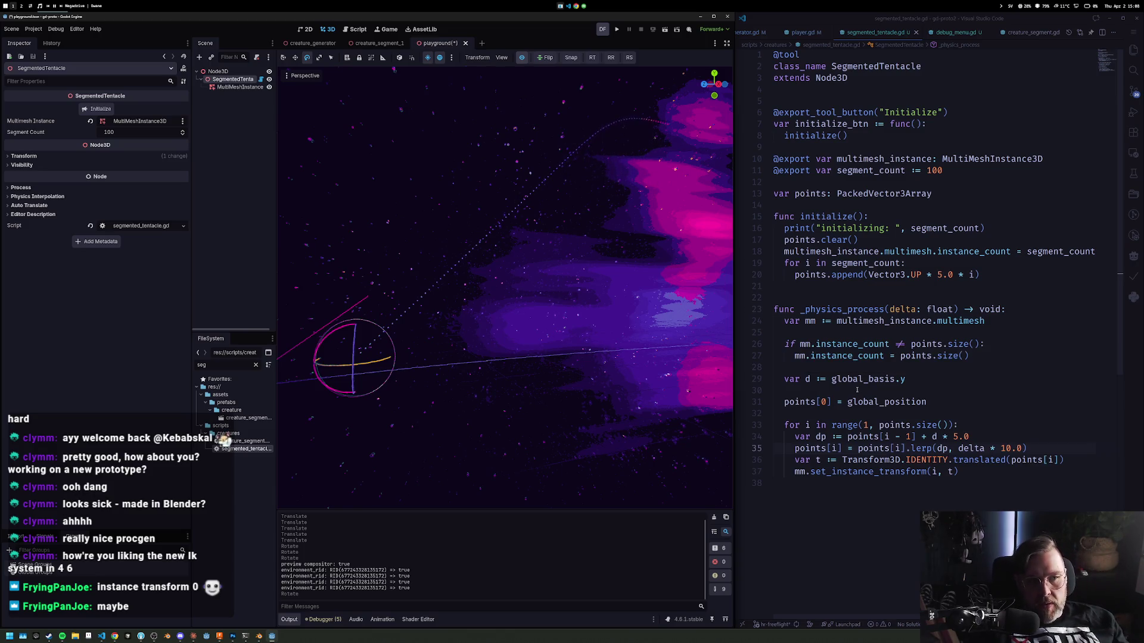
click(815, 451)
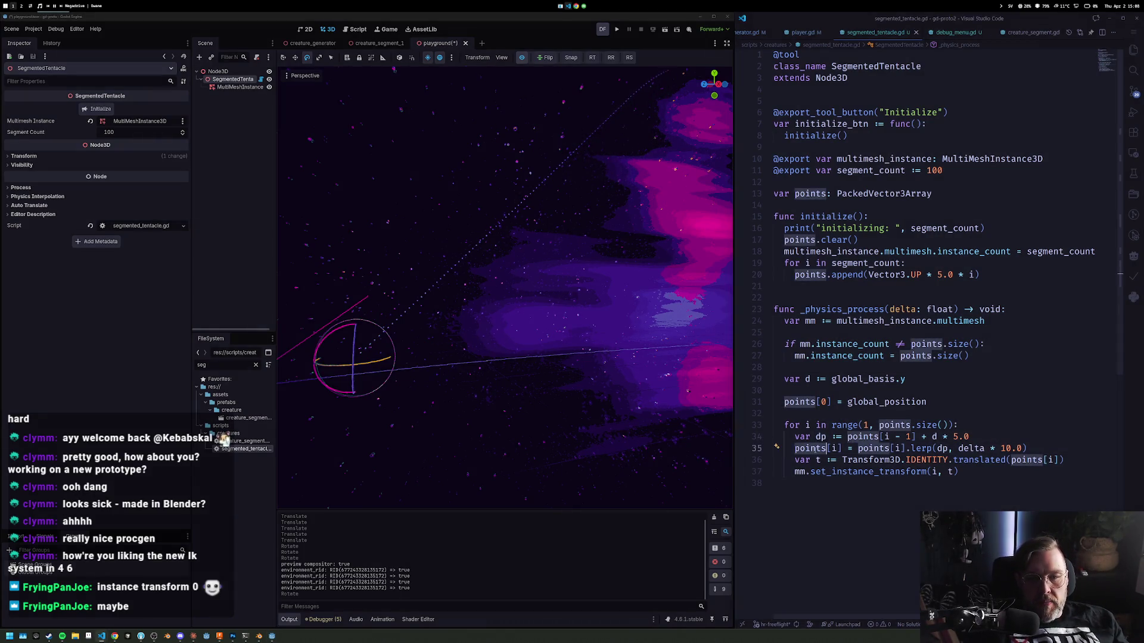
key(Down)
key(Down)
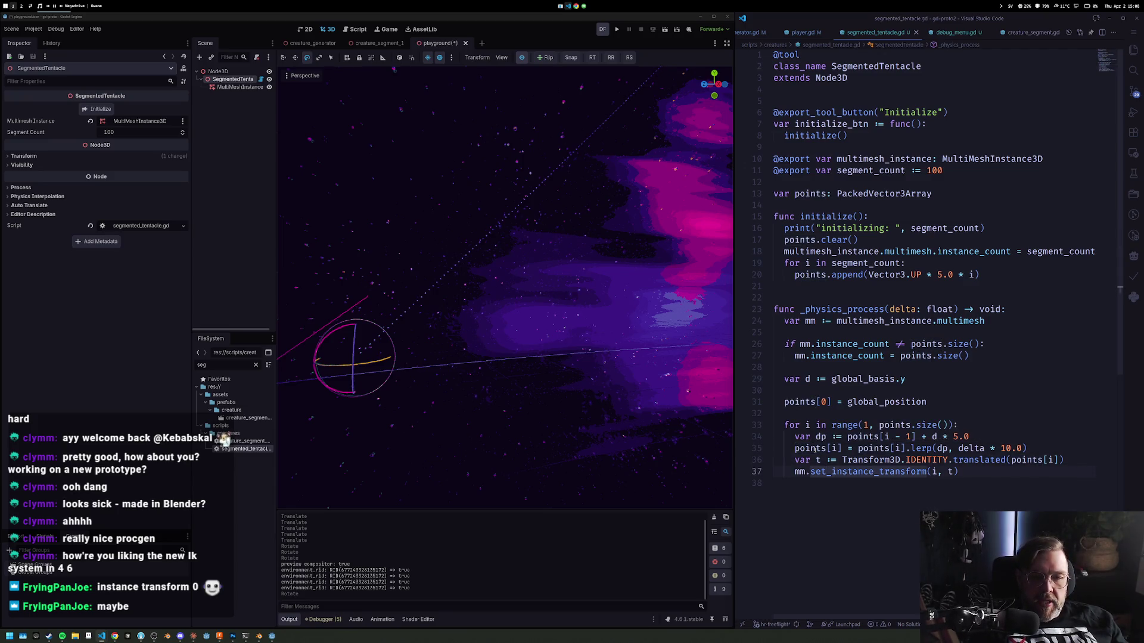
key(Up)
key(Up)
key(Right)
key(Right)
key(Right)
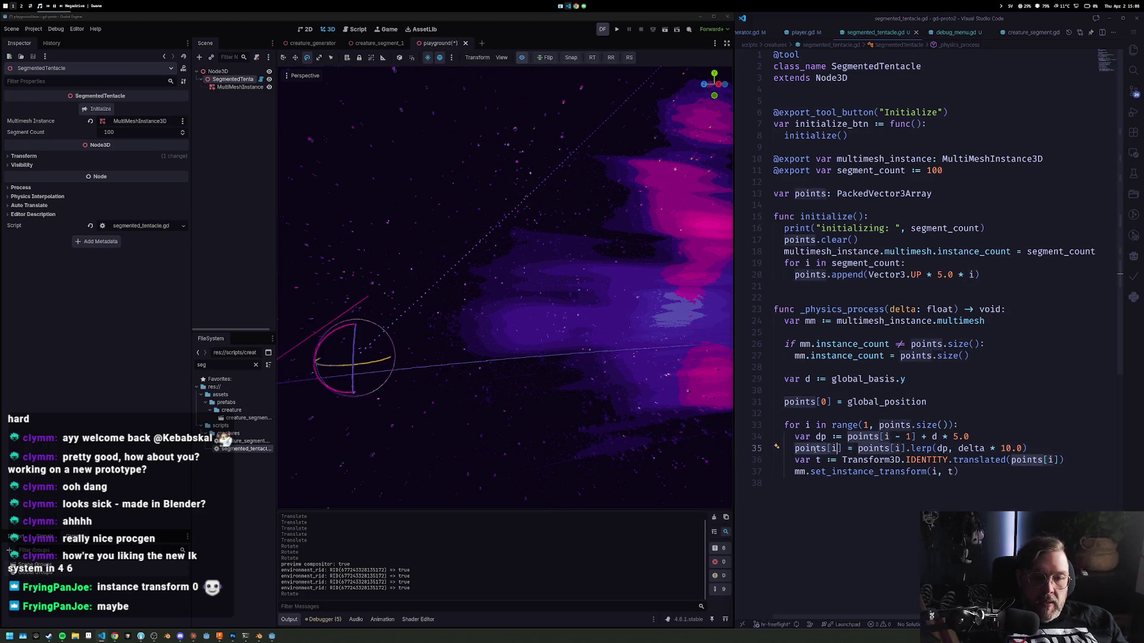
key(Down)
key(Down)
key(End)
key(Return)
text(points[i])
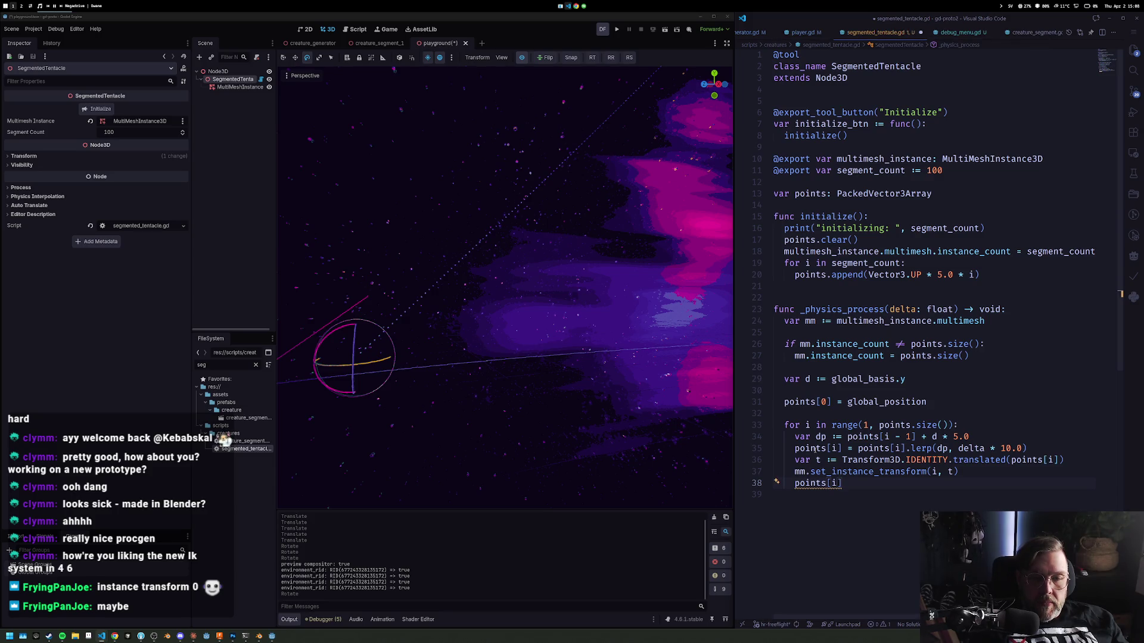
- Write the line d = points[i - 1].direction_to(points[i]) at the loop's end
key(Home)
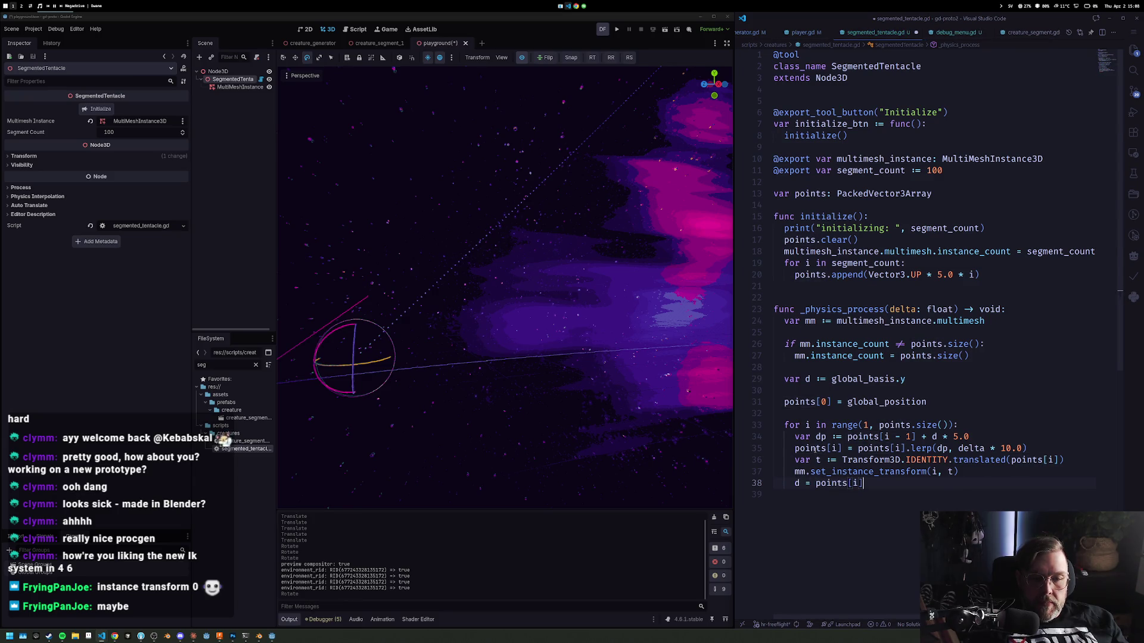
text(.)
key(BackSpace)
key(Left)
text(-1])
text(.direction_to(d)
key(BackSpace)
text(points[i])
- Save the script and rotate the tentacle root to test the bending
key(ctrl+s)
drag(358, 341, 354, 328)
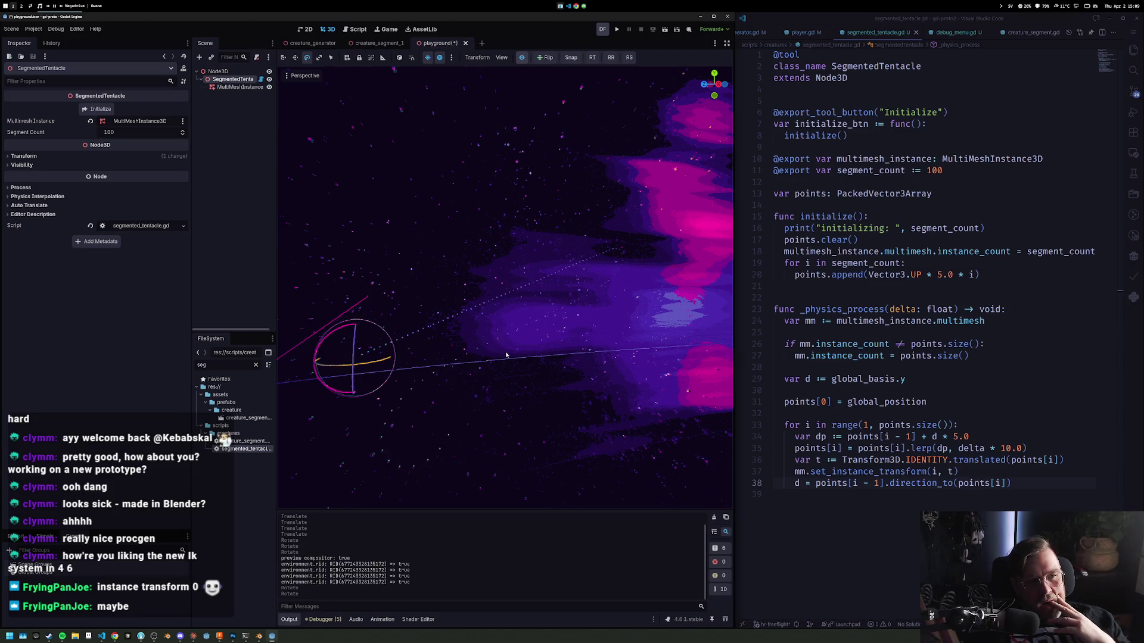
click(996, 422)
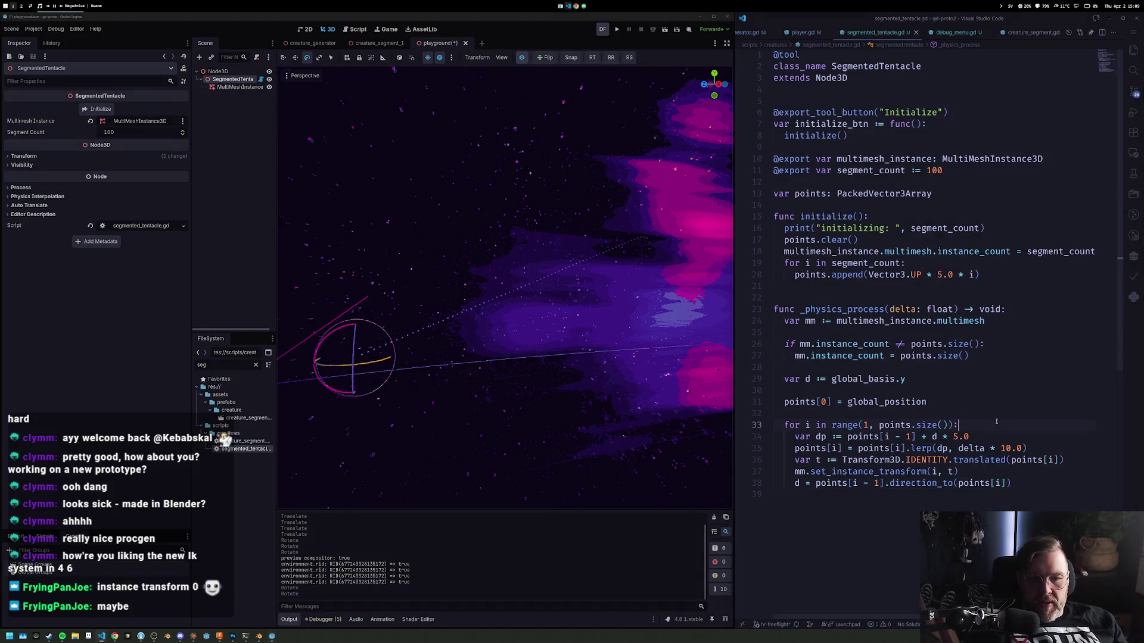
- Add var segment_length := 2.0 to the tentacle script
key(Tab)
text(var segmen)
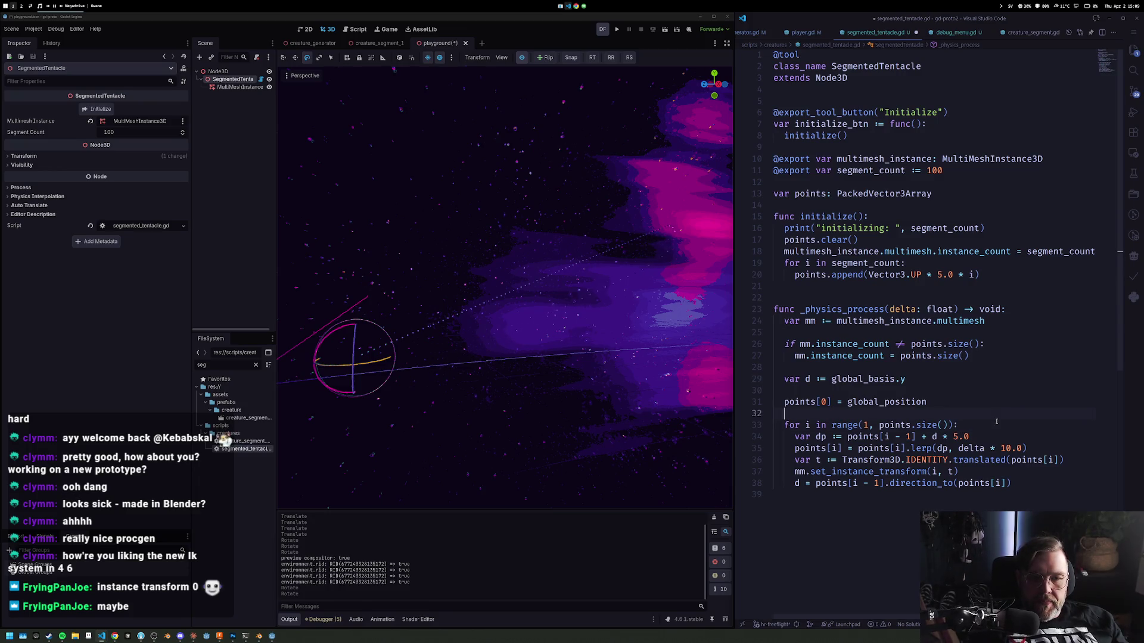
text(t_length := 2)
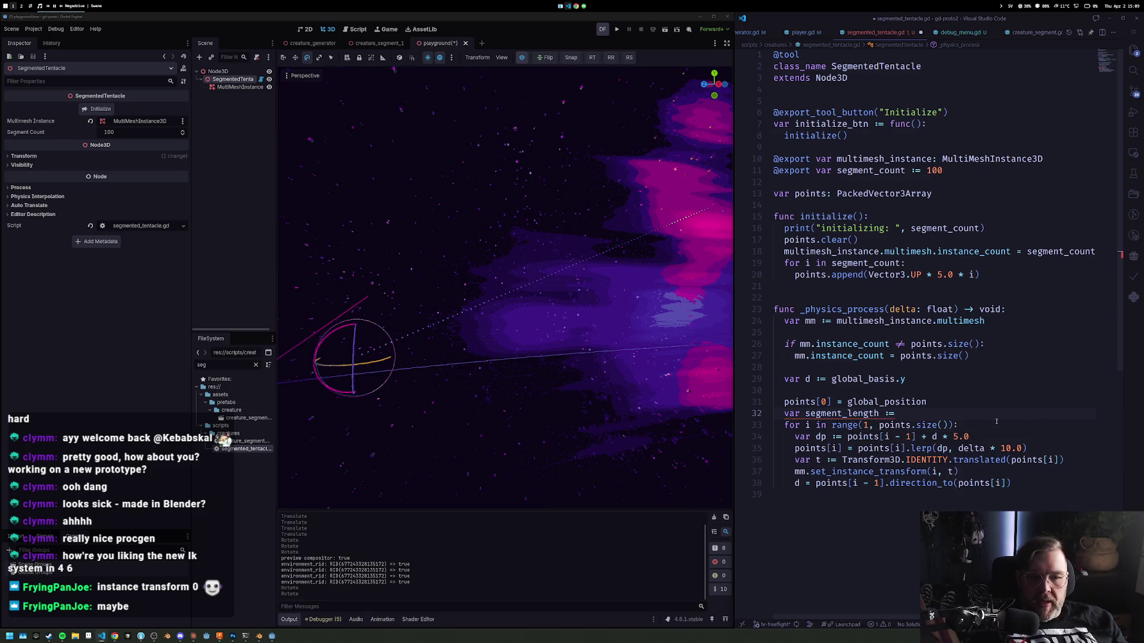
text(.0)
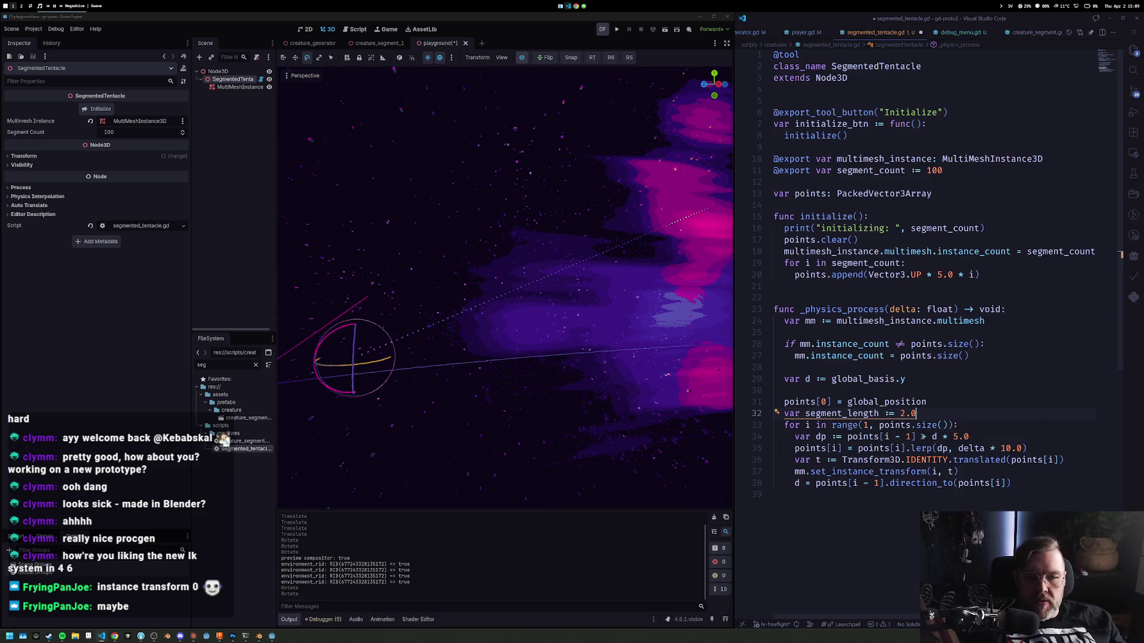
double_click(842, 414)
key(ctrl+c)
- Replace the hardcoded 5.0 offset with segment_length, save, and rotate the node to test
drag(952, 436, 969, 437)
key(ctrl+v)
key(ctrl+s)
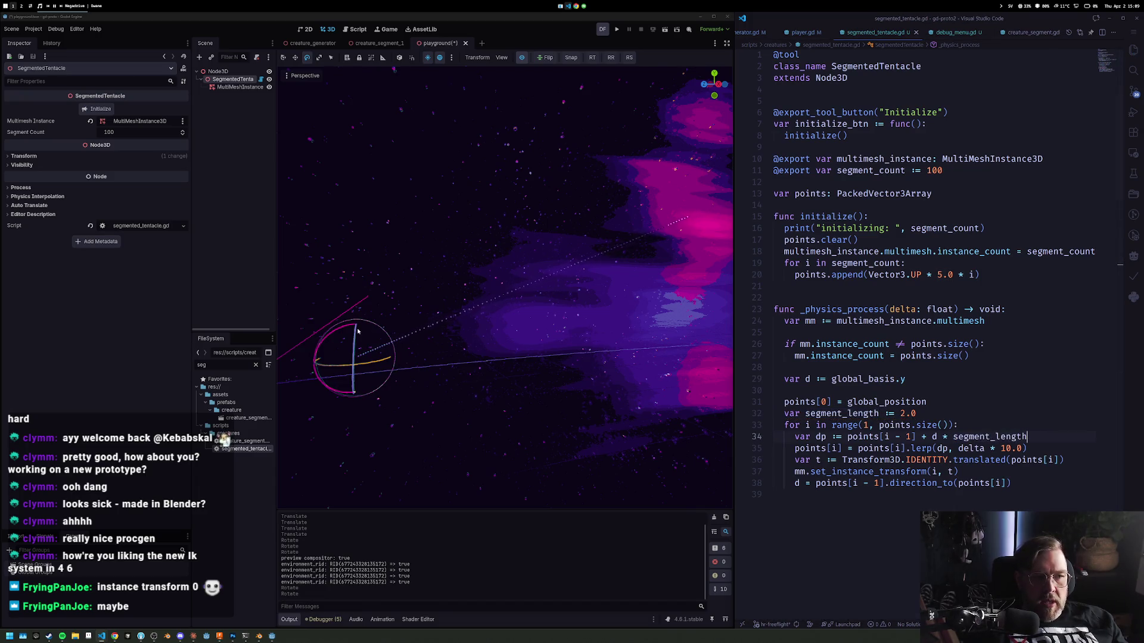
drag(353, 326, 516, 308)
drag(386, 292, 378, 311)
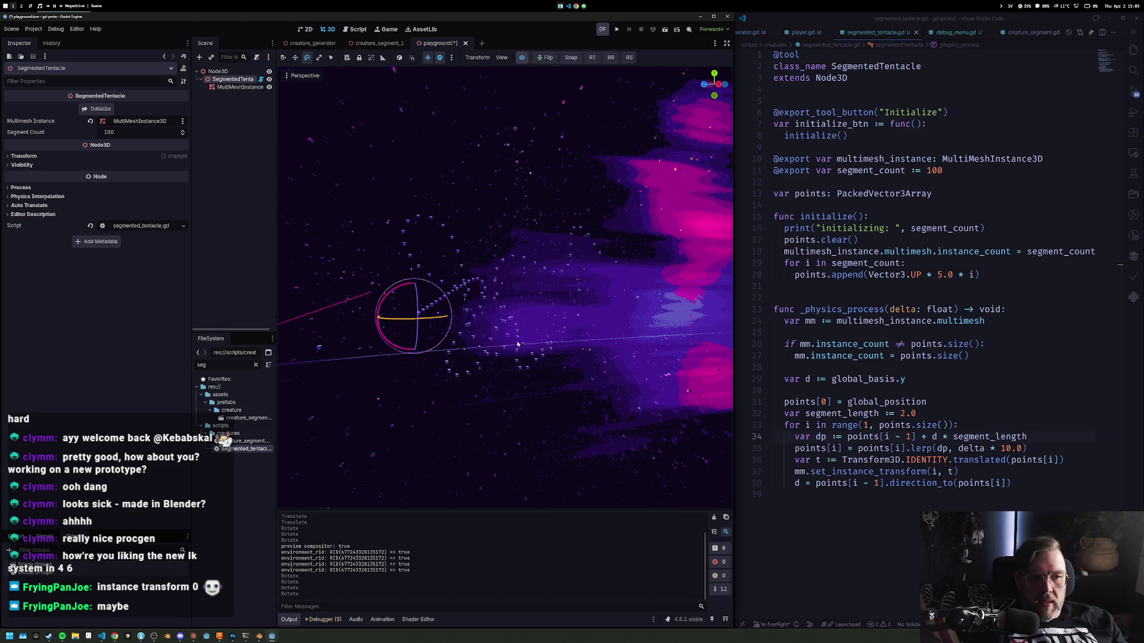
- Reverse the direction_to points on line 38 and save the experiment
click(905, 483)
key(BackSpace)
key(BackSpace)
key(BackSpace)
key(Delete)
key(End)
key(Left)
key(Left)
text(-1)
key(ctrl+s)
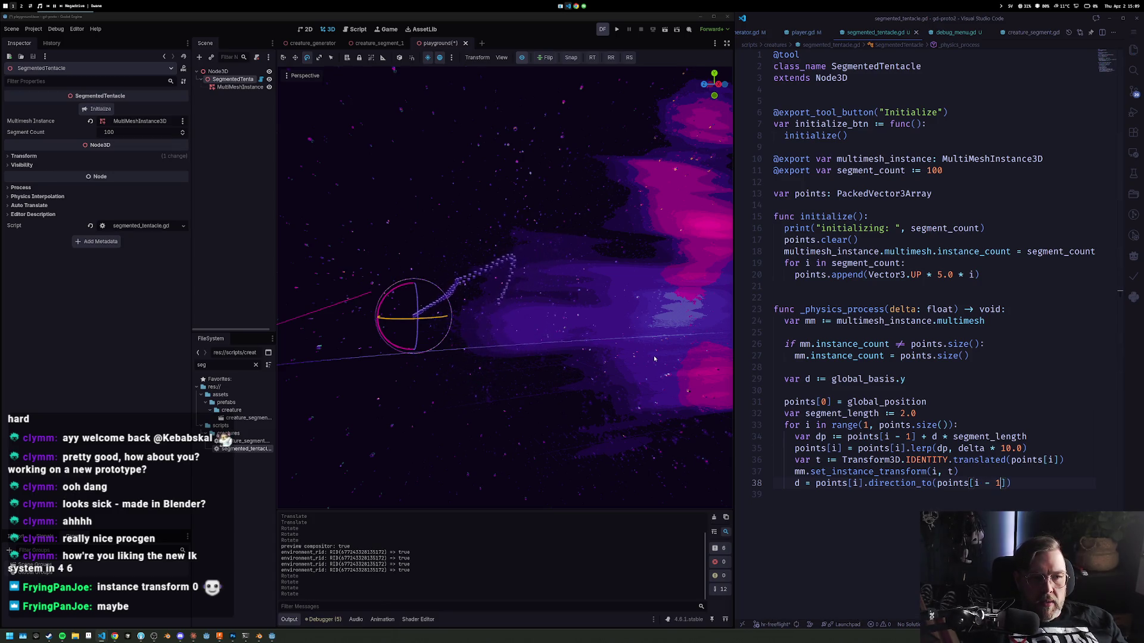
- Test by rotating, undo back to the original direction line, and re-run Initialize
drag(396, 290, 698, 373)
key(ctrl+z)
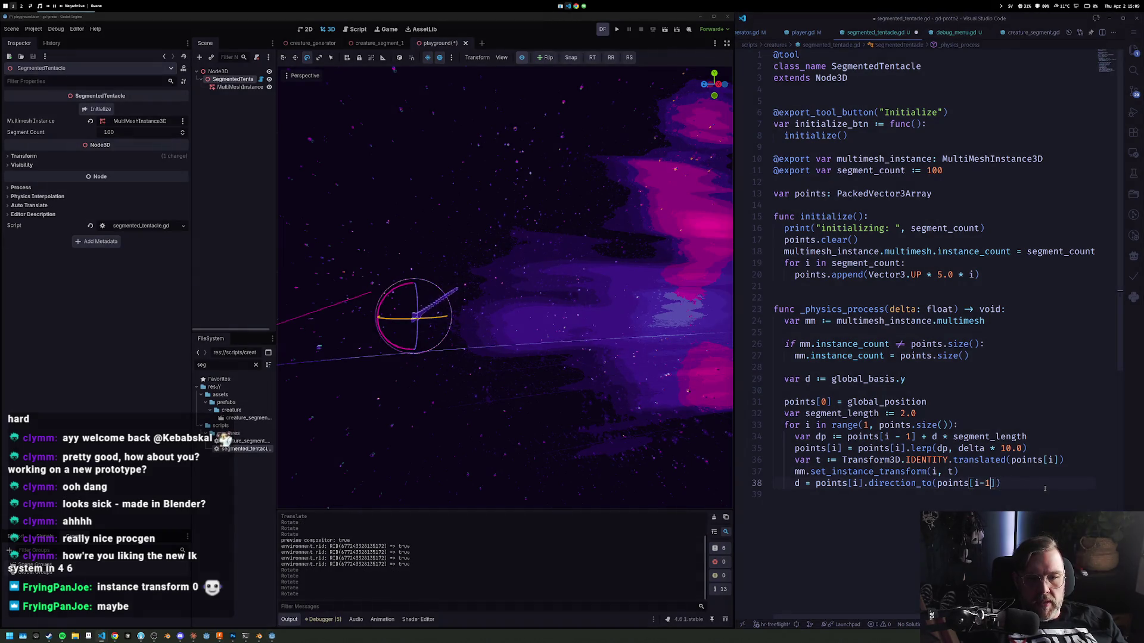
key(ctrl+z)
key(ctrl+z)
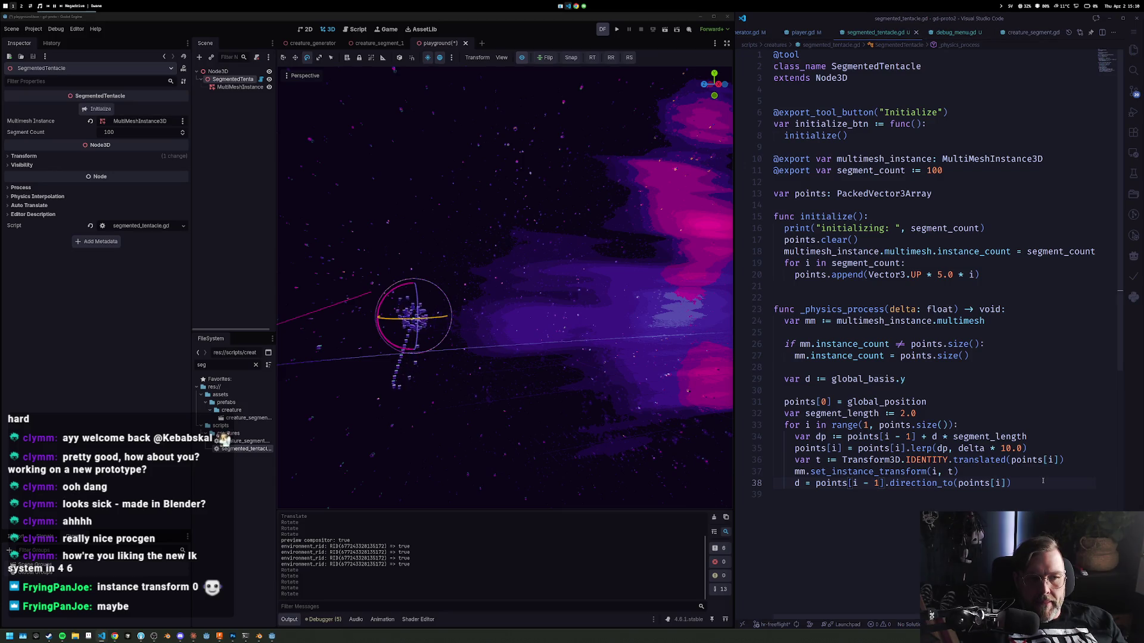
drag(410, 280, 395, 353)
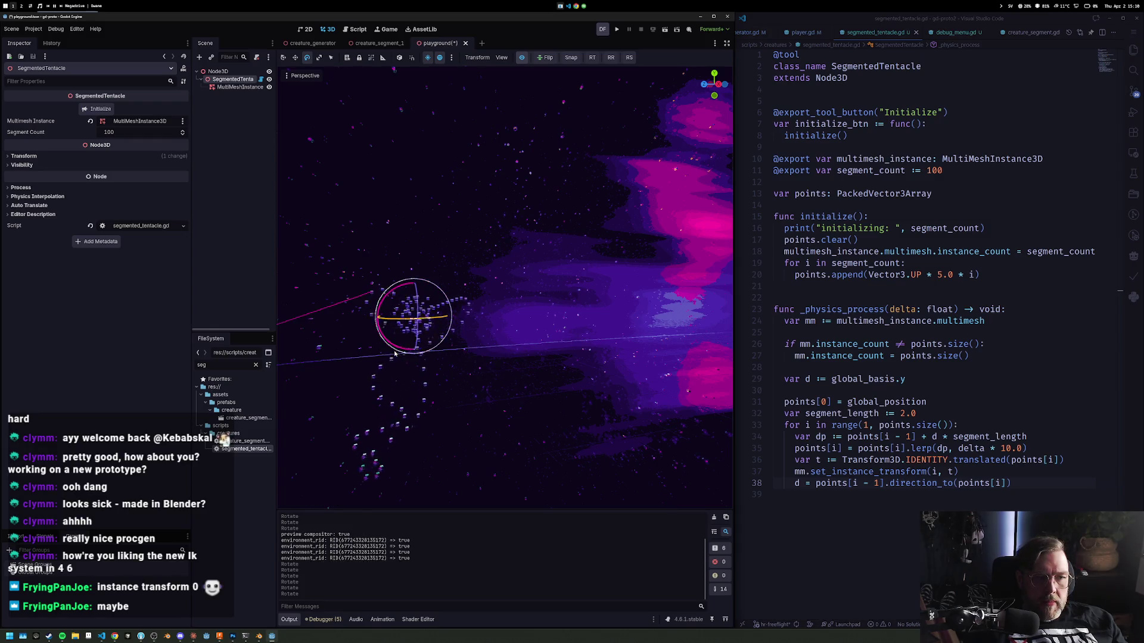
click(98, 109)
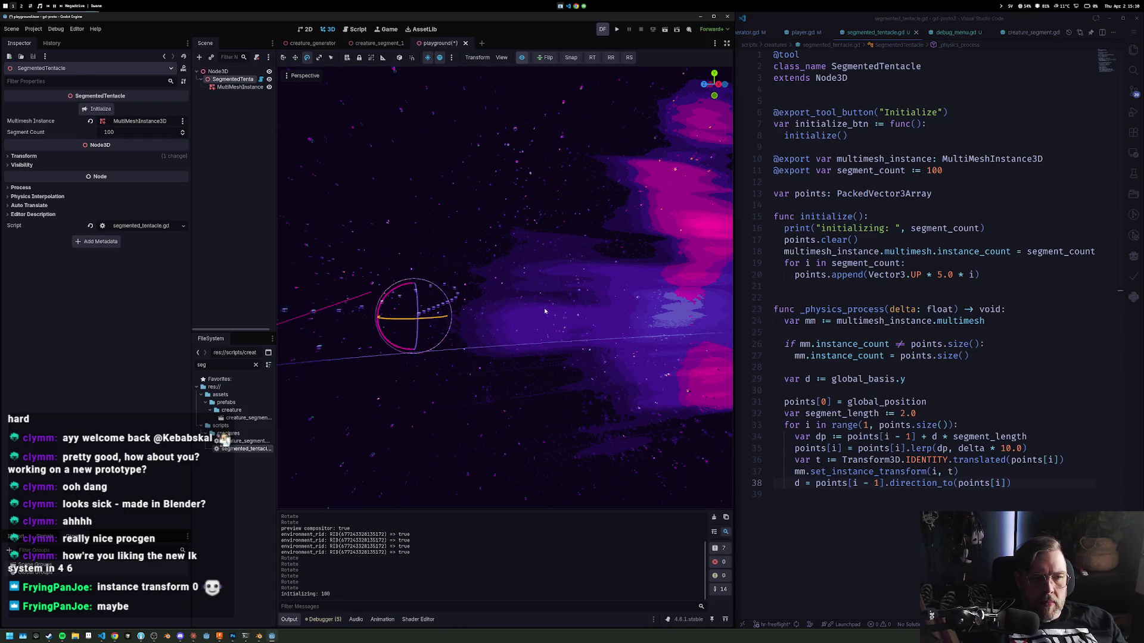
- With the Move tool, drag the tentacle root right, then further left
scroll(down, 3)
key(w)
drag(430, 305, 500, 356)
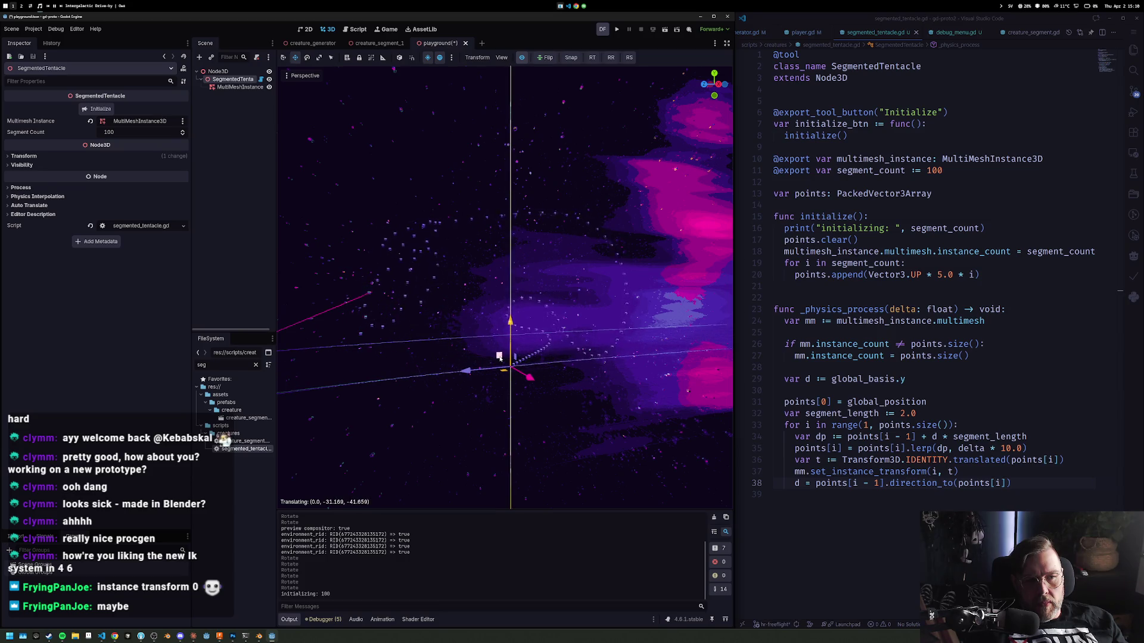
drag(500, 357, 394, 368)
- Change the lerp follow factor from 10.0 to 50.0 and test by moving the root up-left
key(alt+Tab)
key(BackSpace)
text(5)
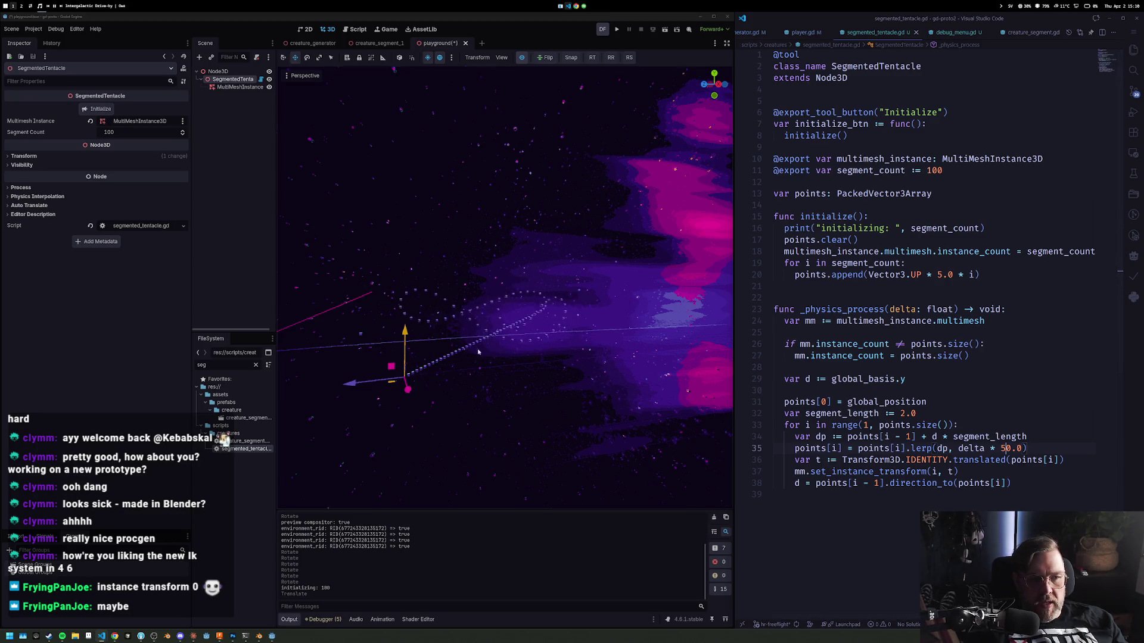
drag(392, 366, 337, 281)
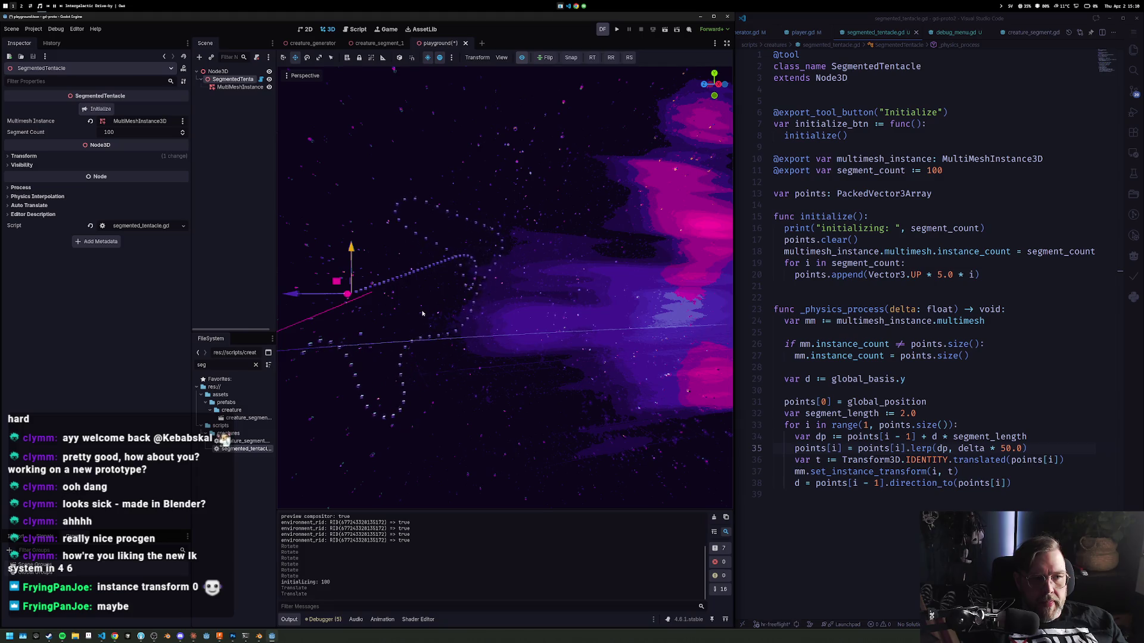
key(alt+Tab)
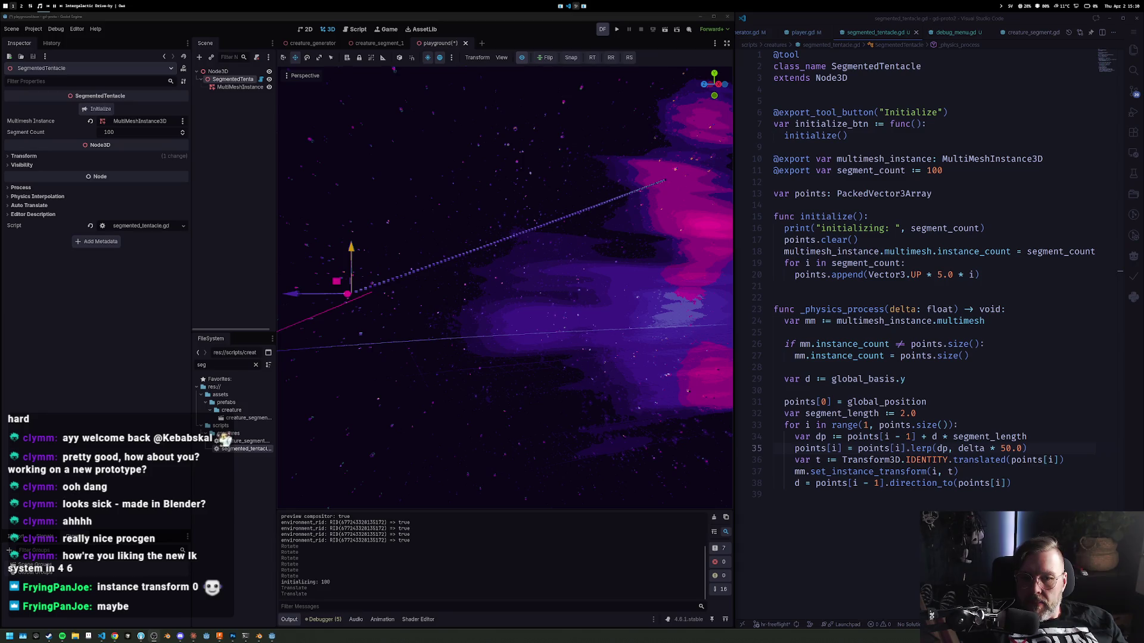
key(ctrl+z)
key(ctrl+z)
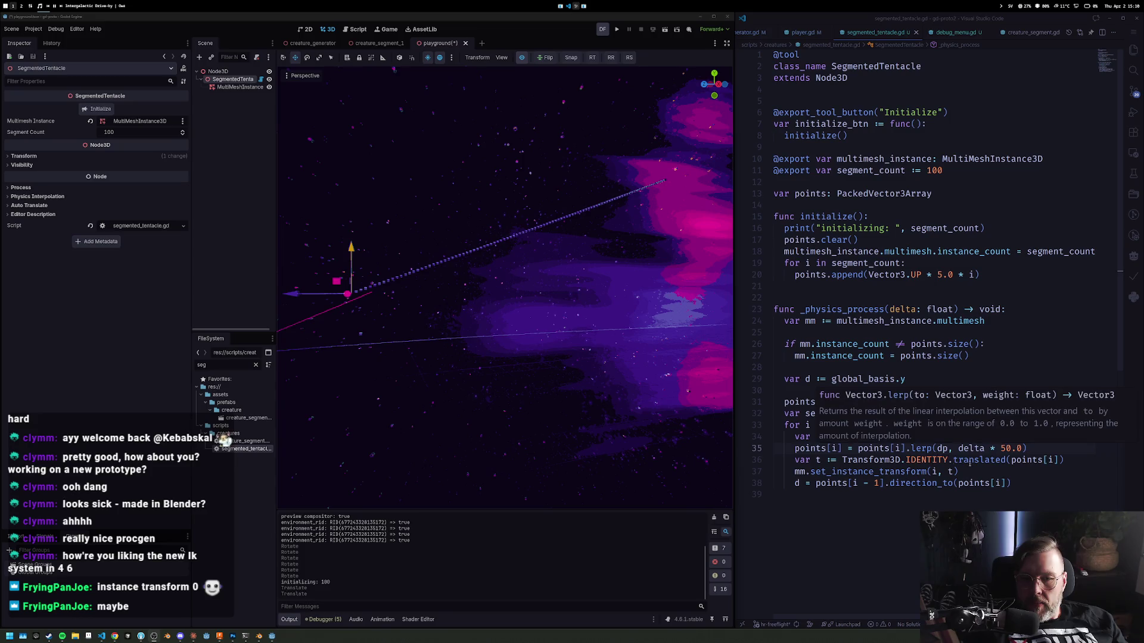
key(ctrl+y)
key(ctrl+y)
click(993, 477)
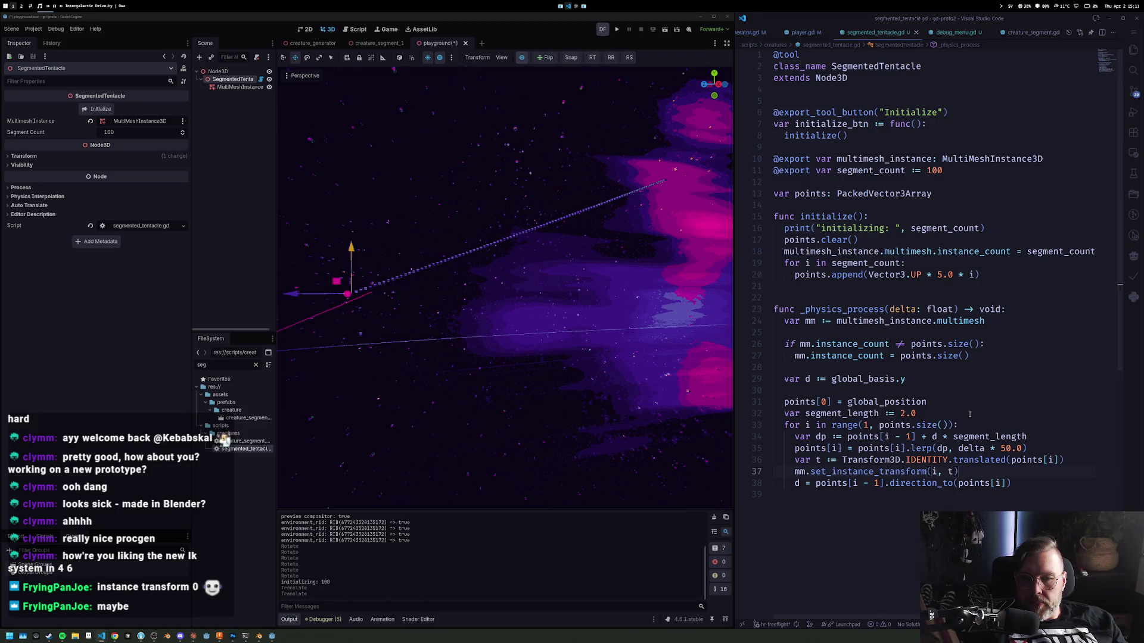
- Move the root -50 along Z and around the scene, framing the view on the tentacle
drag(369, 292, 376, 290)
key(f)
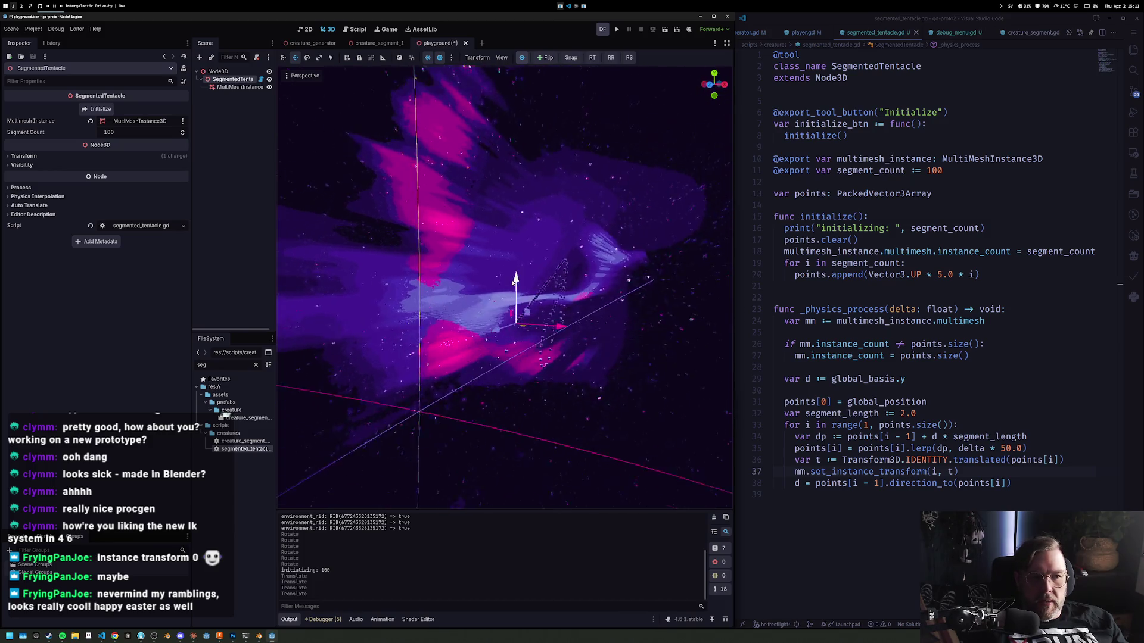
drag(533, 314, 506, 376)
drag(466, 323, 566, 337)
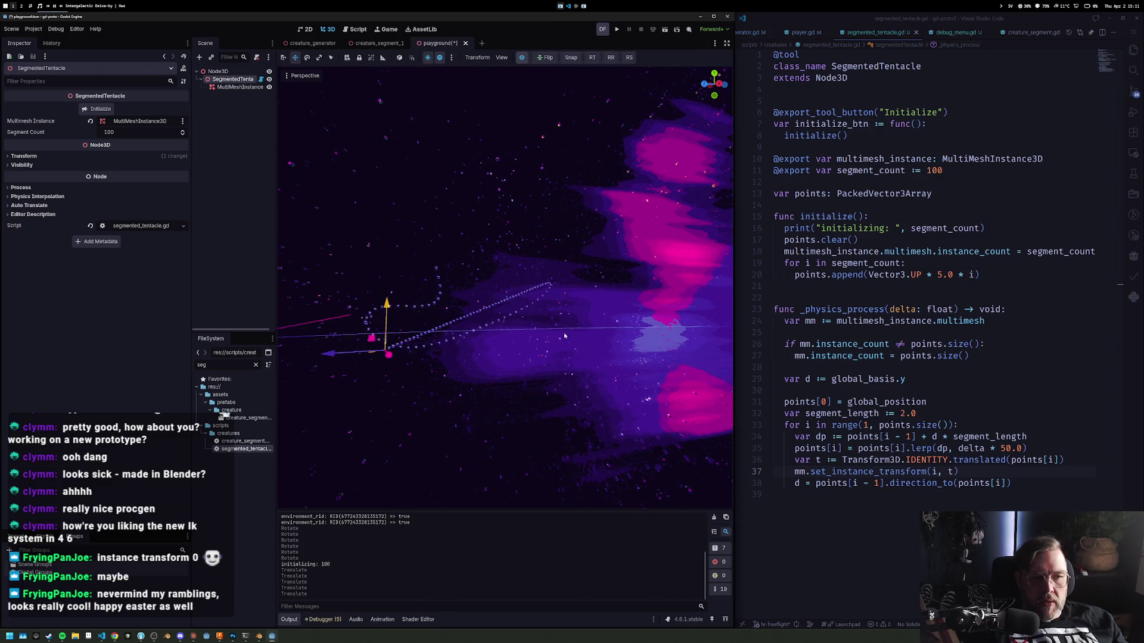
click(877, 483)
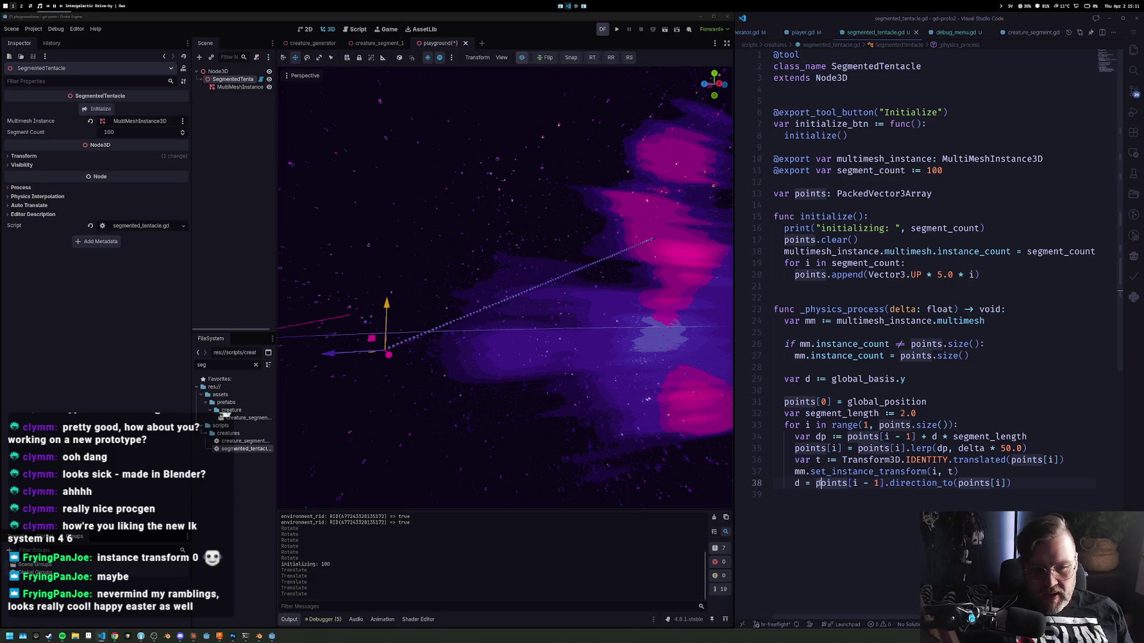
- Rewrite line 38 as d = d.lerp(points[i - 1].direction_to(points[i]), delta * 5.0) and save
text(f.)
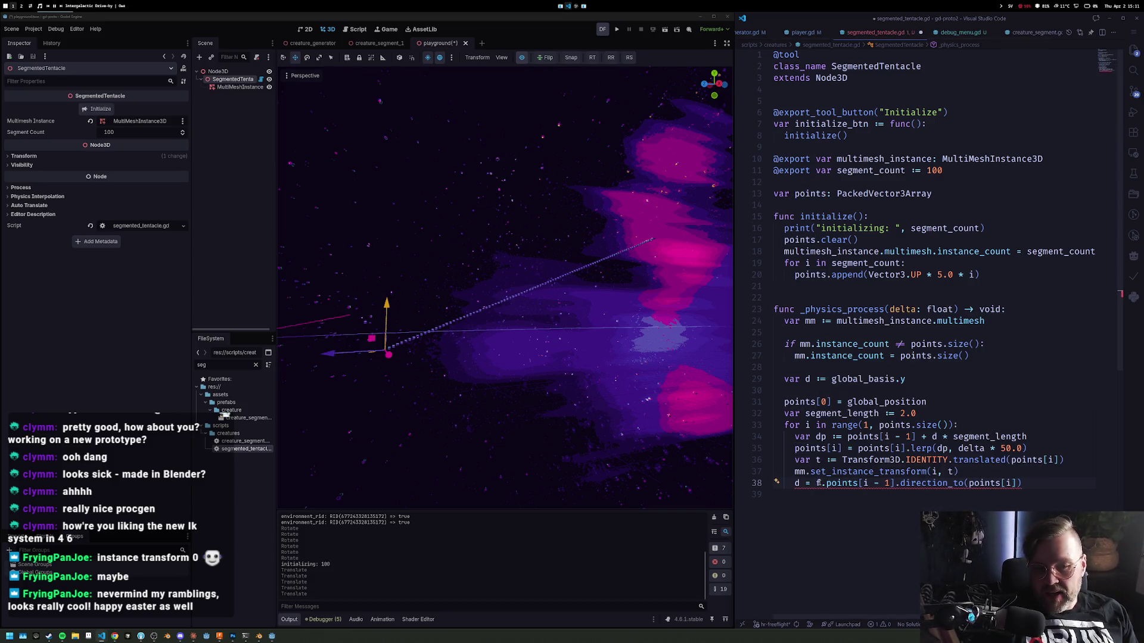
key(BackSpace)
key(BackSpace)
text(d. )
text(lerp()
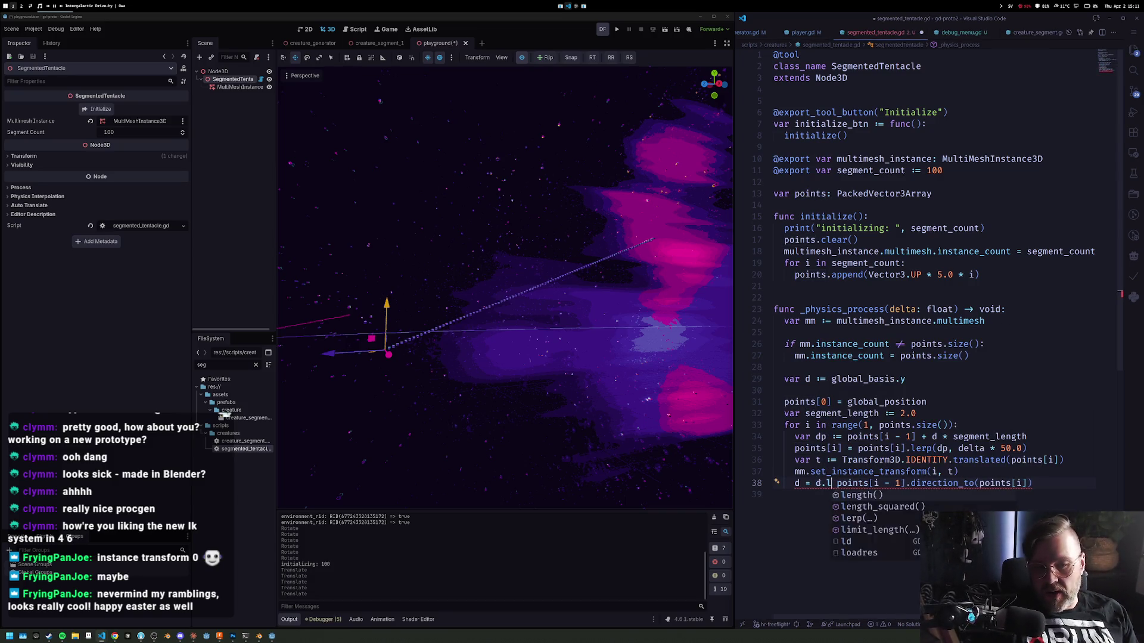
key(BackSpace)
text(, )
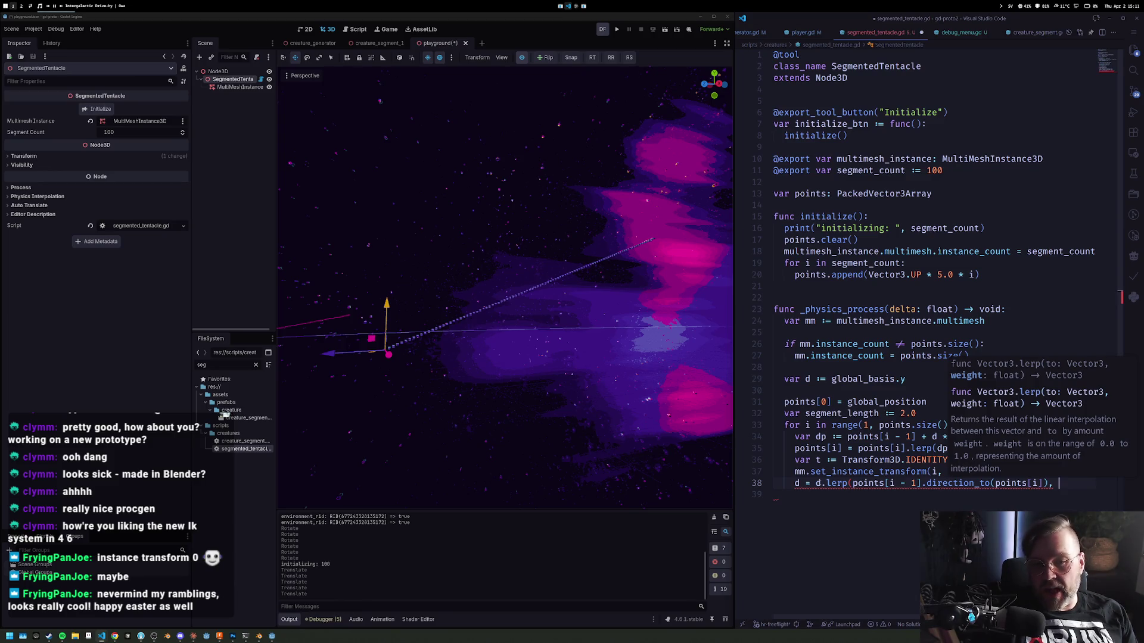
text(delta * 5.0))
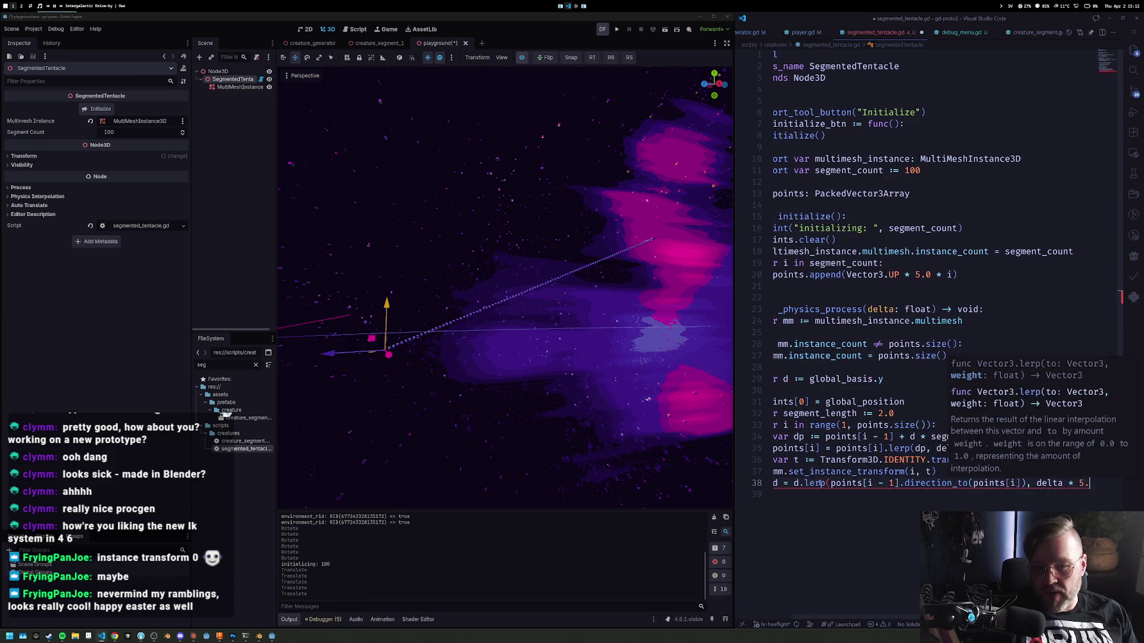
key(ctrl+s)
- Lift the tentacle root upward and rotate it to test the smoothed bending
drag(371, 338, 325, 303)
key(e)
drag(325, 293, 316, 293)
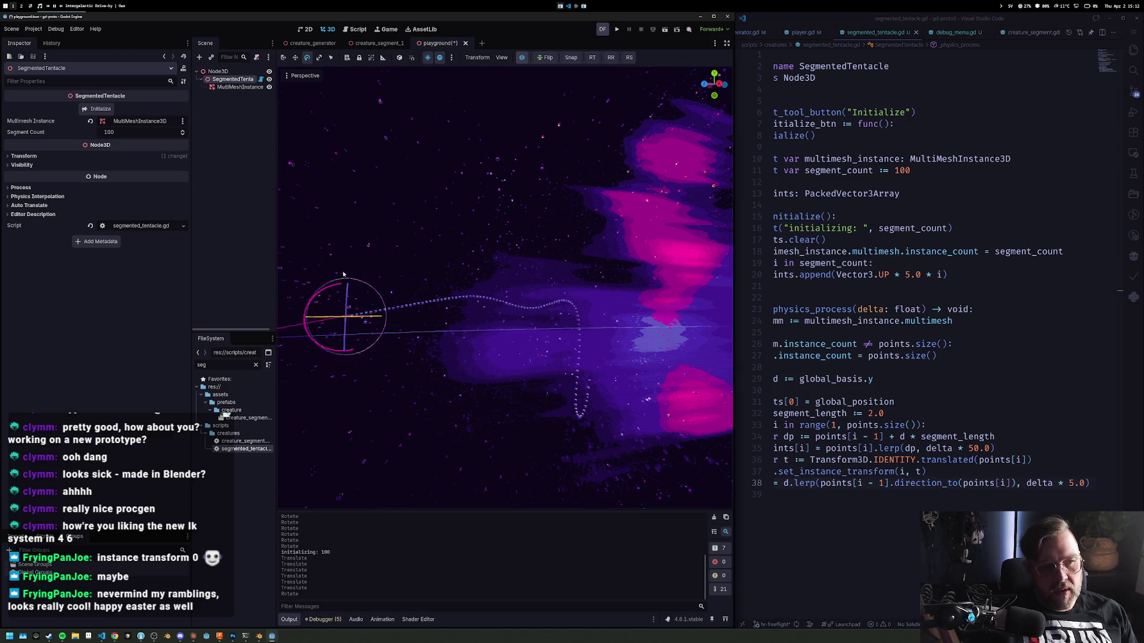
- Set Segment Count to 1000, initialize, and rotate the root around its X axis
click(140, 133)
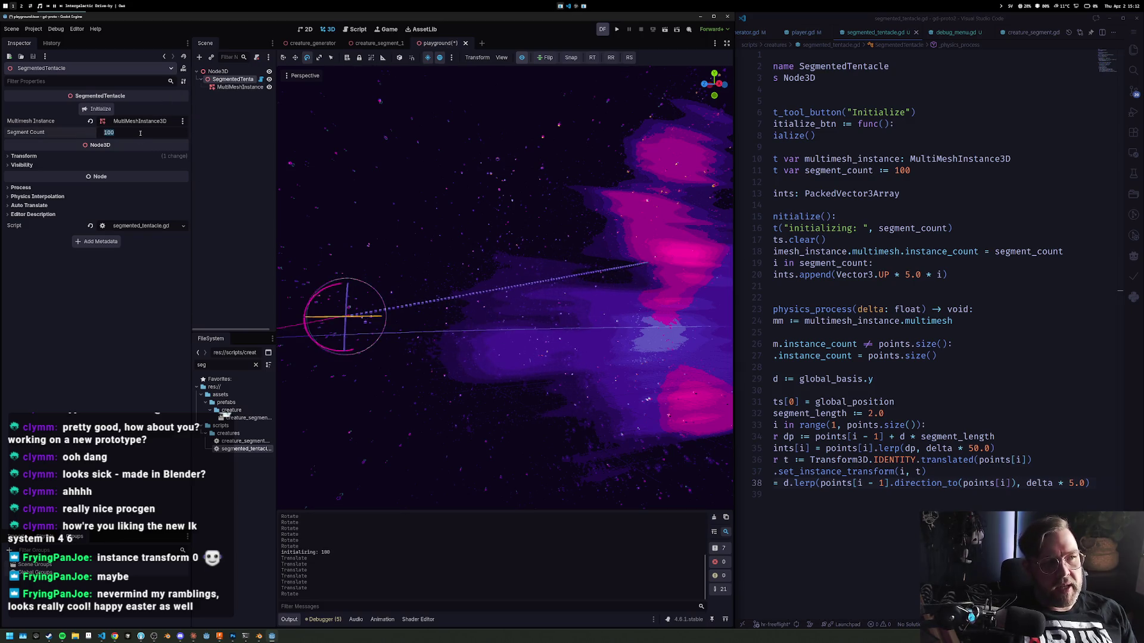
key(Return)
click(97, 109)
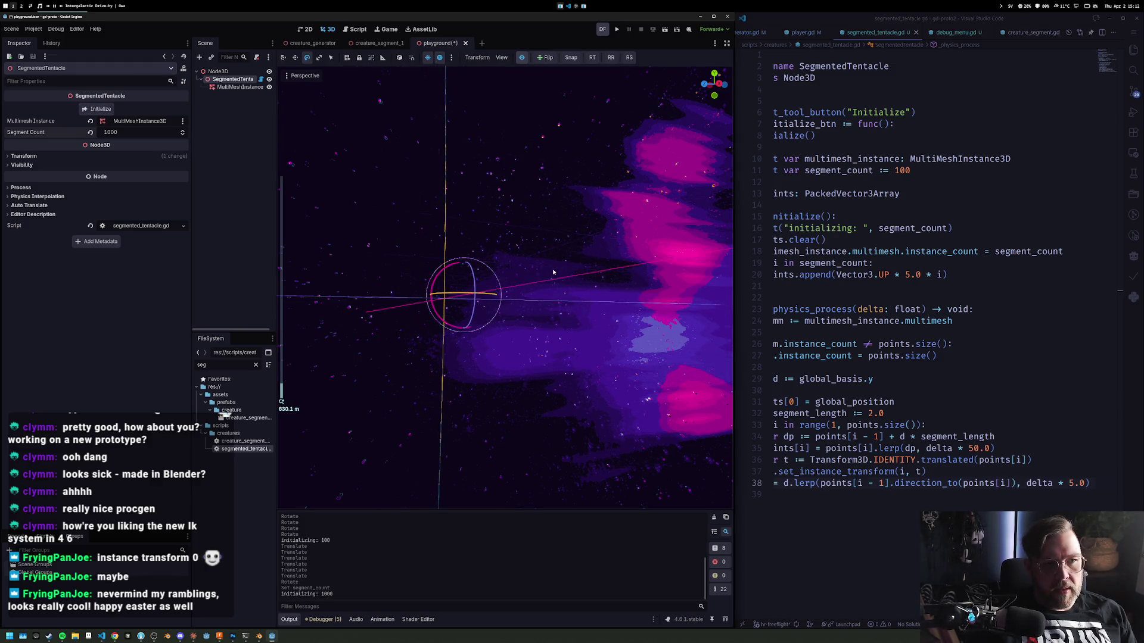
scroll(down, 3)
scroll(up, 3)
drag(410, 303, 407, 255)
- Switch to the Move tool and set Segment Count to 30
key(w)
click(125, 133)
text(30)
key(Return)
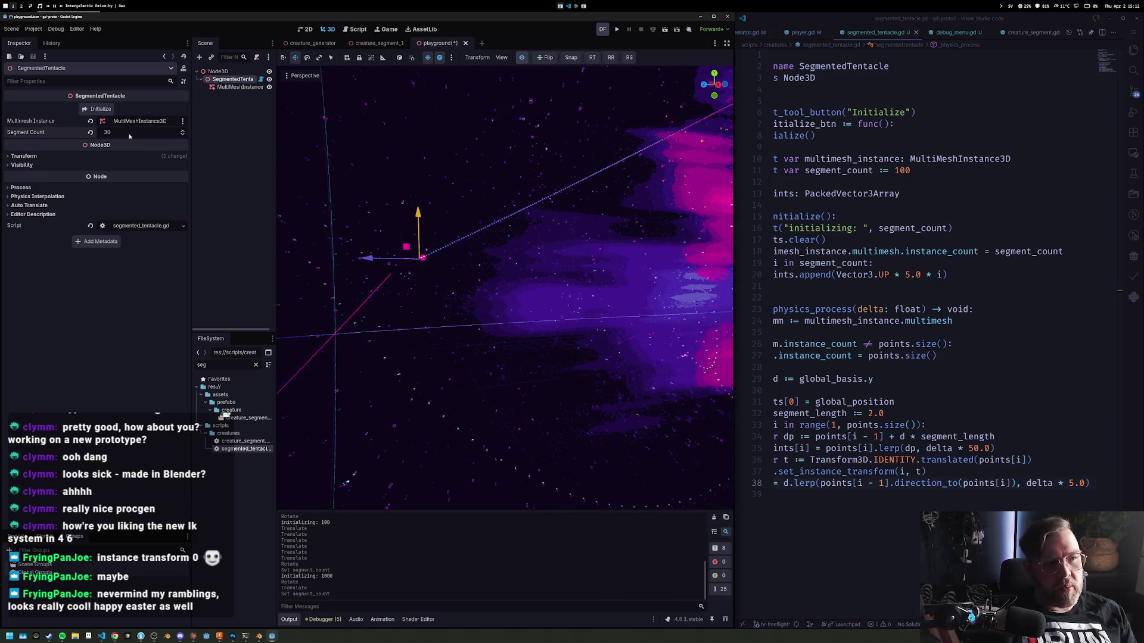
- Rebuild the tentacle with 30 segments and set the follow factor to 20.0, saving the script
drag(406, 246, 379, 287)
click(94, 109)
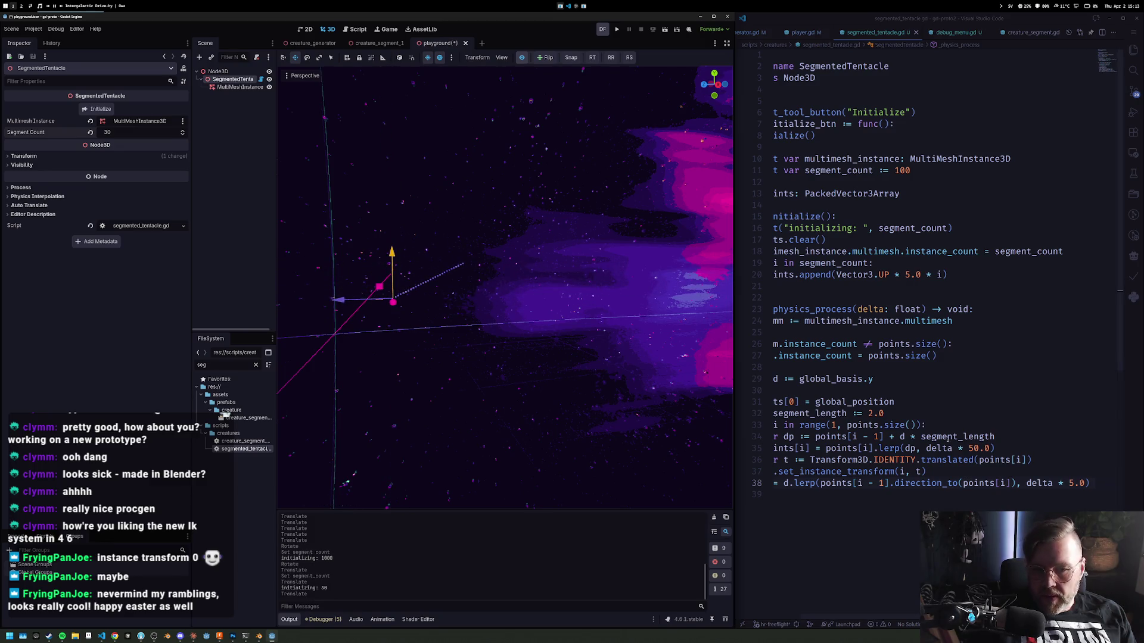
double_click(977, 447)
text(20)
key(ctrl+s)
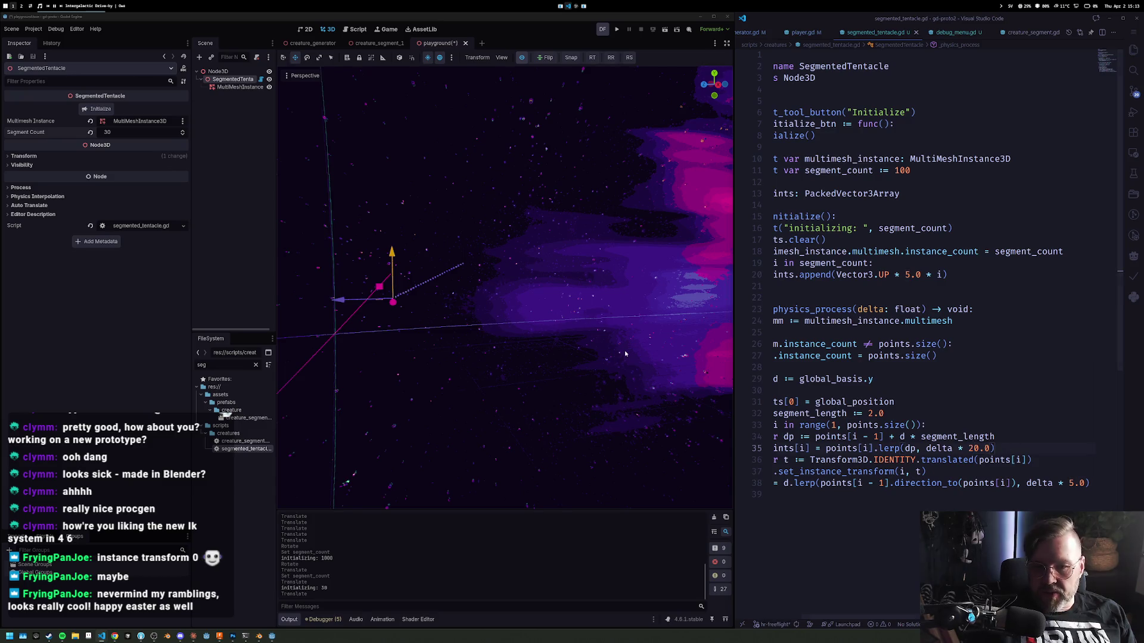
- Move the root up-left, switch to rotate, and frame the view on the tentacle
drag(379, 287, 358, 286)
key(e)
scroll(down, 3)
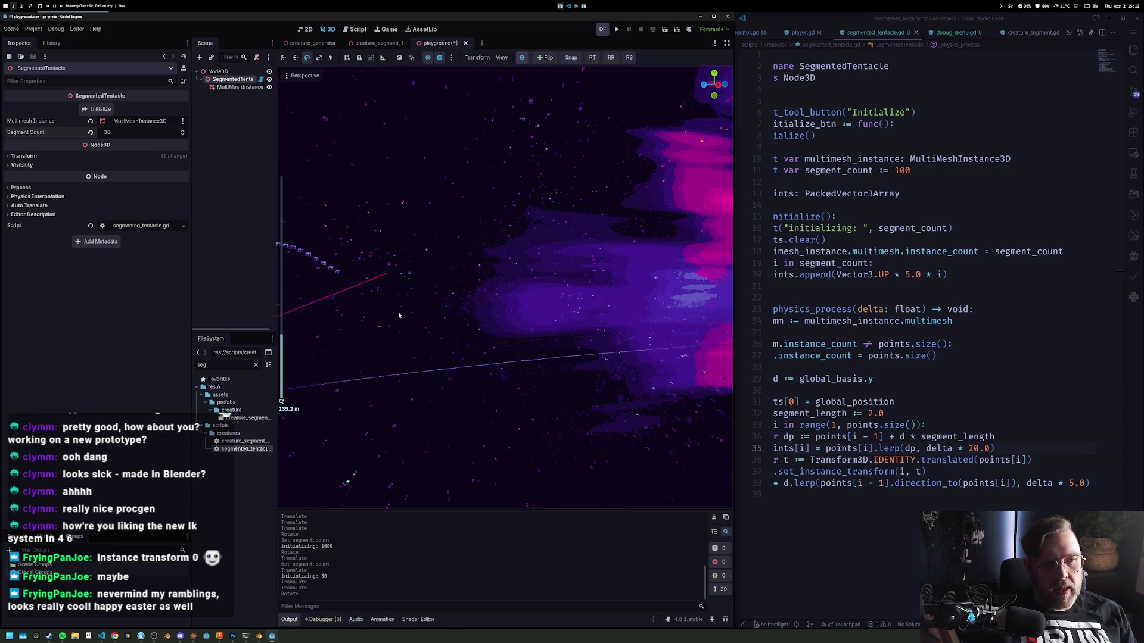
key(f)
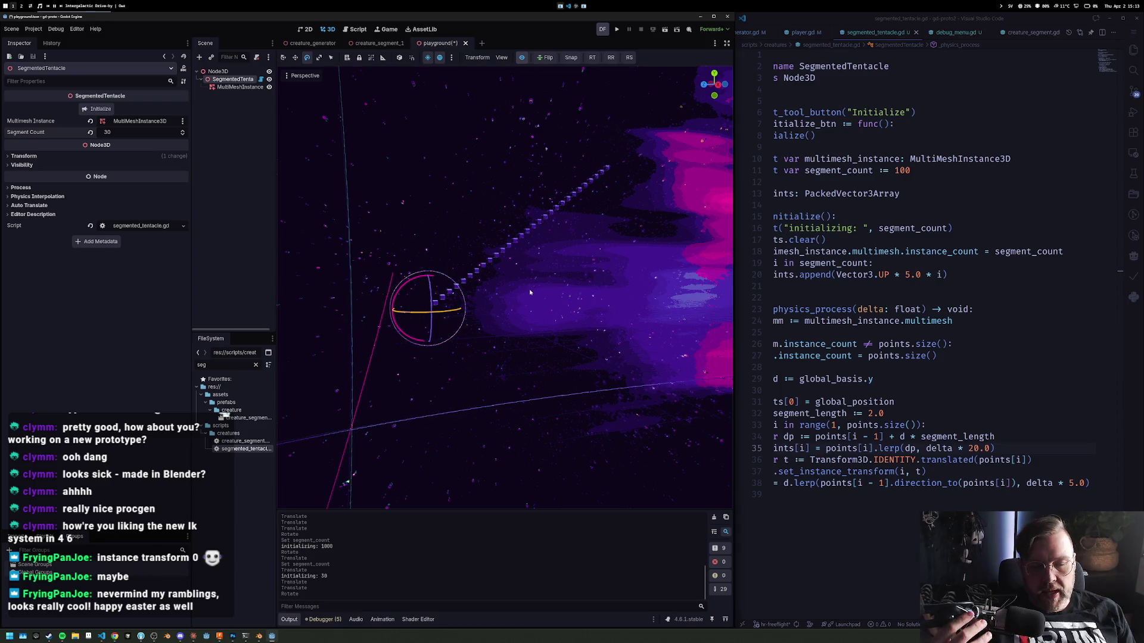
- Review script lines 35–37, deselect the tentacle node, and bring Blender to the front
click(963, 445)
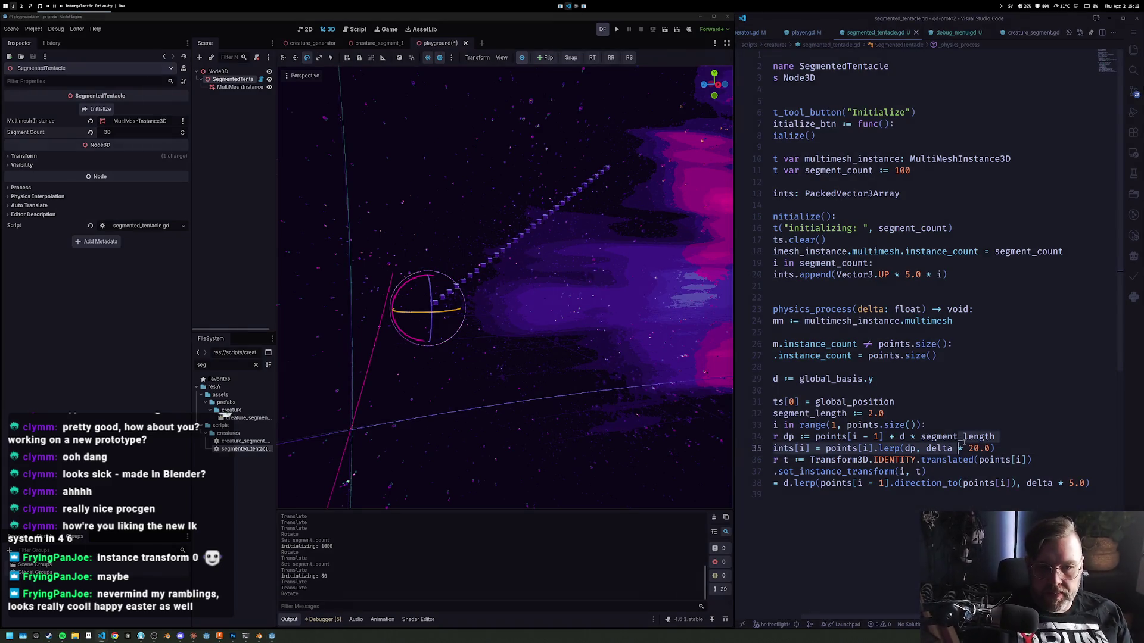
key(Home)
key(Down)
key(Down)
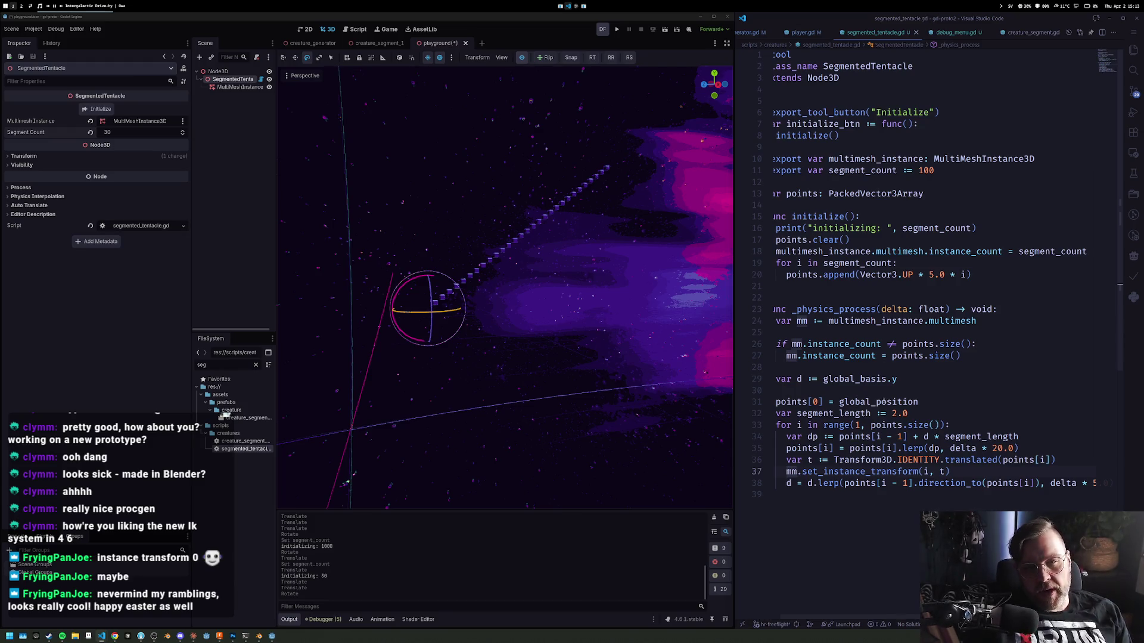
click(227, 156)
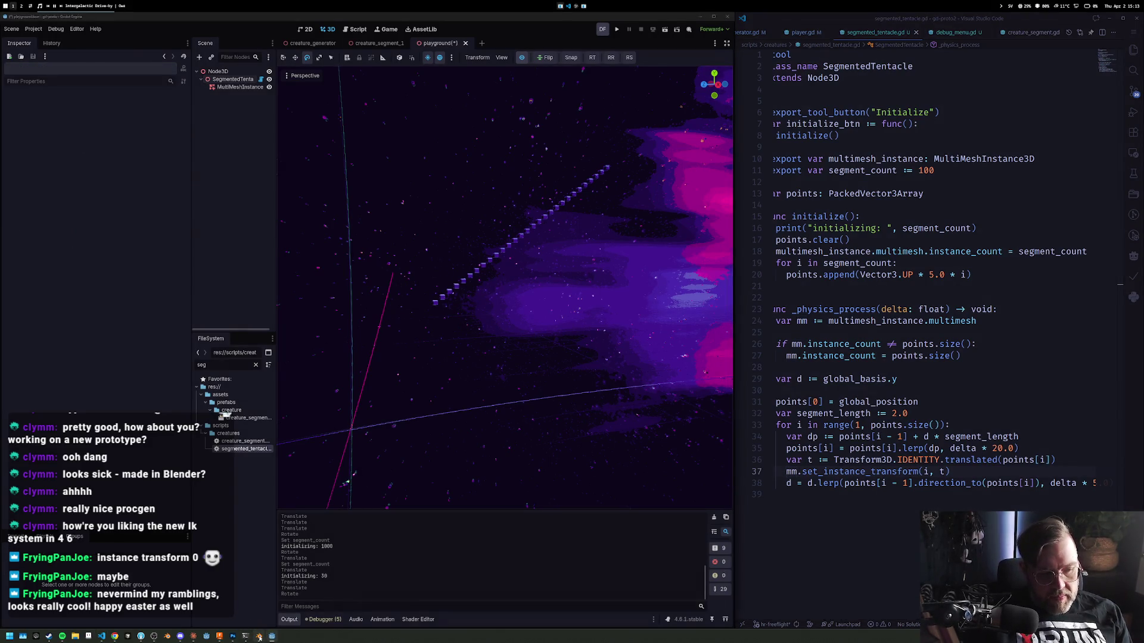
click(259, 636)
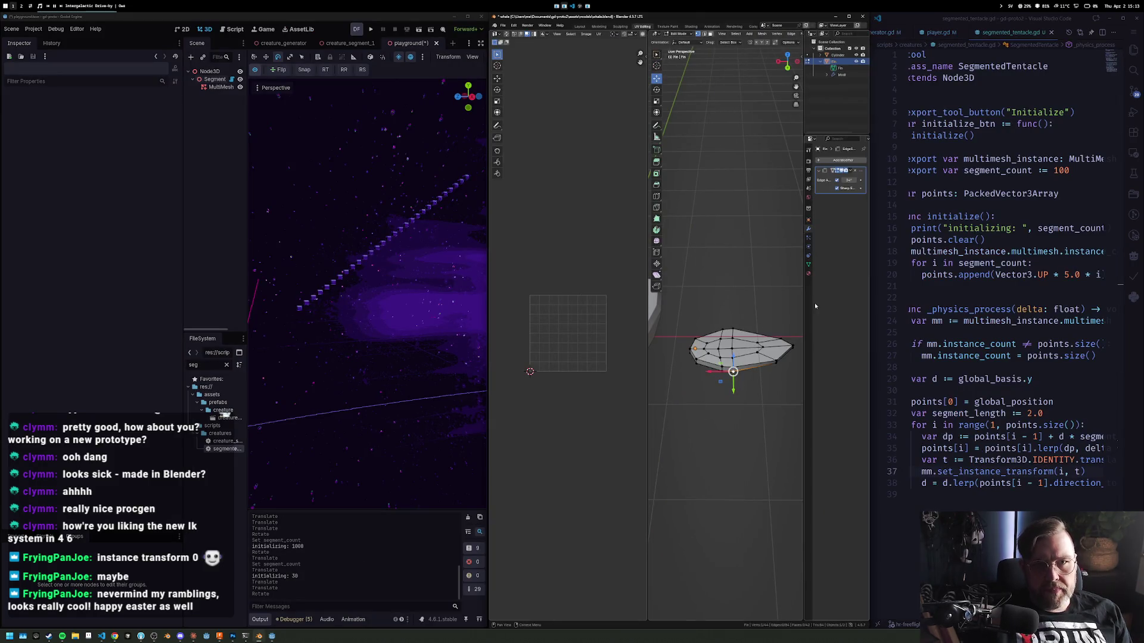
- Add a new cylinder to the Blender scene beside the fin
key(super+Up)
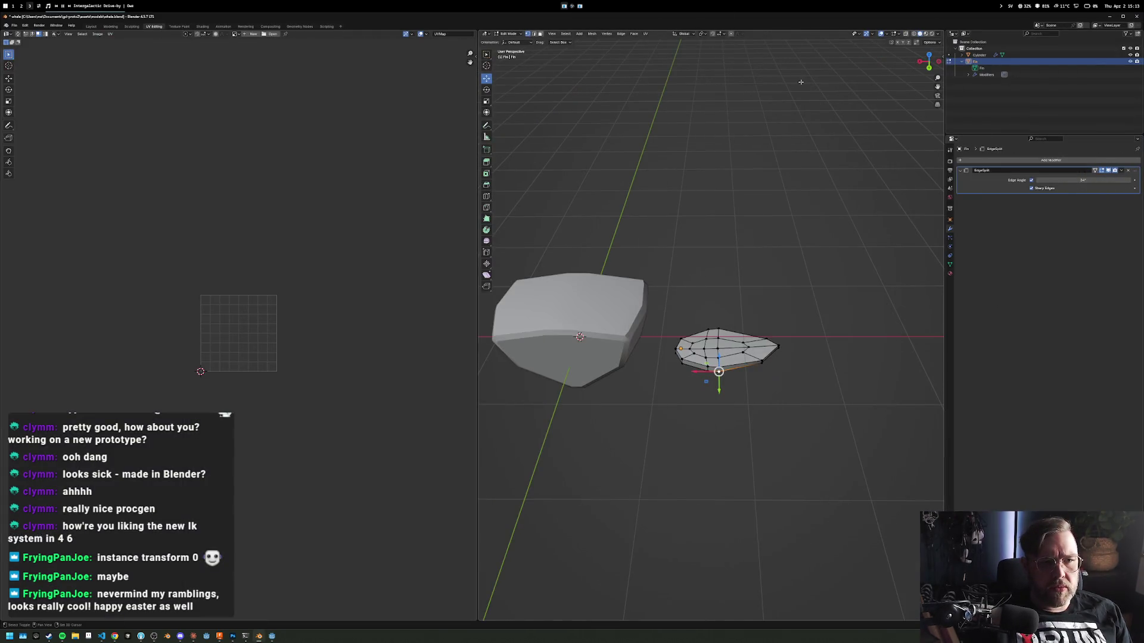
drag(761, 268, 720, 291)
key(Tab)
click(709, 271)
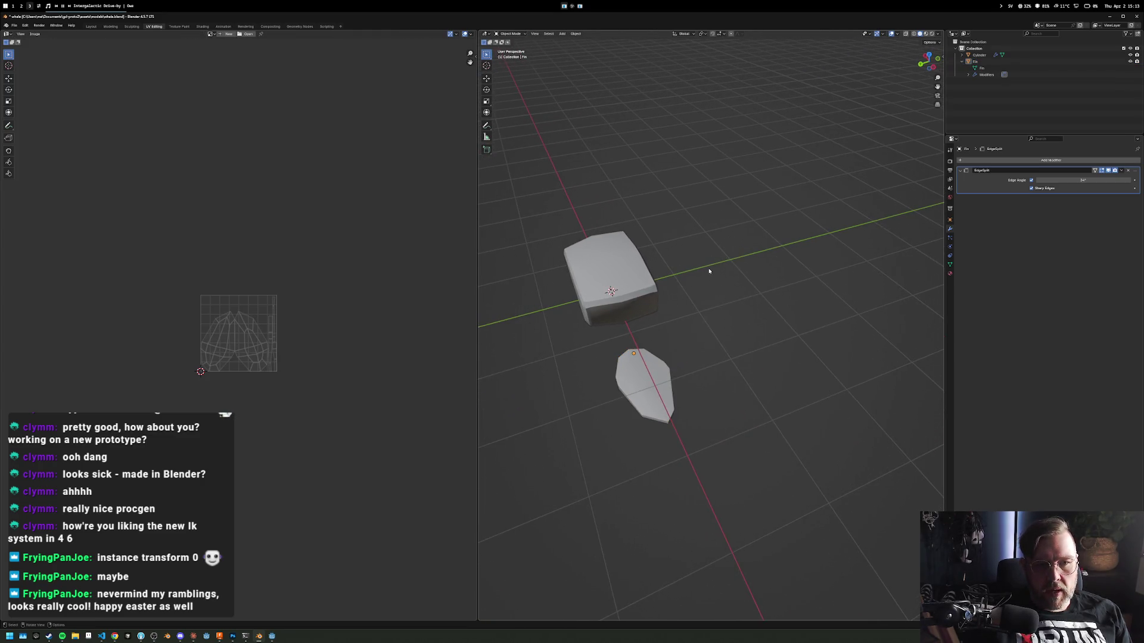
key(F3)
text(cyli)
key(Return)
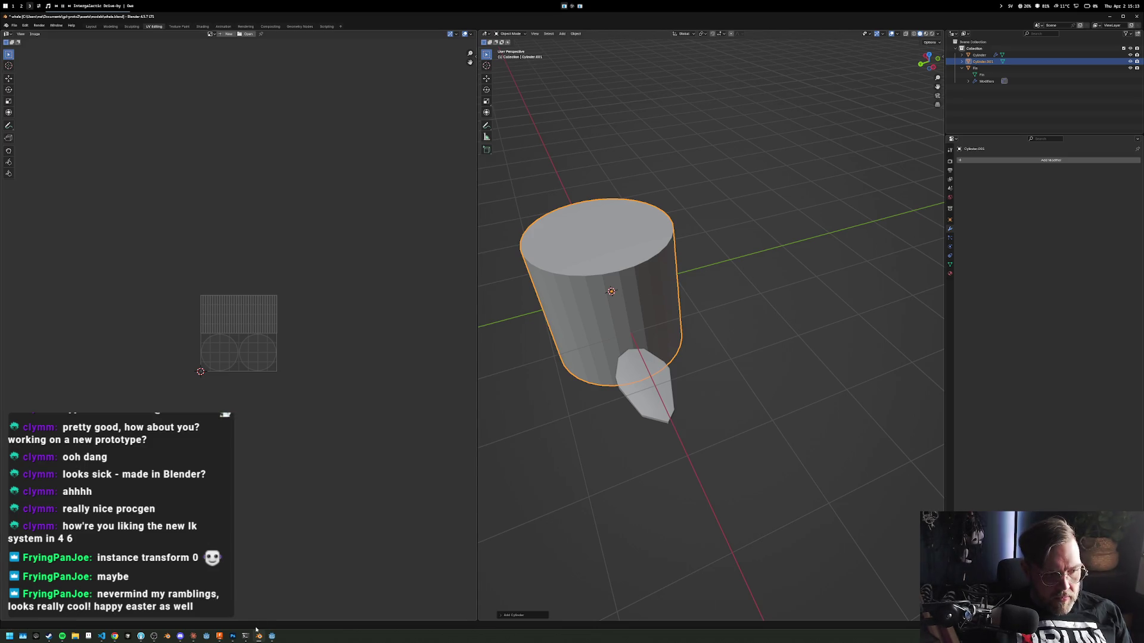
- Set the cylinder to 4 vertices, 1 m radius and 1 m depth
click(522, 615)
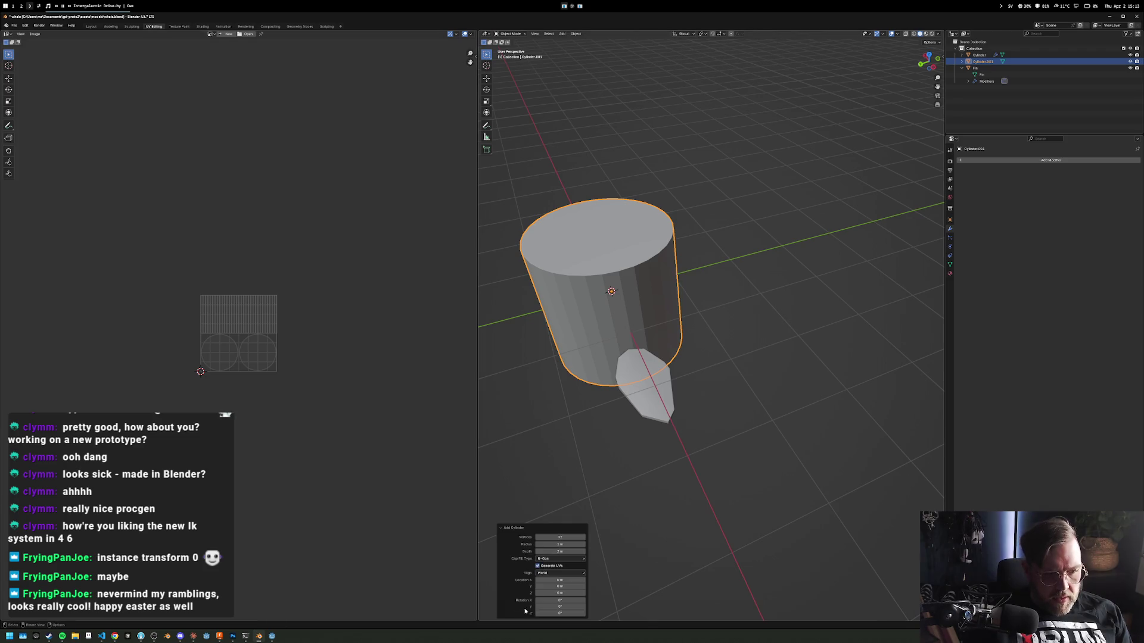
click(568, 536)
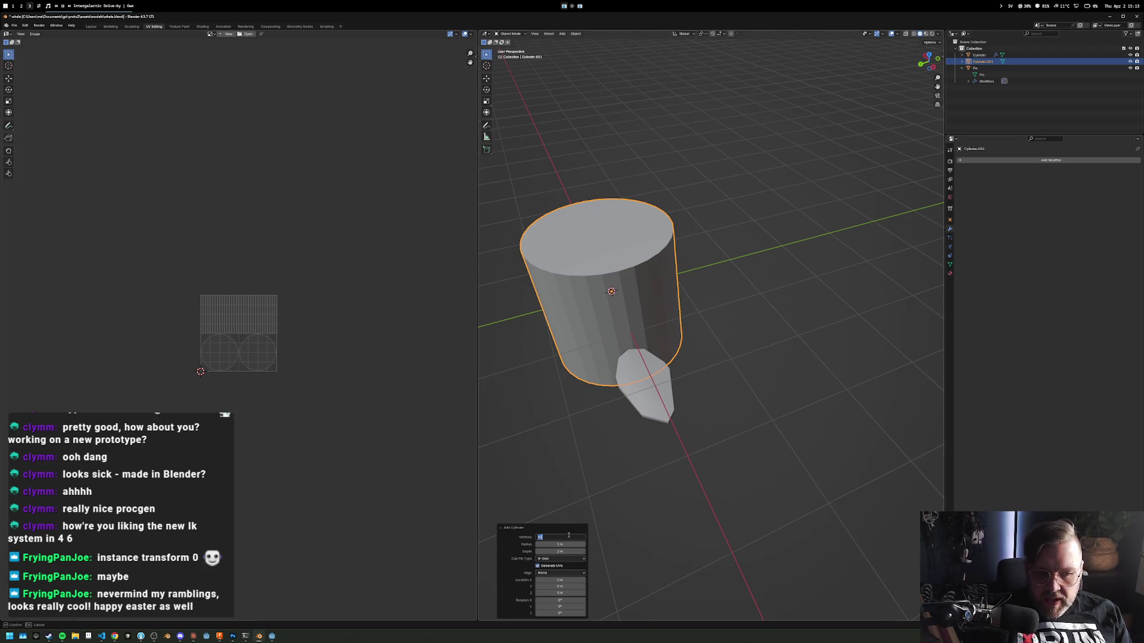
key(Tab)
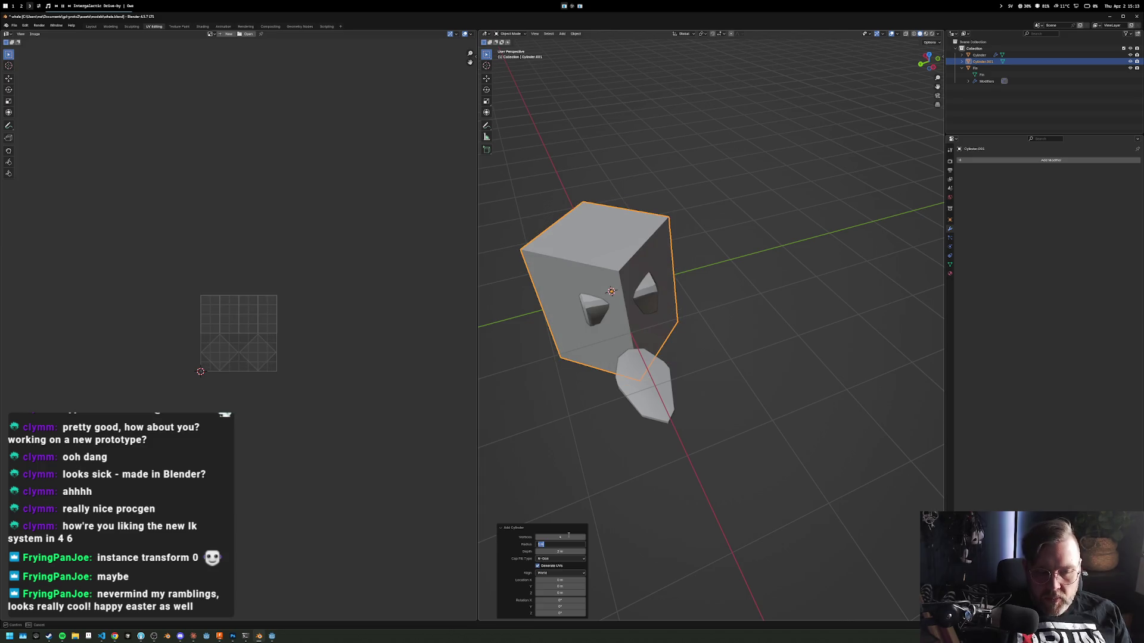
key(Tab)
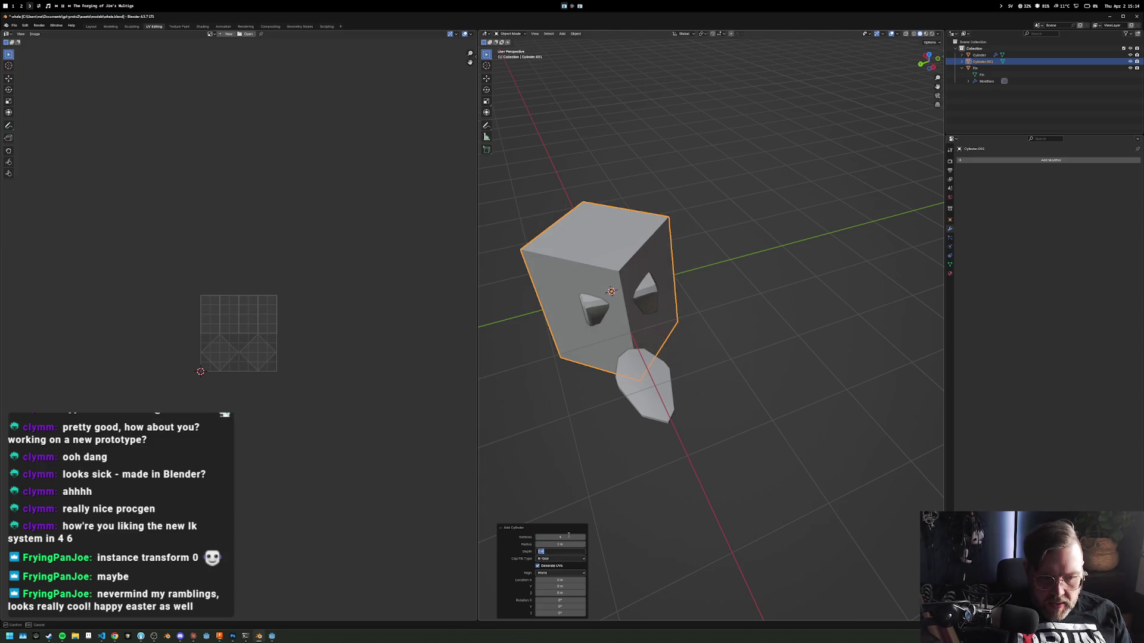
key(shift+Tab)
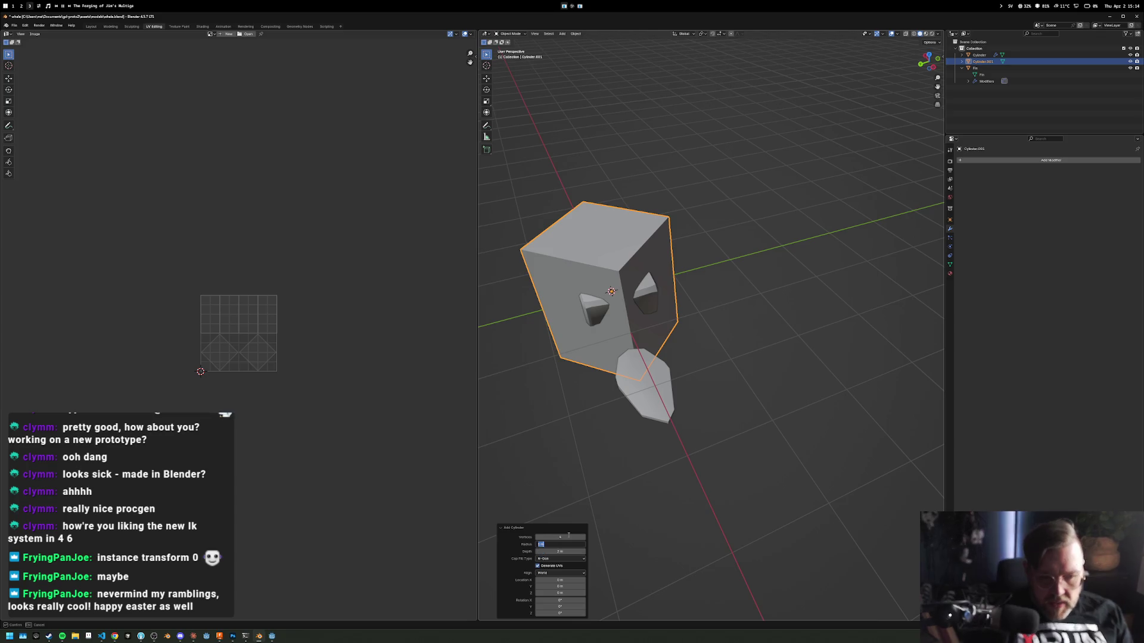
key(Tab)
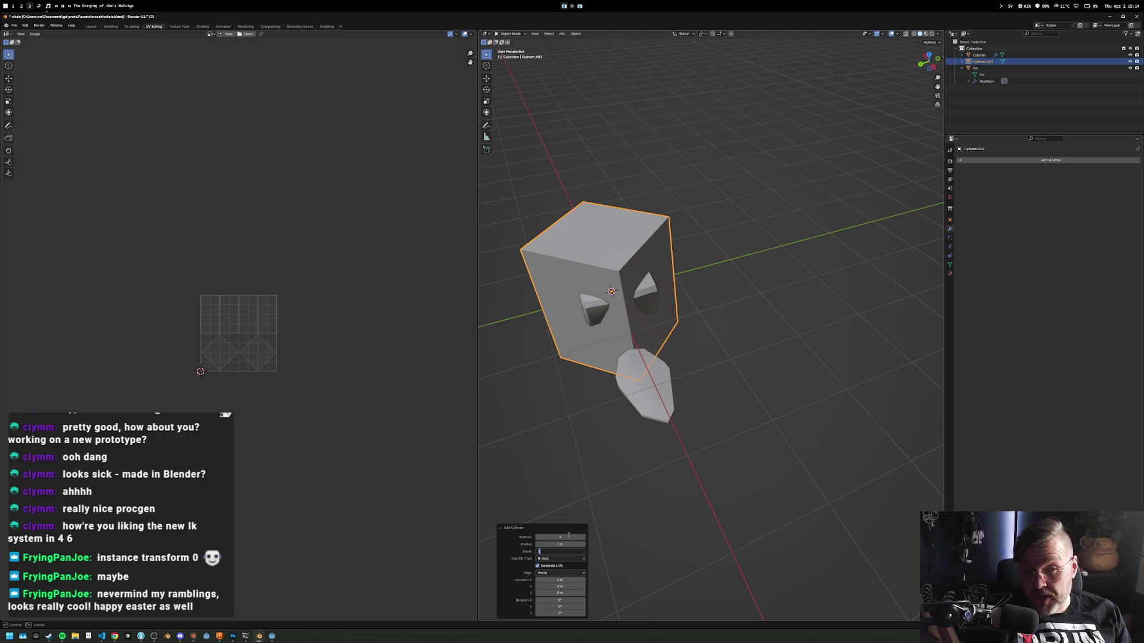
key(Return)
drag(707, 523, 801, 403)
key(Tab)
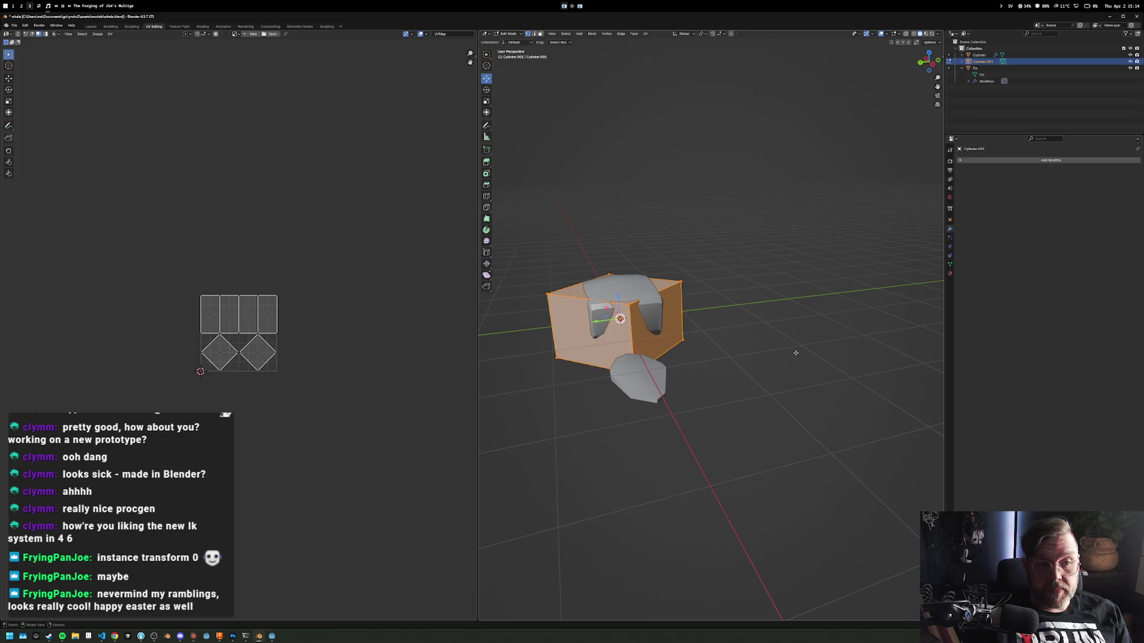
- Move the box 2 m along negative Y in object mode
key(Tab)
drag(778, 351, 878, 309)
text(y)
text(-2)
key(Return)
- Raise the box's mesh 0.5 m along Z above its origin
drag(895, 231, 869, 309)
key(Tab)
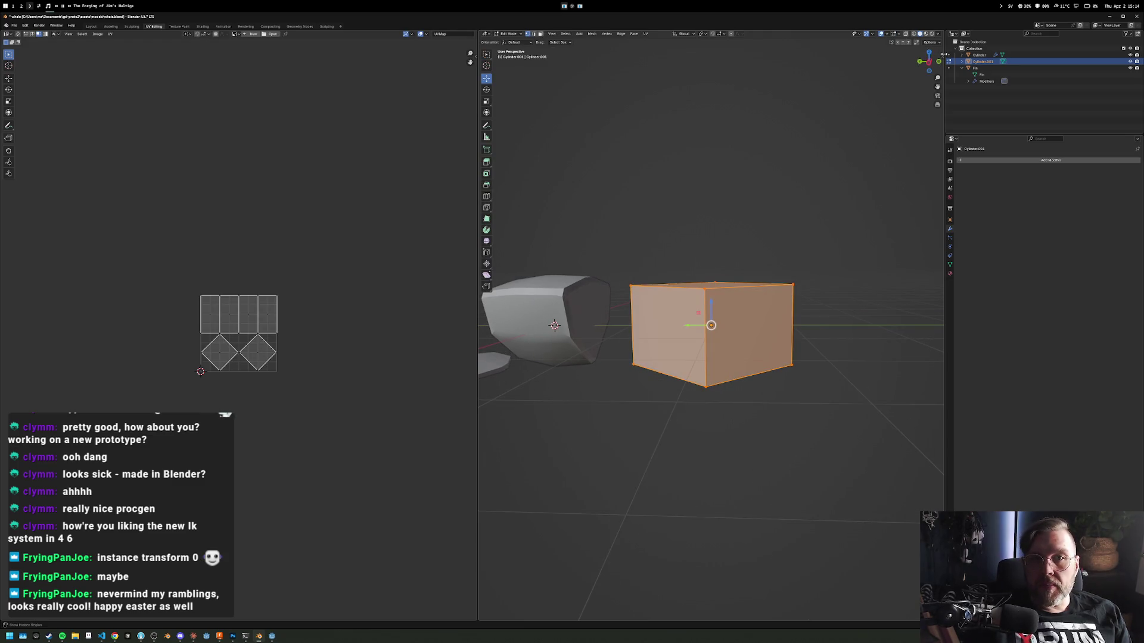
click(937, 62)
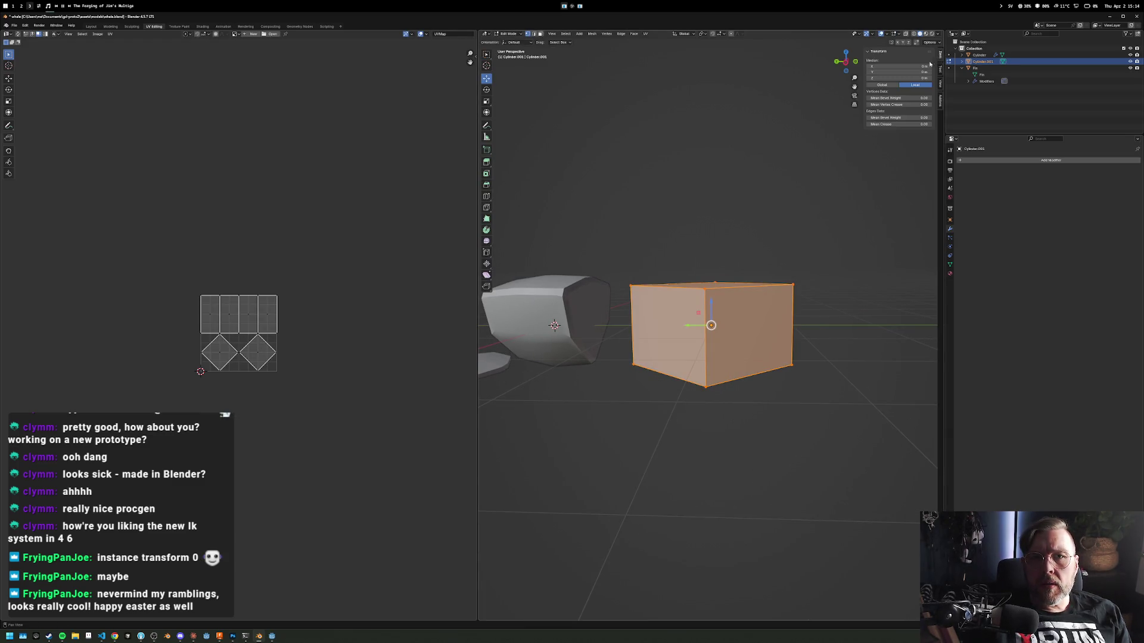
key(g)
key(z)
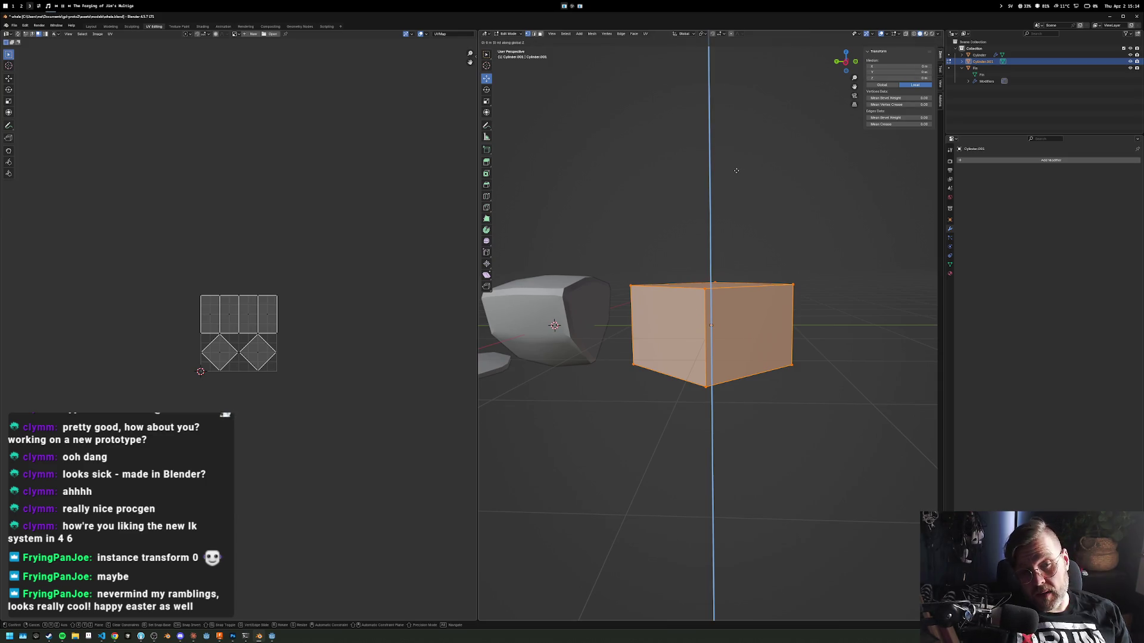
text(0.5)
key(Return)
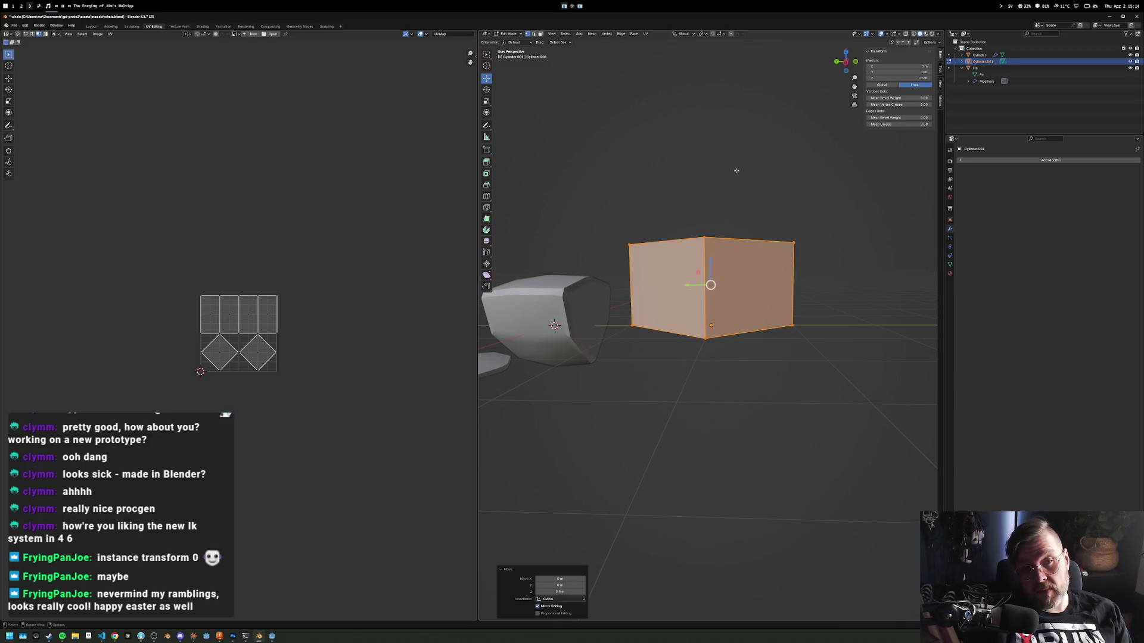
- Rename the object TentacleSegment and save the Blender file
double_click(983, 61)
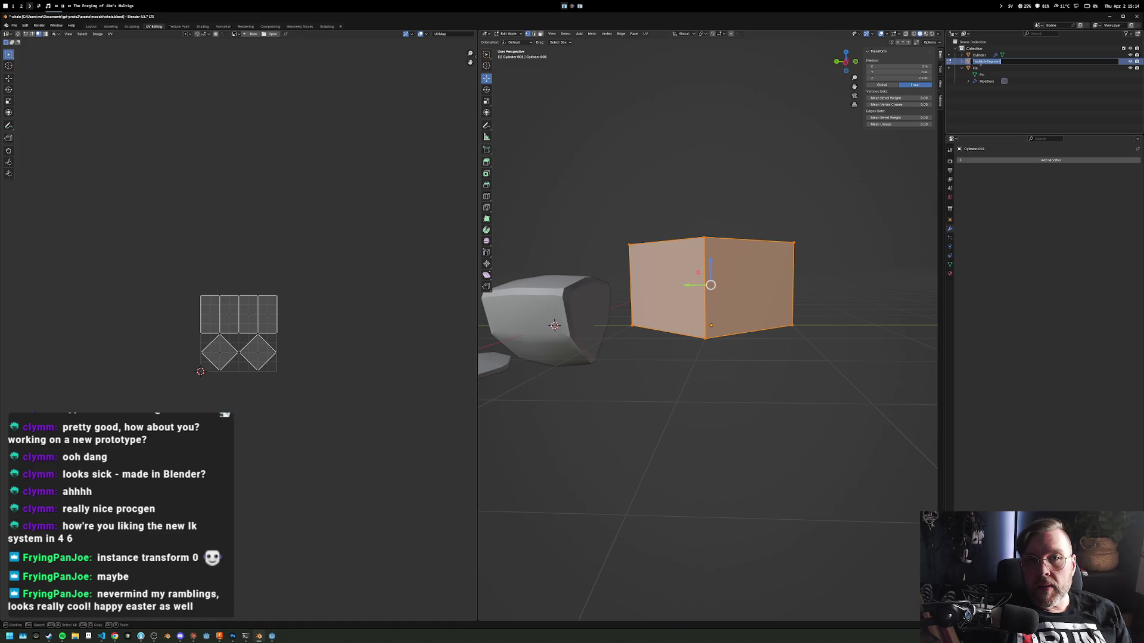
key(Return)
key(Down)
key(F2)
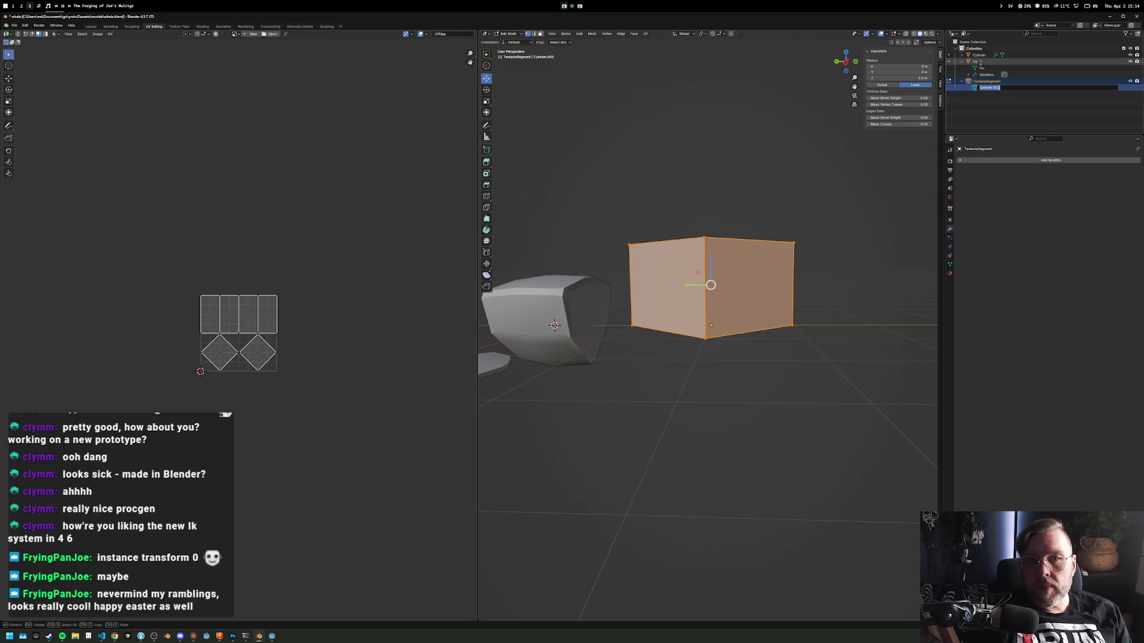
key(Return)
key(ctrl+s)
key(alt+Tab)
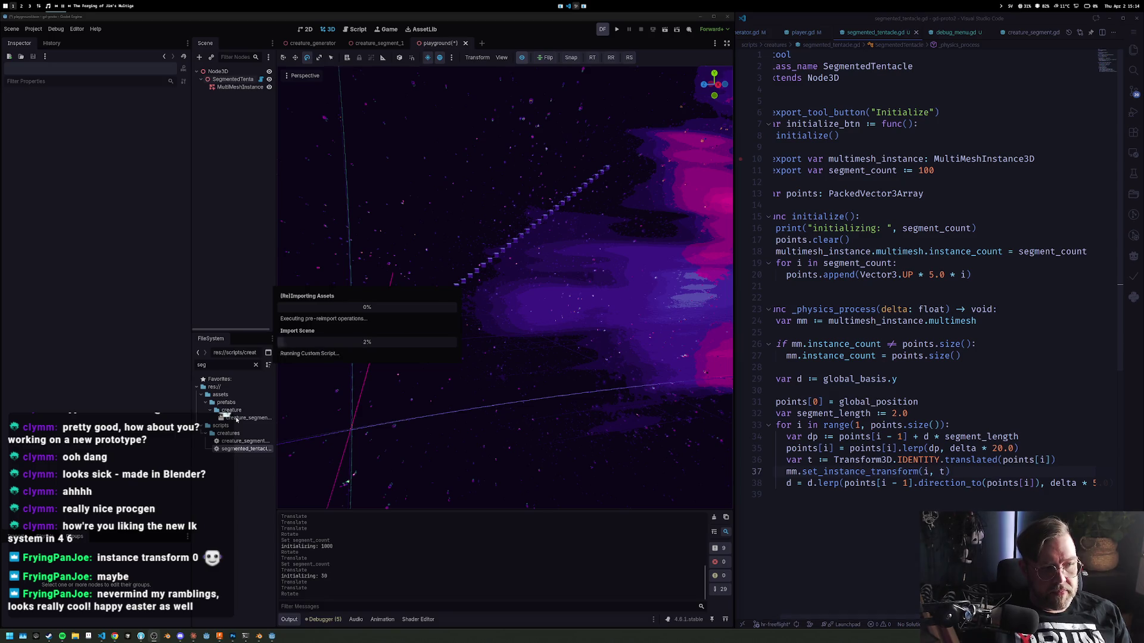
- Set whale.blend's TentacleSegment mesh save path to the models folder and reimport
double_click(229, 365)
text(win)
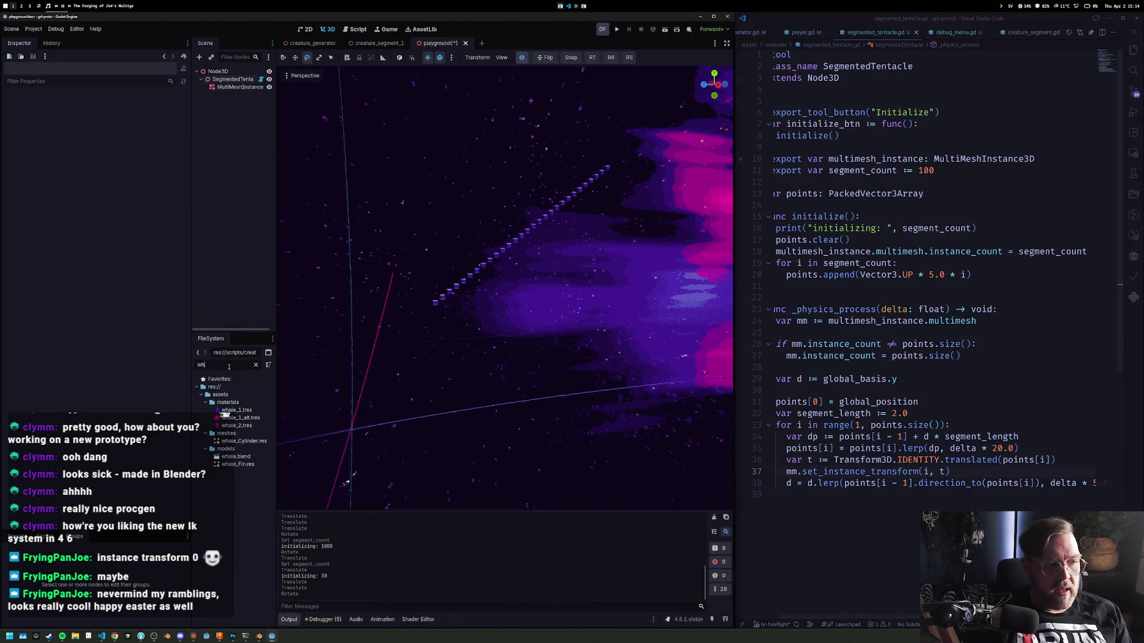
double_click(236, 456)
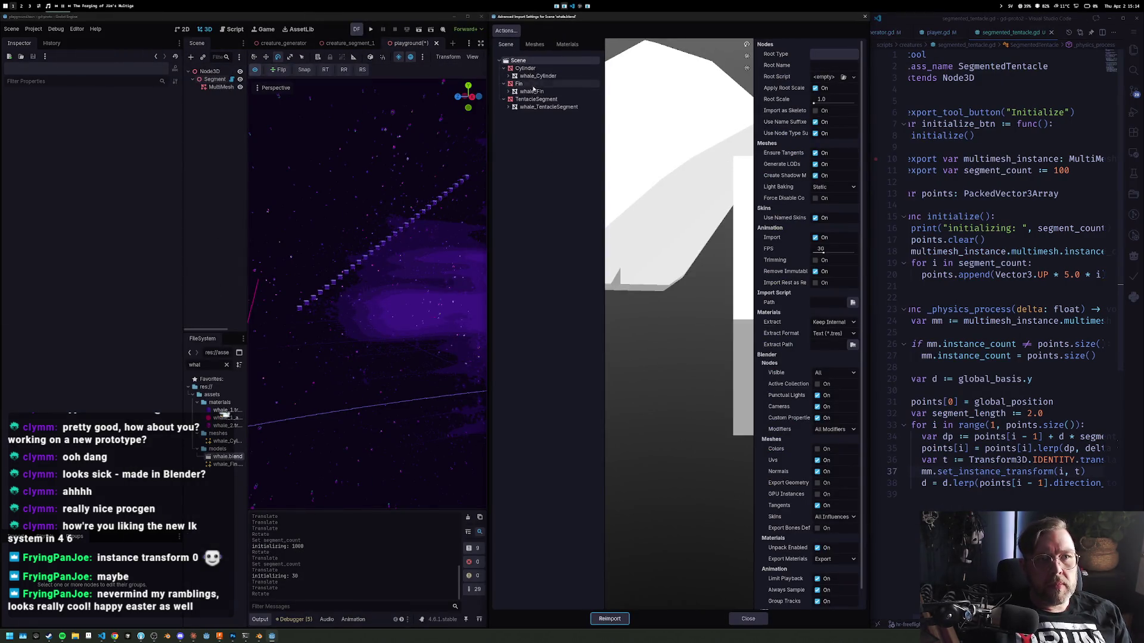
click(532, 100)
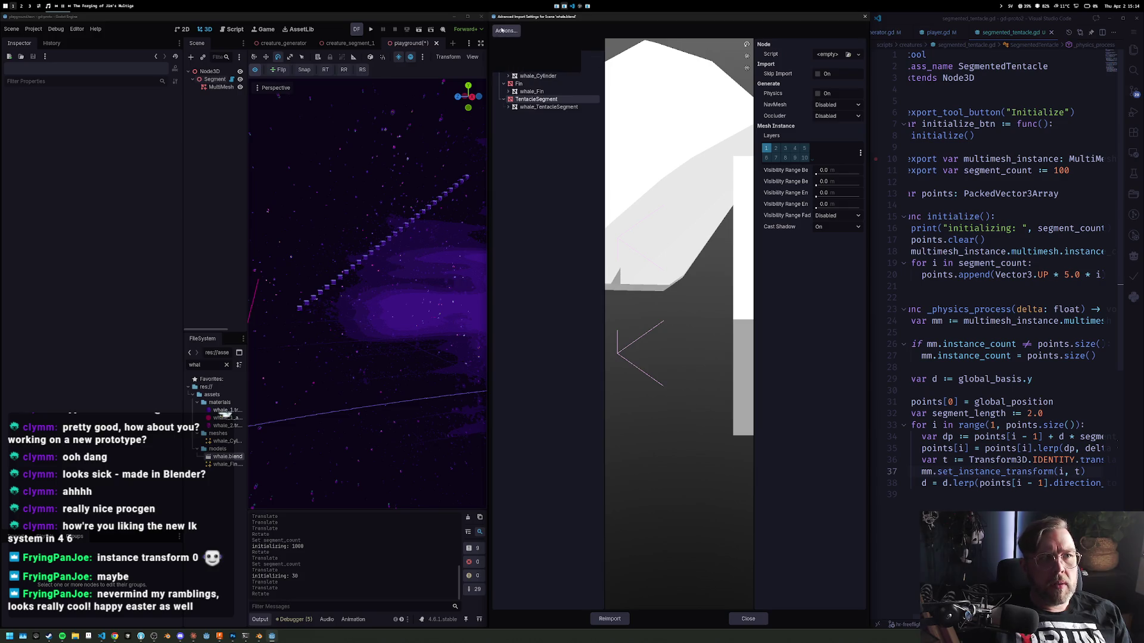
click(506, 30)
click(530, 71)
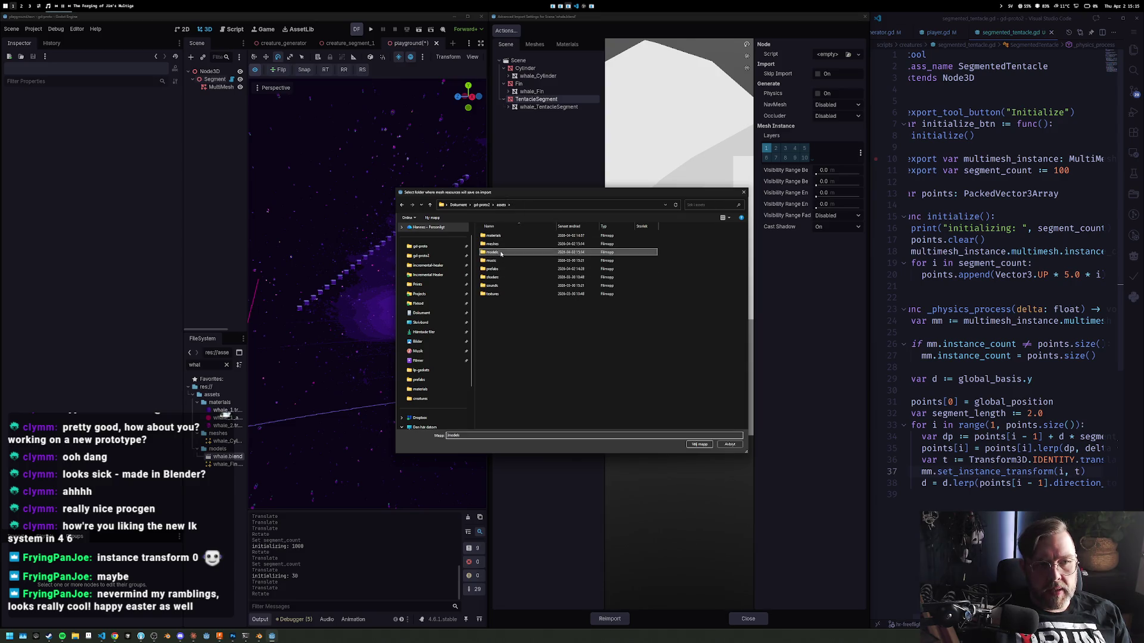
double_click(492, 252)
click(698, 444)
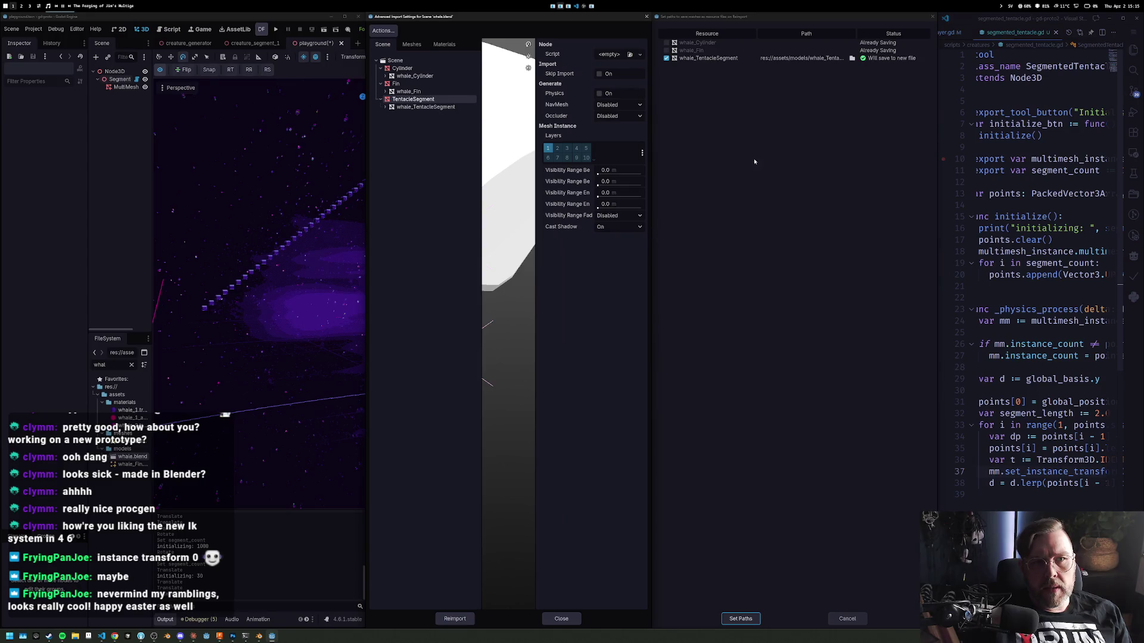
click(738, 618)
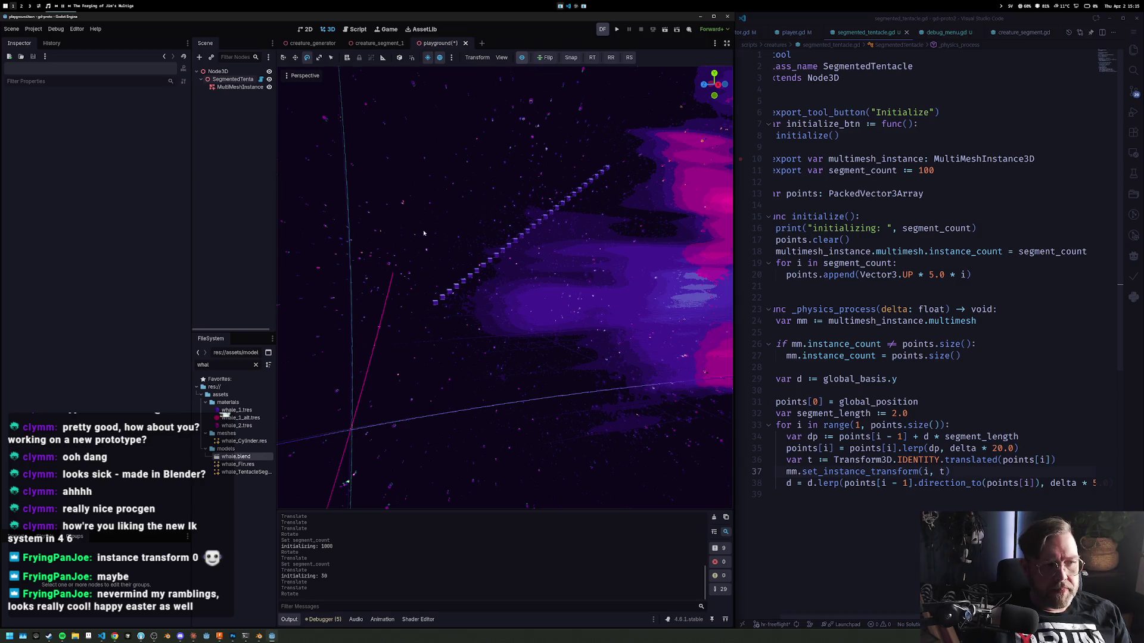
- Load whale_TentacleSegment as the MultiMeshInstance's mesh
click(239, 87)
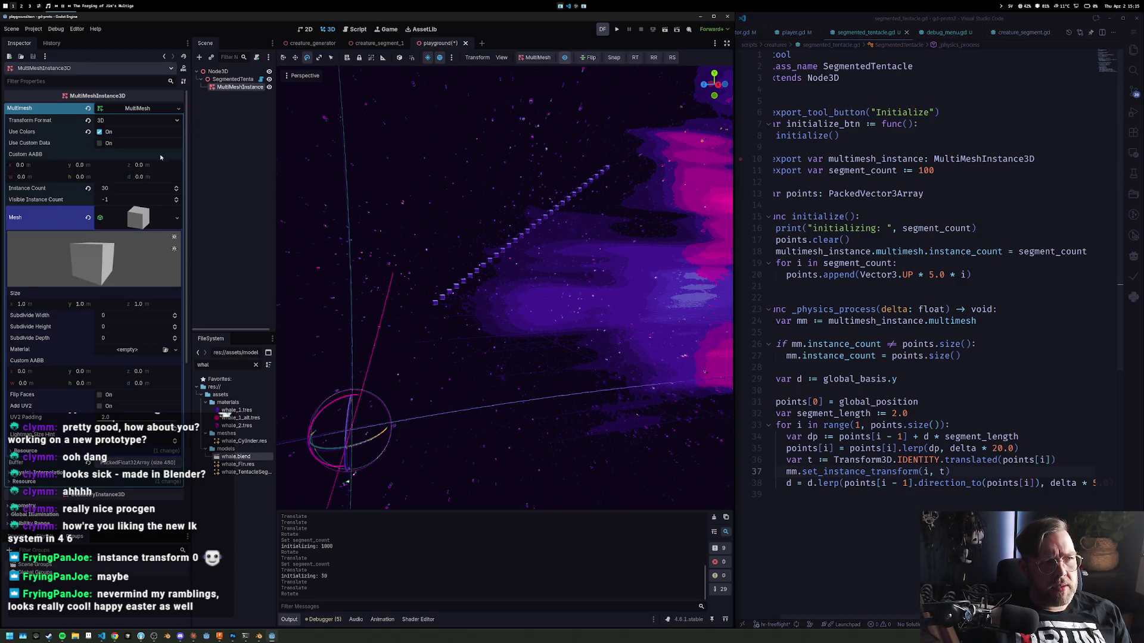
click(177, 219)
click(148, 382)
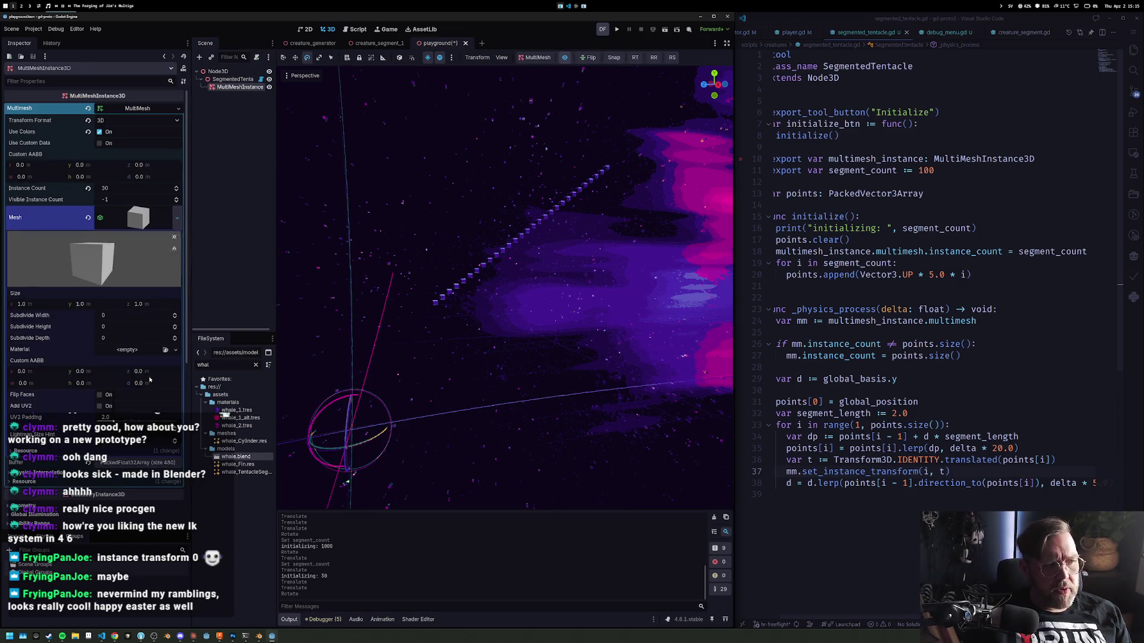
key(Right)
key(Right)
key(Return)
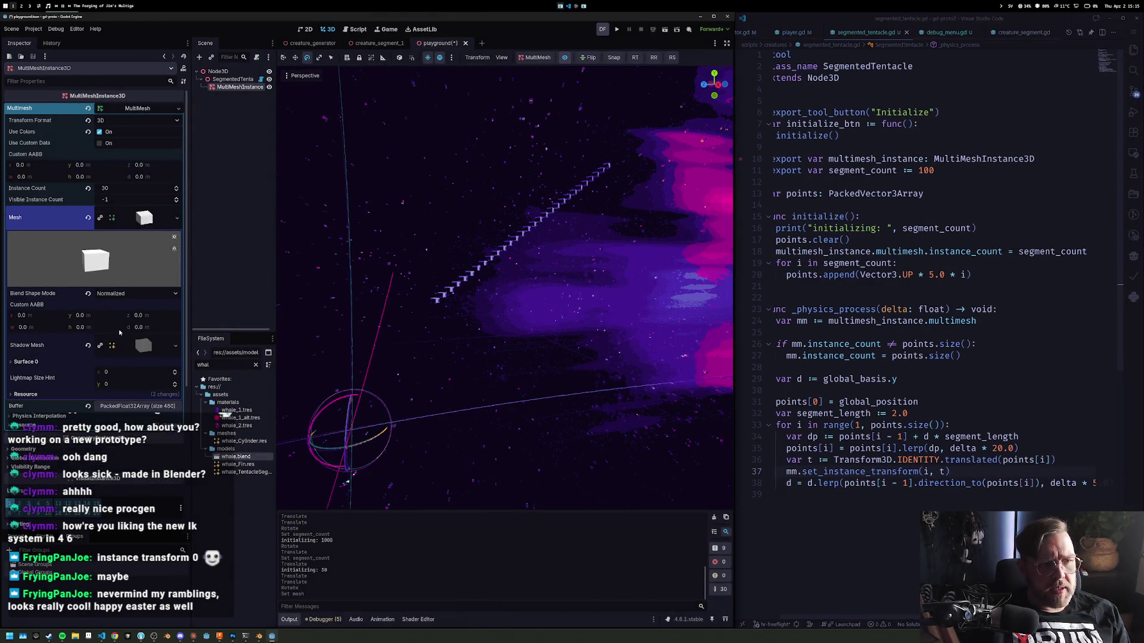
- Insert an empty line 39 in the script and go to the end of line 36
click(907, 483)
key(End)
key(Return)
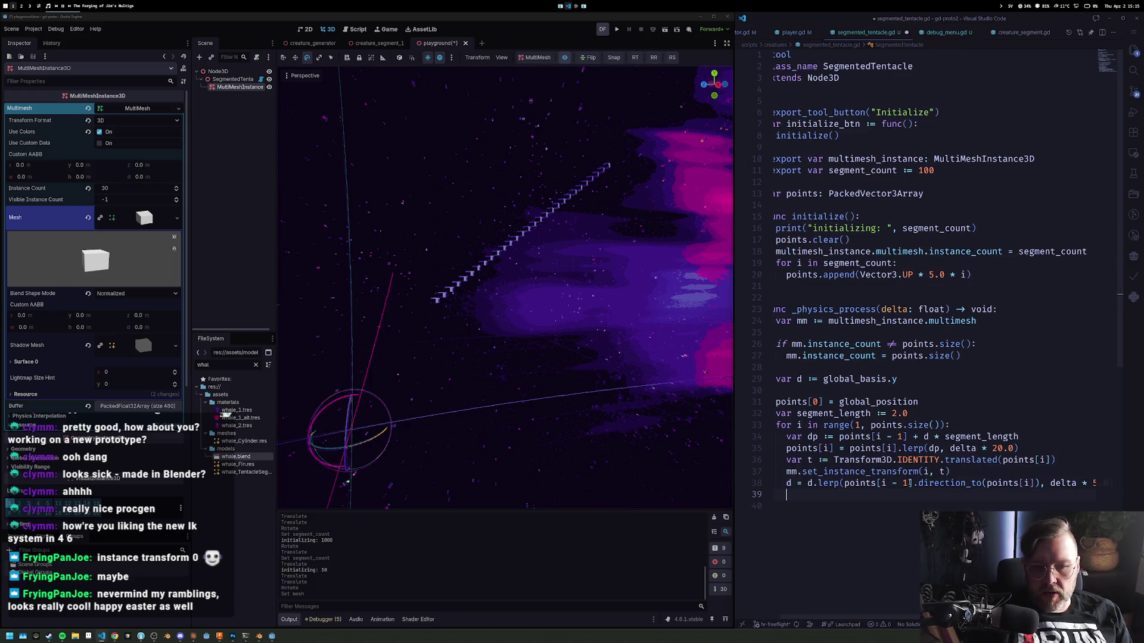
key(Up)
key(Up)
key(Up)
key(End)
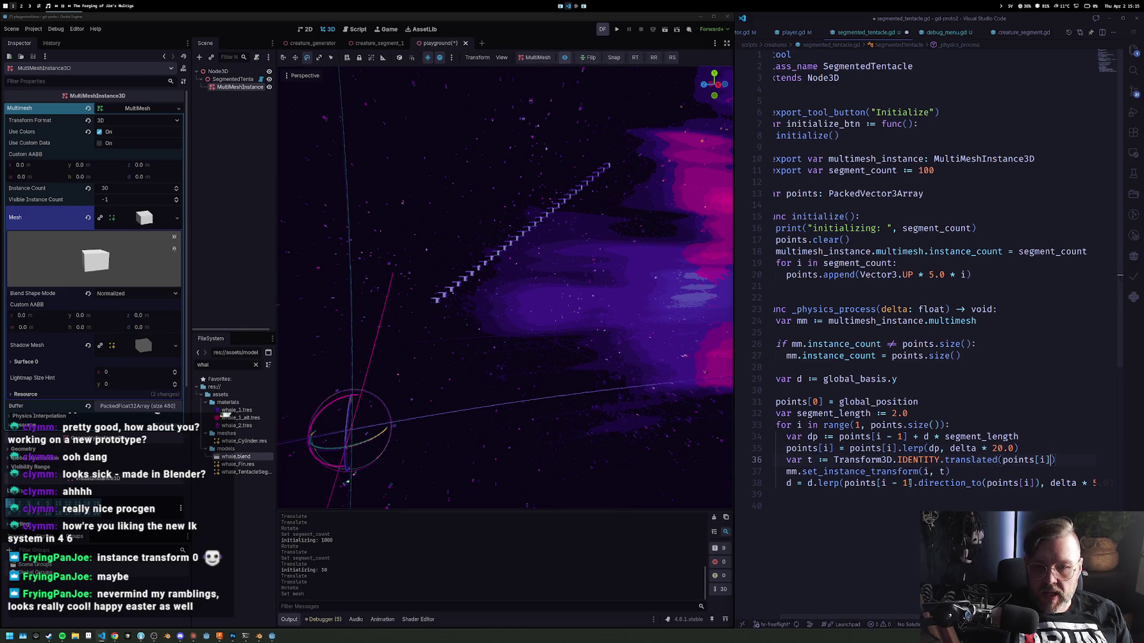
- Append .looking_at(points[i - 1]) to the segment transform on line 36 and save
text(.looking_at()
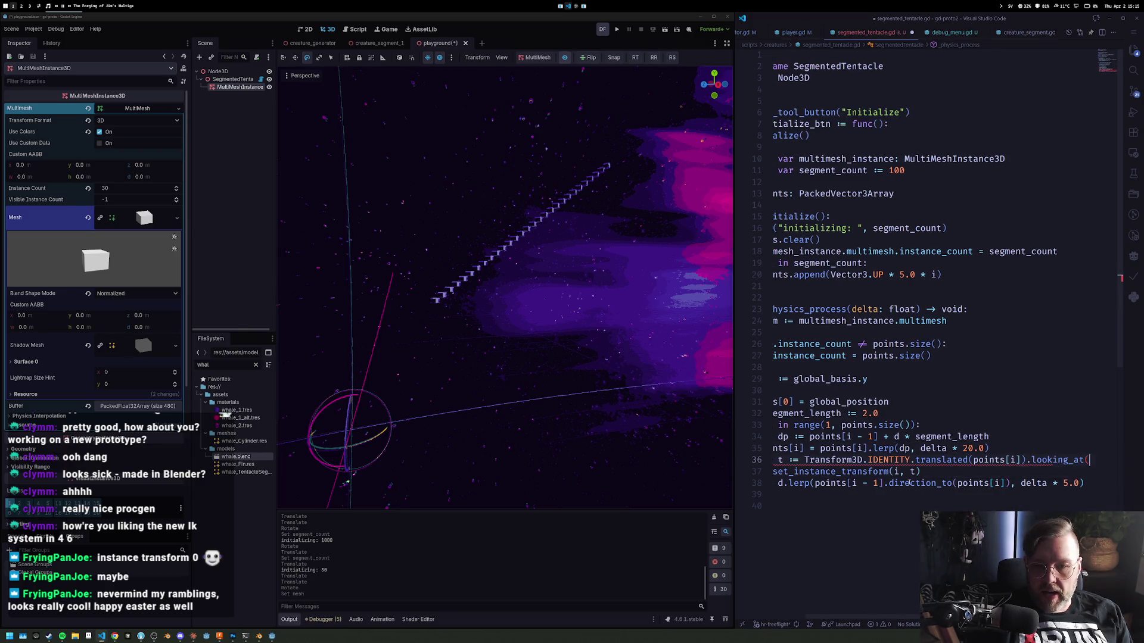
text())
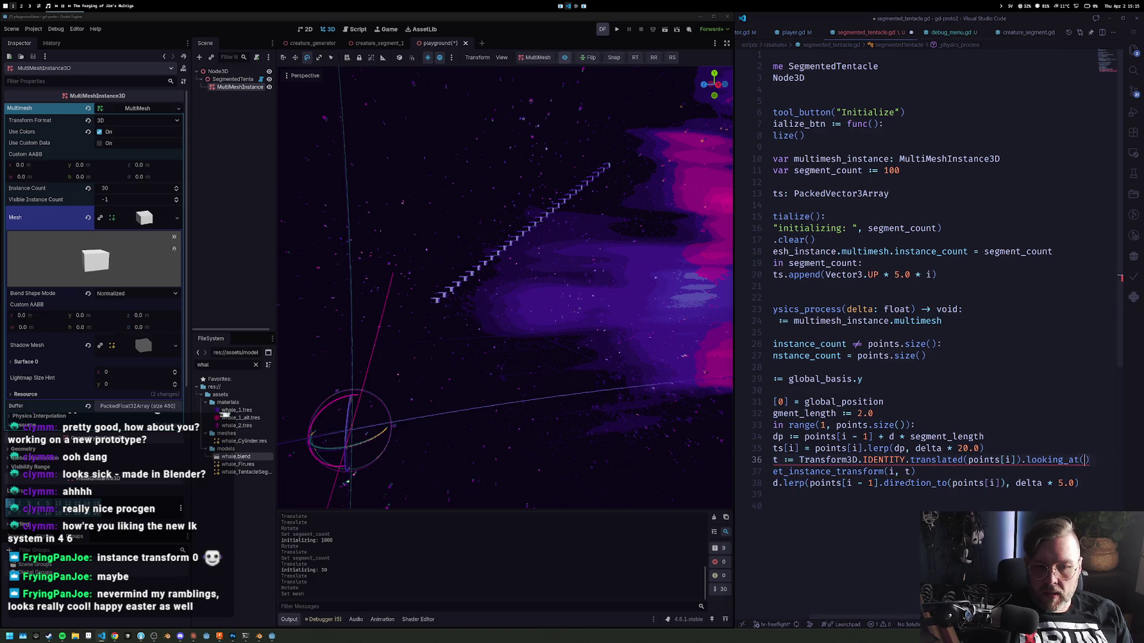
key(Home)
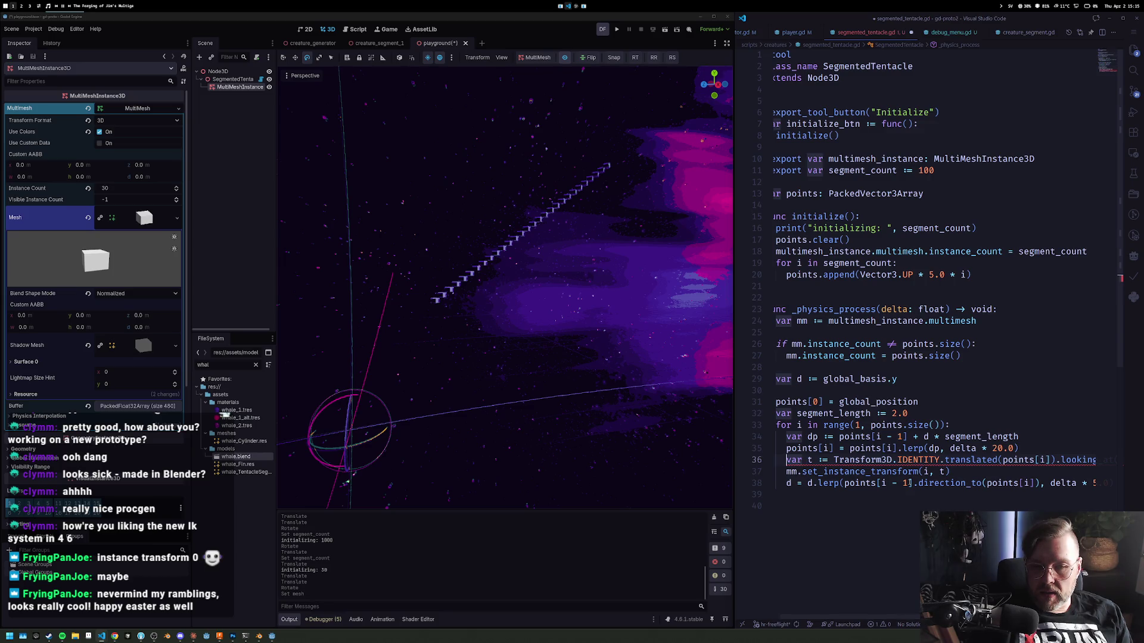
text(_at()
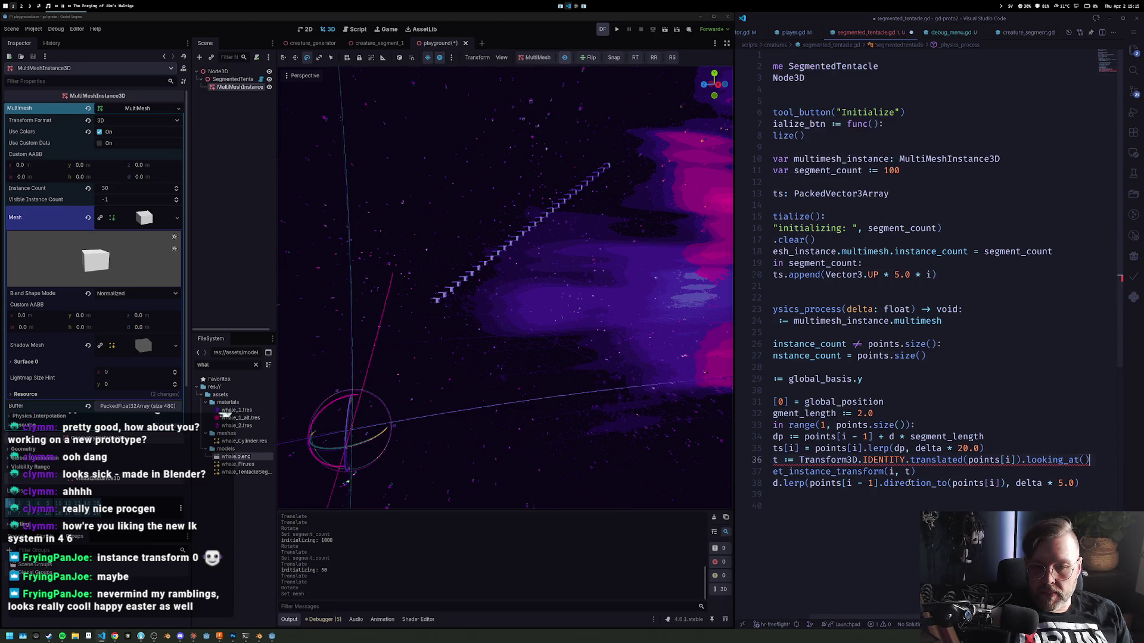
text(dp)
key(BackSpace)
key(BackSpace)
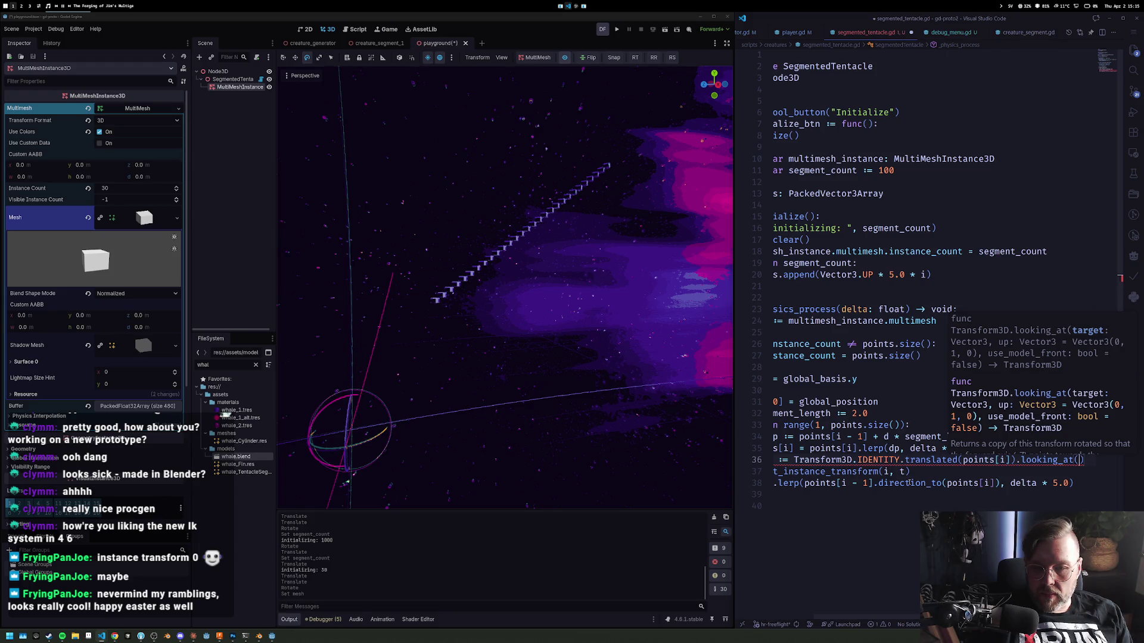
text(points[i)
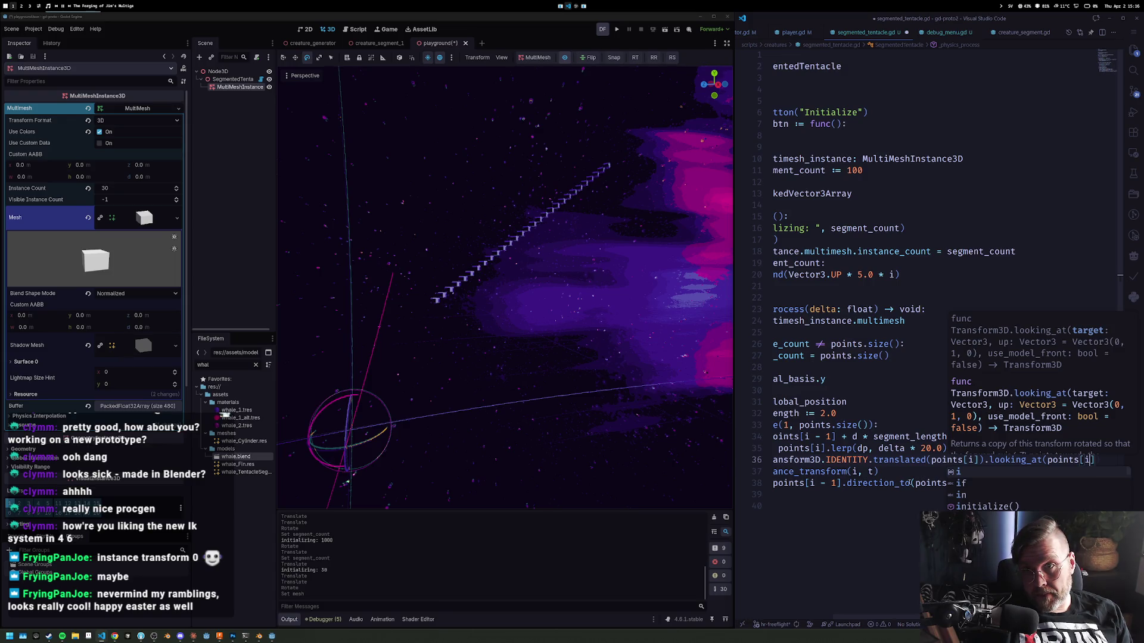
text(-1]))
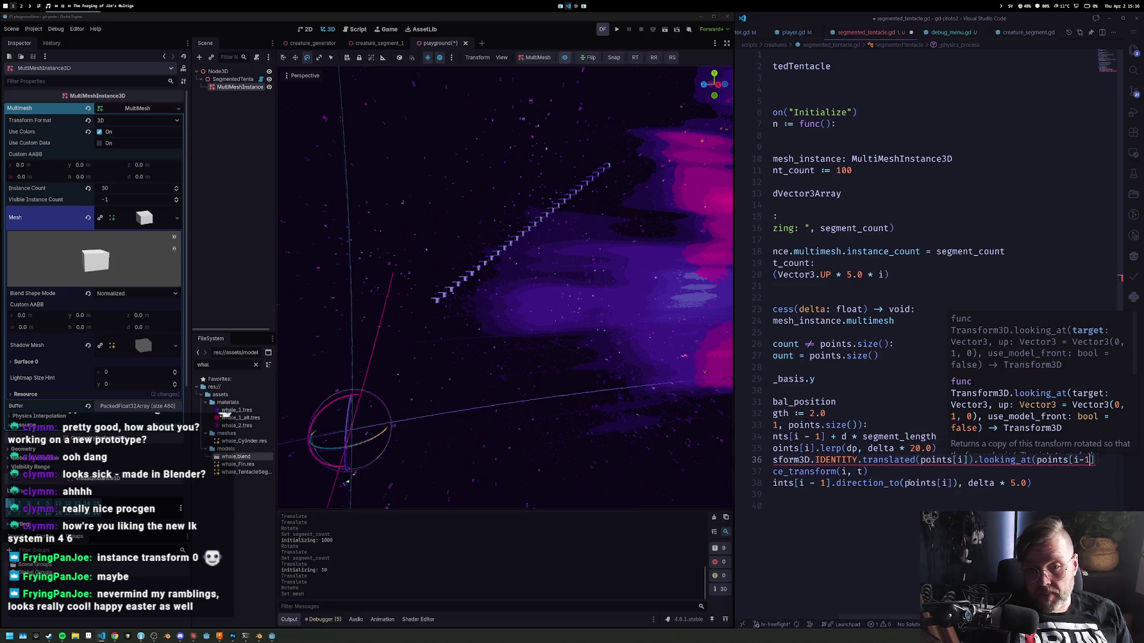
key(ctrl+s)
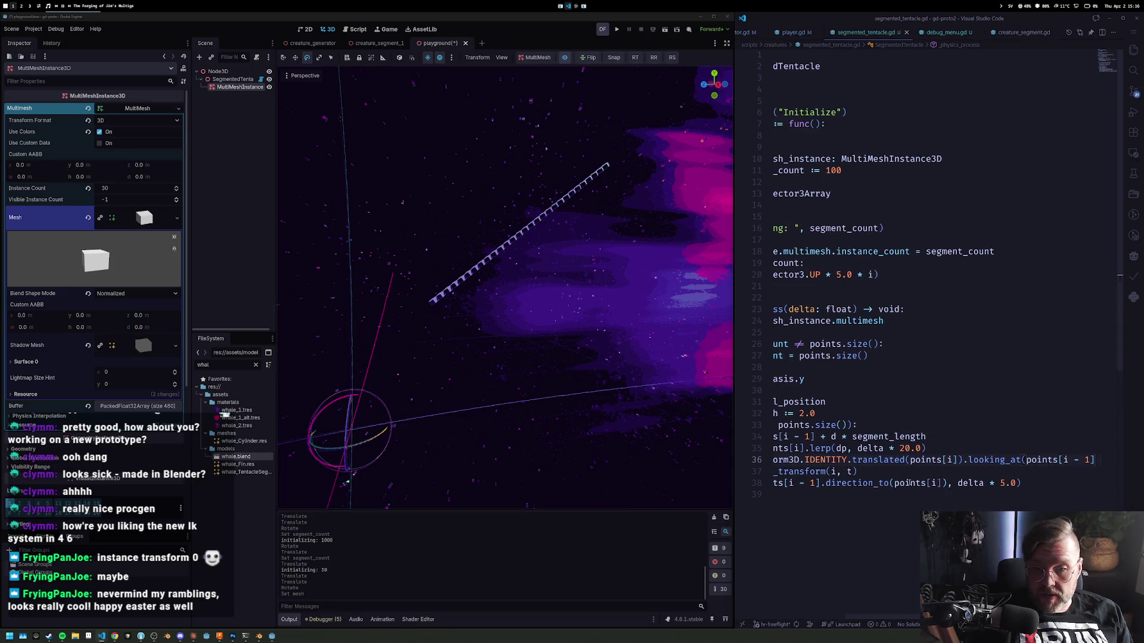
drag(645, 416, 444, 434)
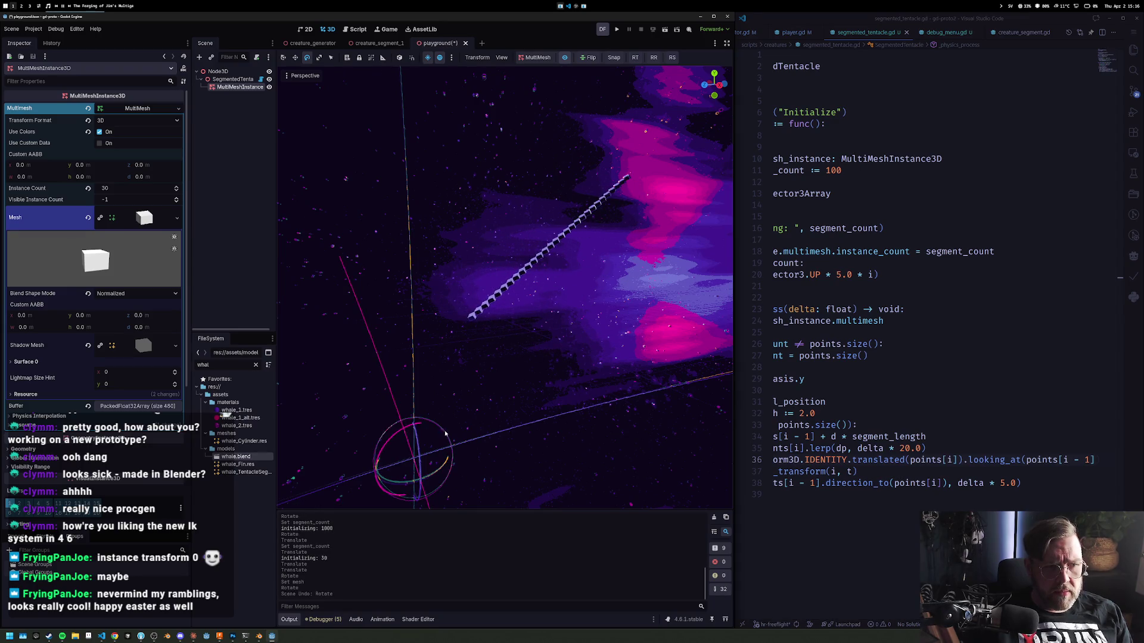
- Select SegmentedTentacle and rotate it to test its segment orientation
click(232, 79)
drag(459, 304, 480, 349)
scroll(up, 3)
- Add Vector3.UP as the up vector in the looking_at call and save
click(971, 451)
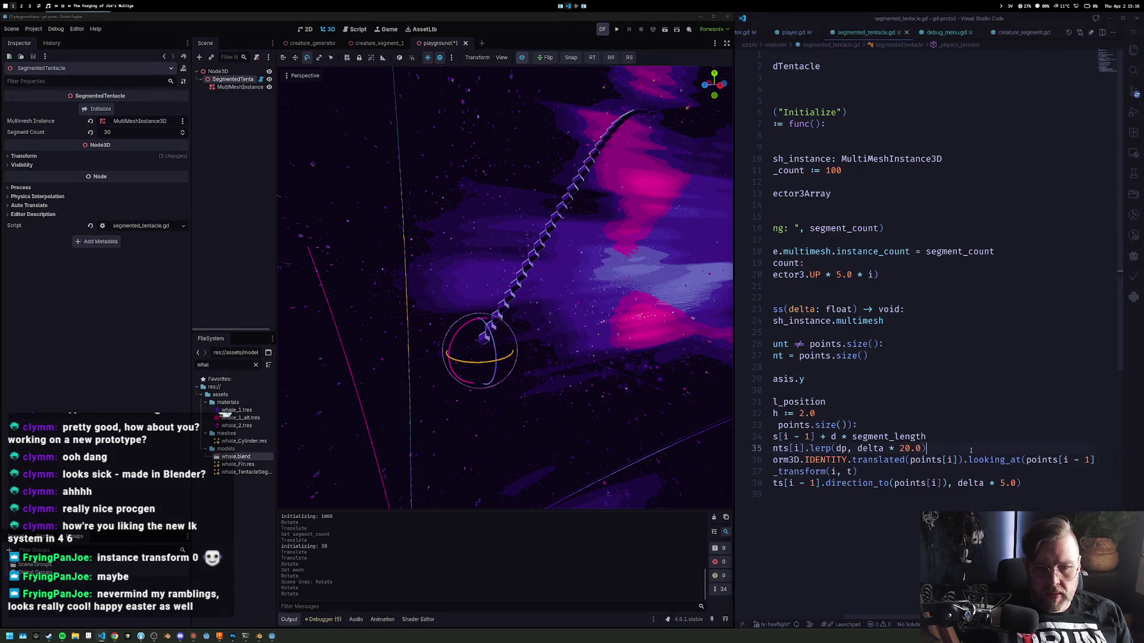
key(Down)
key(End)
key(Left)
text(, )
text(Vector3.u)
key(Return)
key(ctrl+s)
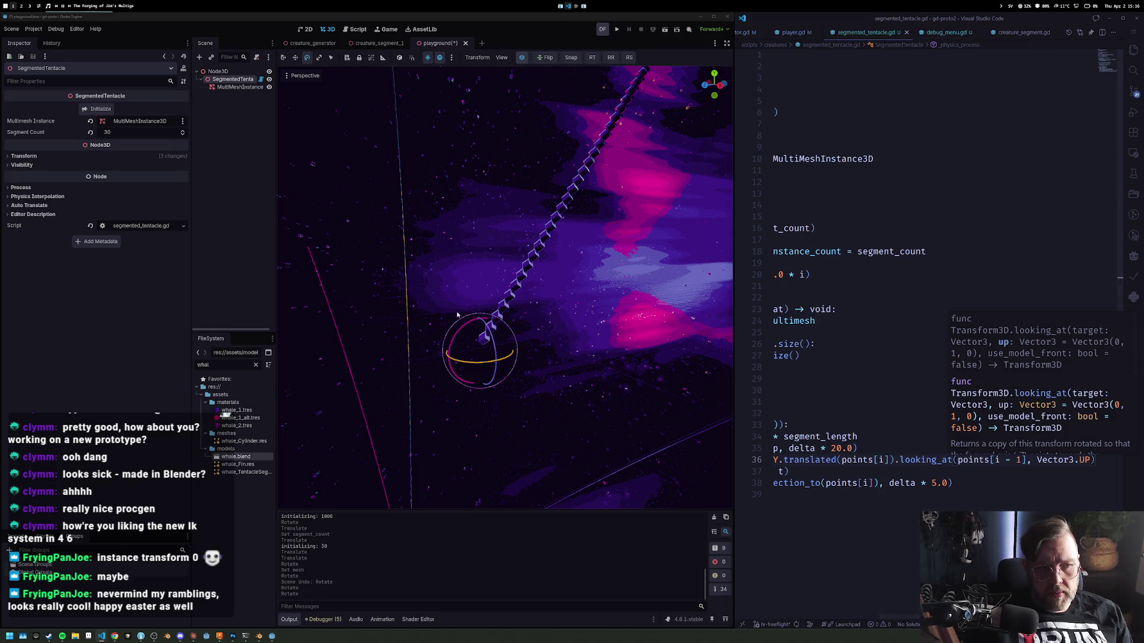
- Swing the tentacle to a new orientation, then bring Blender's segment box into view
click(483, 332)
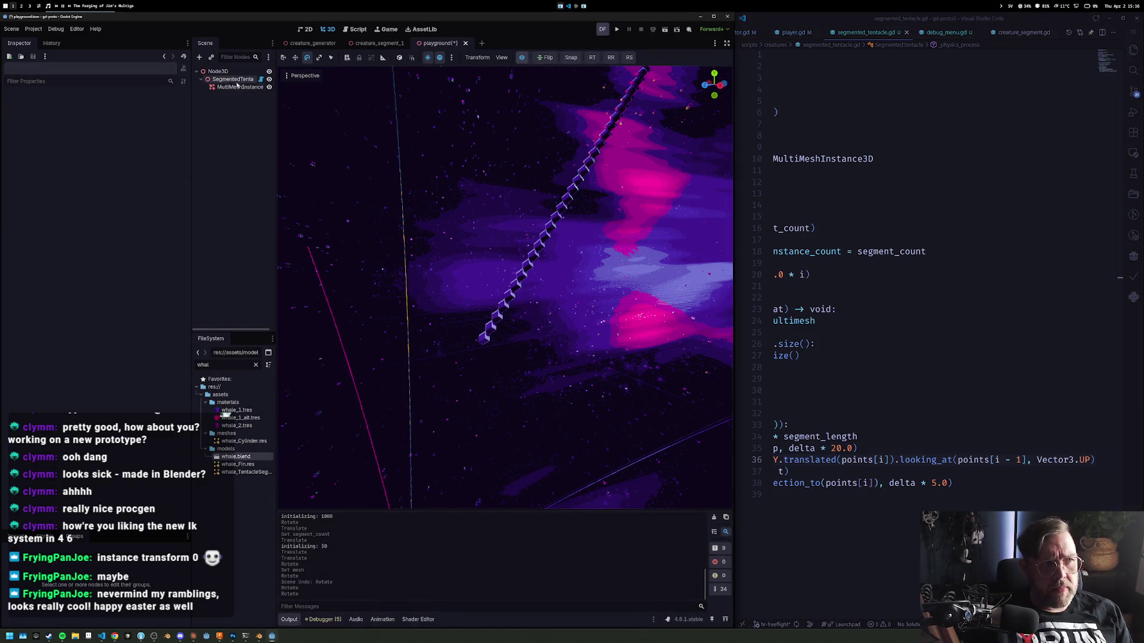
click(466, 329)
drag(466, 329, 479, 345)
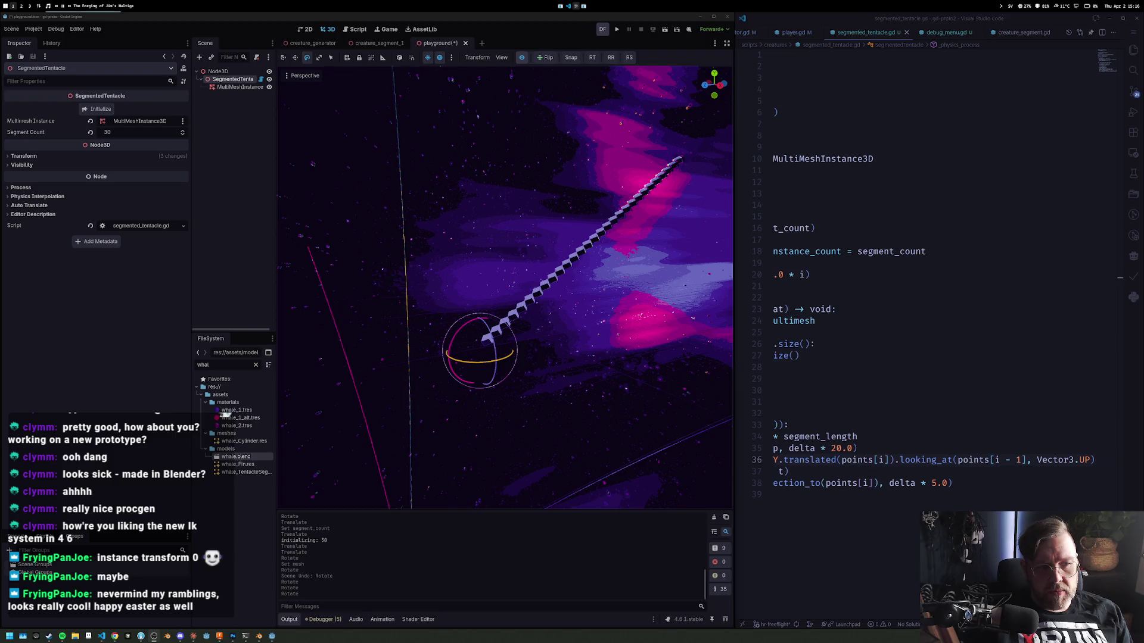
key(alt+2)
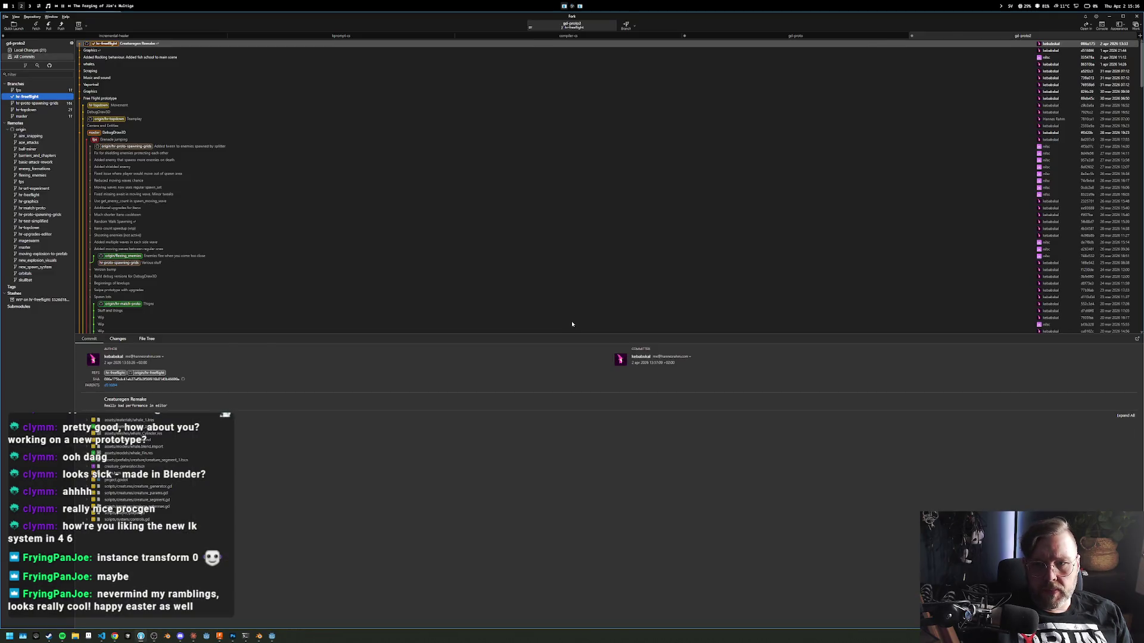
key(alt+3)
drag(580, 320, 808, 315)
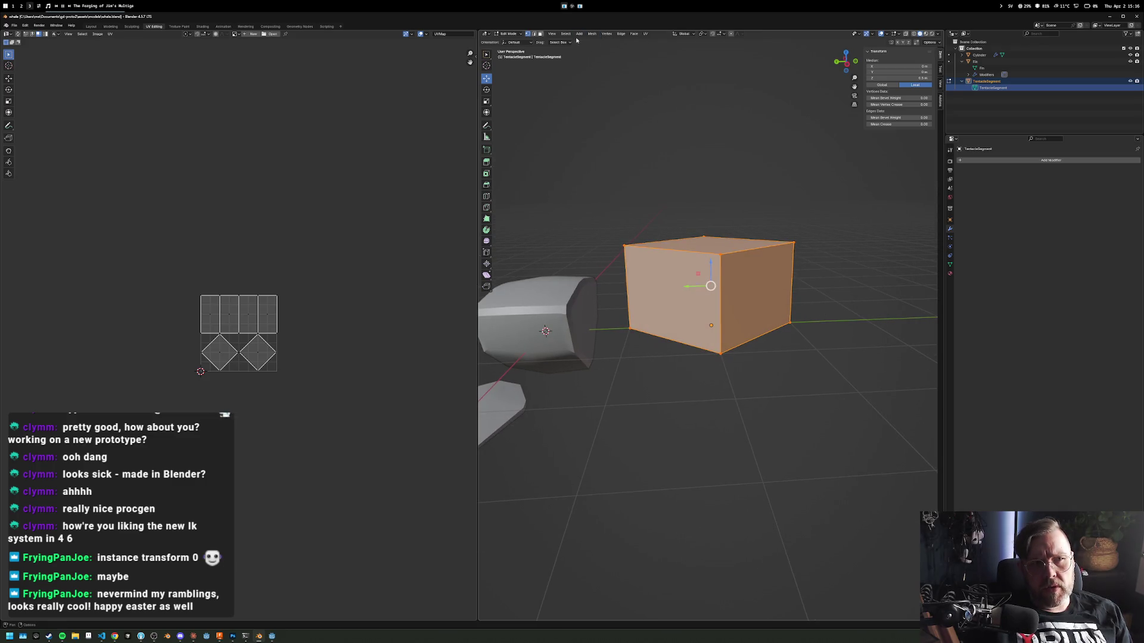
- Snap the 3D cursor to the box's origin and return to mesh editing
key(F3)
text(origin)
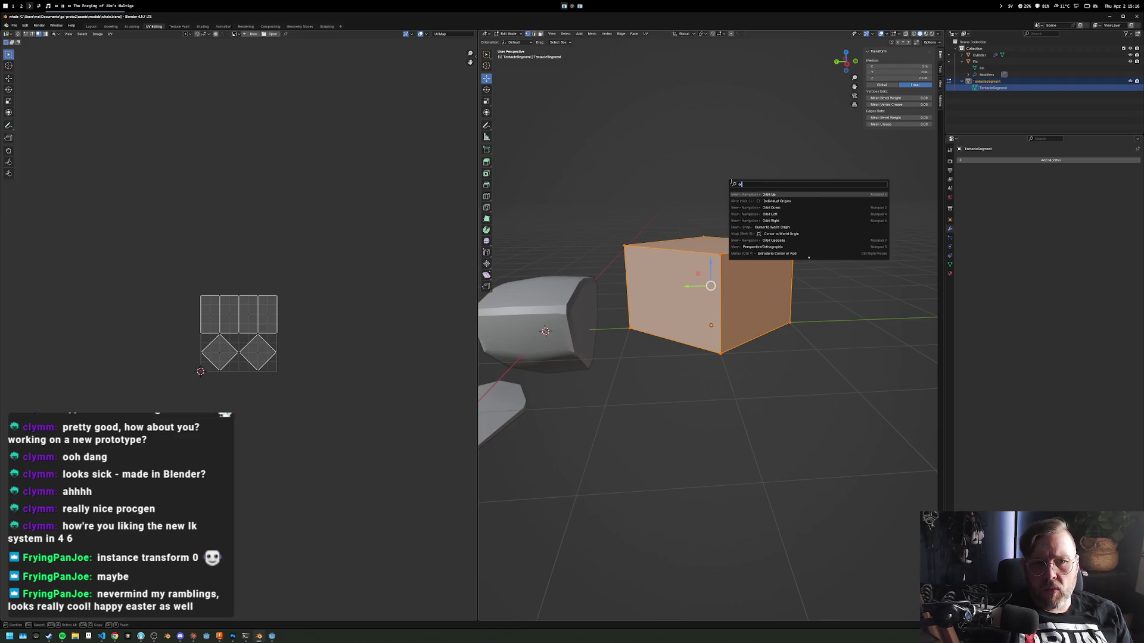
key(Up)
key(Up)
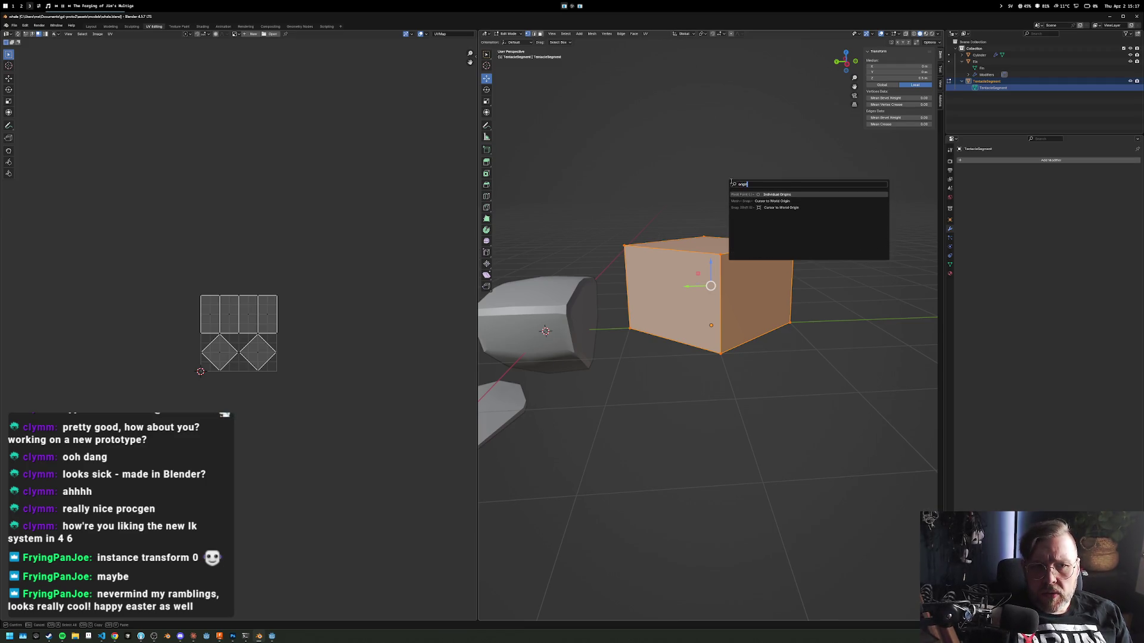
key(Down)
key(Down)
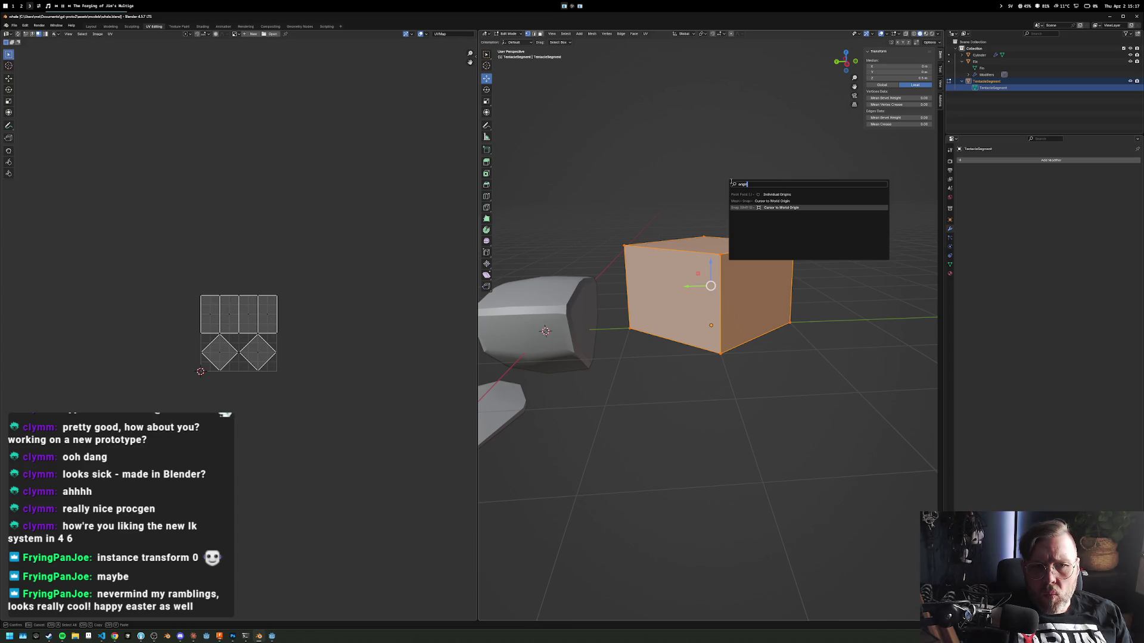
key(Return)
key(F3)
text(cursor)
key(Down)
key(Down)
key(Return)
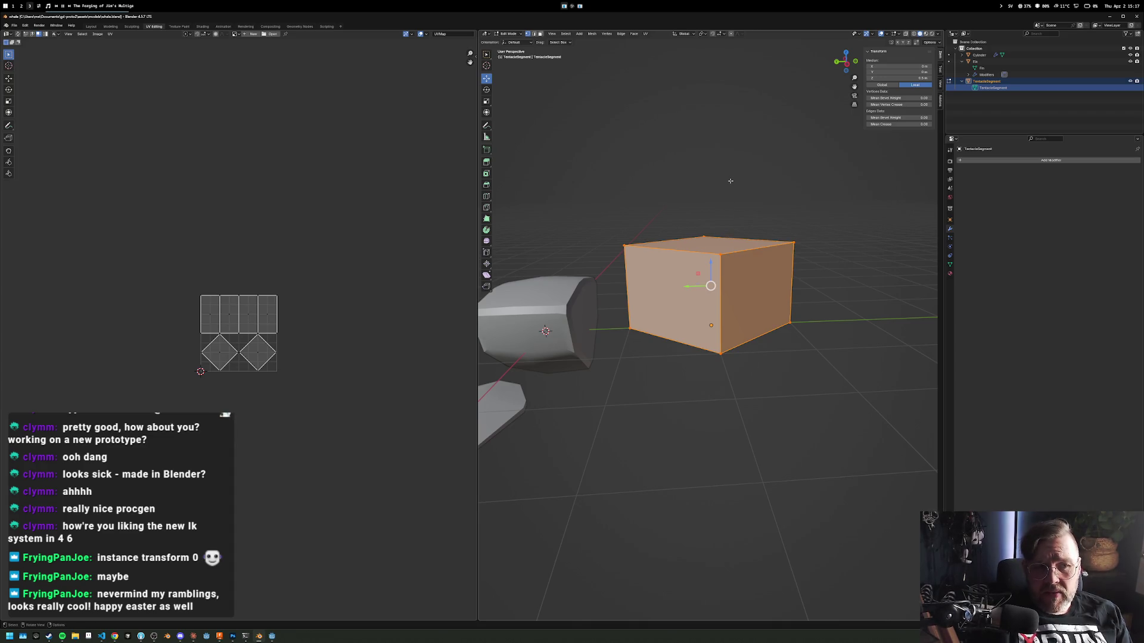
key(Tab)
key(F3)
text(cursorto)
key(Down)
key(Down)
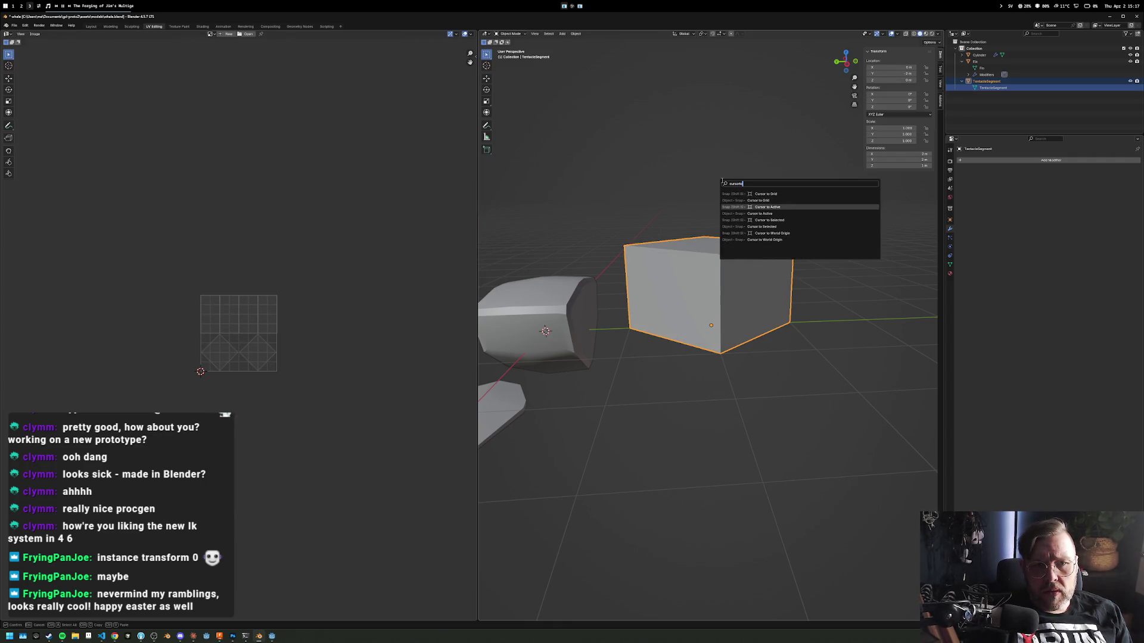
key(Return)
key(Tab)
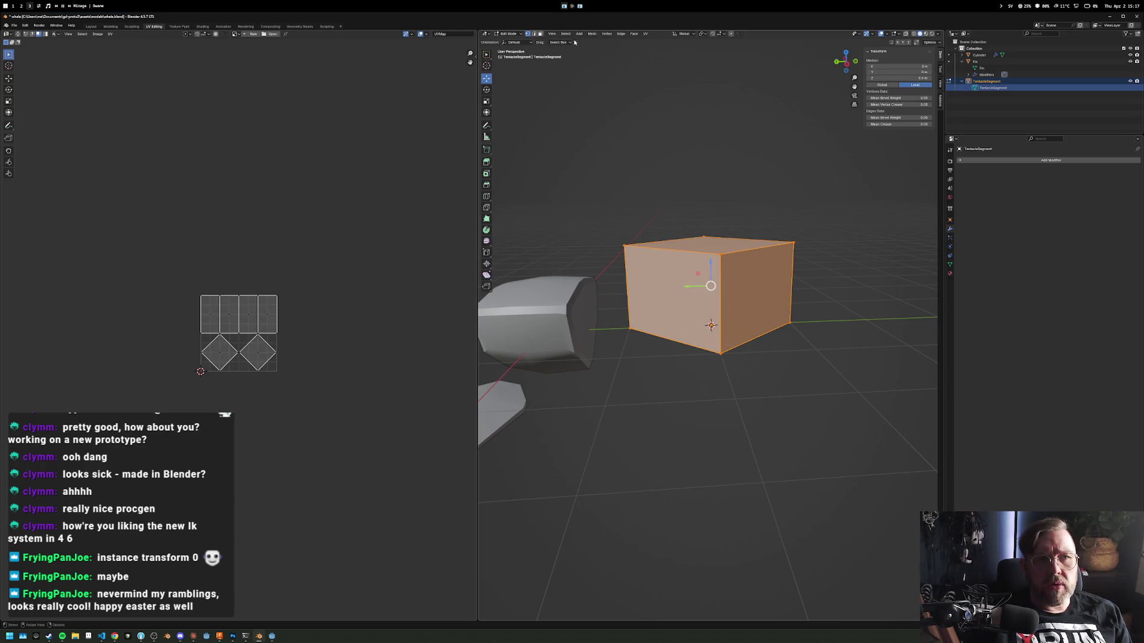
- Pivot around the 3D cursor, rotate the mesh 90° about X, and save whale.blend
click(701, 34)
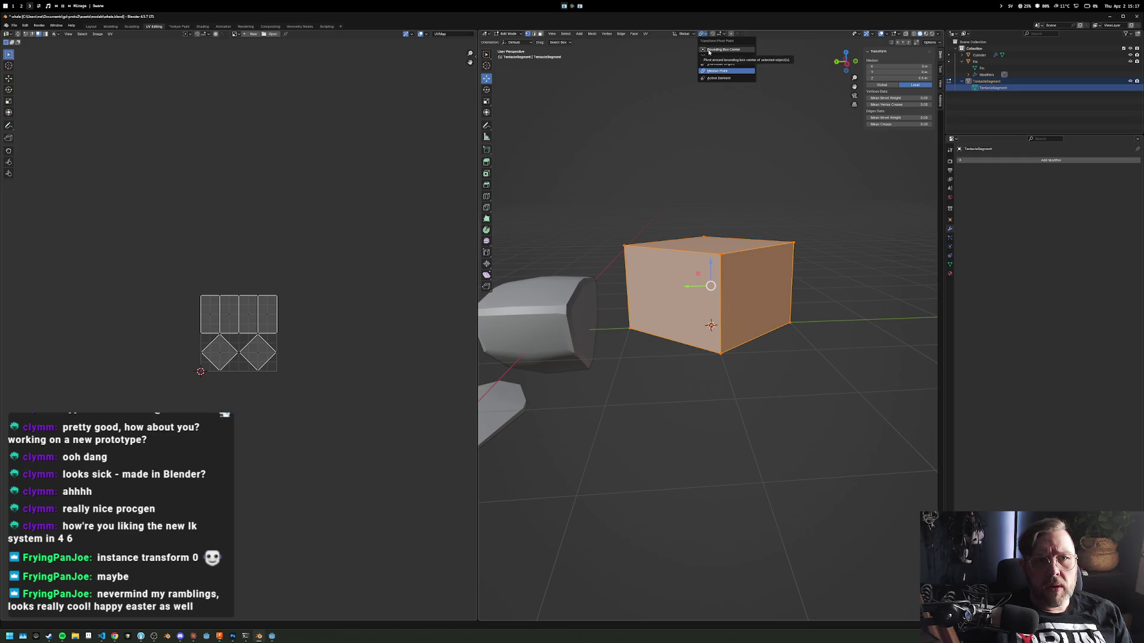
click(712, 56)
key(r)
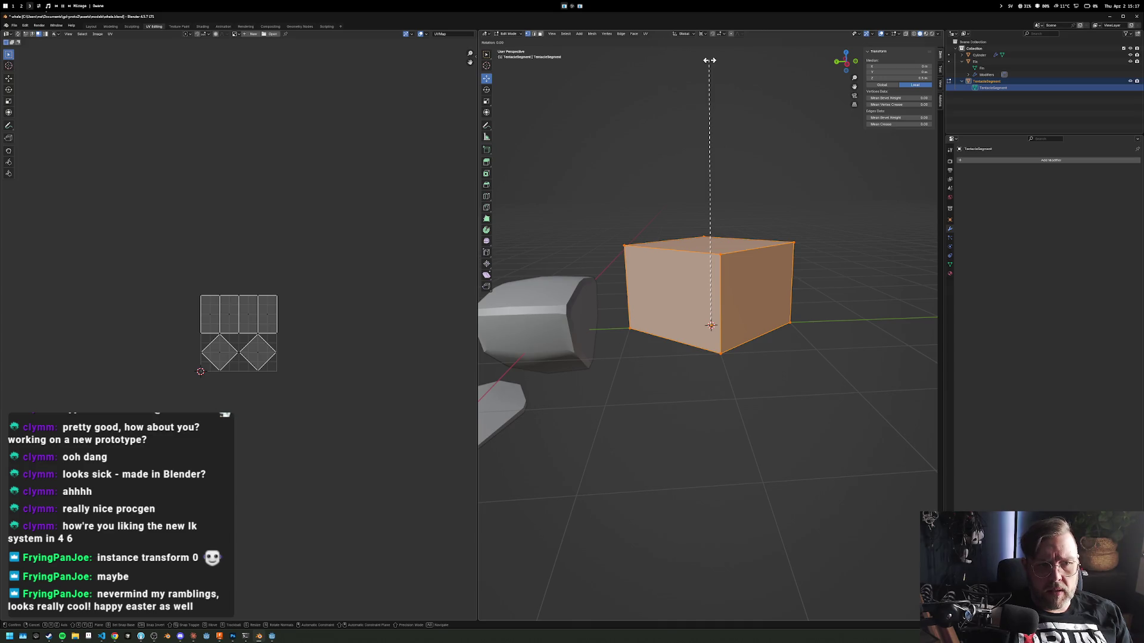
key(x)
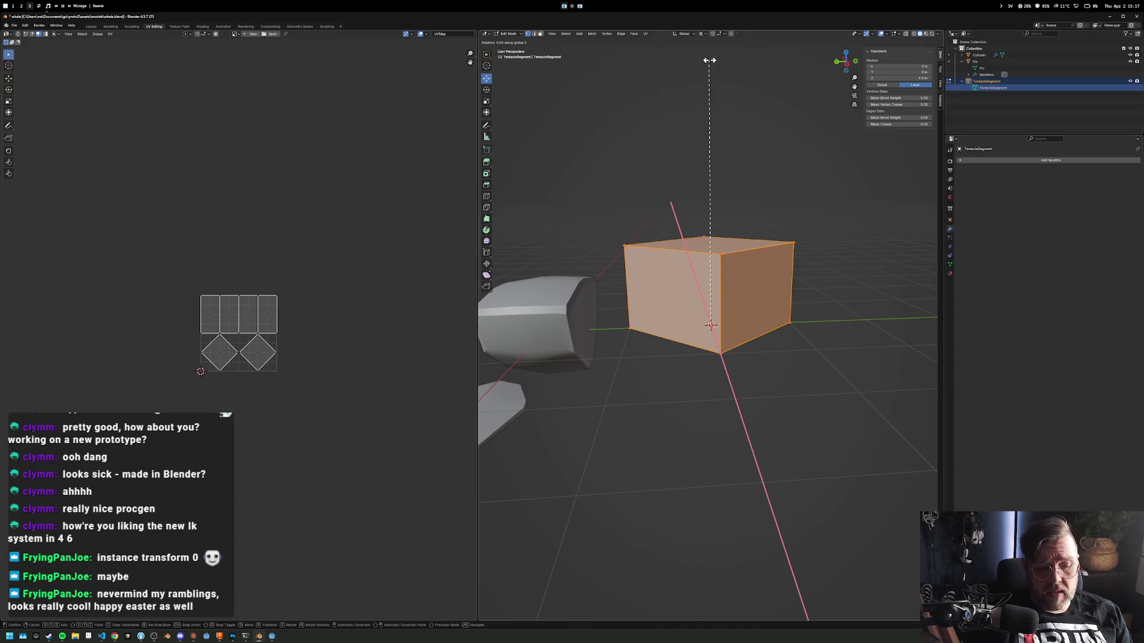
text(90)
key(Return)
key(ctrl+s)
key(super+1)
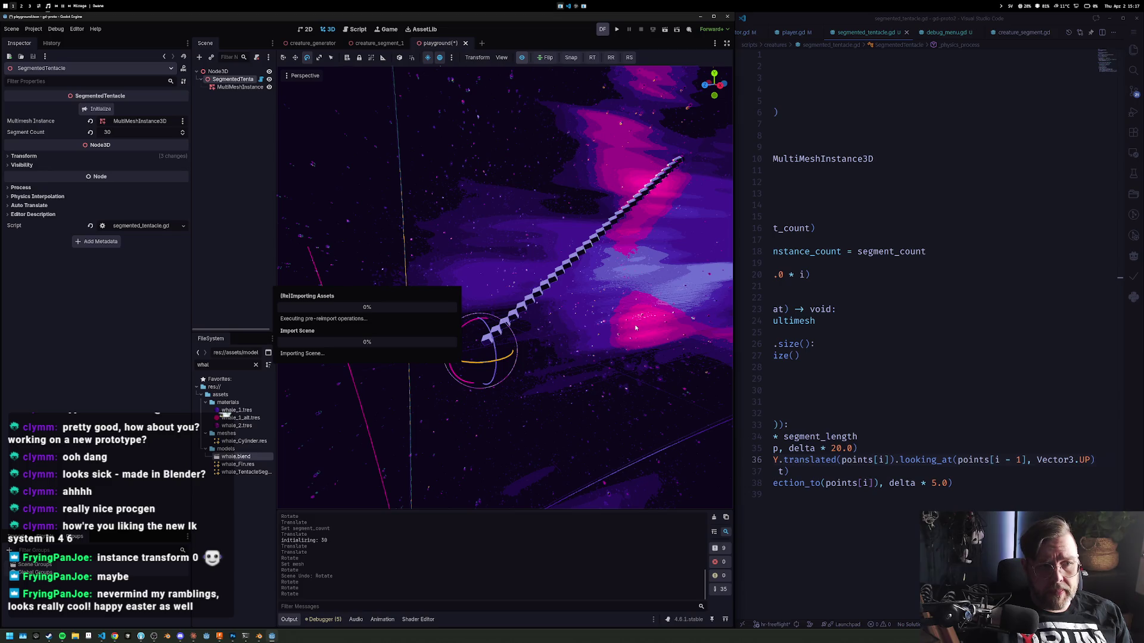
- Inspect the realigned tentacle segments, then place the caret at the start of line 36
drag(634, 326, 514, 298)
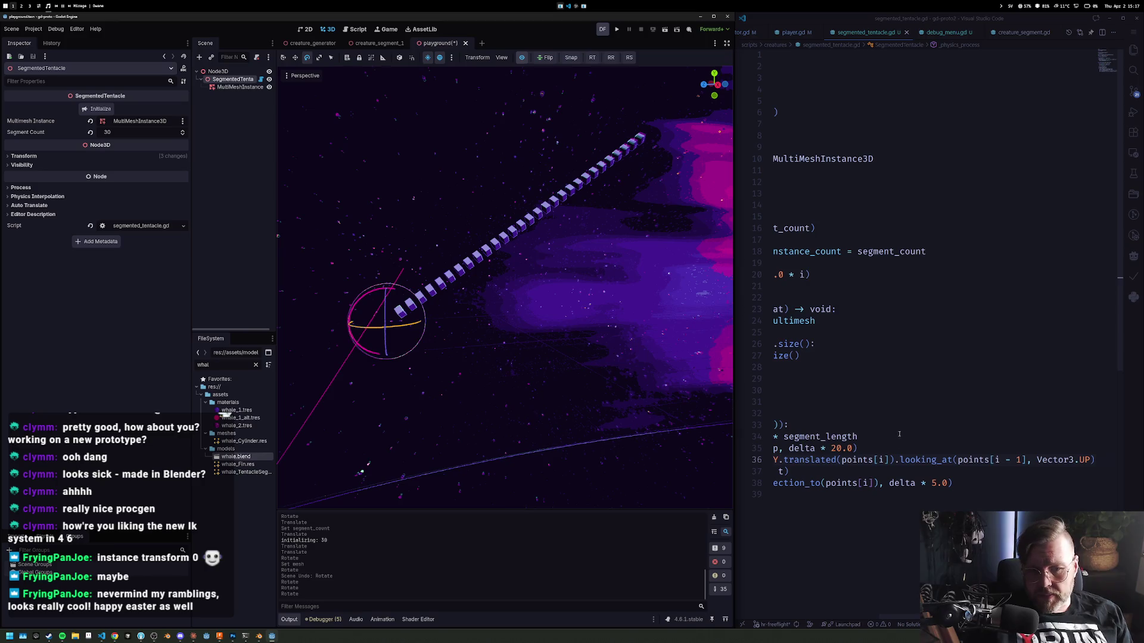
click(876, 446)
key(Home)
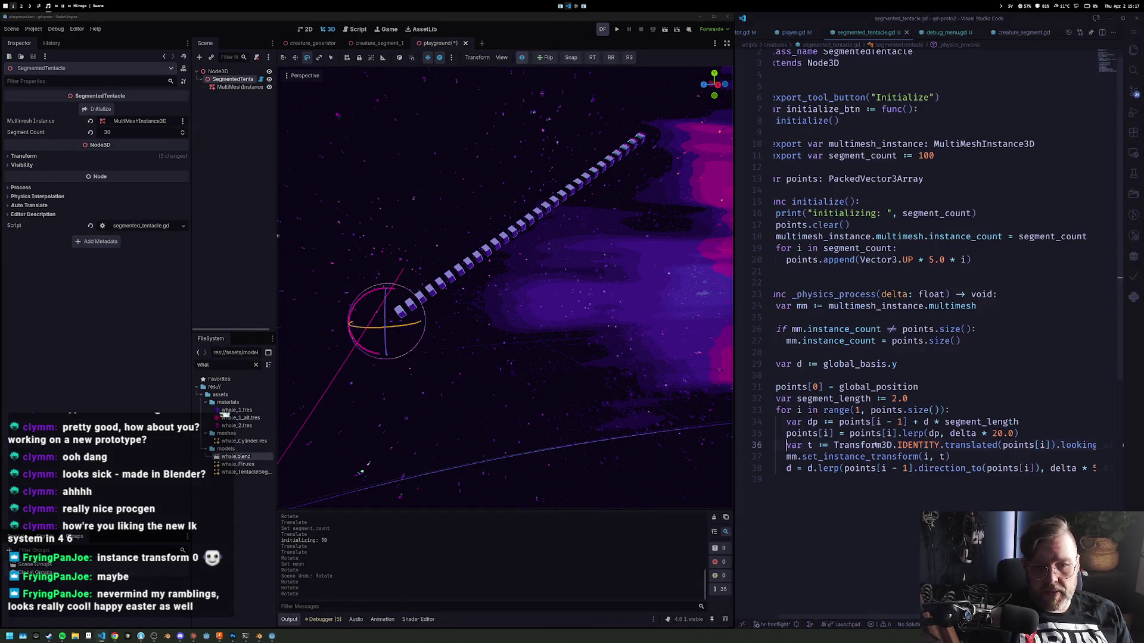
- Split the Transform3D, translated and looking_at calls onto separate lines
key(End)
key(Home)
key(ctrl+Right)
key(ctrl+Right)
key(ctrl+Right)
text(()
key(Return)
key(ctrl+Right)
key(ctrl+Right)
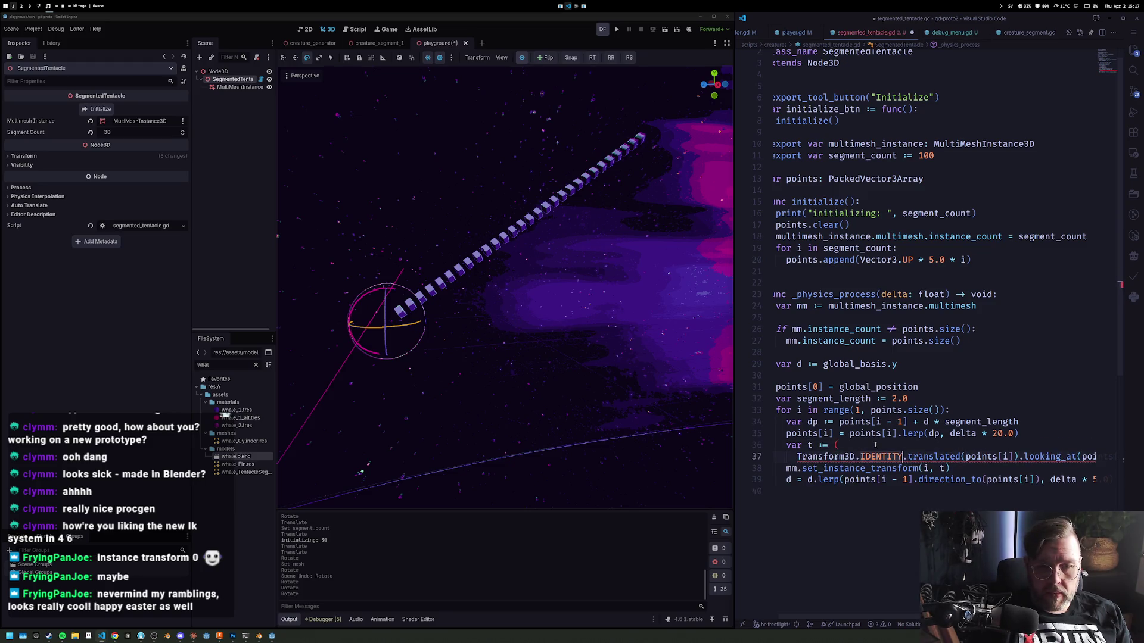
key(Return)
key(Tab)
key(ctrl+Right)
key(ctrl+Right)
key(ctrl+Right)
key(Right)
key(Right)
key(Return)
key(End)
key(Left)
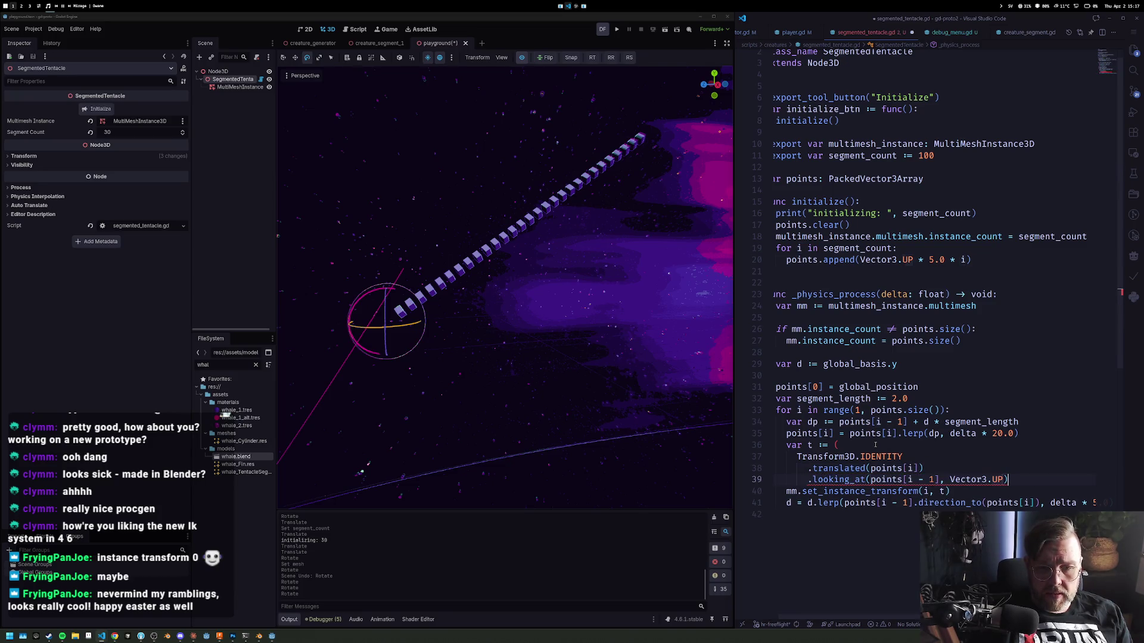
key(Return)
key(Up)
key(End)
- Add .scaled_local(Vector3(1, 1, points[i - 1].distance_to(points[i]))) and save
key(Return)
text(.scal)
text(ed_)
key(Tab)
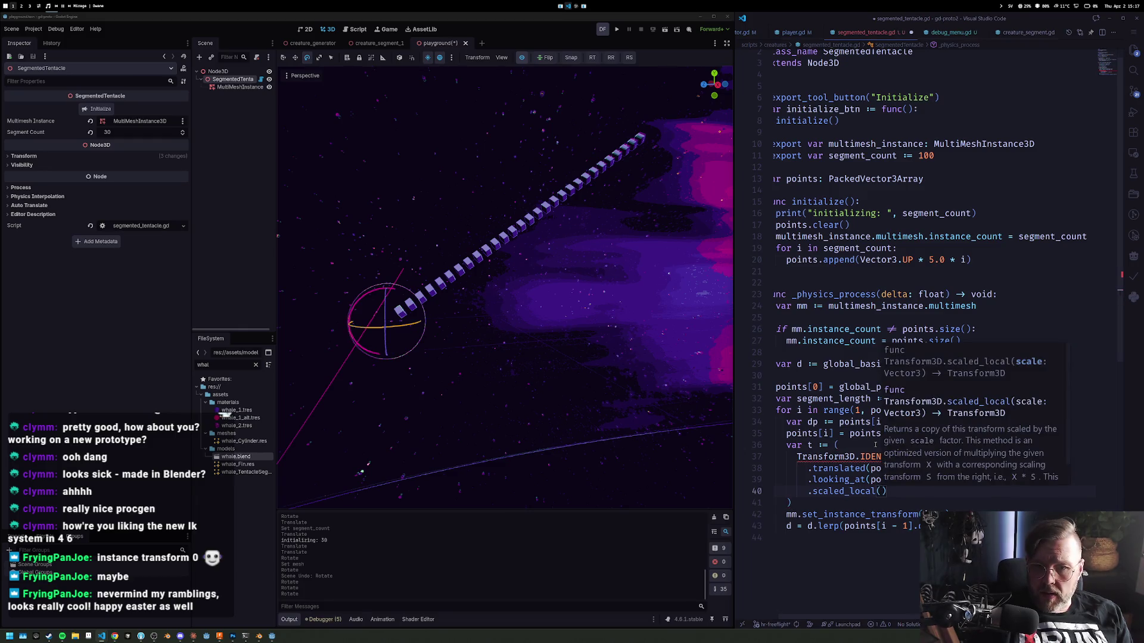
text(Vec)
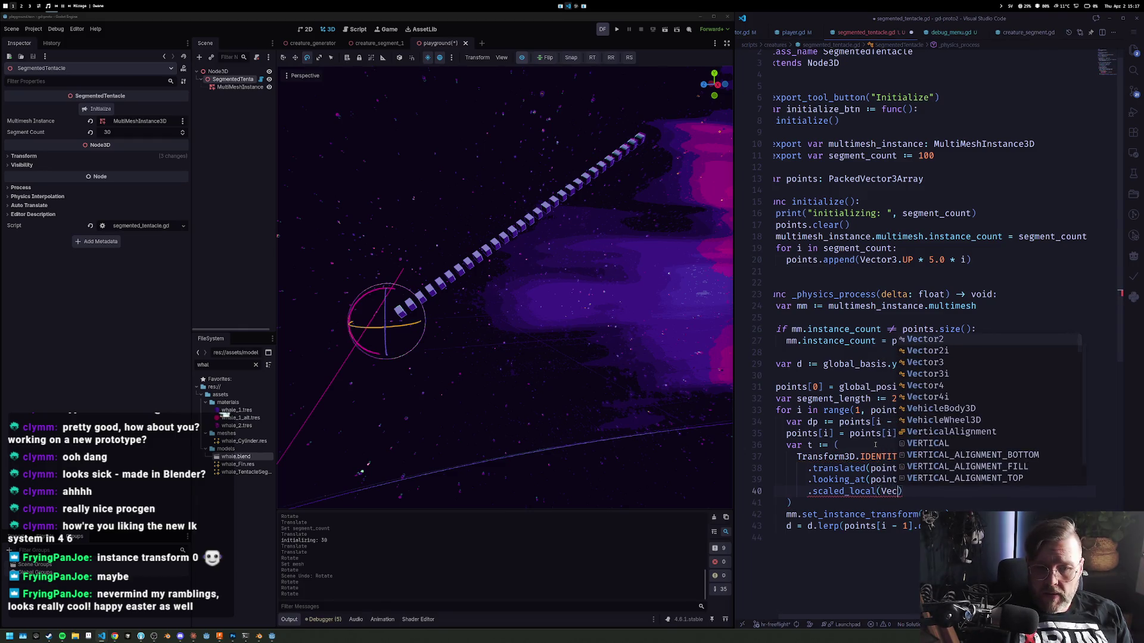
text(tor3.)
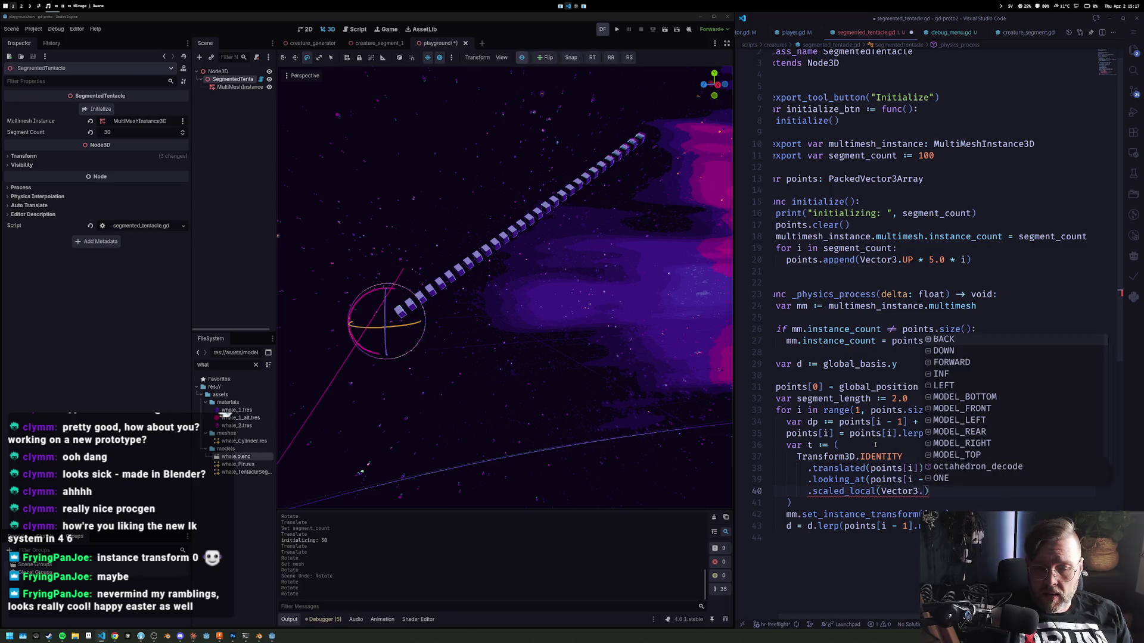
key(BackSpace)
text(()
text(1, 1, )
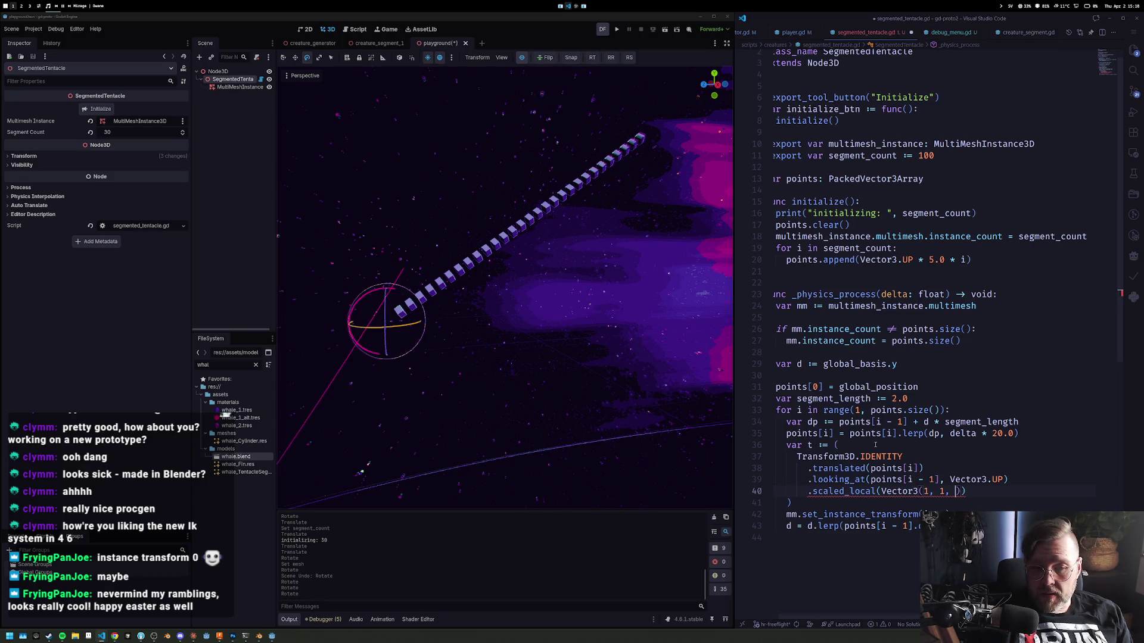
text(points[i])))
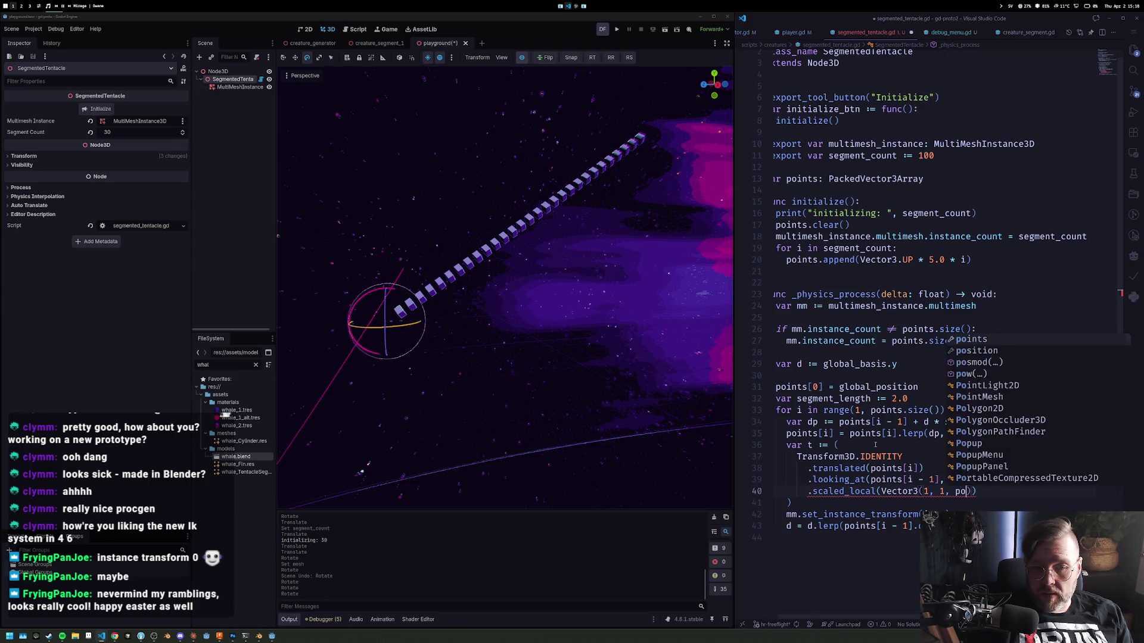
key(Left)
key(Left)
key(Left)
text(-)
text(1].dis)
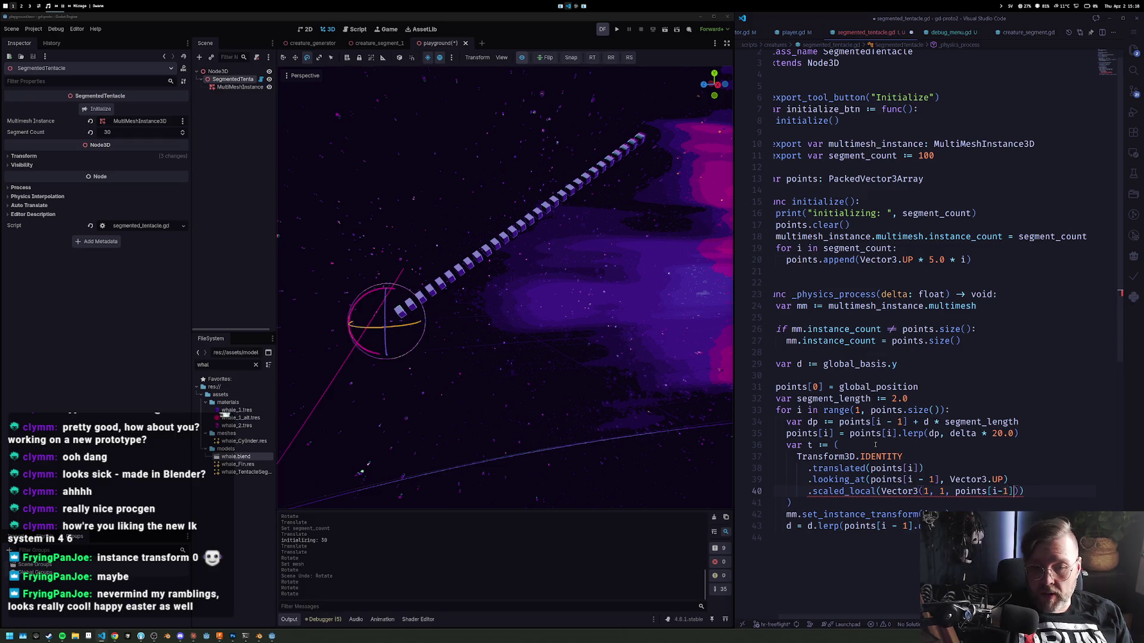
text(tance_to(point)
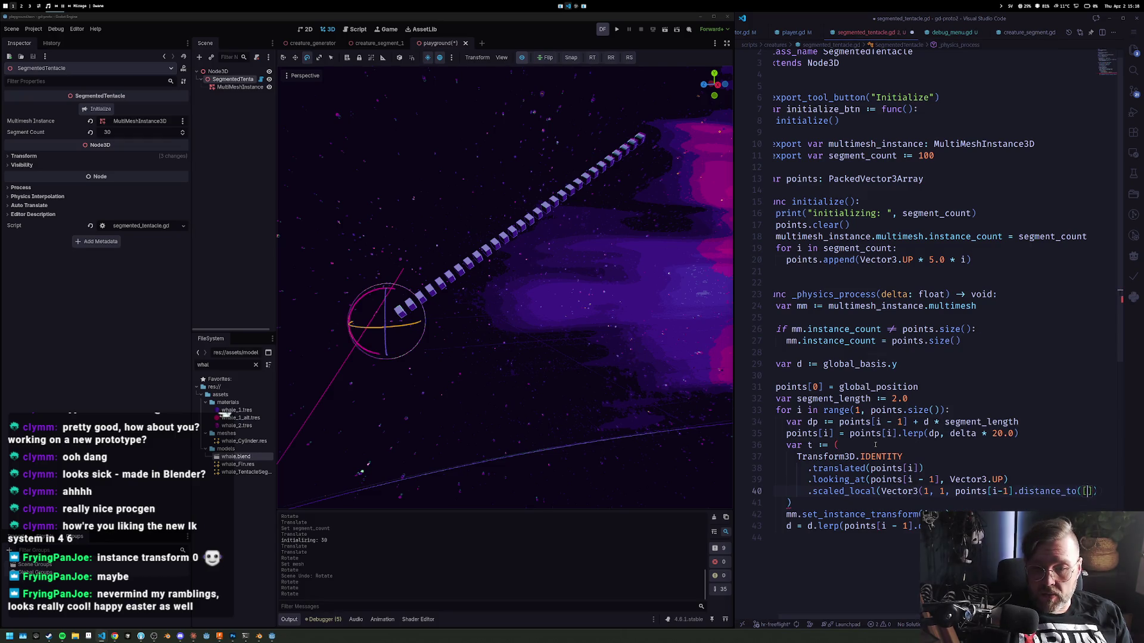
text(s[)
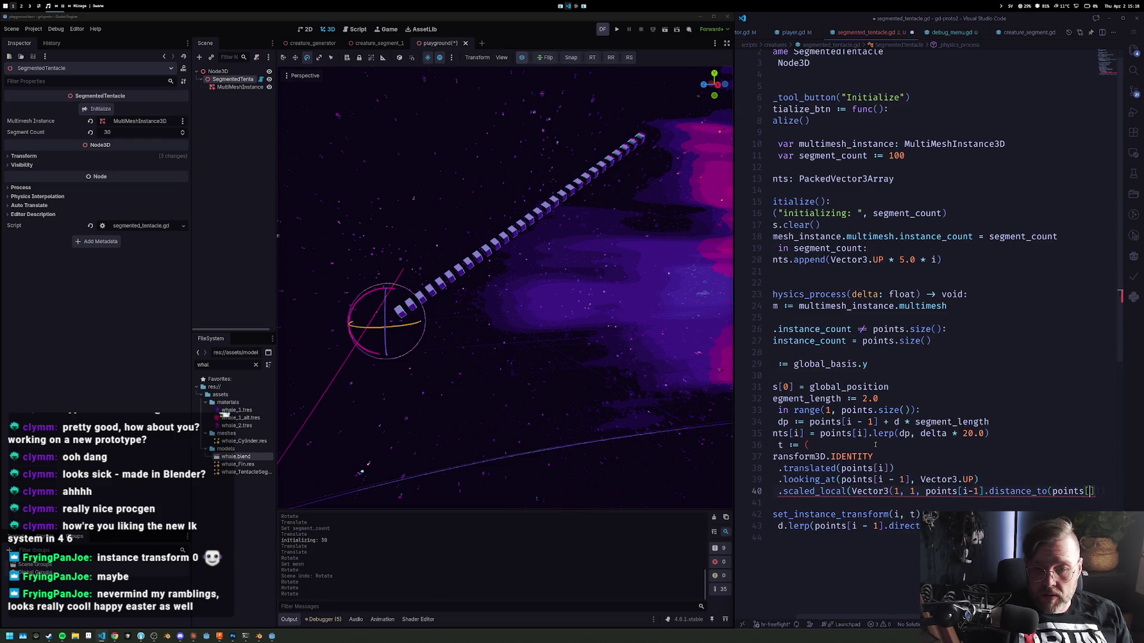
text(i)
key(End)
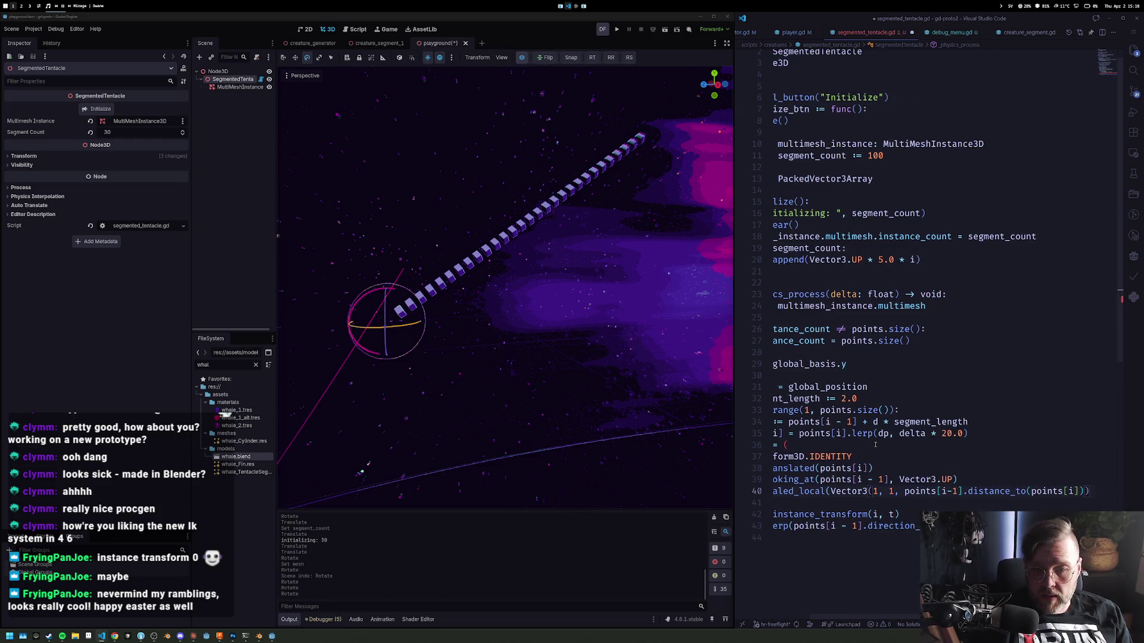
key(ctrl+s)
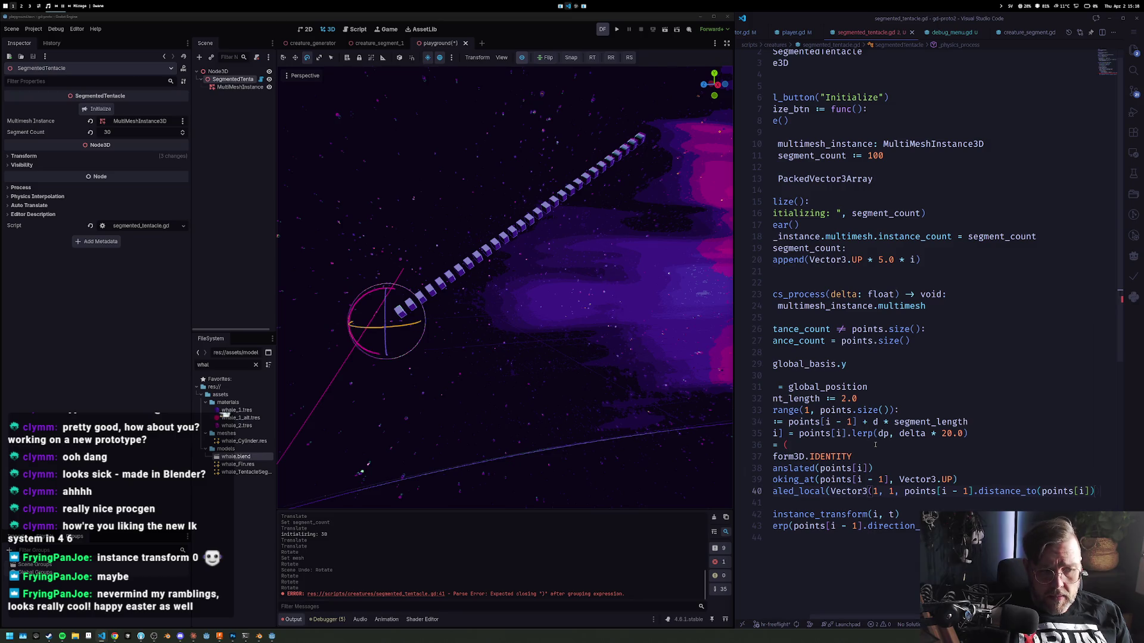
- Add the missing closing parenthesis on a new line and save again
key(Home)
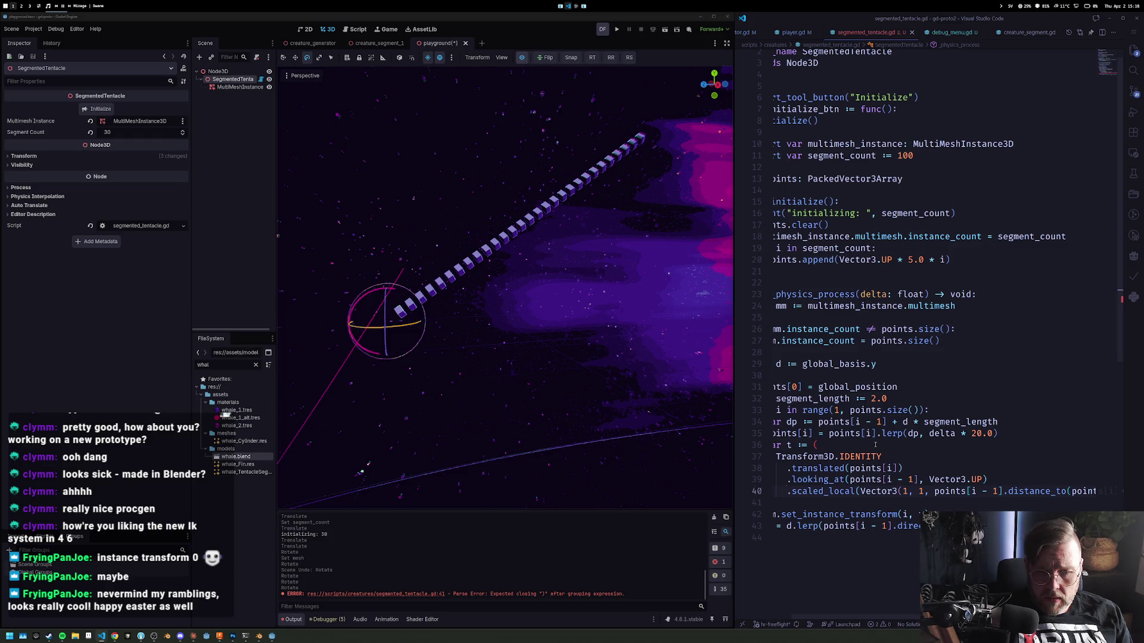
key(End)
key(Return)
text())
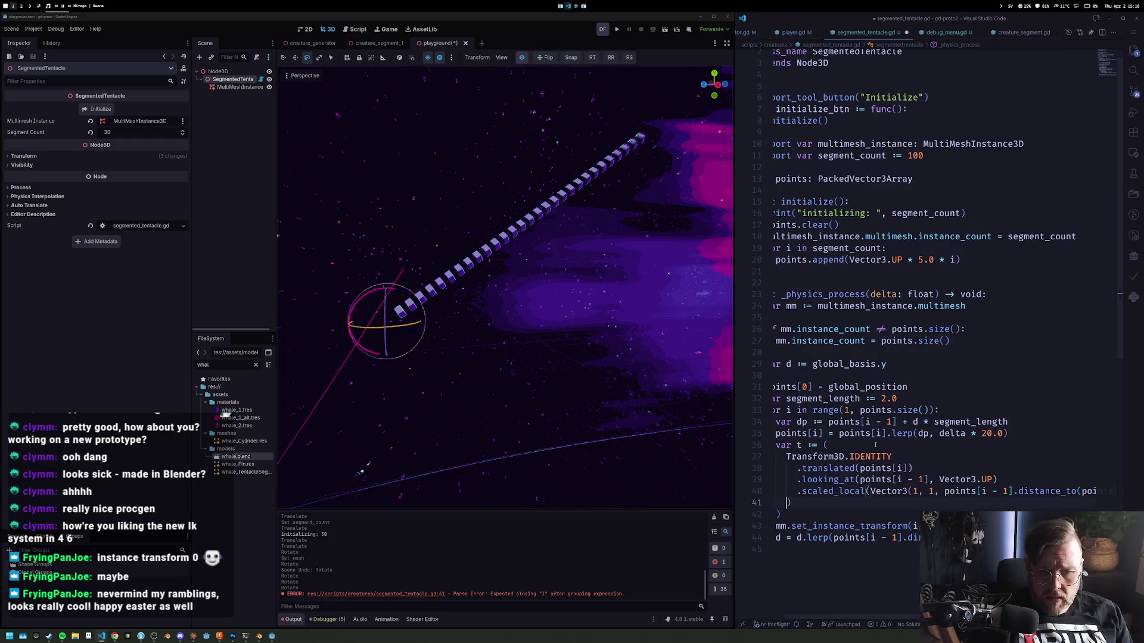
key(ctrl+s)
- Rotate the tentacle base slightly, then frame the MultiMeshInstance in the viewport
drag(372, 294, 383, 318)
drag(477, 346, 684, 396)
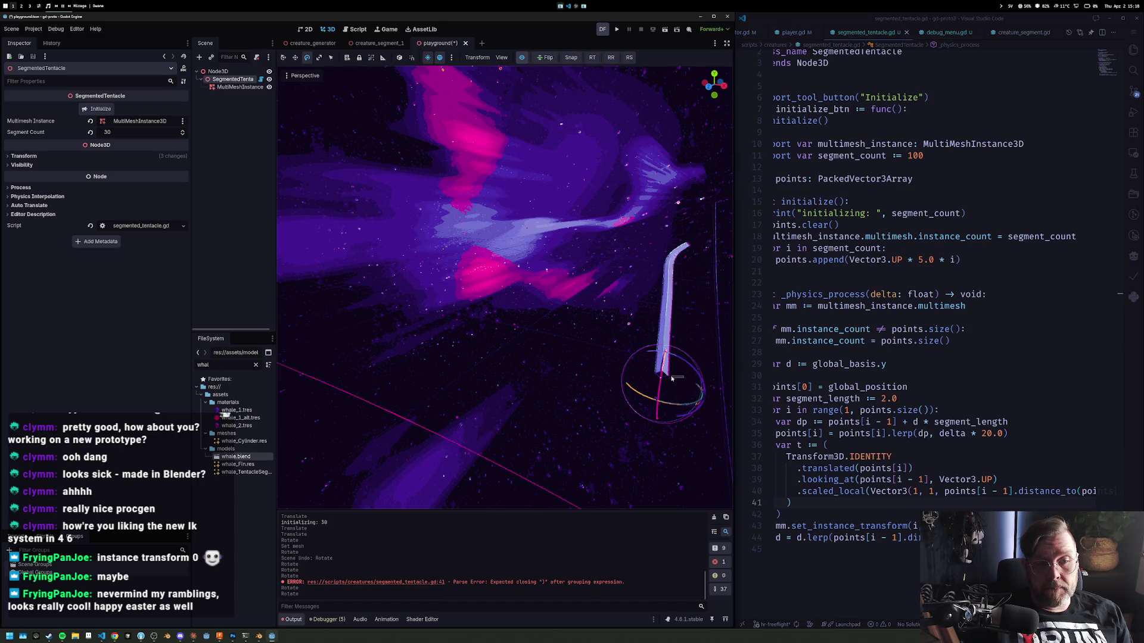
click(684, 395)
click(232, 86)
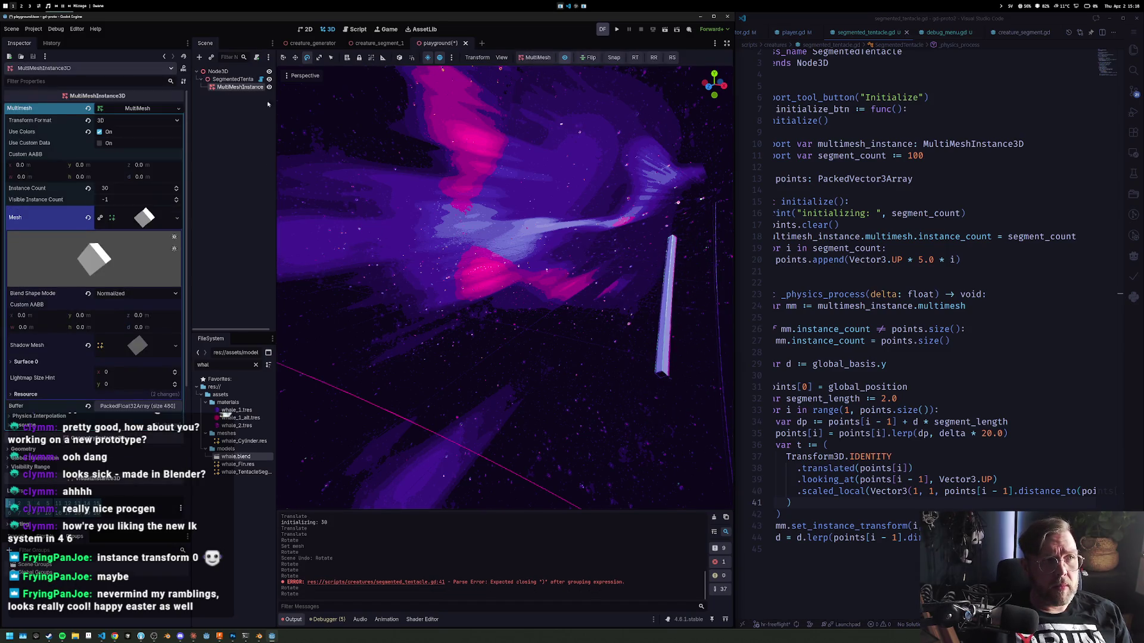
key(f)
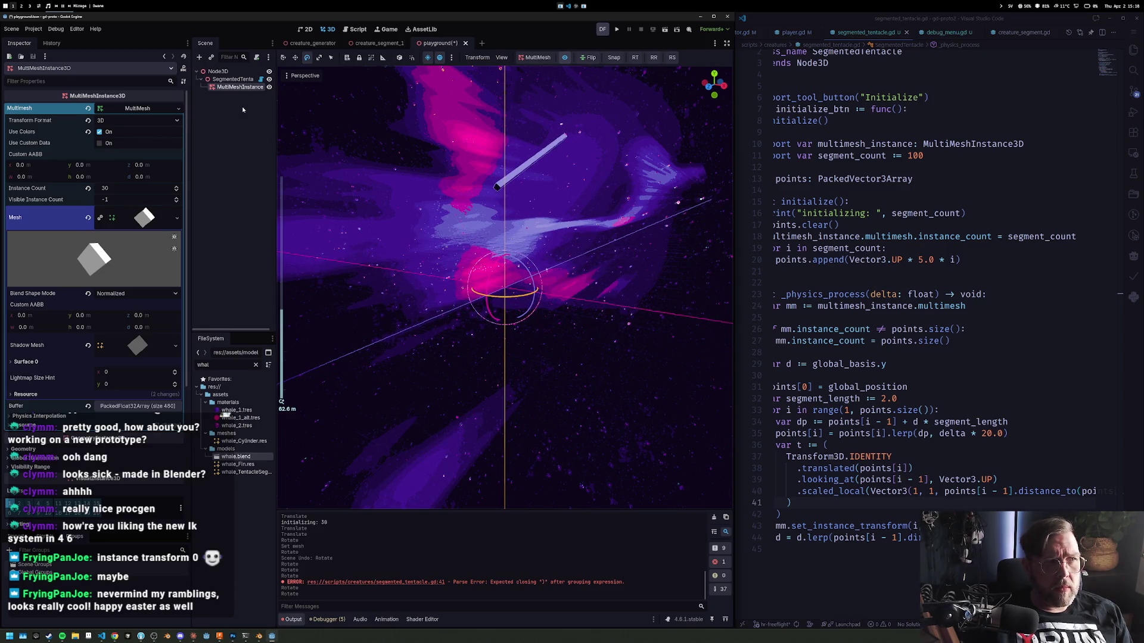
- Freely rotate the SegmentedTentacle root so the stretched segments bend upward and trail behind
click(233, 78)
drag(525, 268, 550, 234)
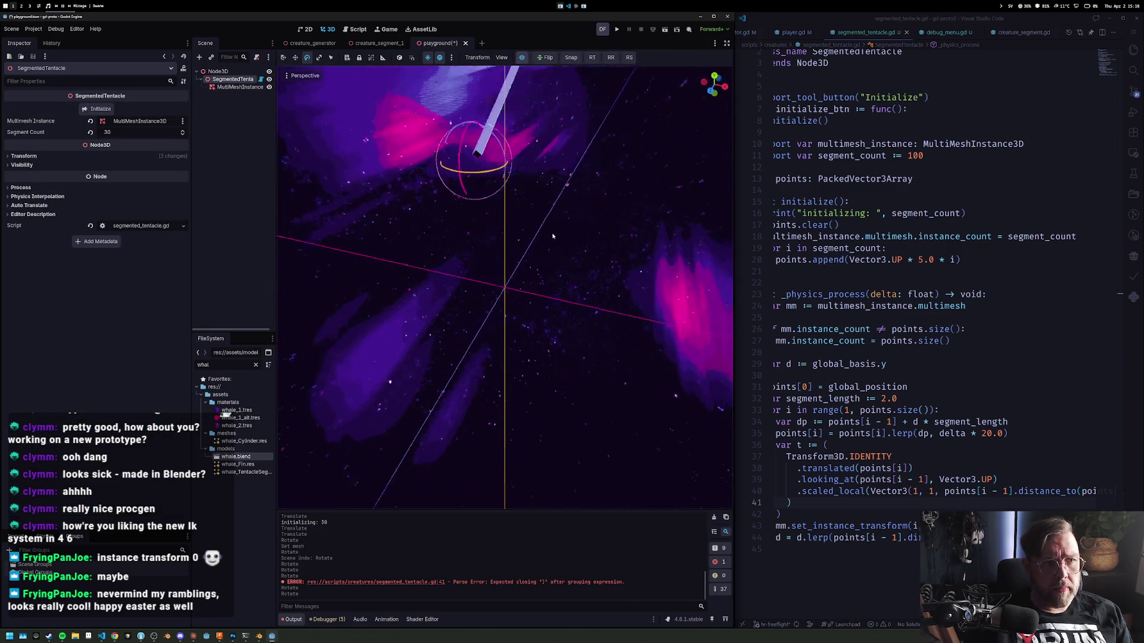
key(r)
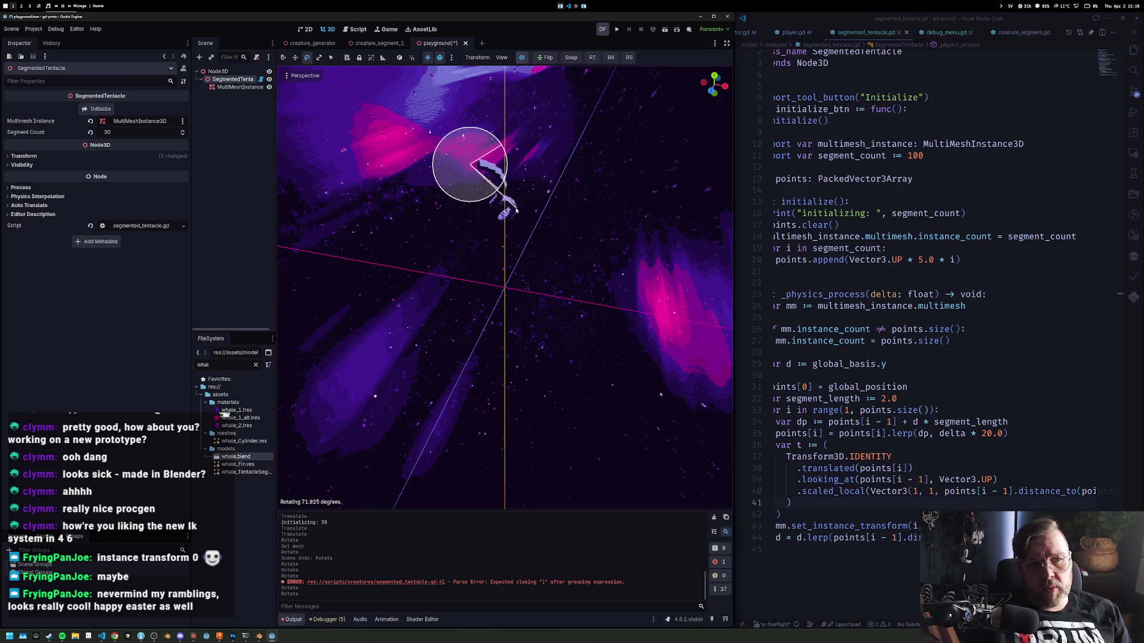
click(517, 209)
drag(499, 160, 545, 159)
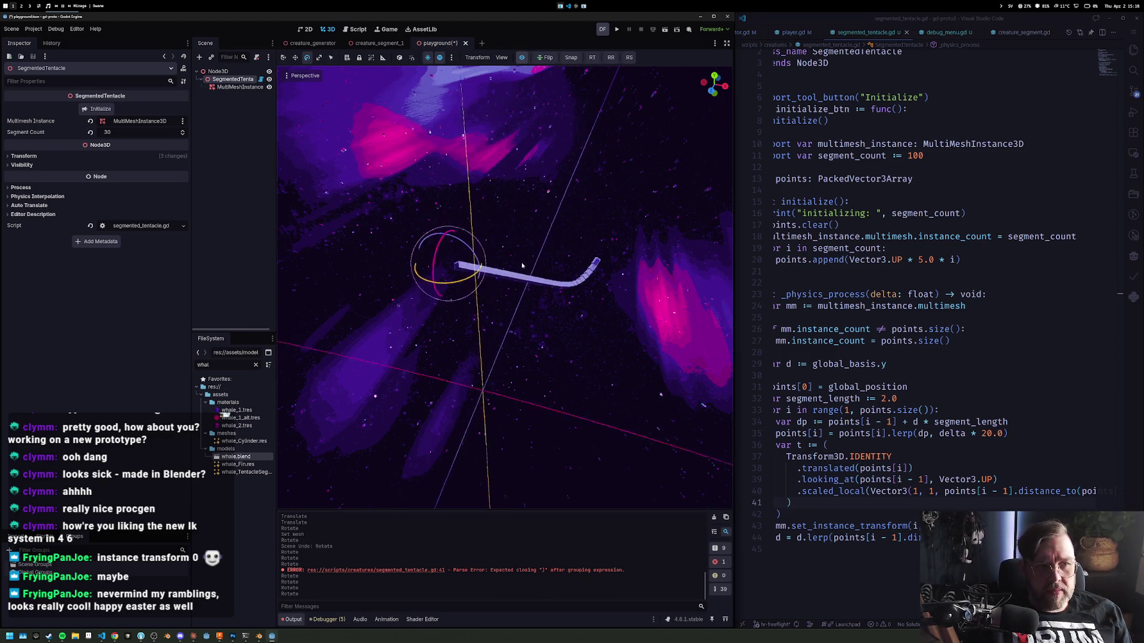
drag(474, 285, 342, 232)
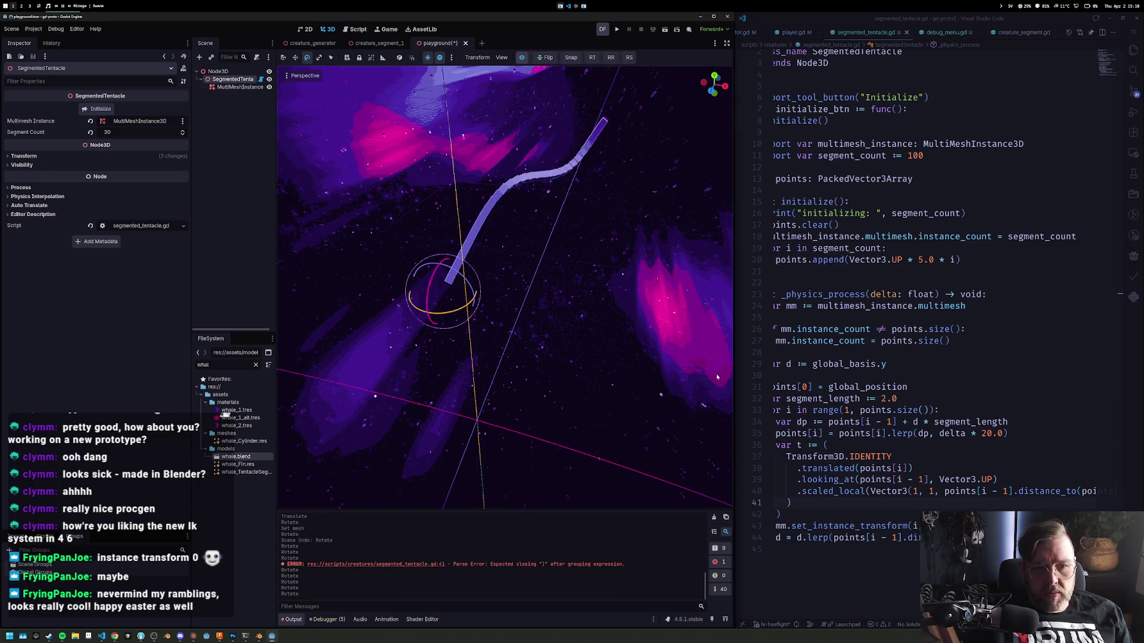
click(776, 398)
click(965, 410)
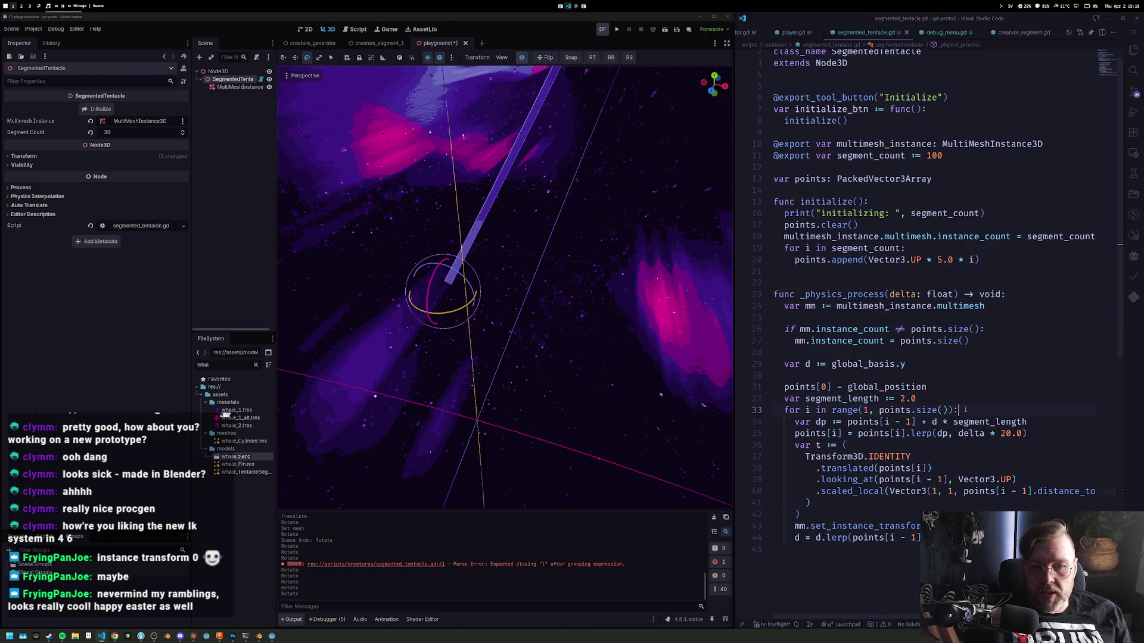
- Delete the transform-building lines from the point-update loop and add blank lines below it
text(o)
key(BackSpace)
key(Down)
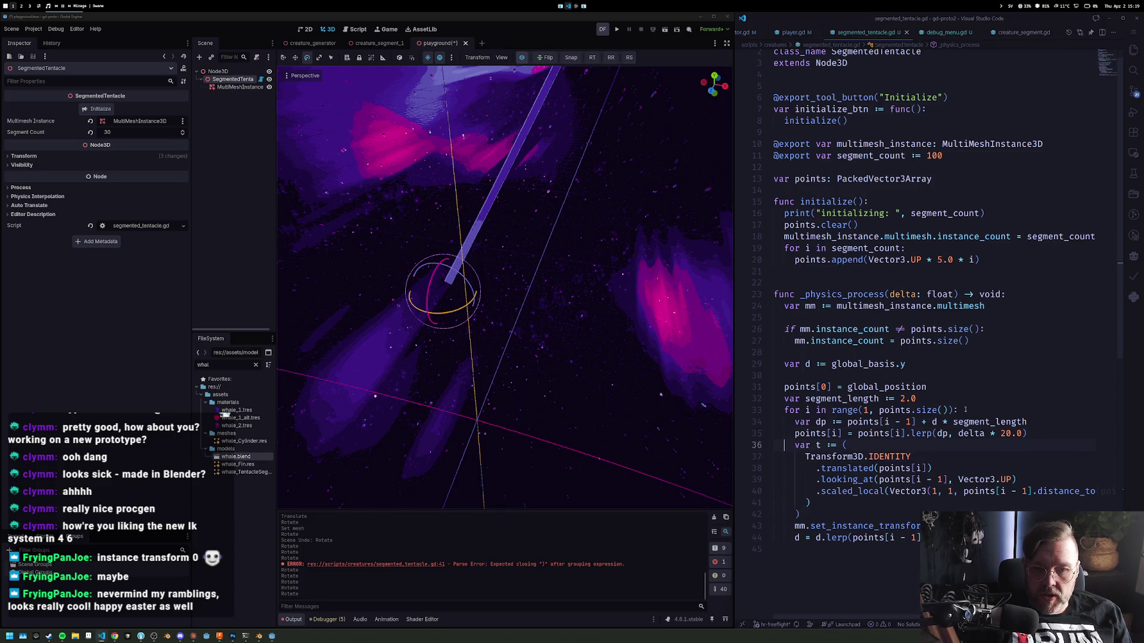
key(shift+Down)
key(shift+Down)
key(shift+Down)
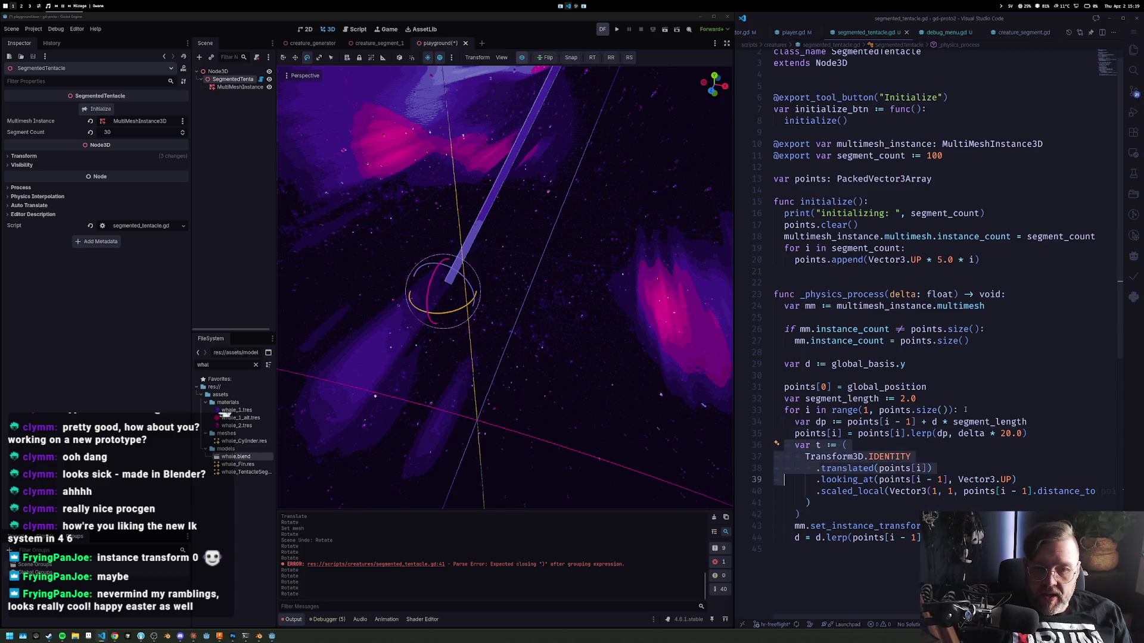
key(Delete)
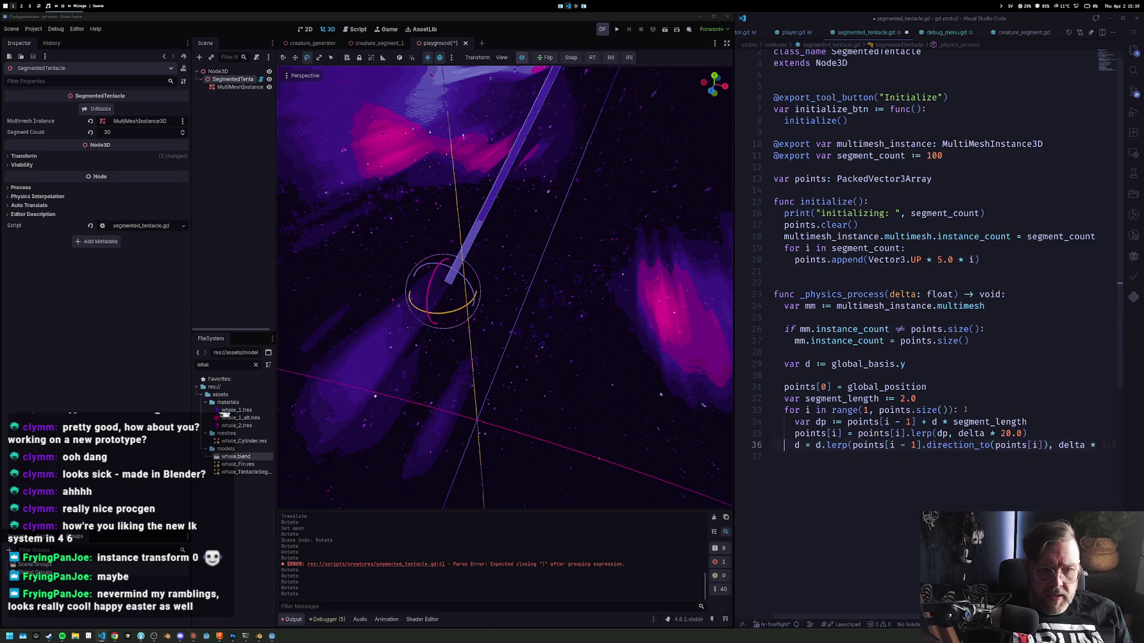
key(Down)
key(End)
key(Return)
key(Return)
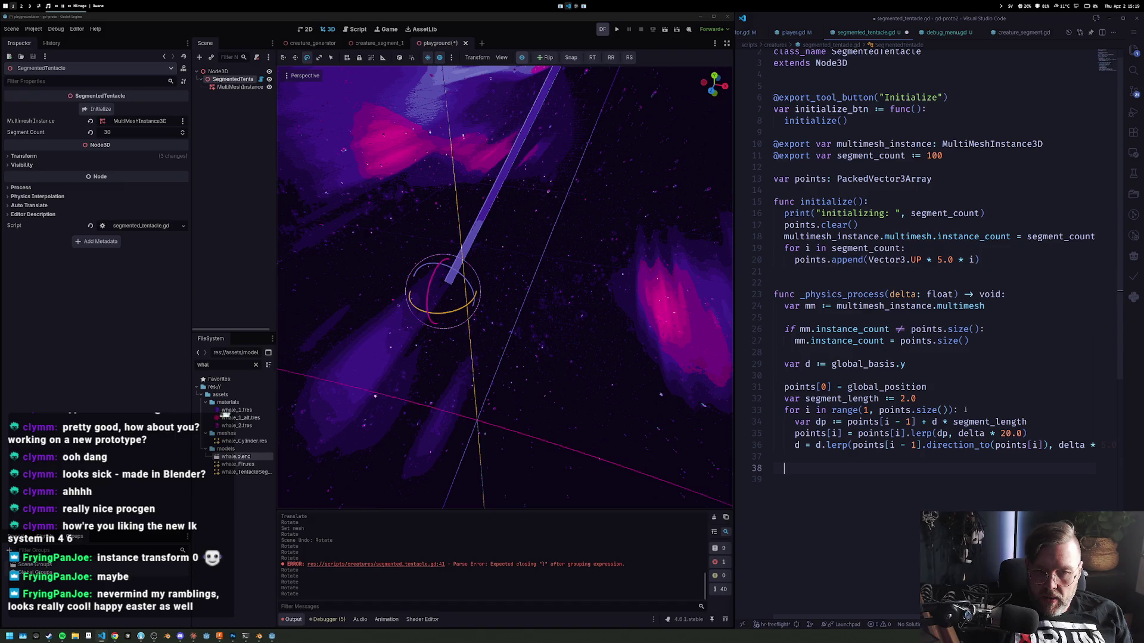
- Duplicate the for-loop header below to start a second loop, for i in range(1, points.size())
key(Up)
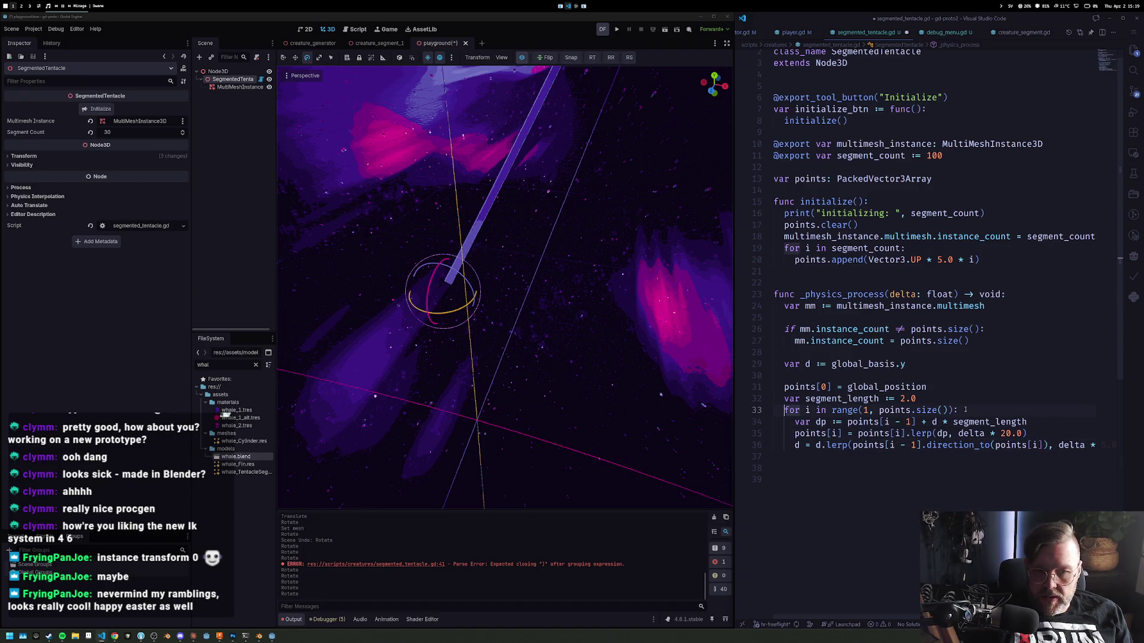
key(shift+alt+Down)
key(alt+Down)
key(alt+Down)
key(alt+Down)
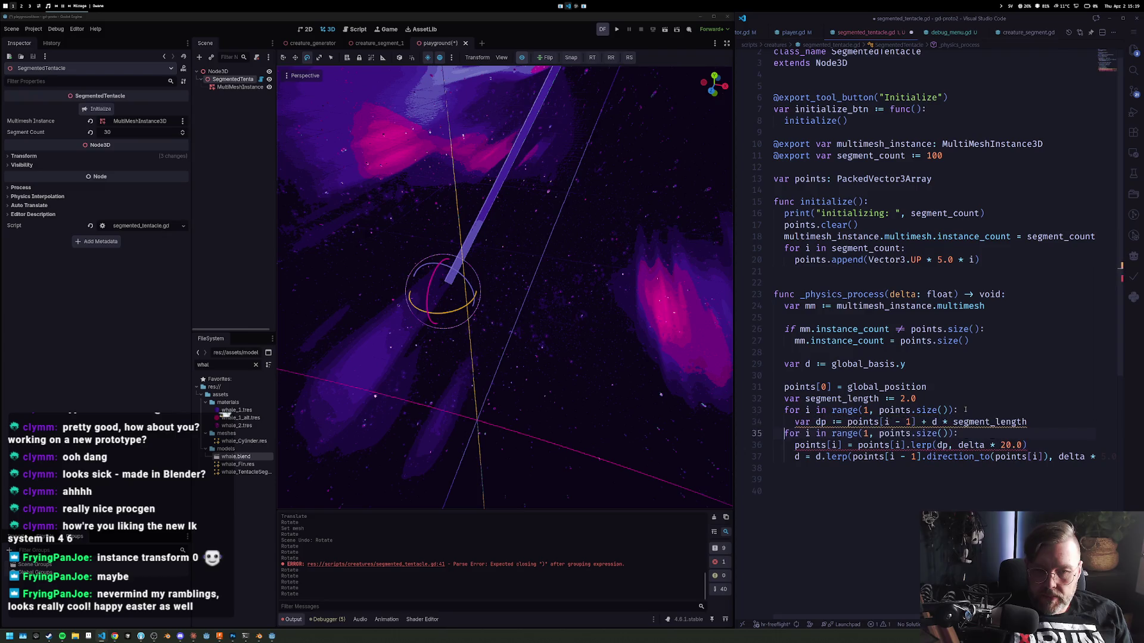
key(Home)
key(ctrl+Right)
key(ctrl+Right)
key(ctrl+Right)
key(Left)
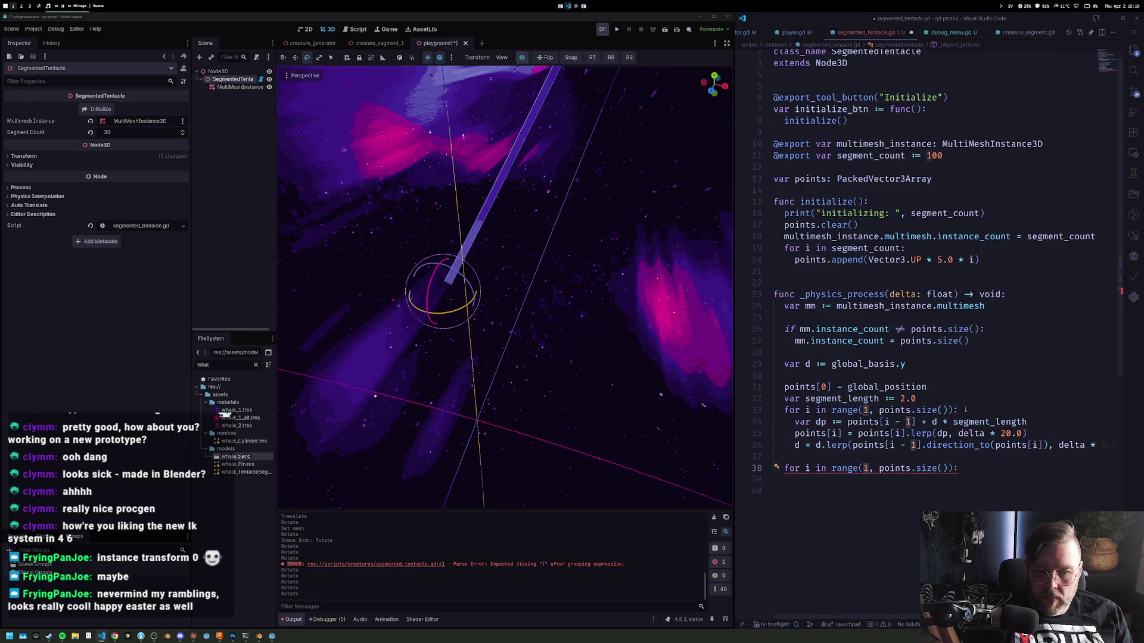
key(End)
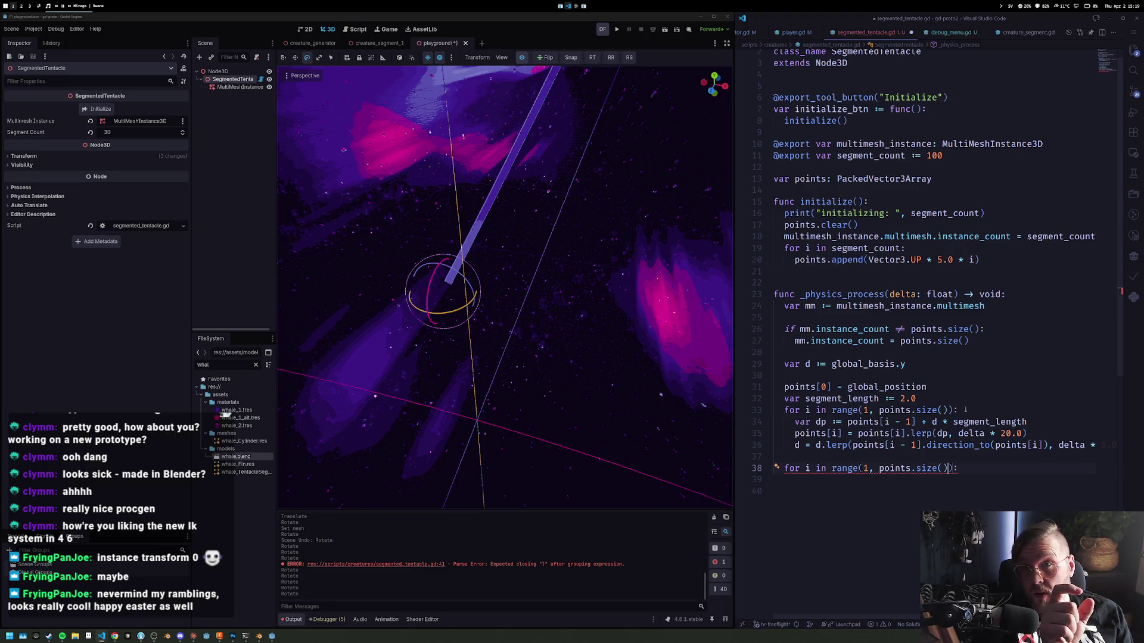
key(Left)
key(Left)
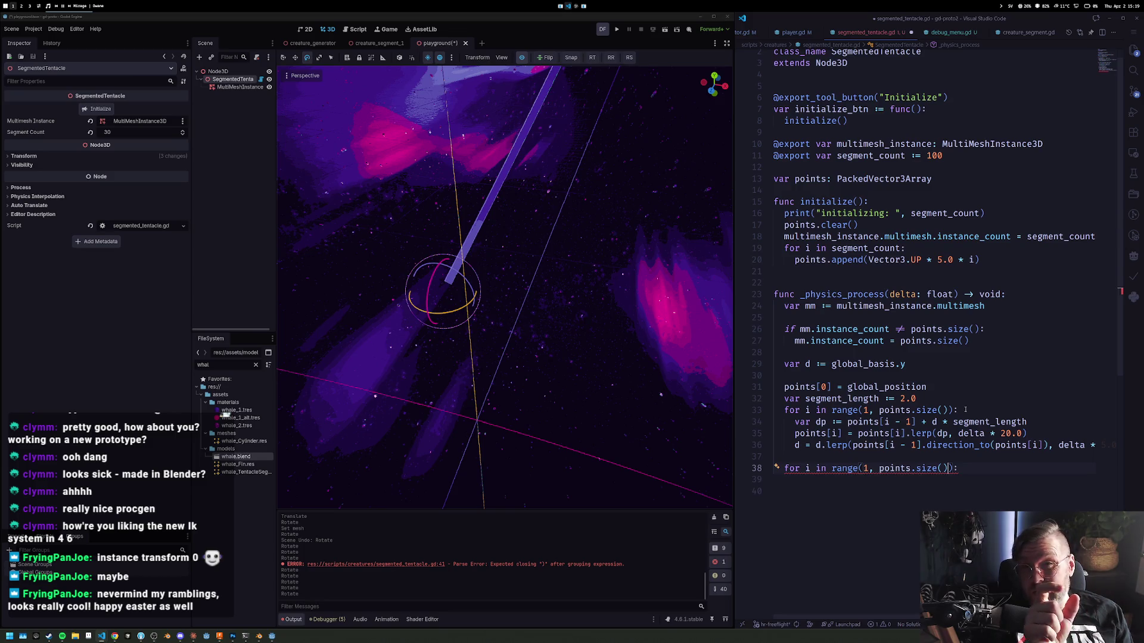
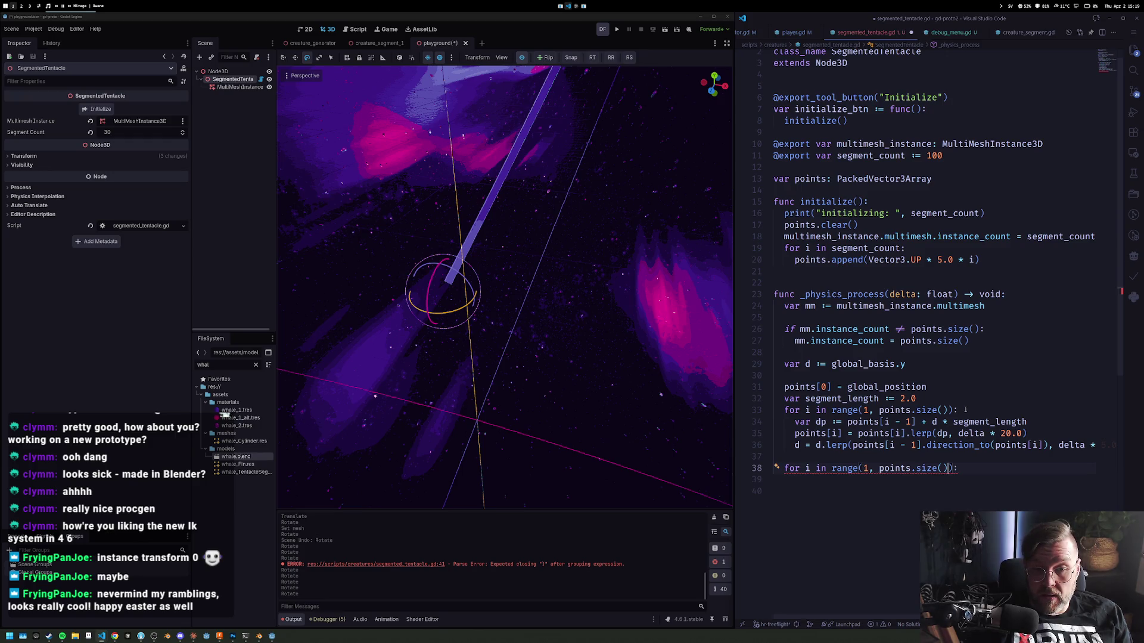
- Paste the per-segment Transform3D block into the loop and fix its indentation
key(Return)
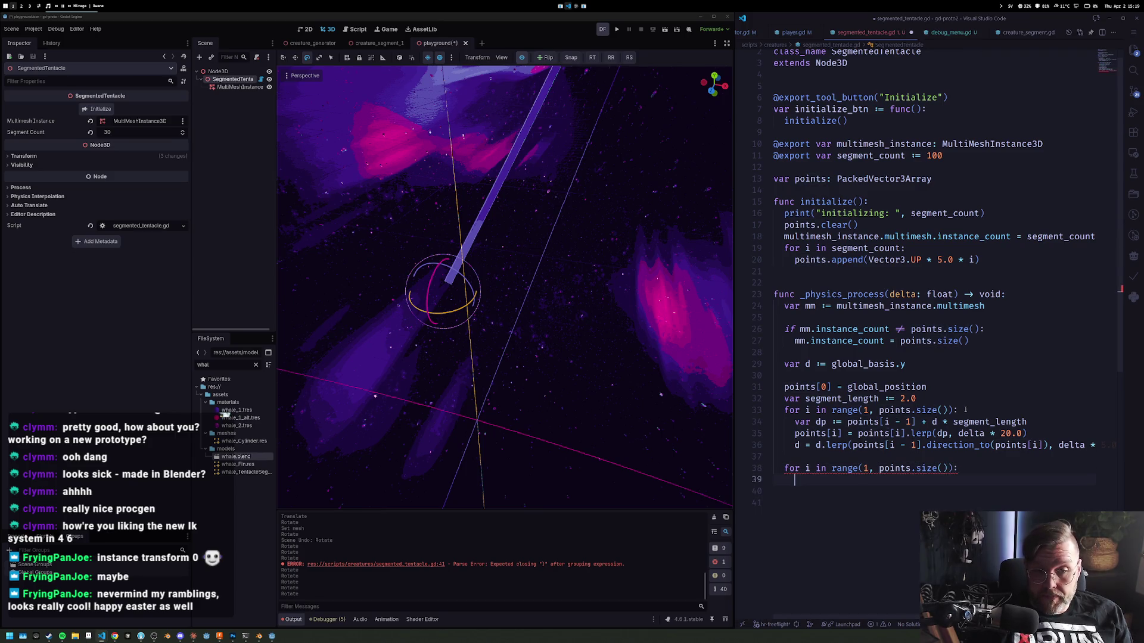
key(ctrl+v)
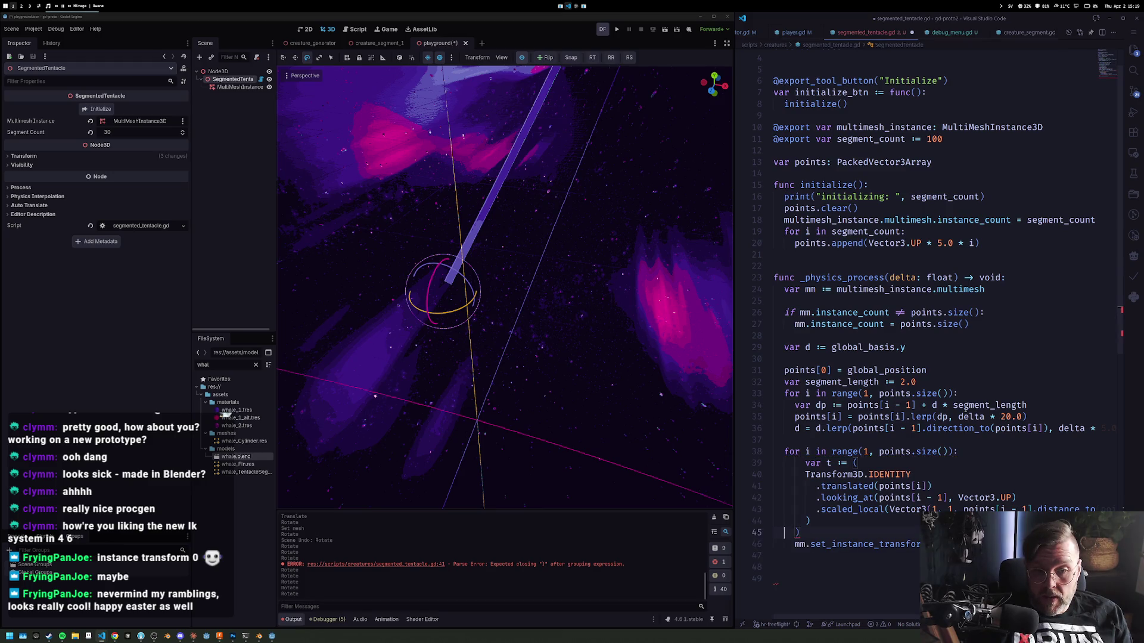
key(Up)
key(Up)
key(shift+Tab)
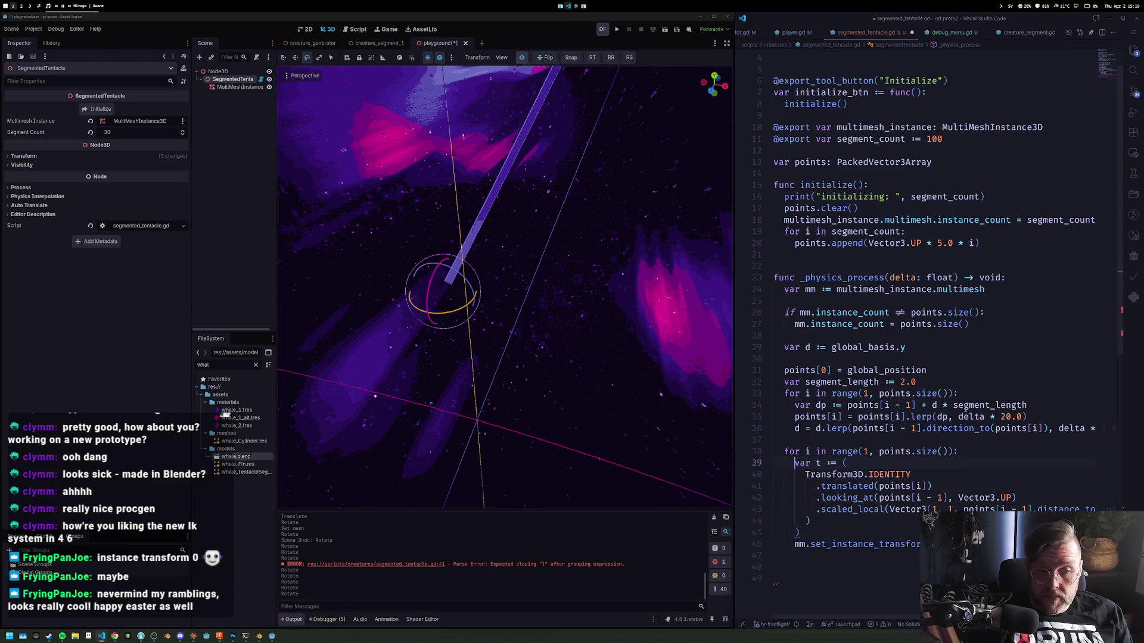
click(795, 486)
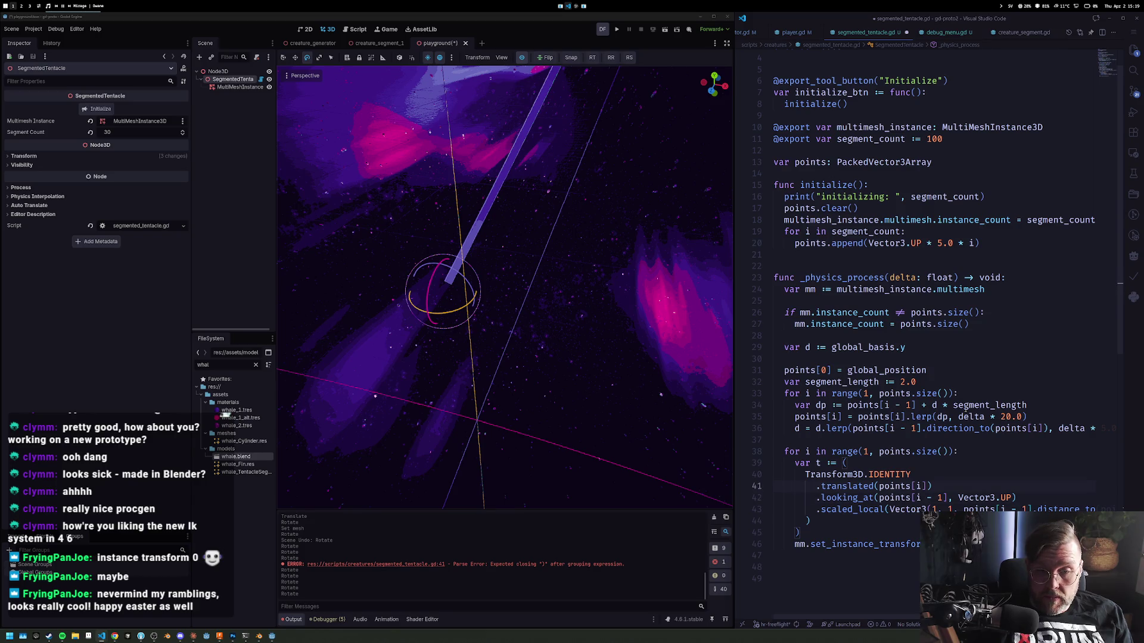
- Change the loop range to run from 0 to points.size() - 1
key(Up)
key(Up)
key(Up)
key(ctrl+Right)
key(ctrl+Right)
key(ctrl+Right)
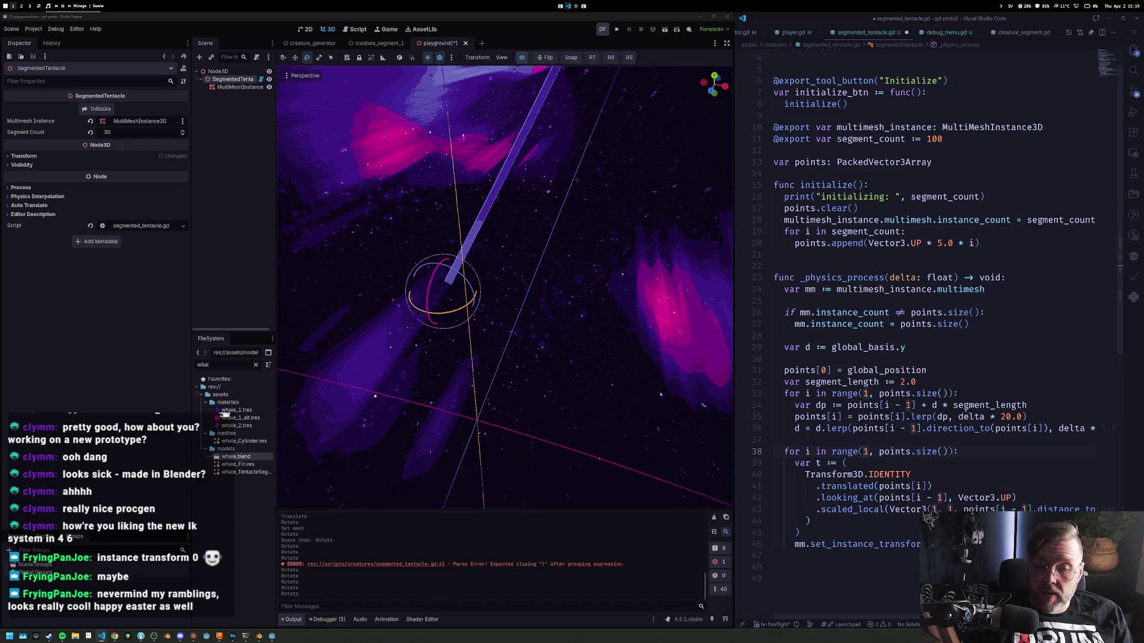
key(BackSpace)
text(0)
key(End)
key(Left)
text(-1)
key(Down)
key(Down)
key(Down)
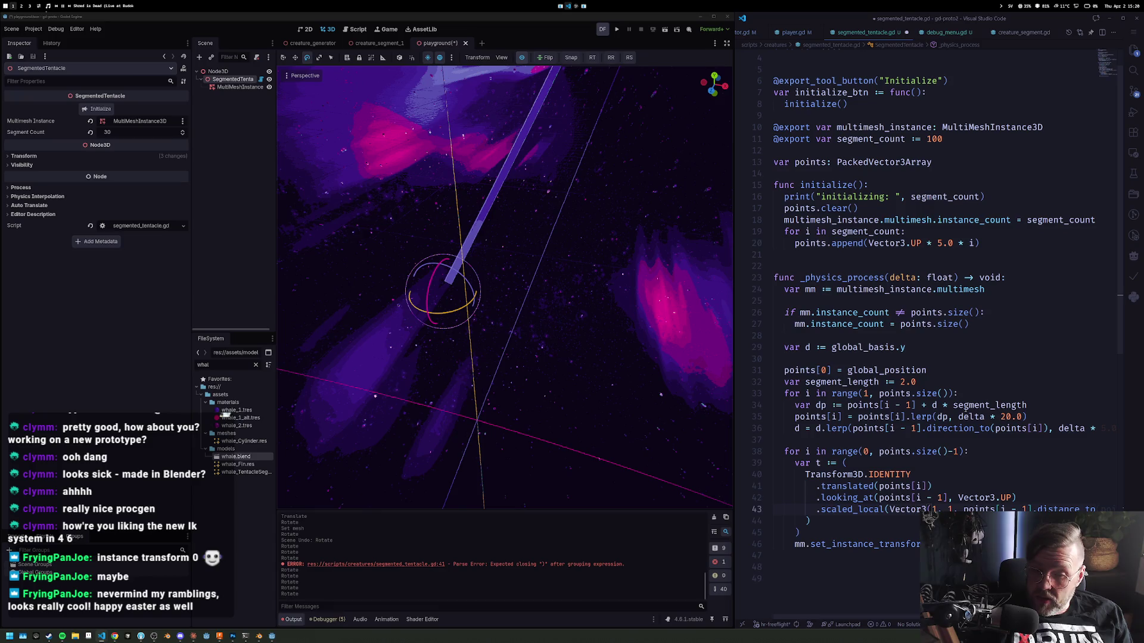
- Use points[i + 1] in looking_at and distance_to, then save the script
key(Up)
key(Left)
key(Left)
key(Left)
key(BackSpace)
key(BackSpace)
text(+)
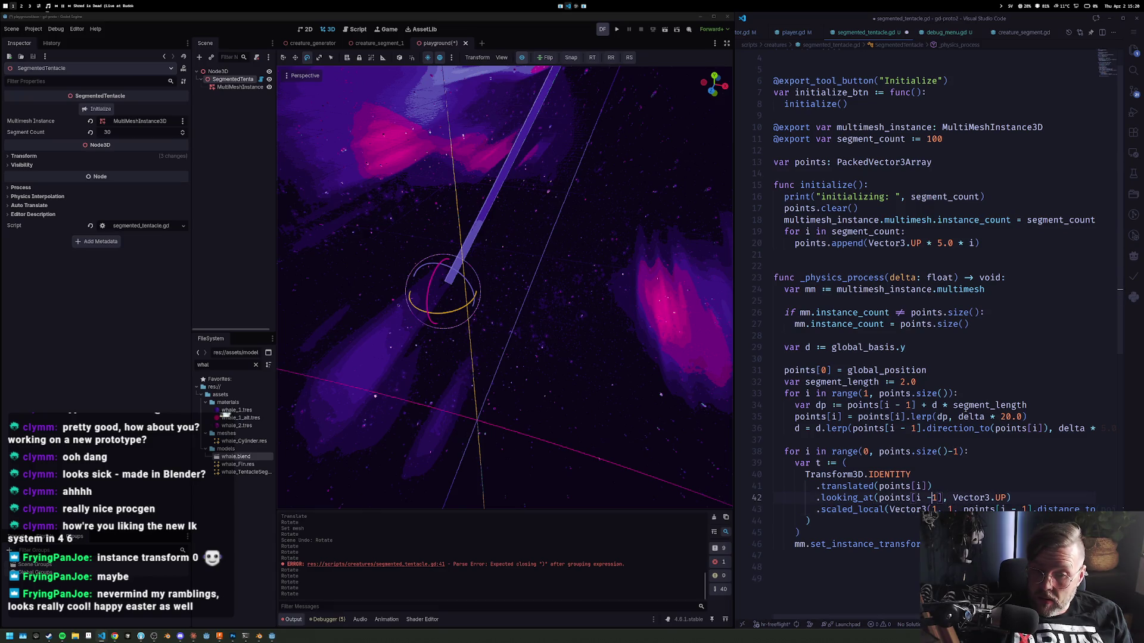
key(Down)
key(ctrl+Right)
key(ctrl+Right)
key(ctrl+Right)
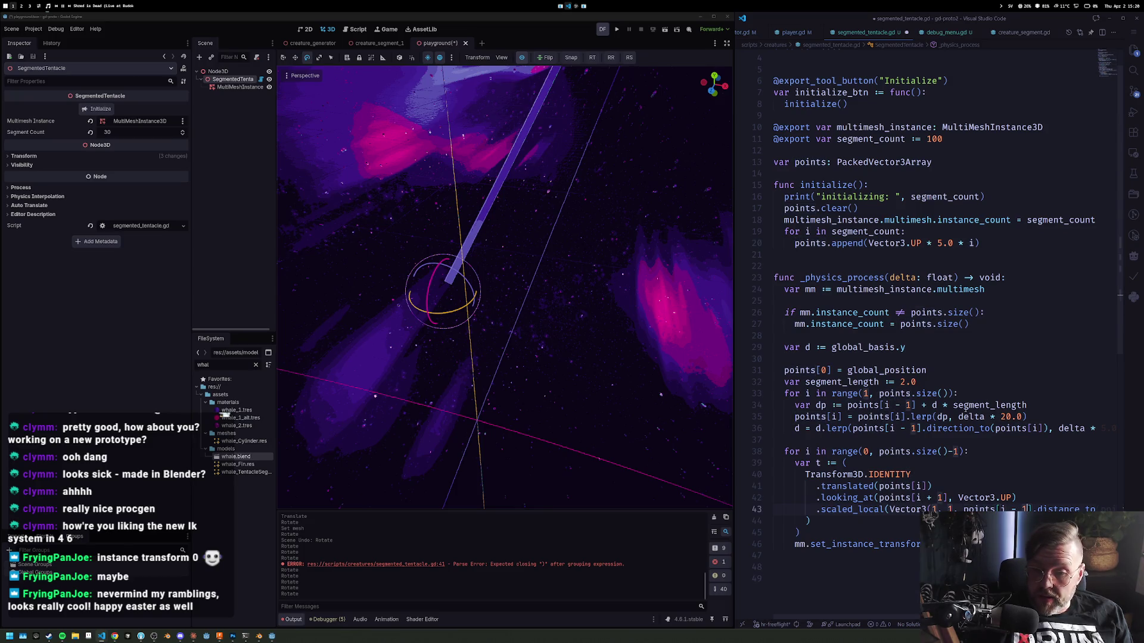
key(BackSpace)
key(BackSpace)
text(+)
key(End)
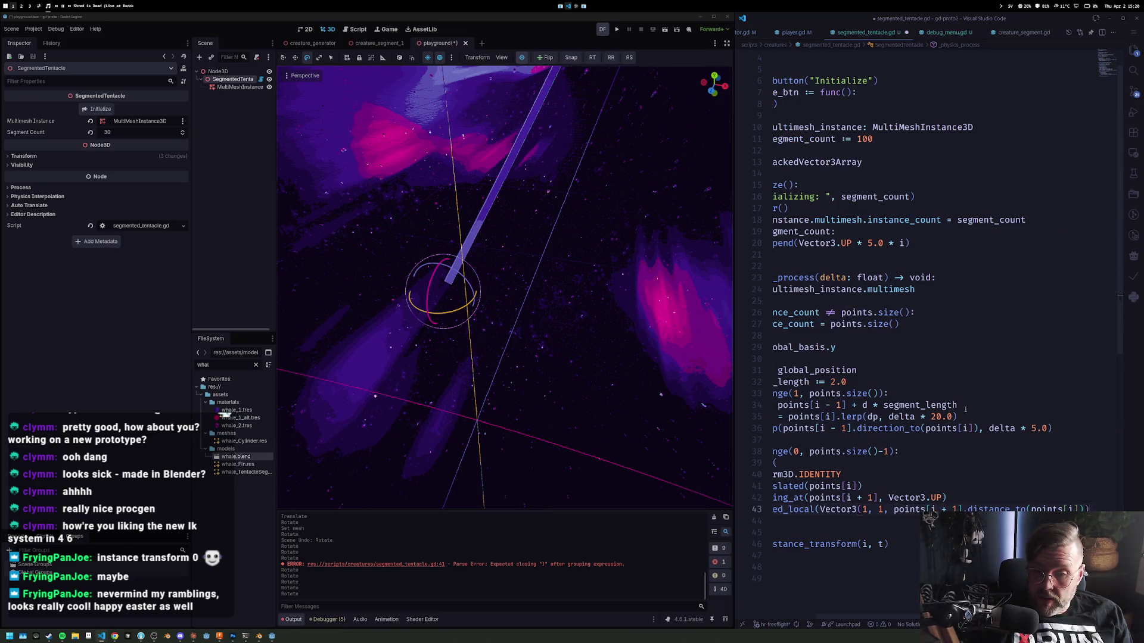
key(Home)
key(Home)
key(ctrl+s)
drag(428, 268, 445, 276)
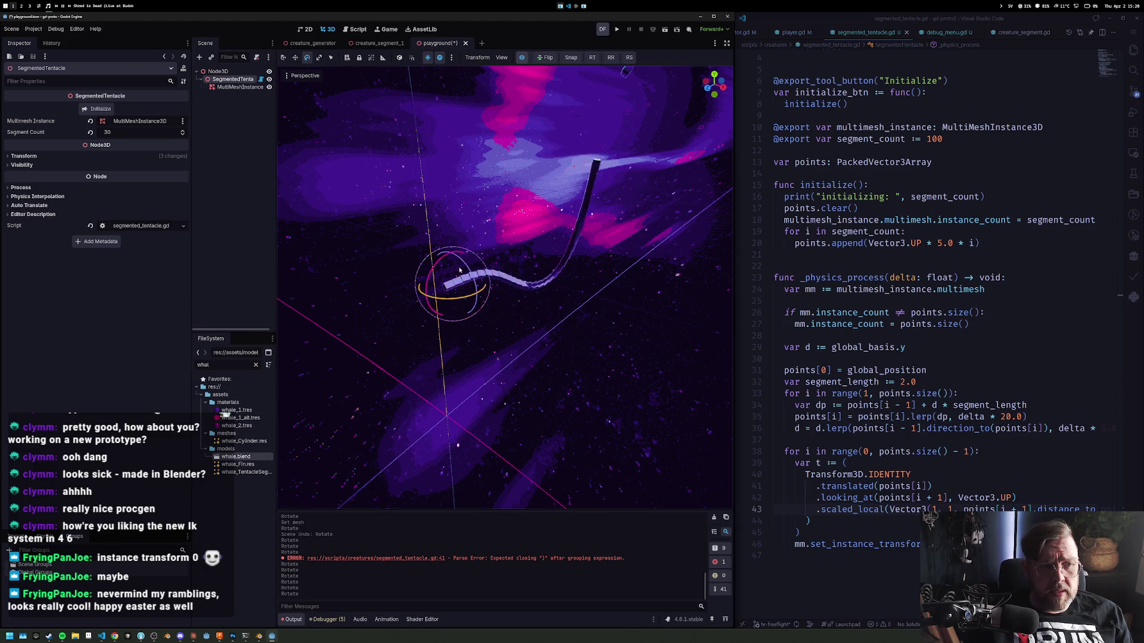
- Revert the tentacle's Rotation to zero, frame it, and tilt it to about -65° on X
click(24, 156)
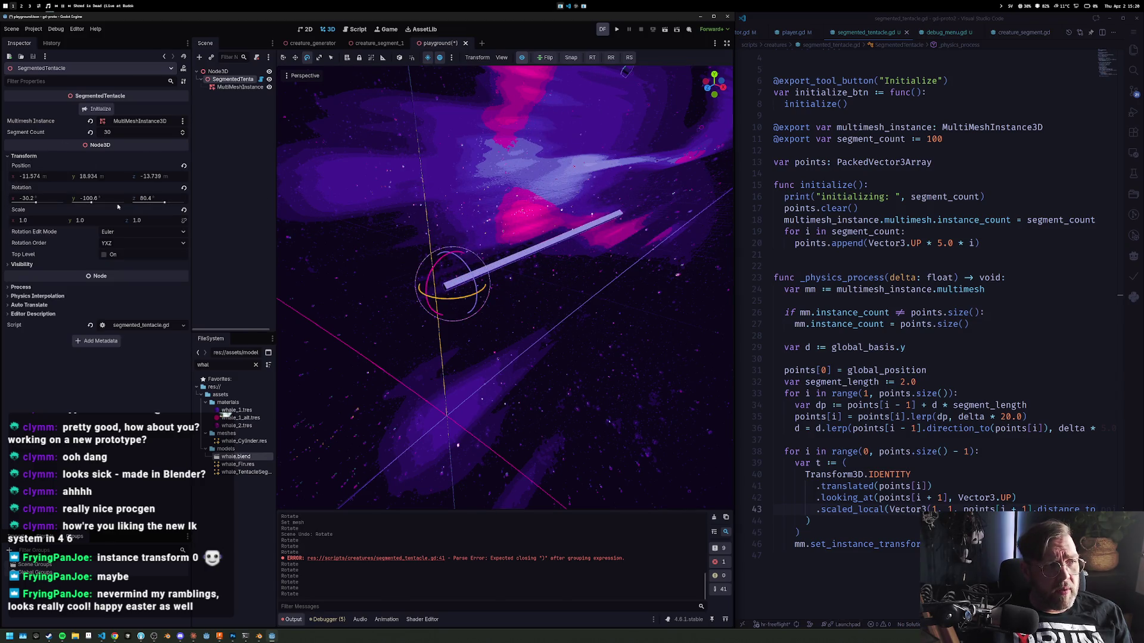
click(182, 195)
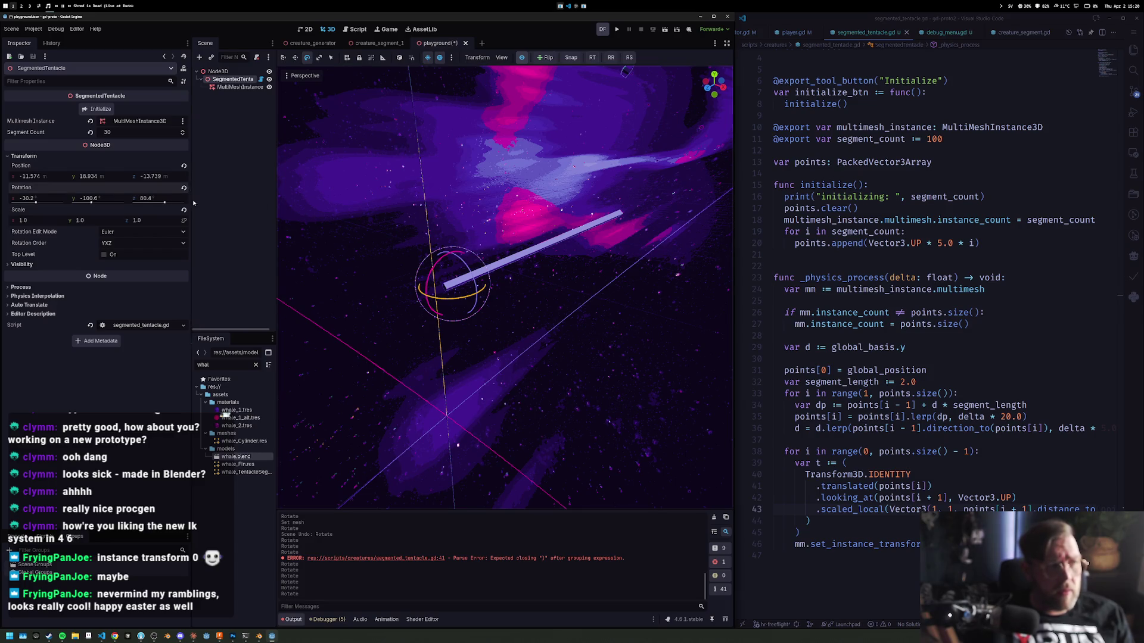
click(184, 188)
key(f)
drag(490, 266, 497, 275)
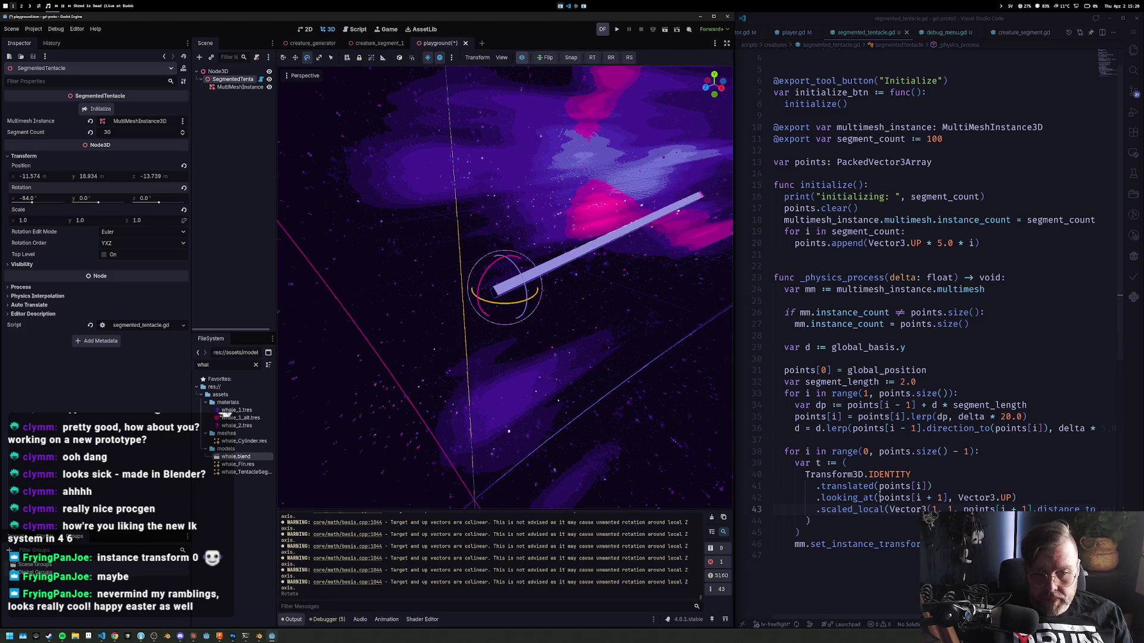
- Insert a new line at the start of the segment loop in the tentacle script
key(Up)
key(Up)
key(Up)
key(End)
key(Return)
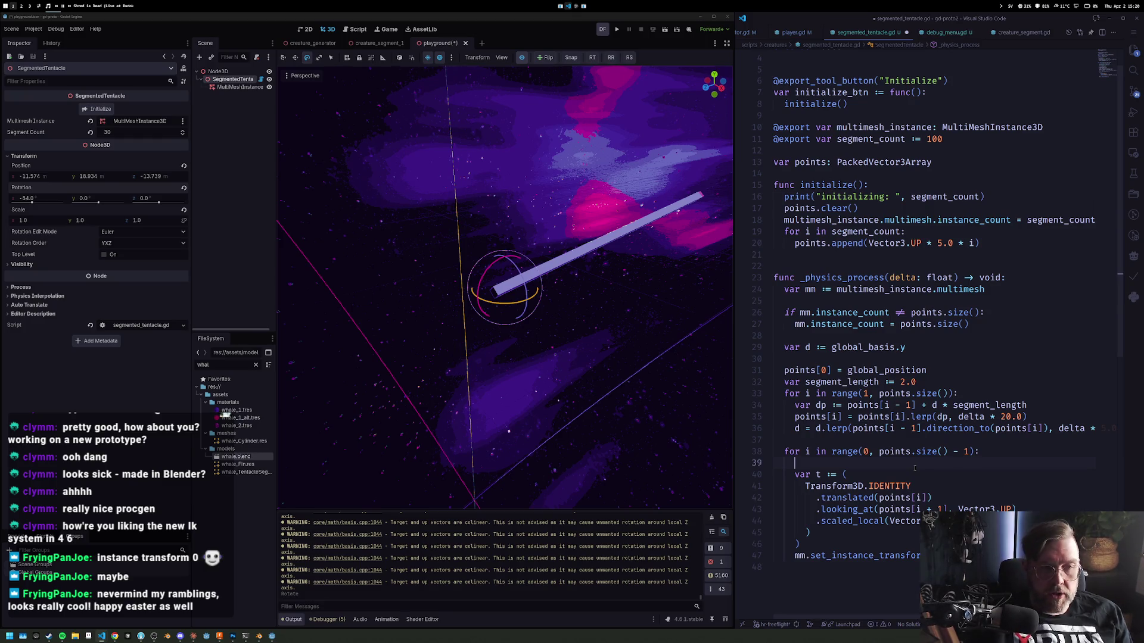
text(12)
click(917, 370)
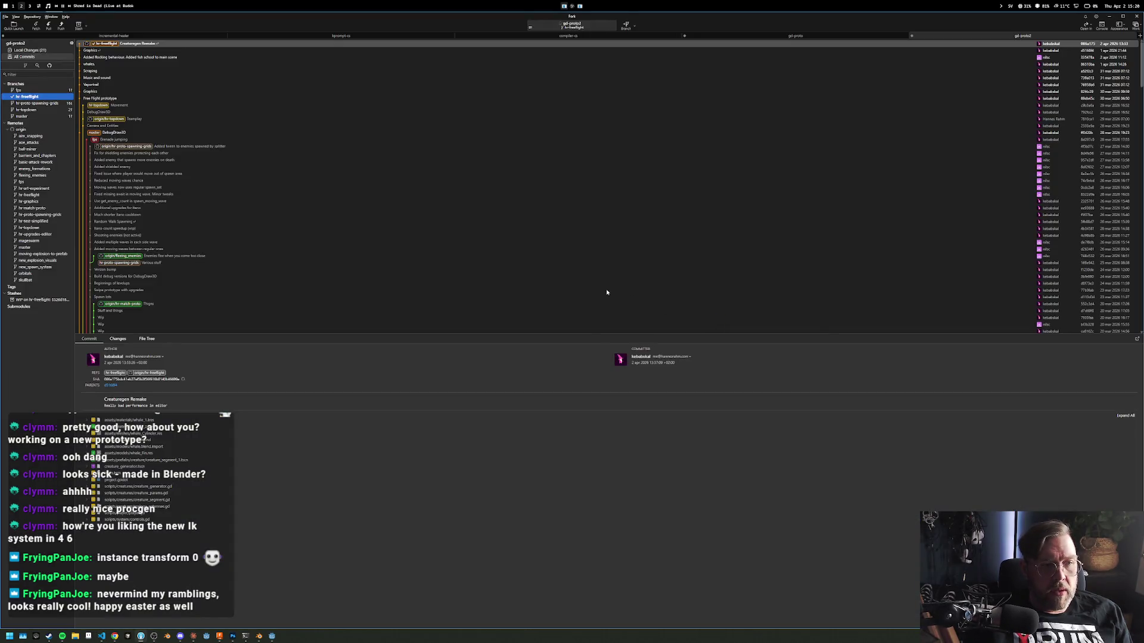
key(alt+3)
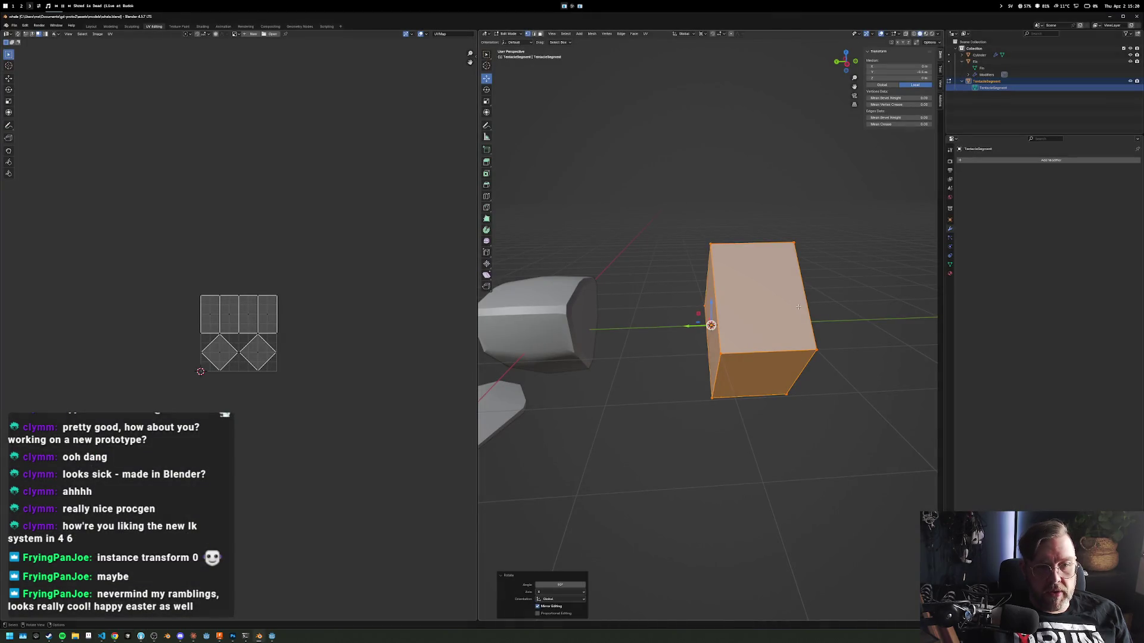
- Move the segment mesh +0.5 along Y in Edit Mode
key(g)
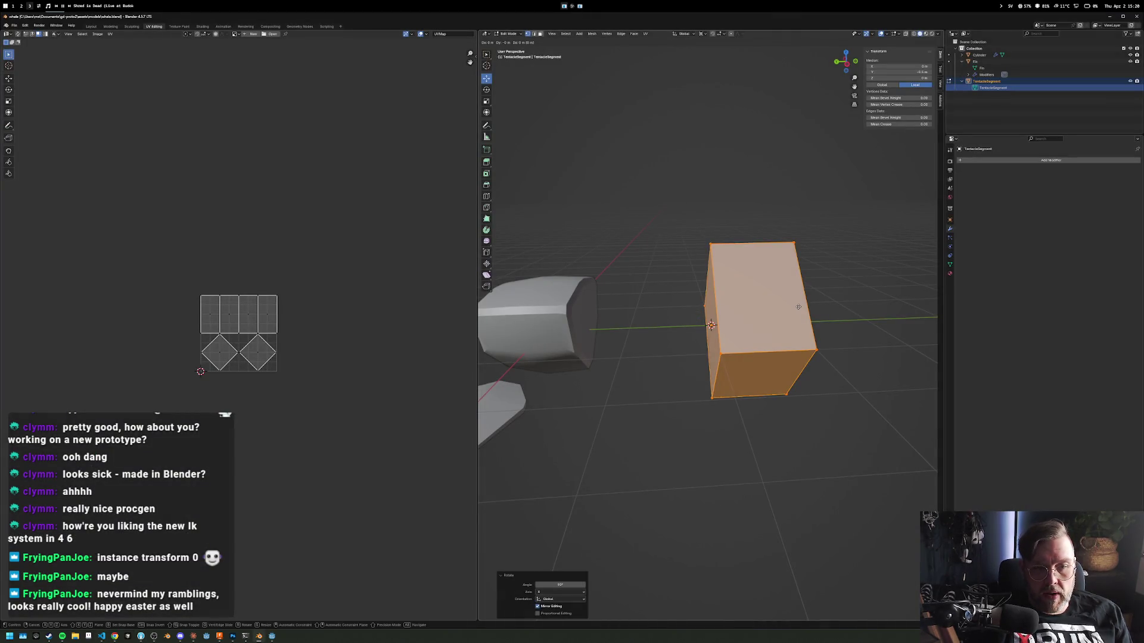
text(y)
text(-0.5)
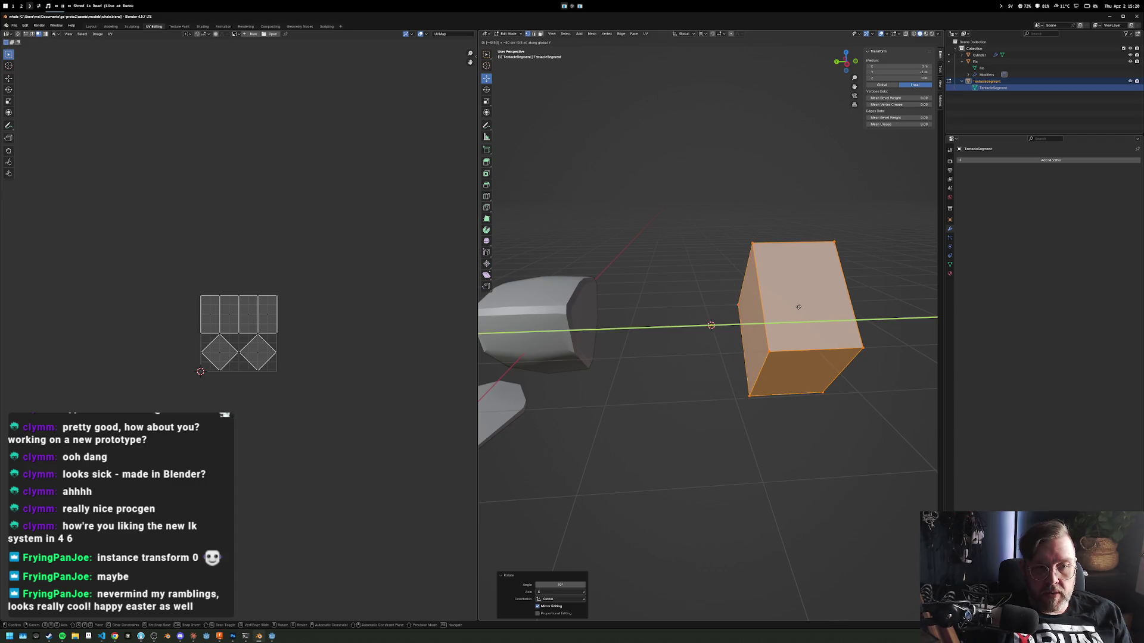
key(minus)
key(Return)
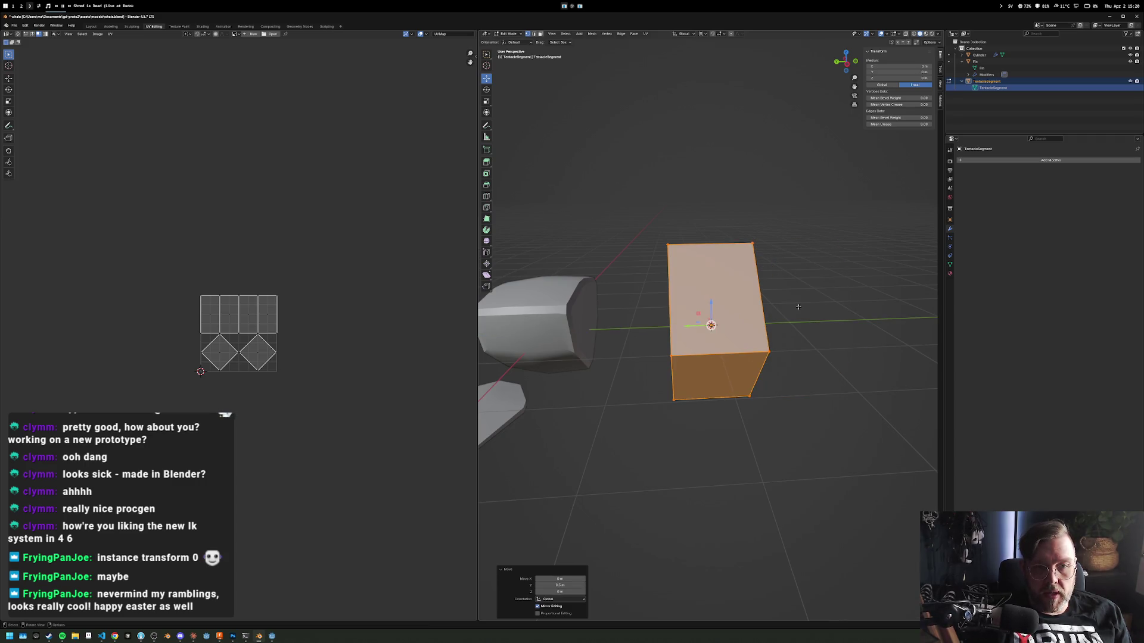
- Back in the script, remove stray characters and begin the line var a := points[i]
key(KP_3)
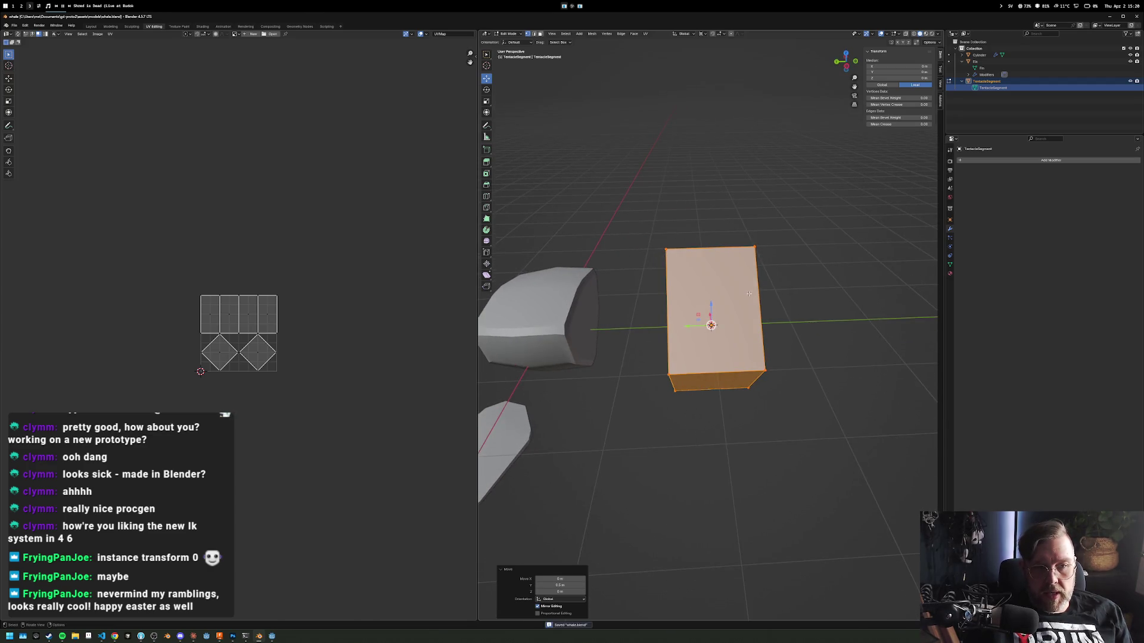
key(alt+Tab)
key(BackSpace)
key(Down)
key(Down)
key(Down)
key(Down)
key(BackSpace)
key(BackSpace)
text(var a )
text(:= points[)
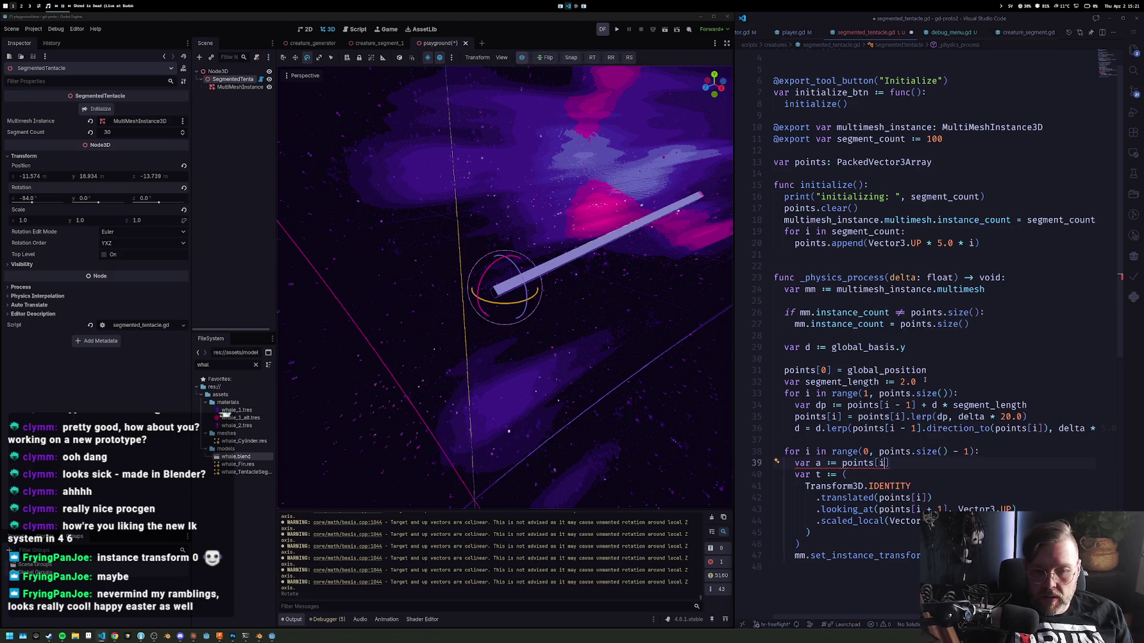
text(i)
text(-)
- Define a as points[i] and b as points[i+1] in the segment loop
key(BackSpace)
key(shift+alt+Down)
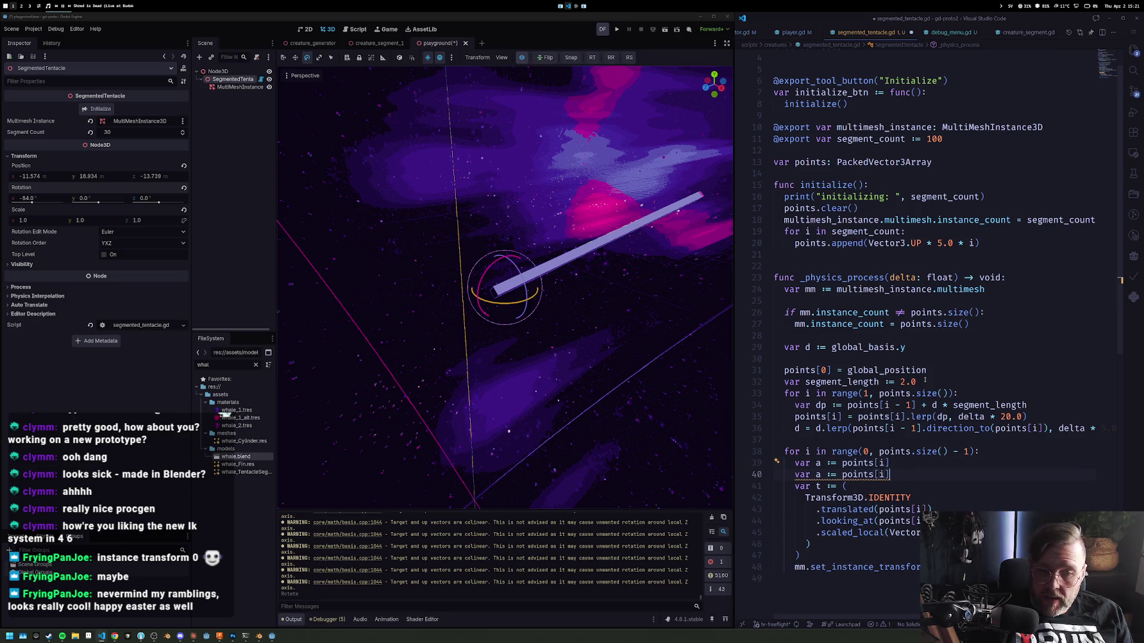
key(Home)
key(ctrl+Right)
key(ctrl+Right)
key(BackSpace)
text(b)
key(End)
key(Left)
text(+1)
- Add var c := a.lerp(b, 0.5) as the segment midpoint
key(Return)
text(var c)
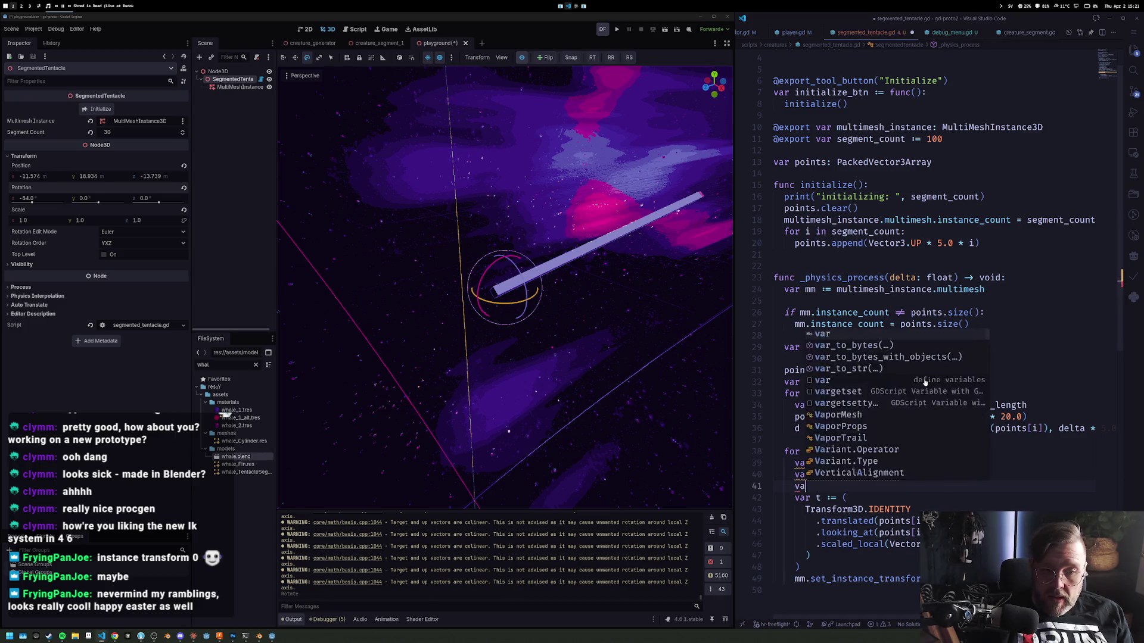
key(BackSpace)
key(BackSpace)
text(:= )
text(a.lerp(b)
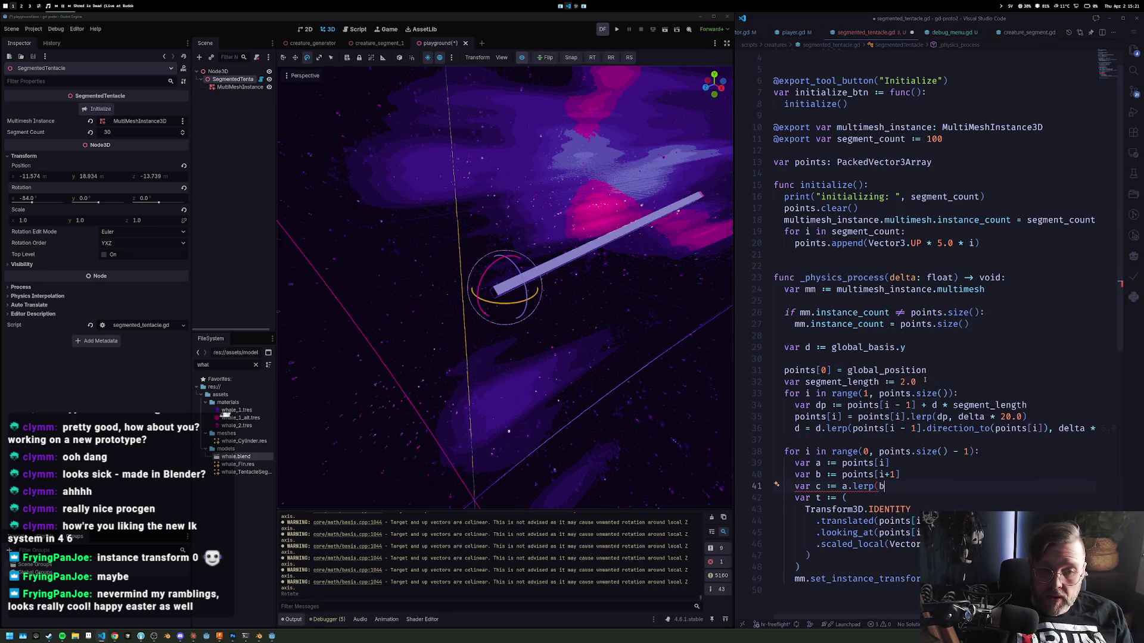
text())
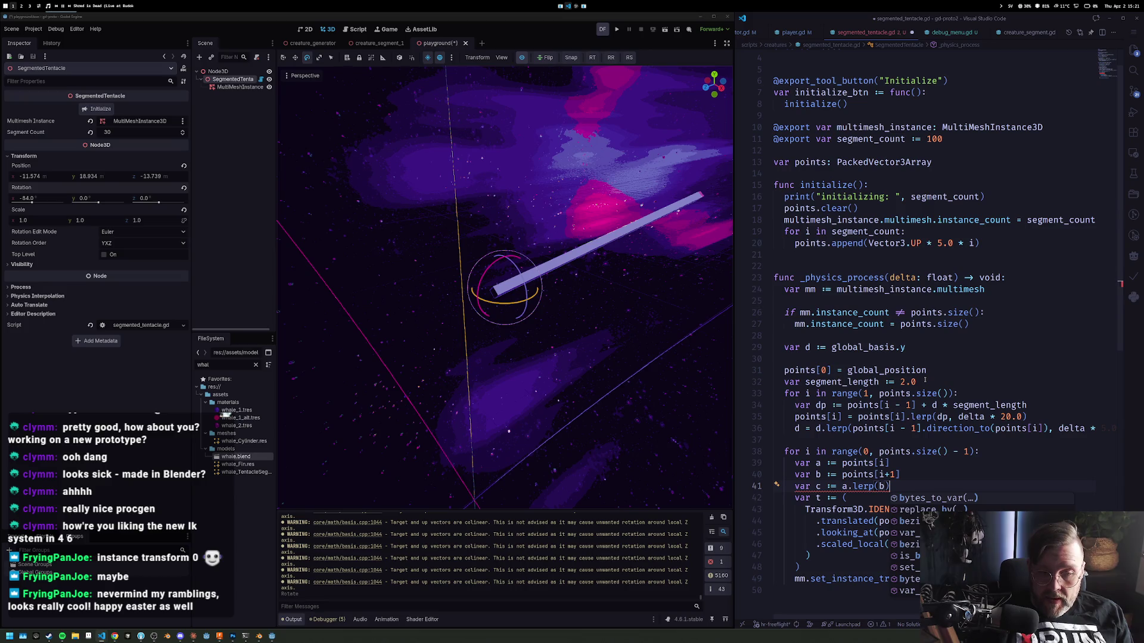
key(BackSpace)
text(, 0.5))
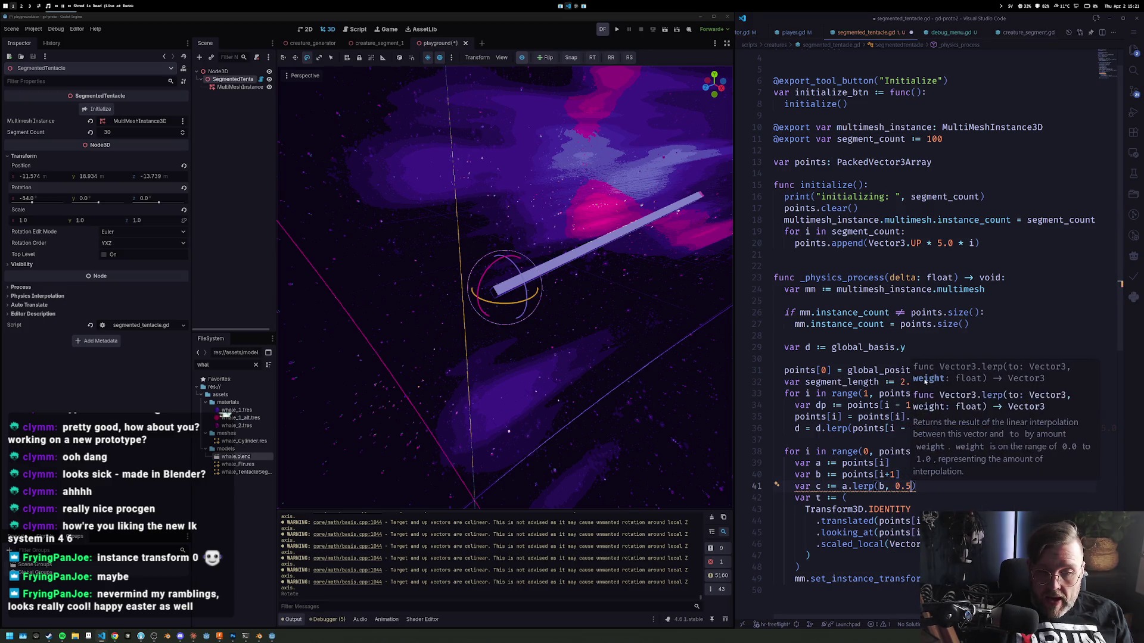
- Add var d := a.direction_to(b) and locate the earlier d declaration on line 29
key(Return)
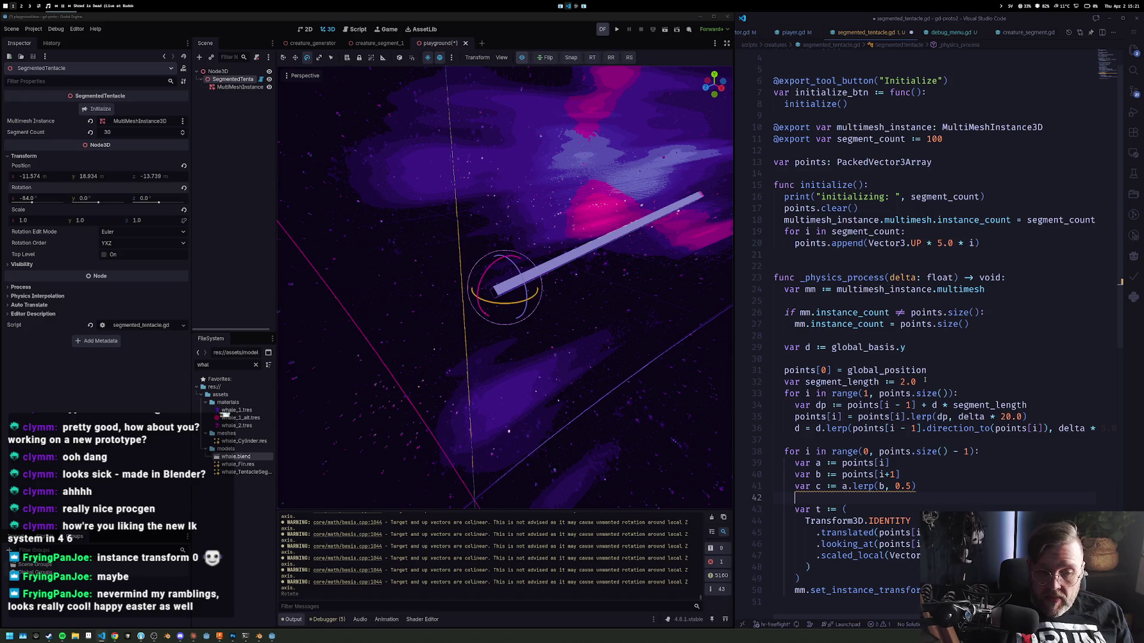
text(var )
text(d )
text(:= )
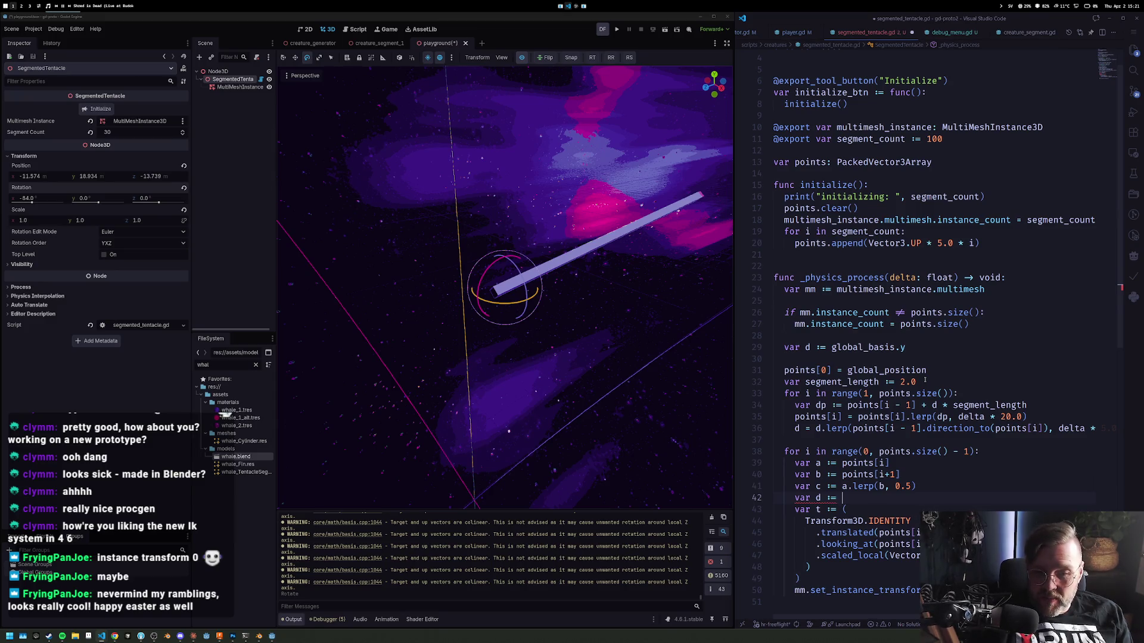
text(b - a)
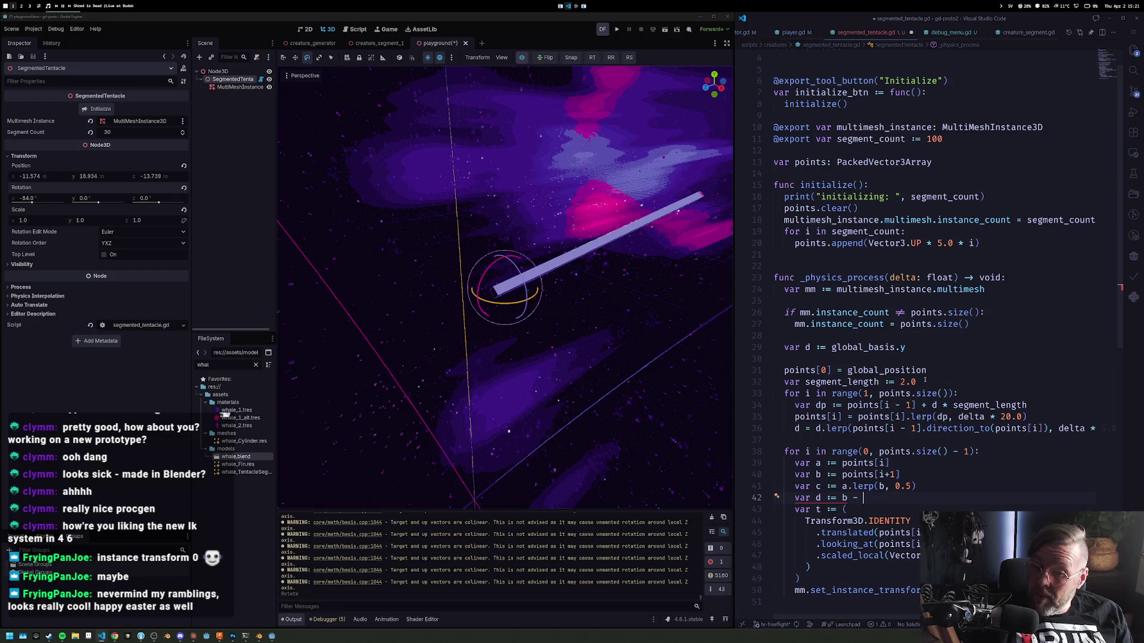
key(Escape)
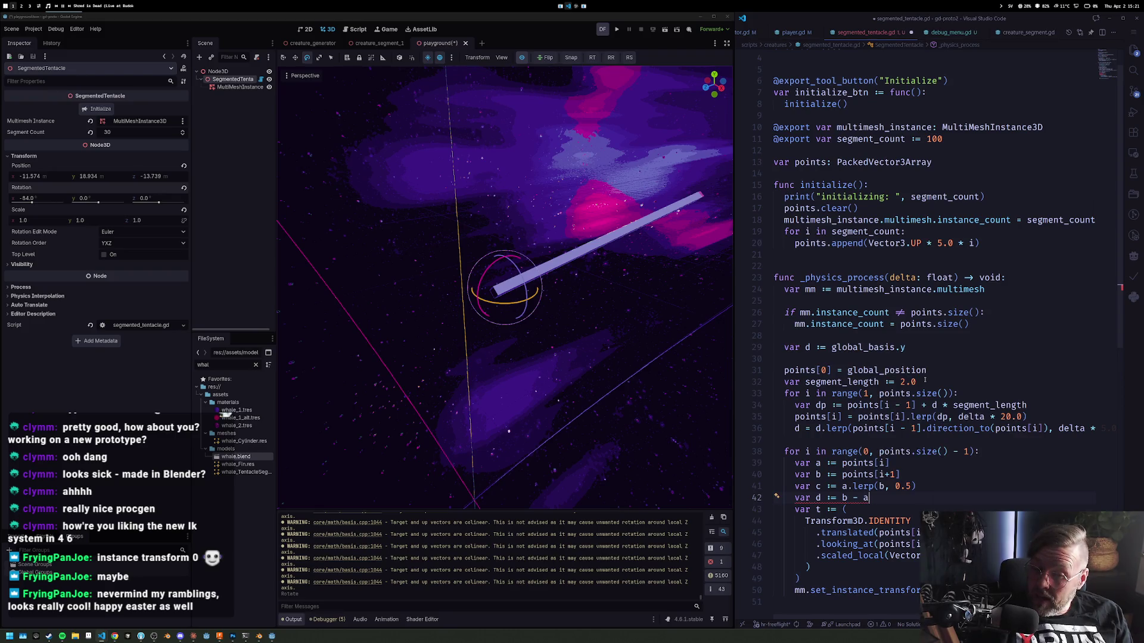
key(BackSpace)
key(BackSpace)
key(BackSpace)
text(a.)
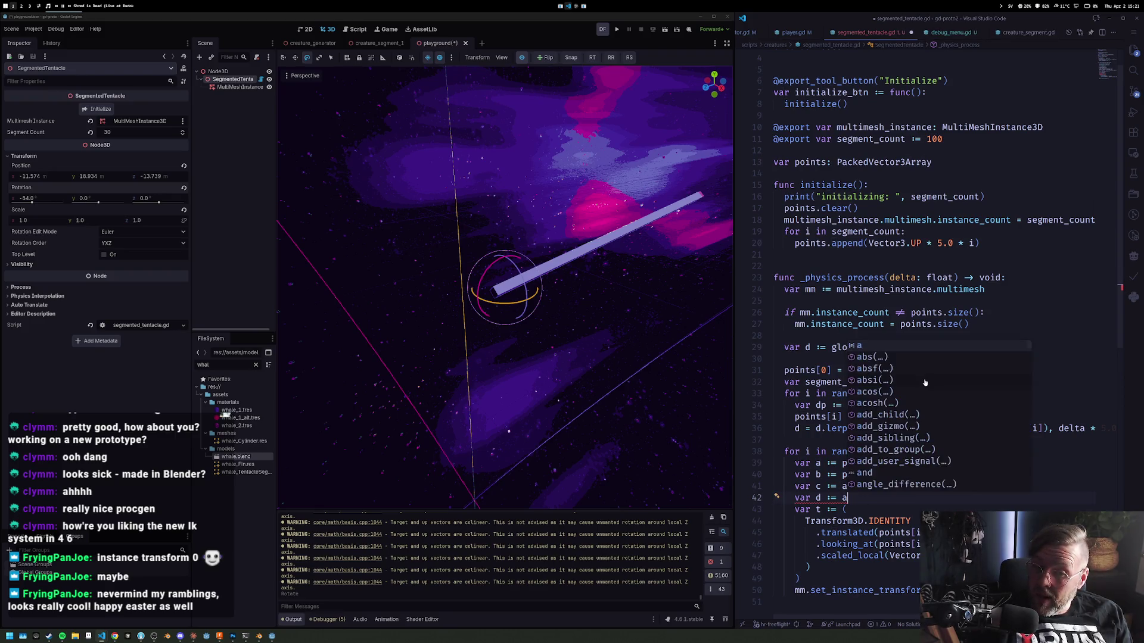
key(Down)
key(Down)
key(Down)
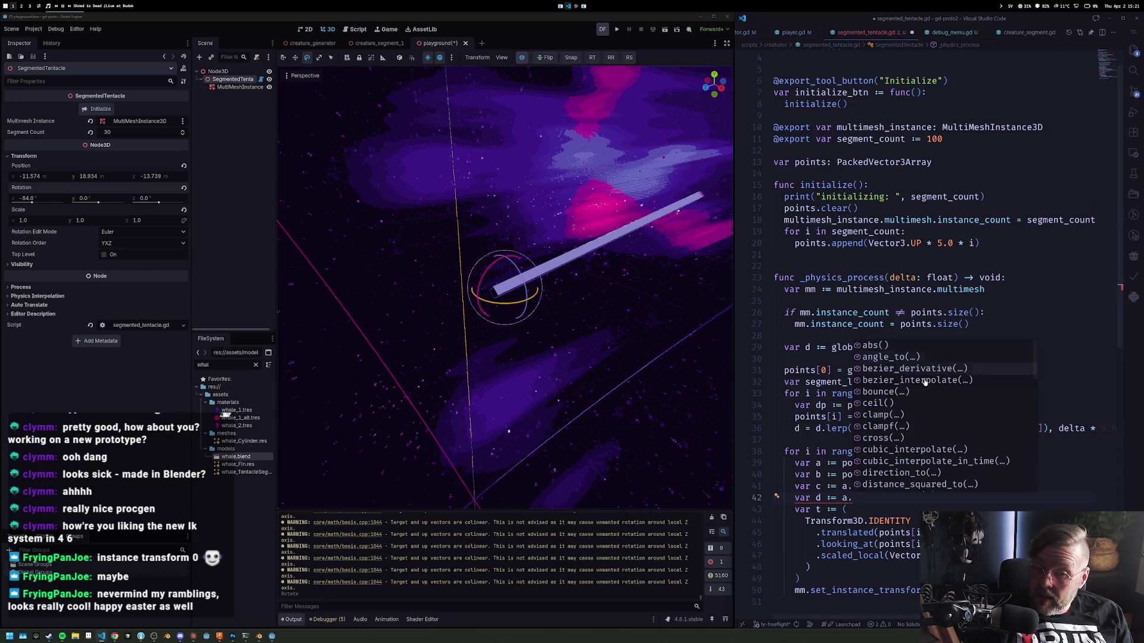
key(Return)
text(b))
key(Return)
key(Return)
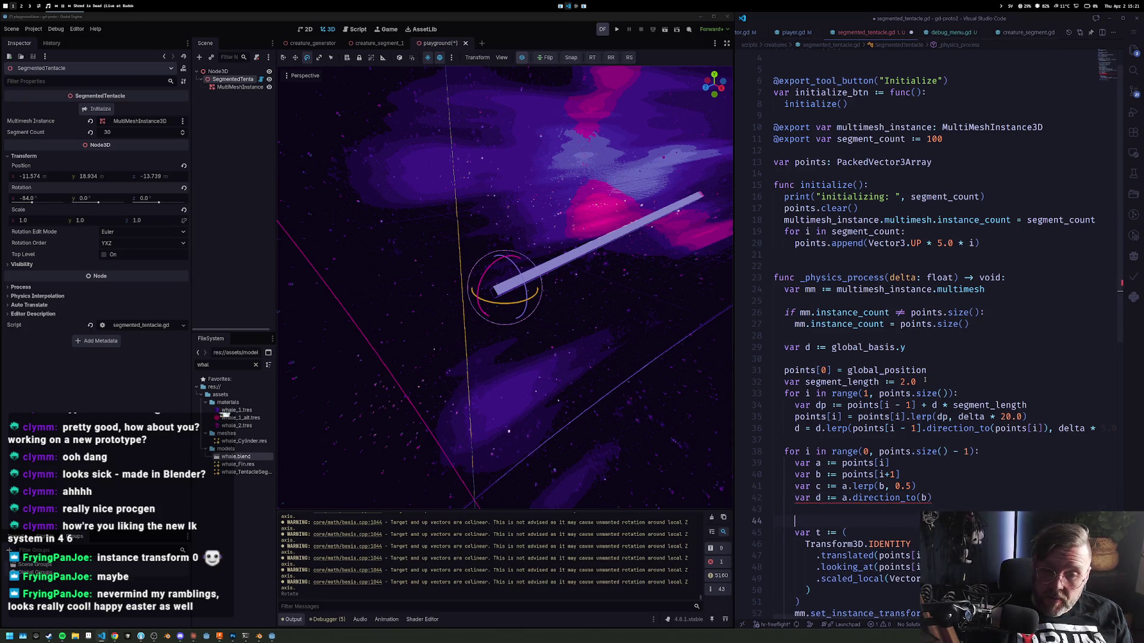
mouse_move(891, 498)
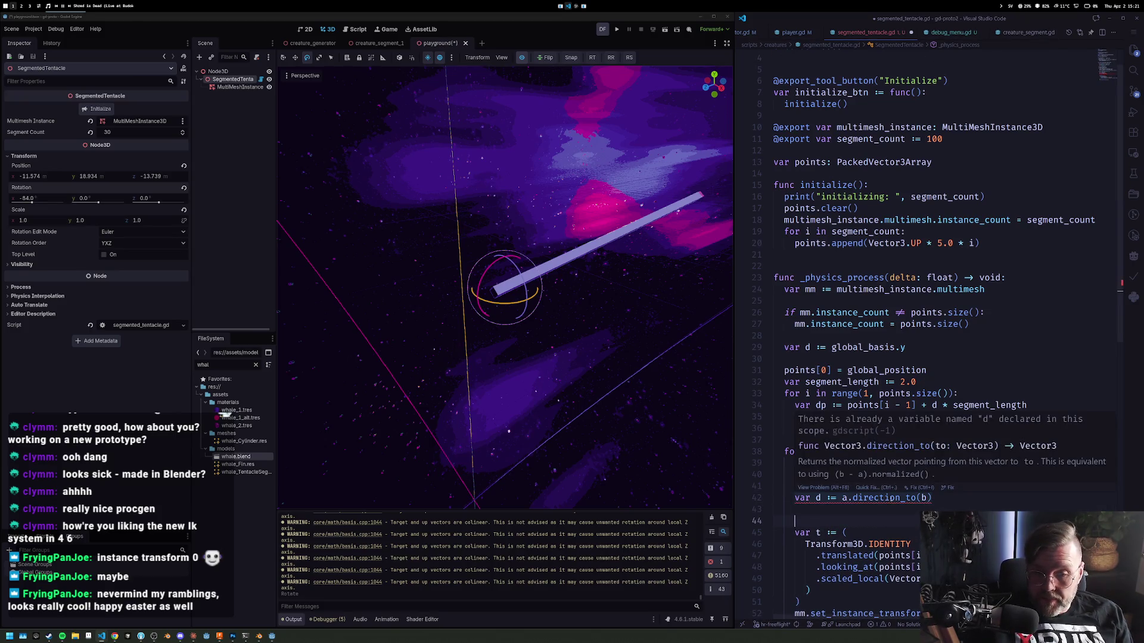
click(826, 498)
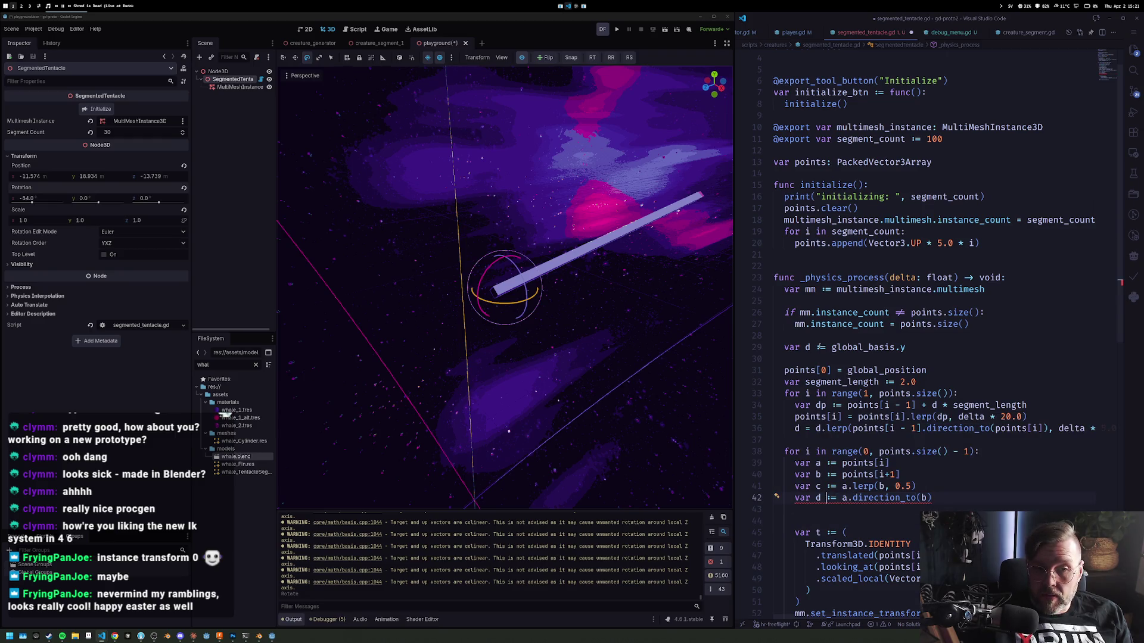
click(808, 348)
mouse_move(808, 348)
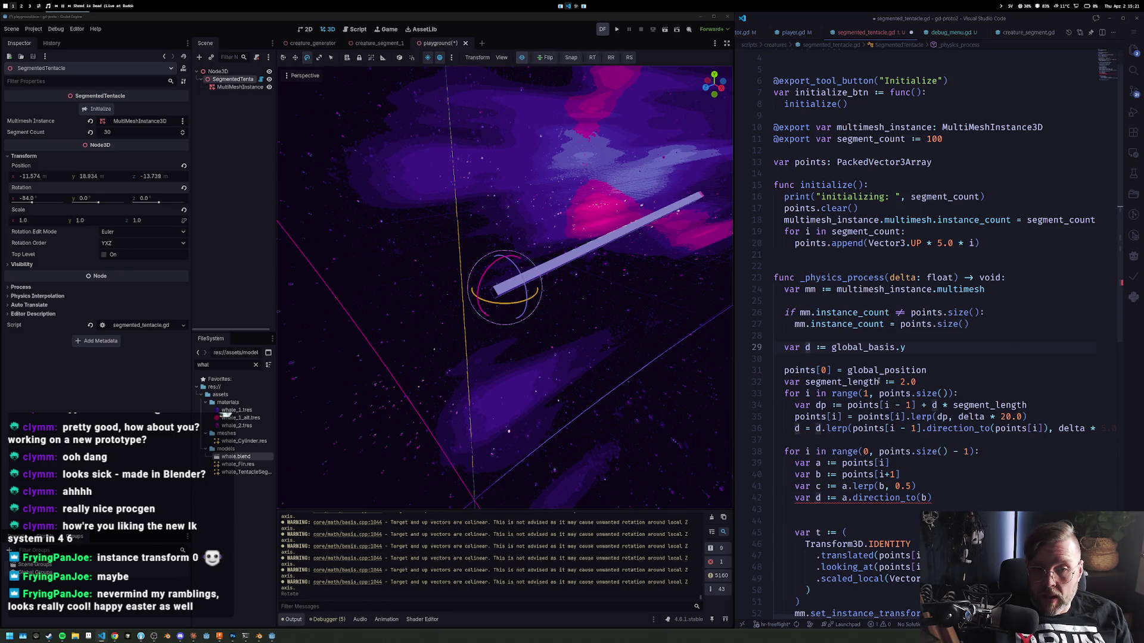
- Rename the symbol d to dir throughout the script
text(i)
key(BackSpace)
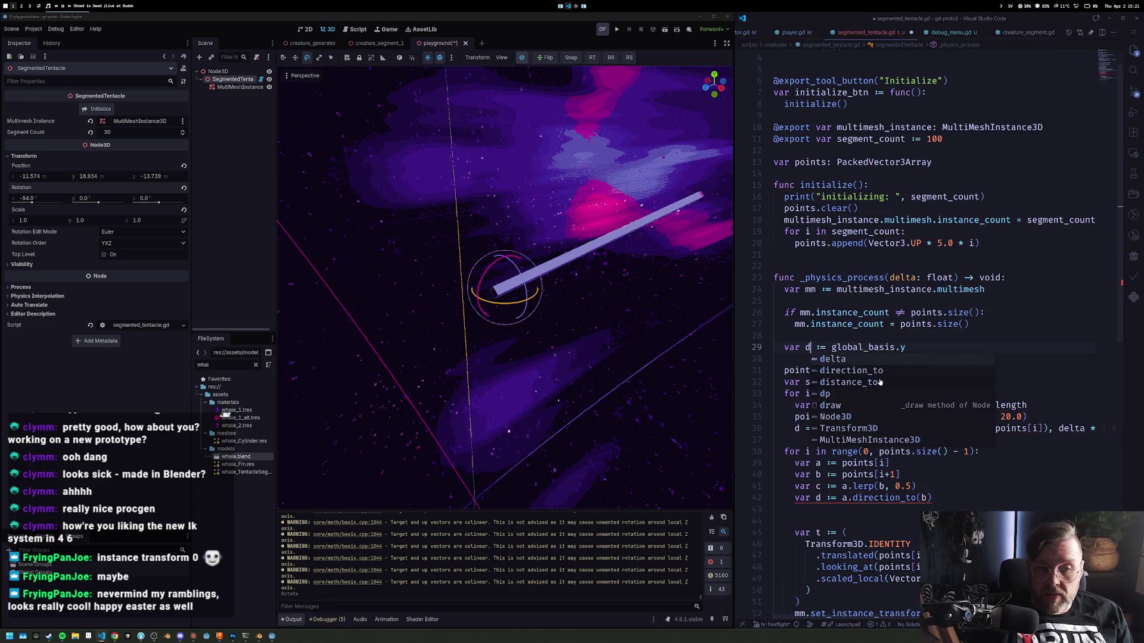
text(ir)
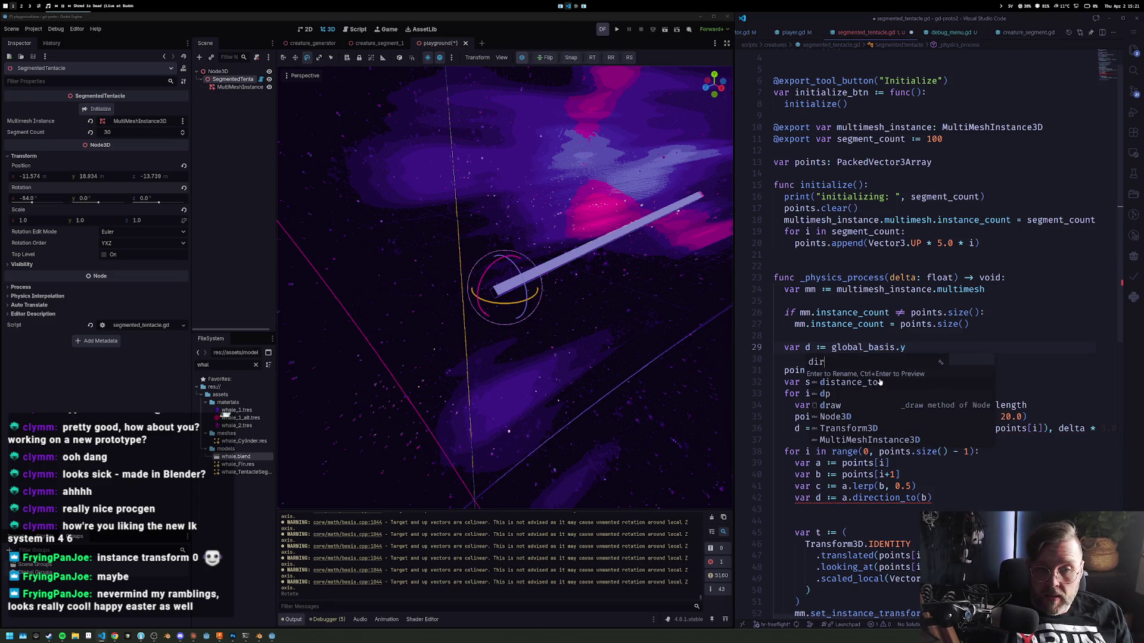
key(Escape)
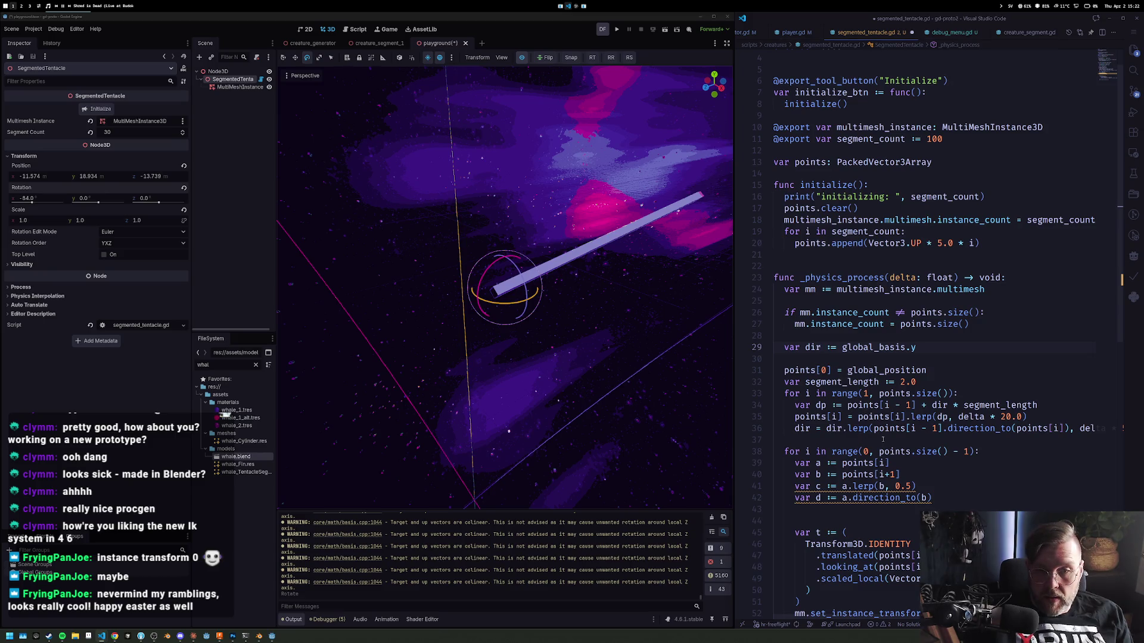
mouse_move(818, 487)
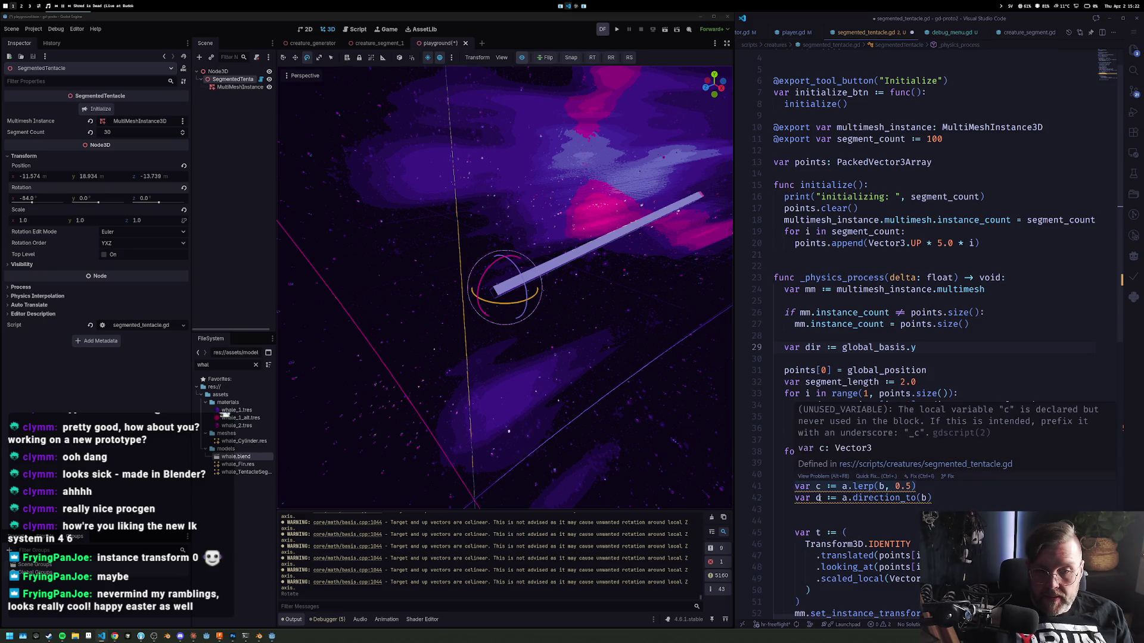
scroll(down, 3)
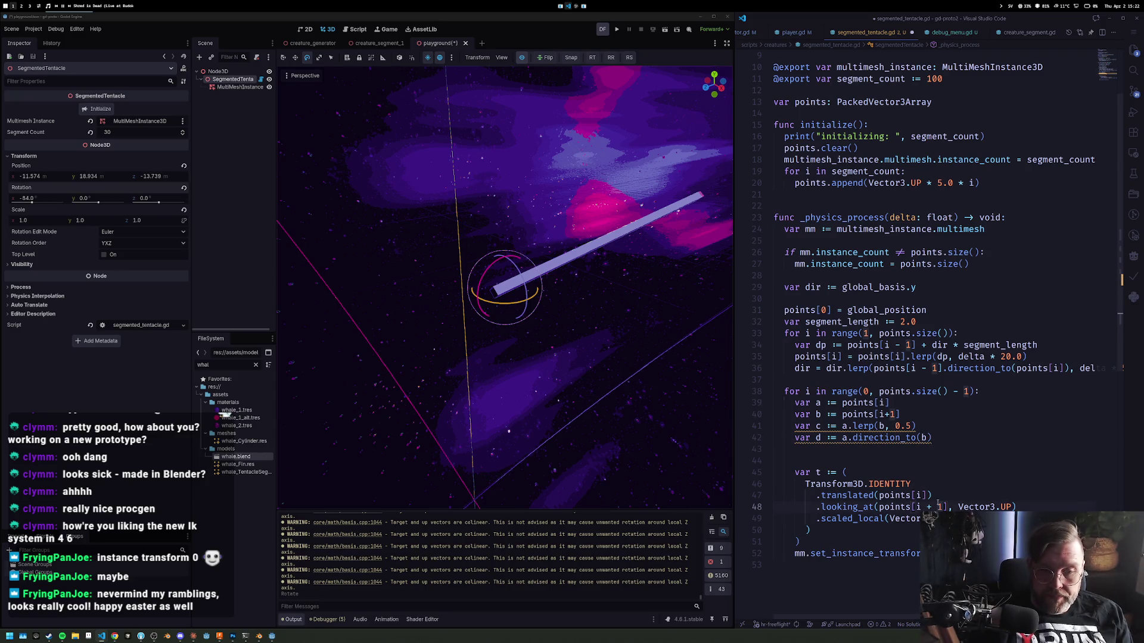
- Change translated() to use c and the looking_at() target to a + d
key(Up)
key(Right)
key(BackSpace)
key(BackSpace)
key(BackSpace)
text(c)
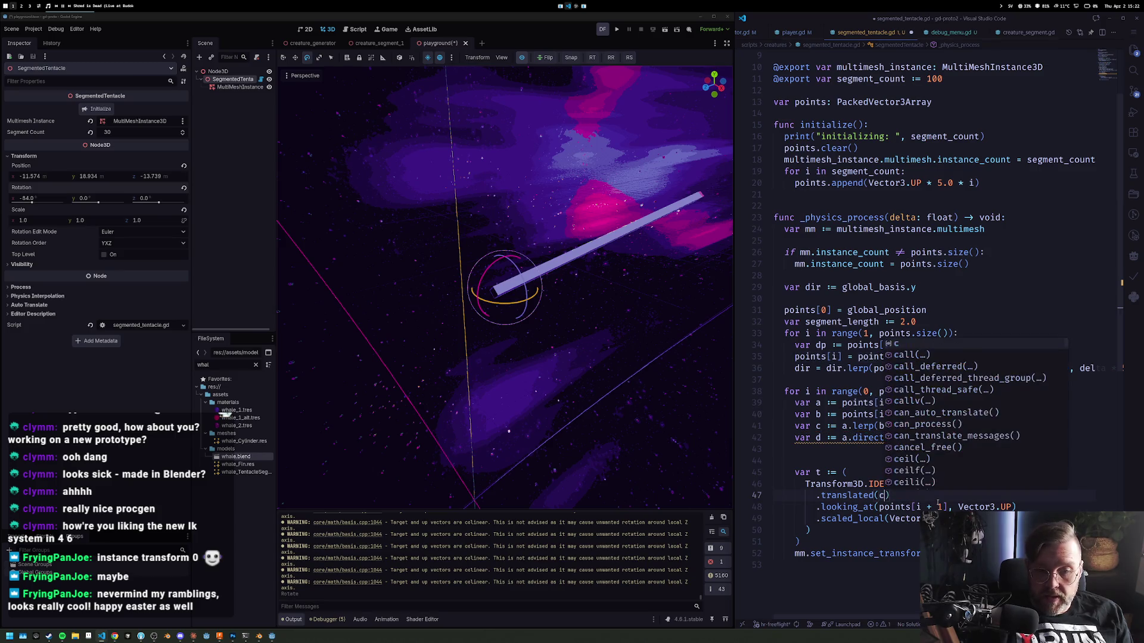
key(Escape)
key(End)
key(Left)
key(Left)
key(Left)
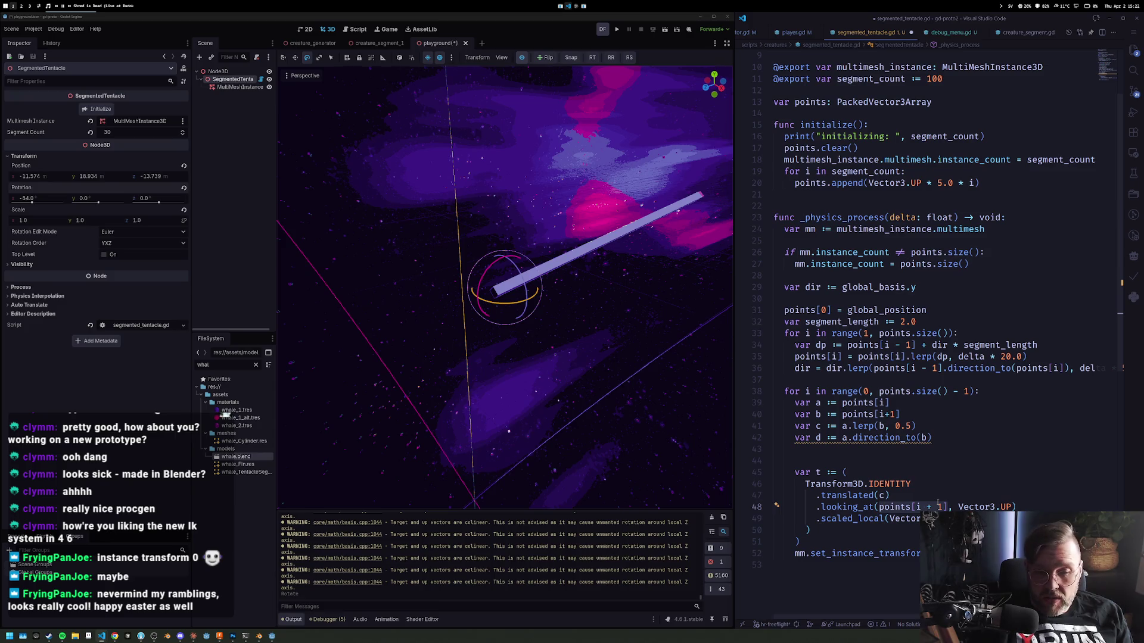
key(ctrl+BackSpace)
key(ctrl+BackSpace)
key(ctrl+BackSpace)
text(a + )
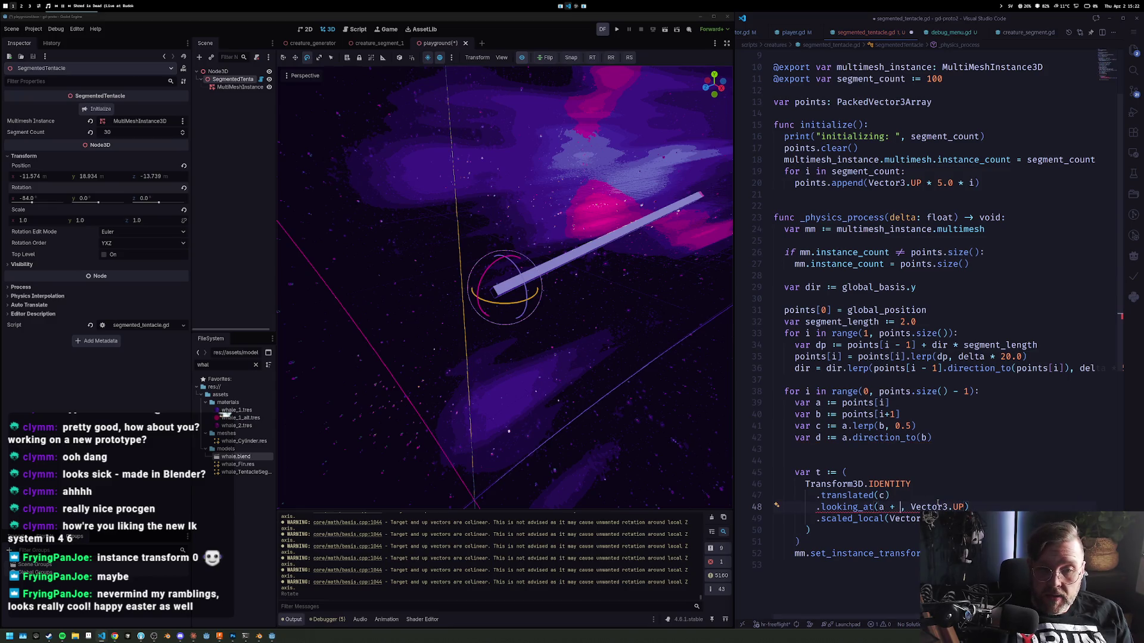
text(d)
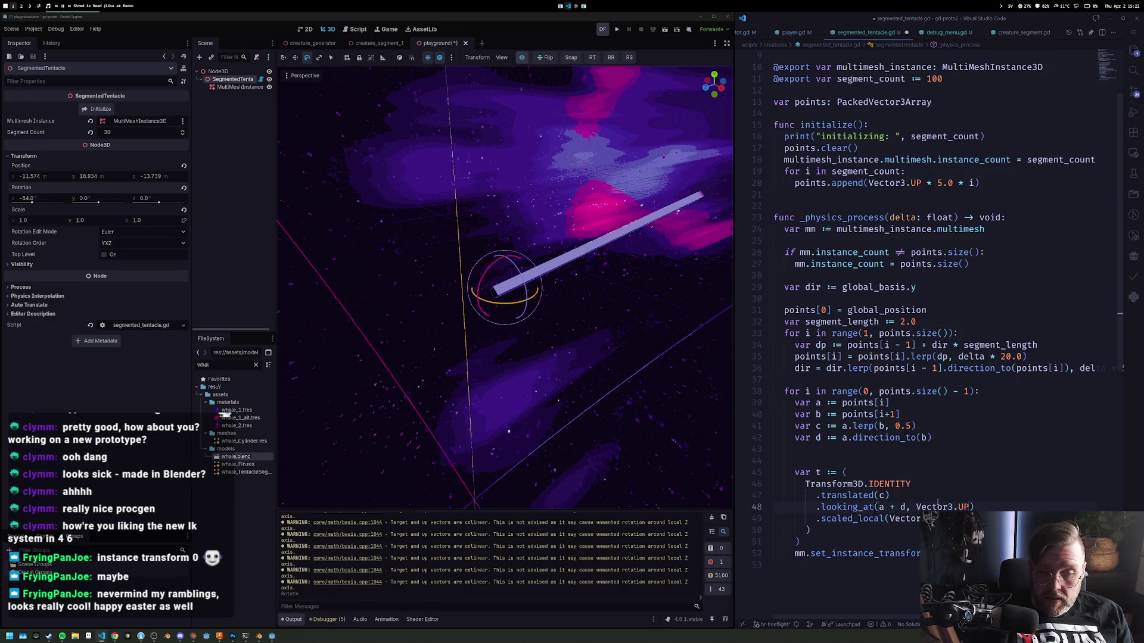
- Edit the scale line to a Vector3(1, 1, …) segment scale
key(Down)
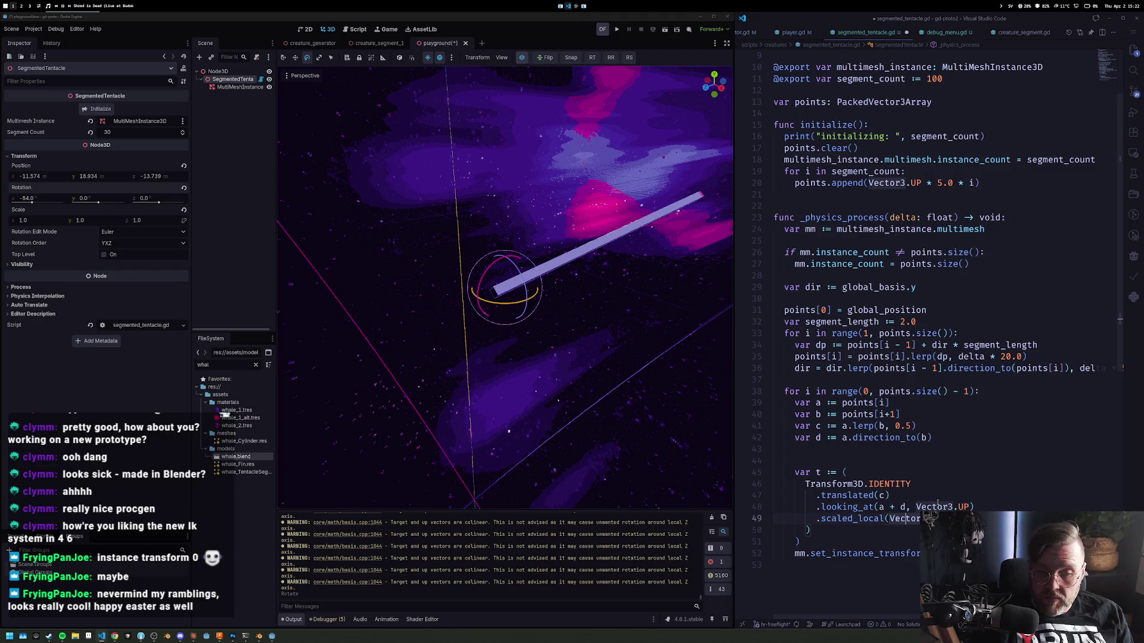
key(ctrl+Left)
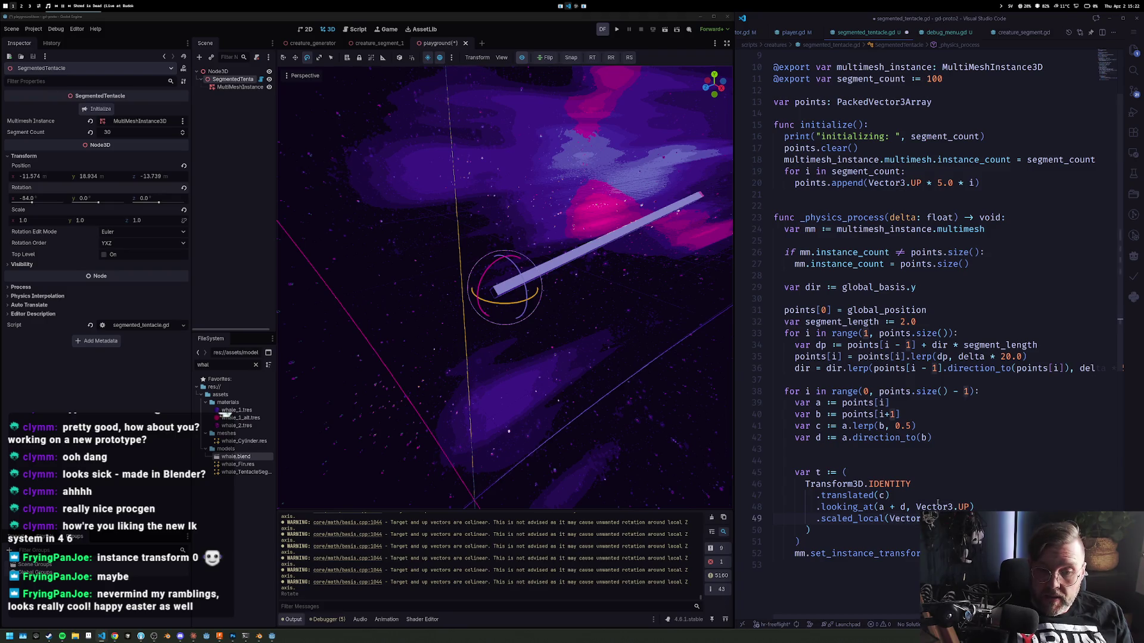
text(3(1, 1, point)
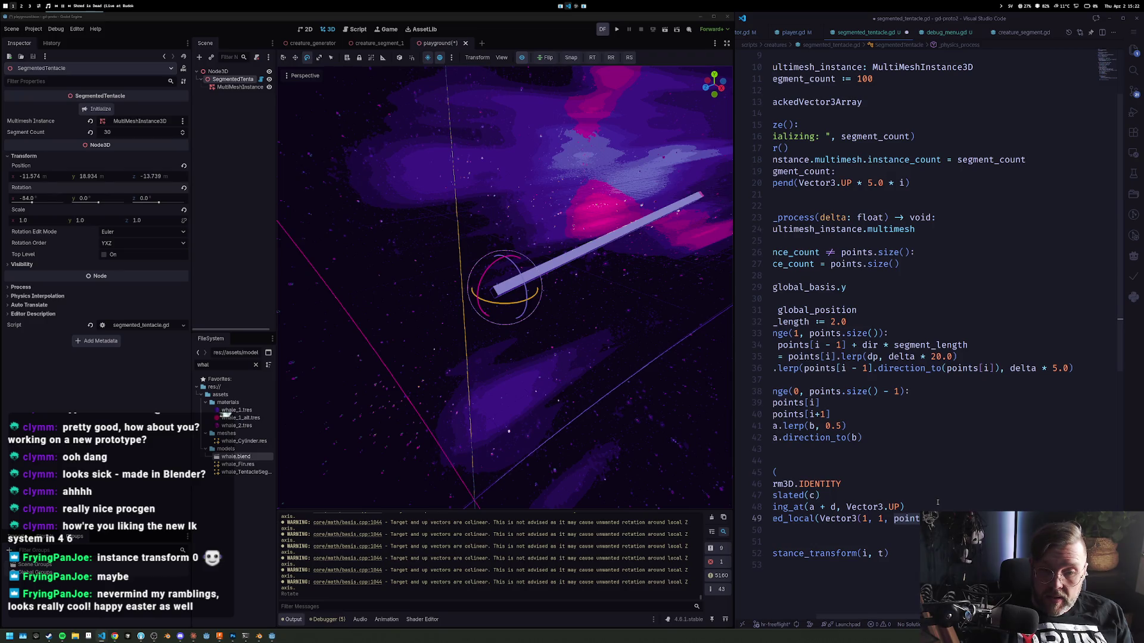
key(Home)
key(Up)
key(Up)
key(Up)
key(Down)
key(Down)
key(Down)
key(Up)
key(Up)
key(Up)
key(Up)
key(Up)
key(Up)
- Duplicate the direction line as var dst := a.distance_to(b)
key(shift+alt+Down)
key(Right)
text(i)
key(BackSpace)
text(st)
key(ctrl+Right)
key(ctrl+Right)
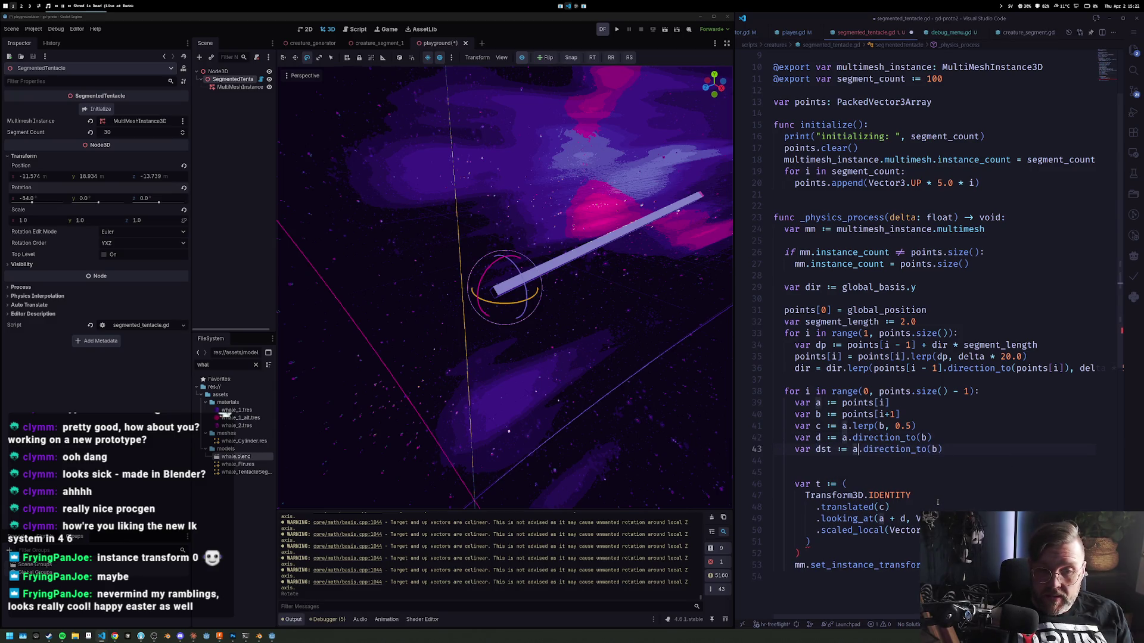
key(Right)
key(ctrl+shift+Right)
text(distan)
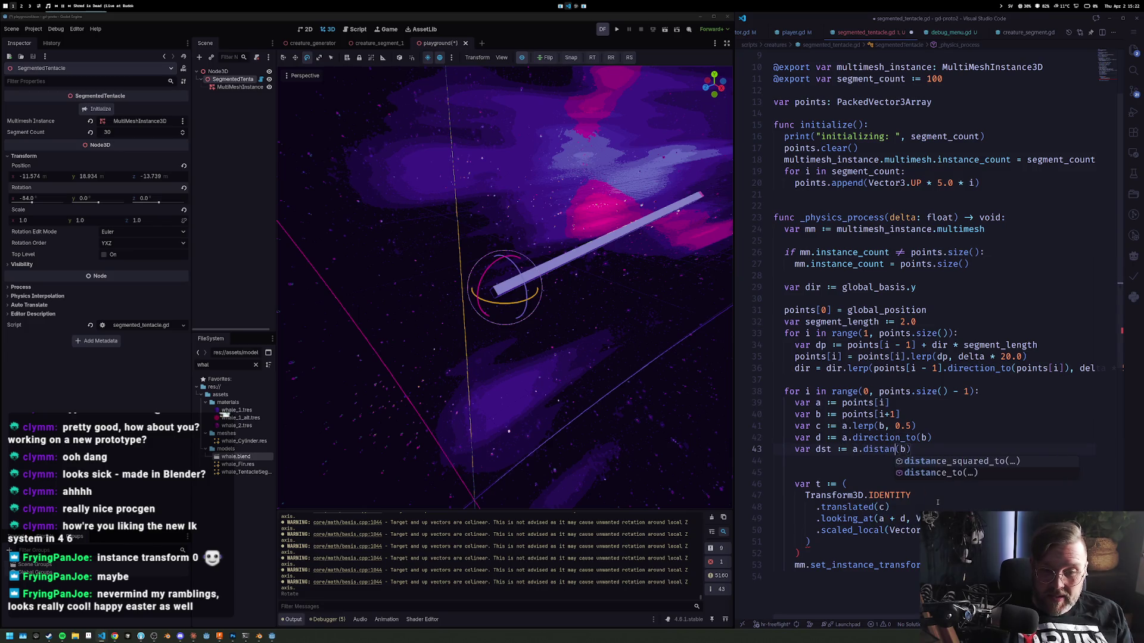
key(Down)
key(Return)
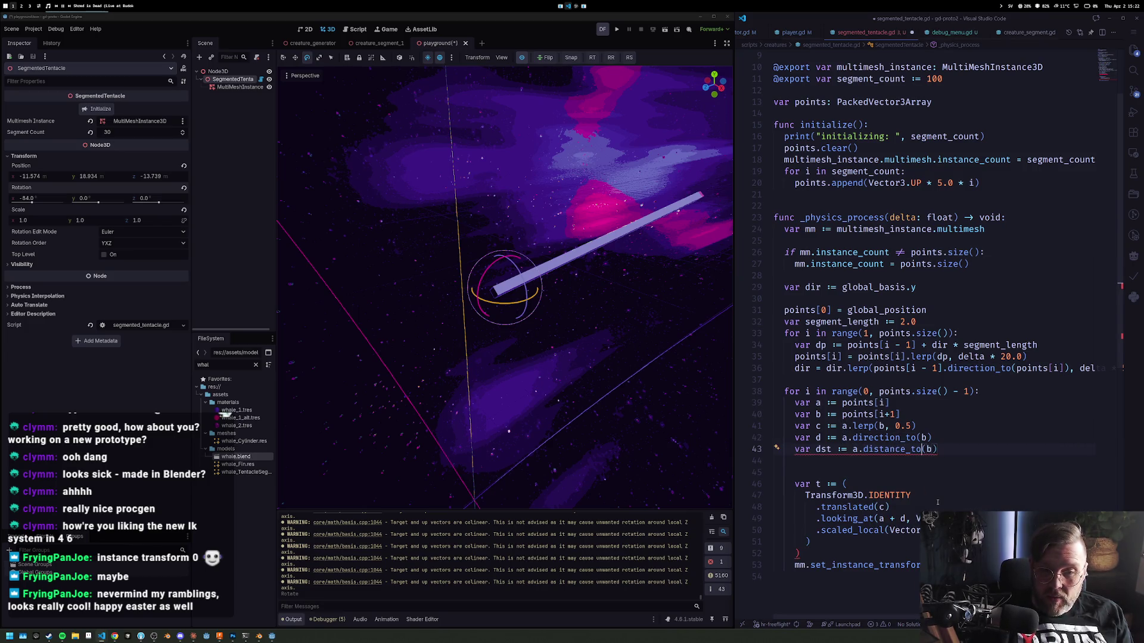
- Use dst as the scale's length argument, realign the closing bracket, and save
click(936, 502)
key(Down)
key(Down)
key(Down)
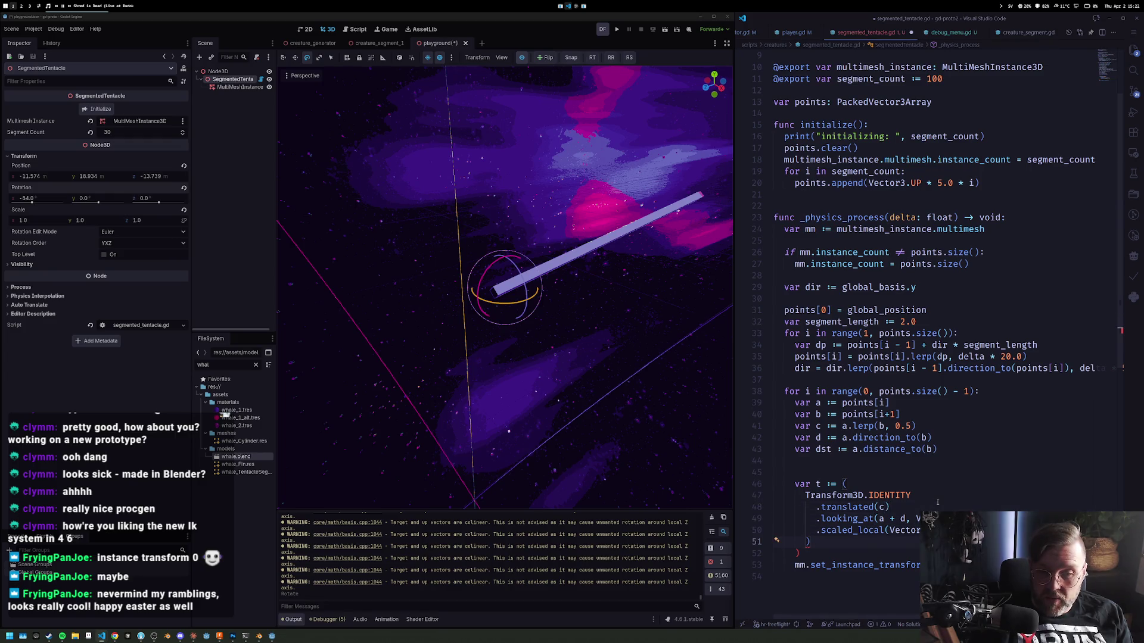
key(Up)
key(Up)
key(Down)
text(dist)
key(Escape)
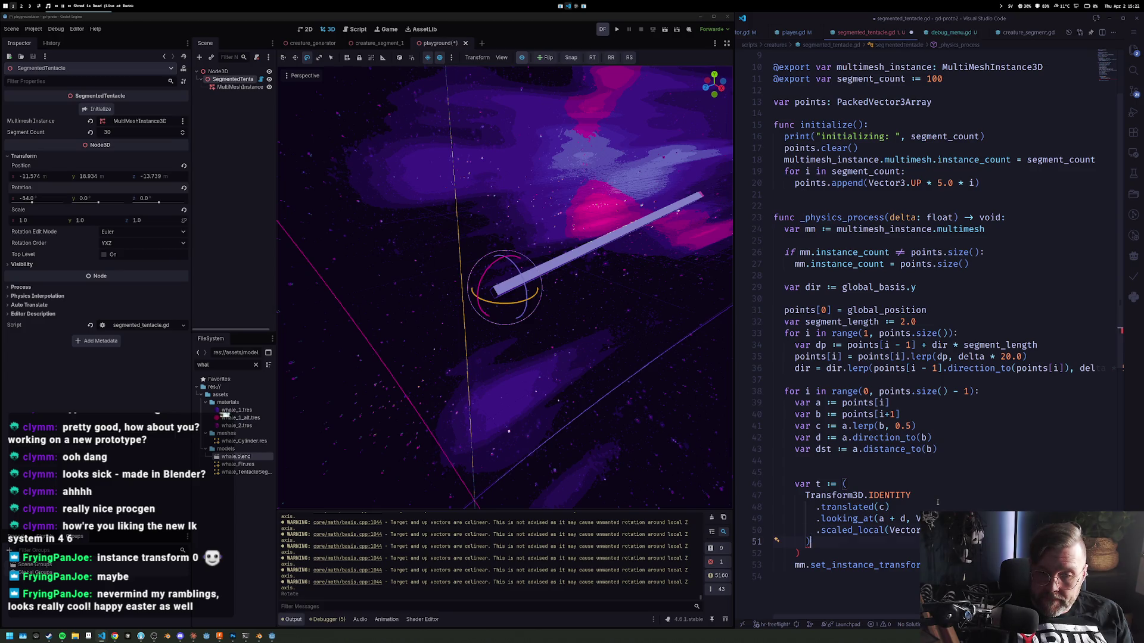
key(Home)
key(Down)
key(Delete)
key(Delete)
key(ctrl+s)
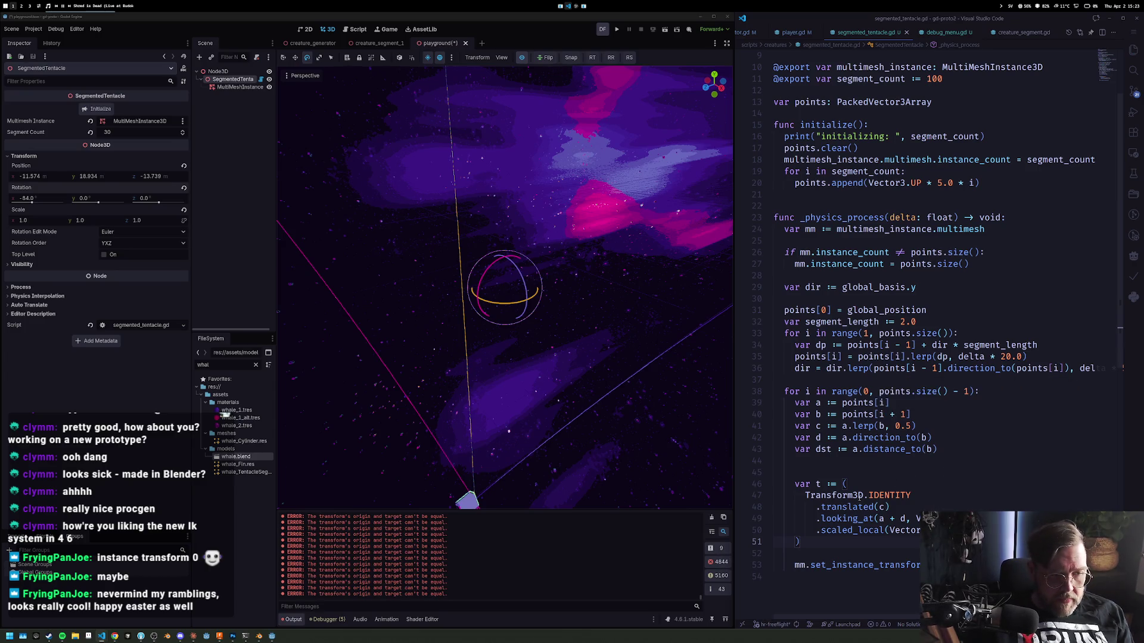
- Change the loop's starting index from 0 to 1 and save
mouse_move(862, 496)
click(901, 518)
mouse_move(907, 496)
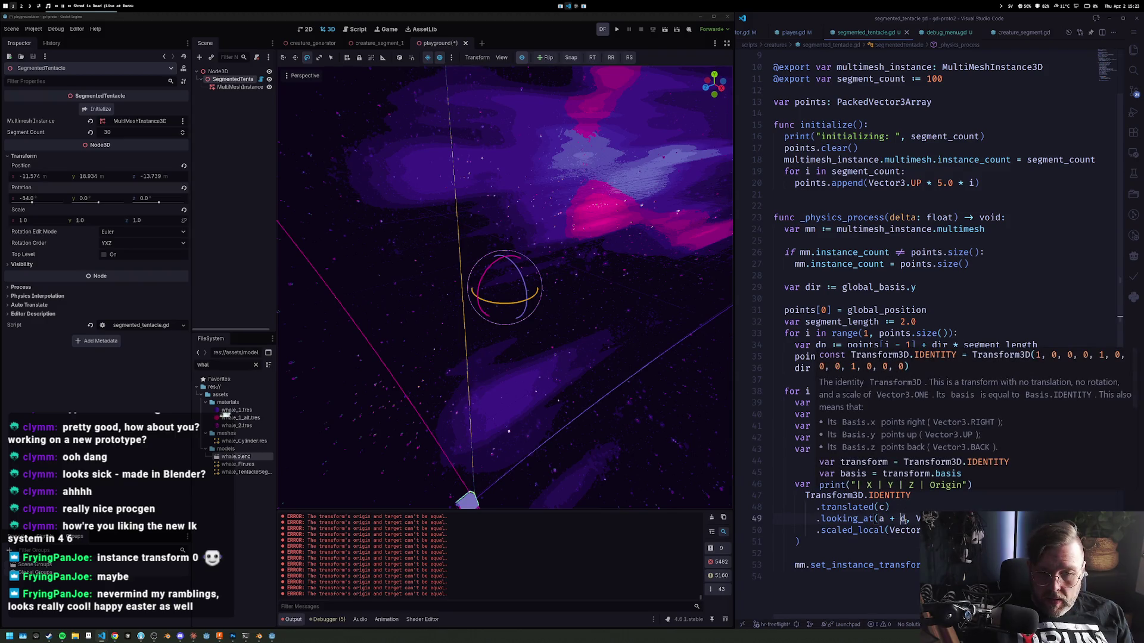
click(939, 440)
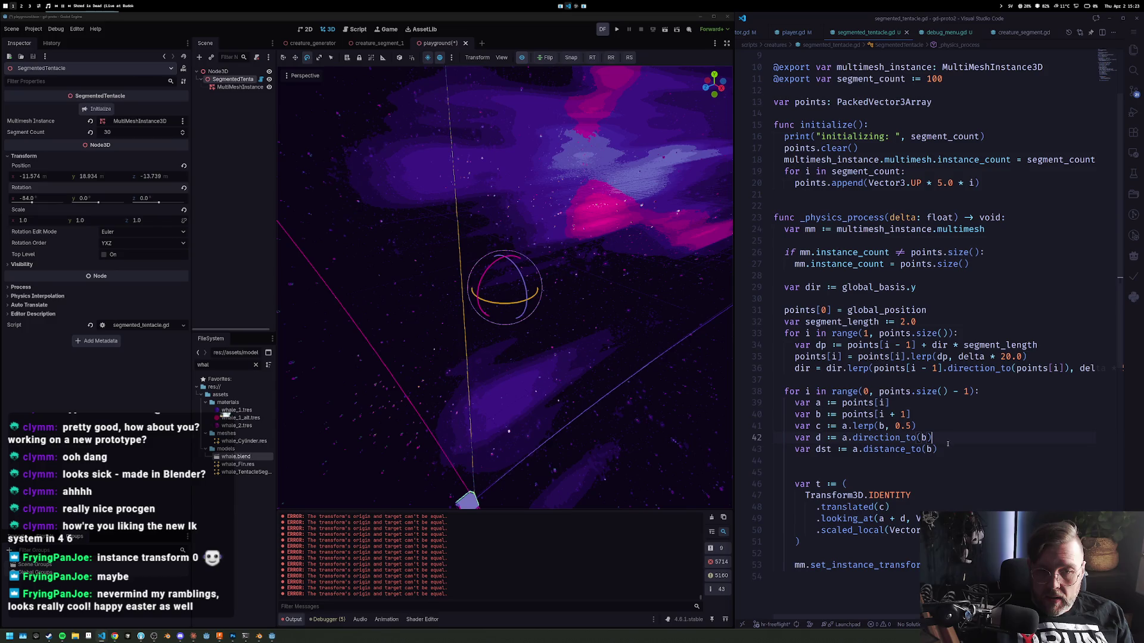
double_click(867, 392)
text(1)
key(ctrl+s)
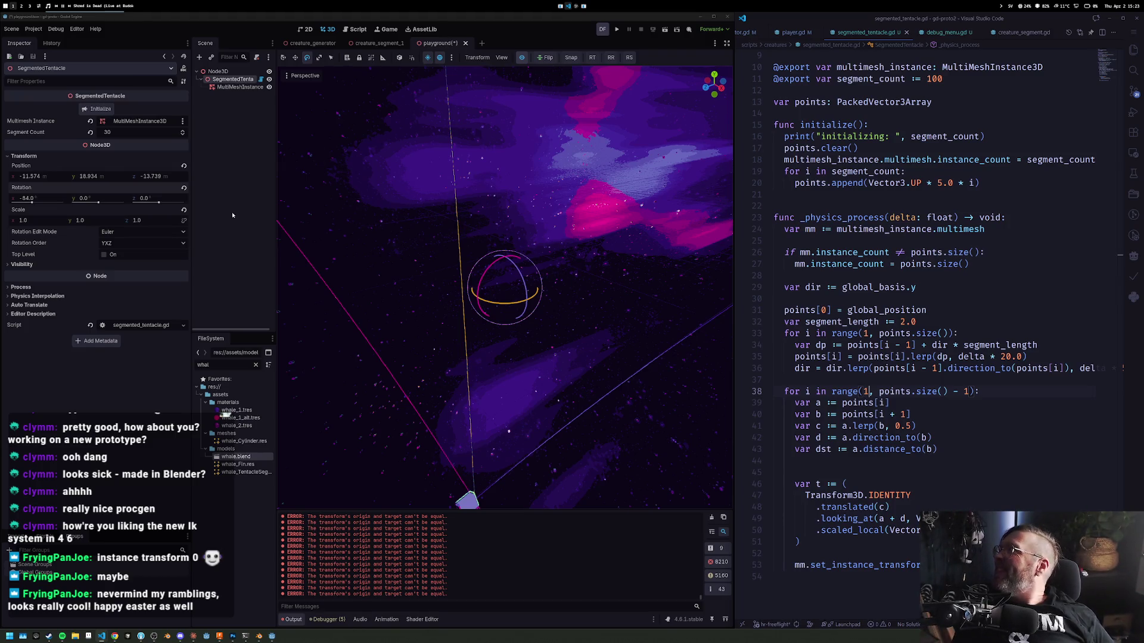
- Comment out the transform-building block on lines 45–53 with Ctrl+/
key(ctrl+Left)
key(ctrl+Left)
key(ctrl+Left)
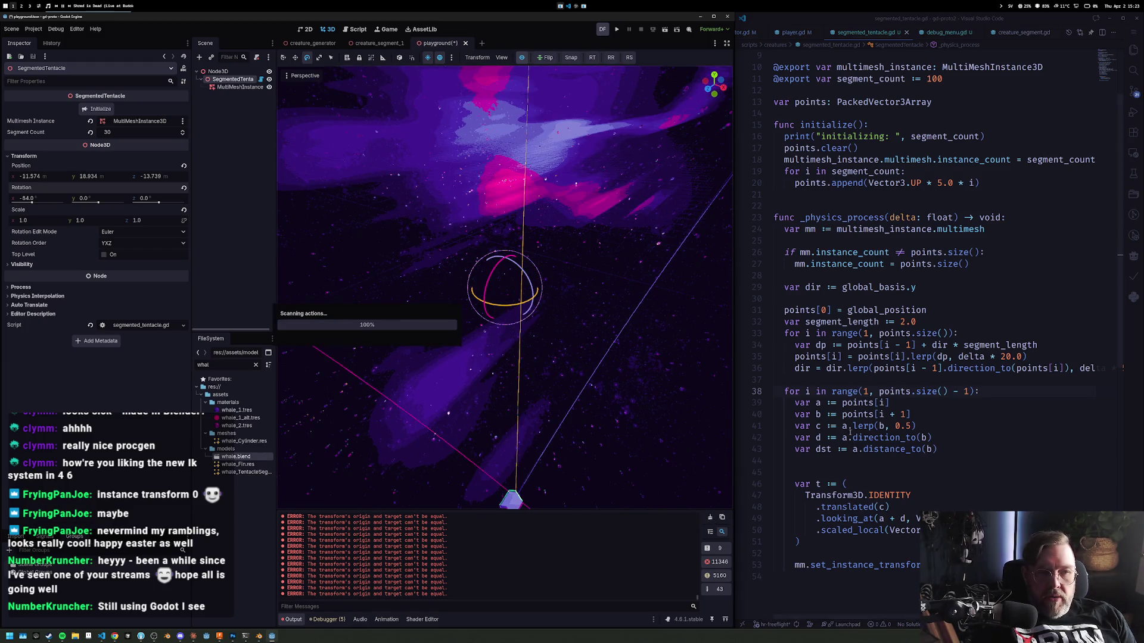
click(876, 380)
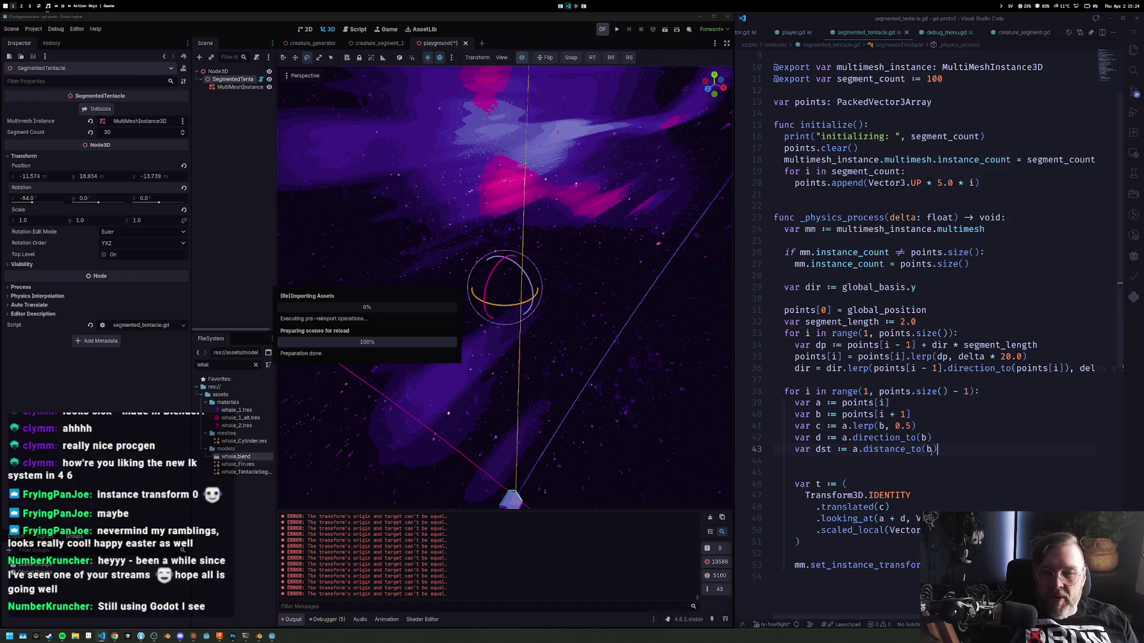
mouse_move(931, 451)
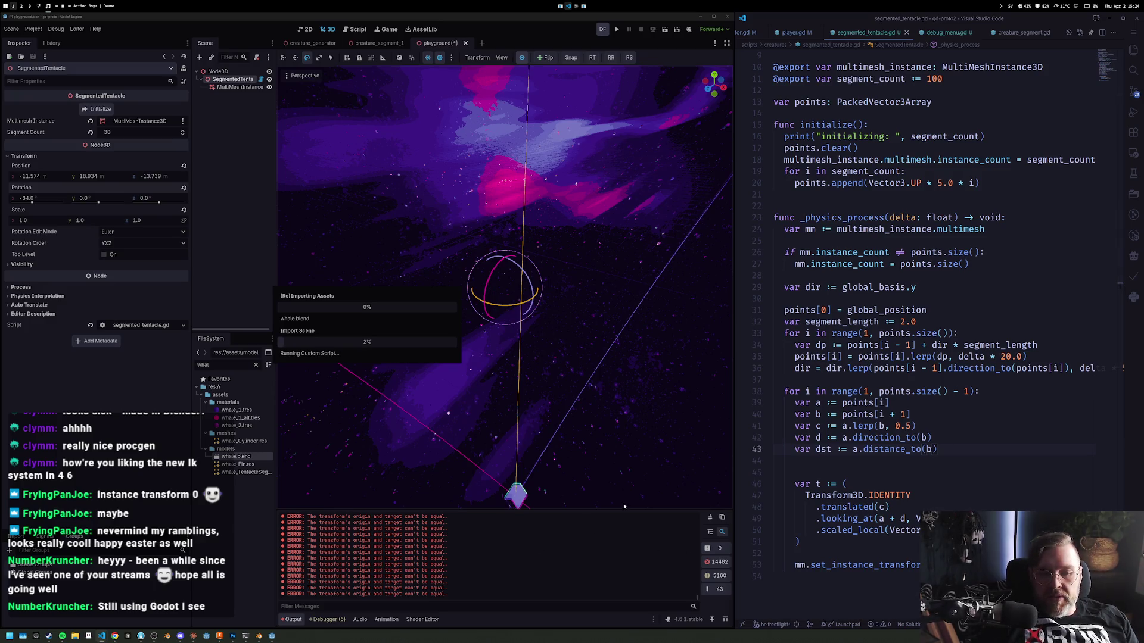
key(Up)
drag(917, 565, 848, 470)
key(ctrl+slash)
click(421, 308)
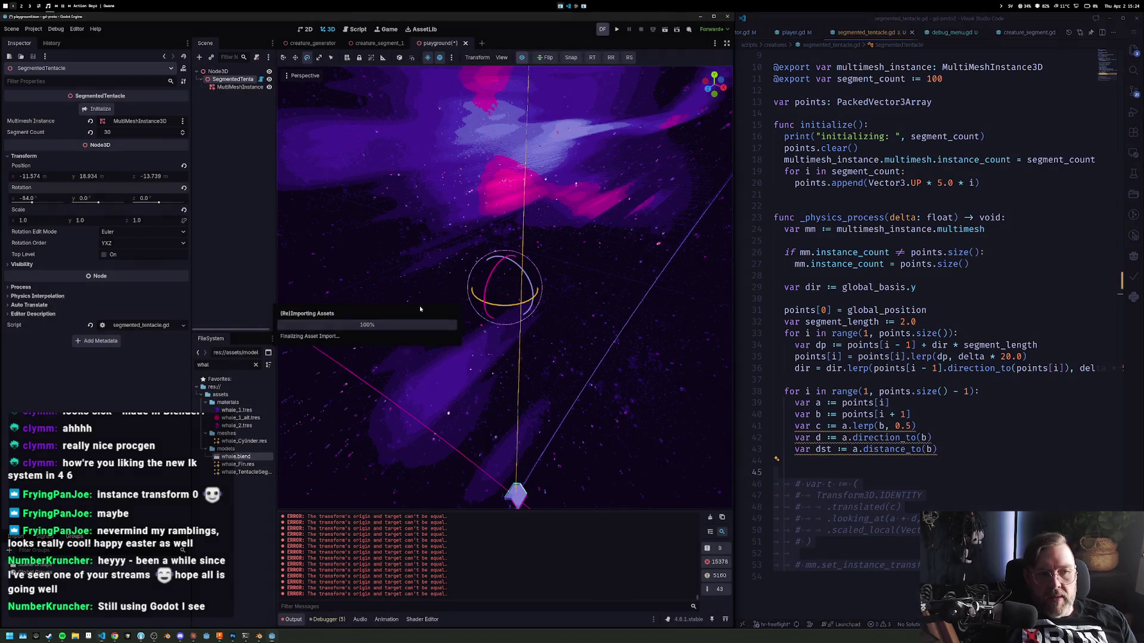
- Clear Godot's error output and inspect the loop variables a and d in the tentacle script
click(710, 518)
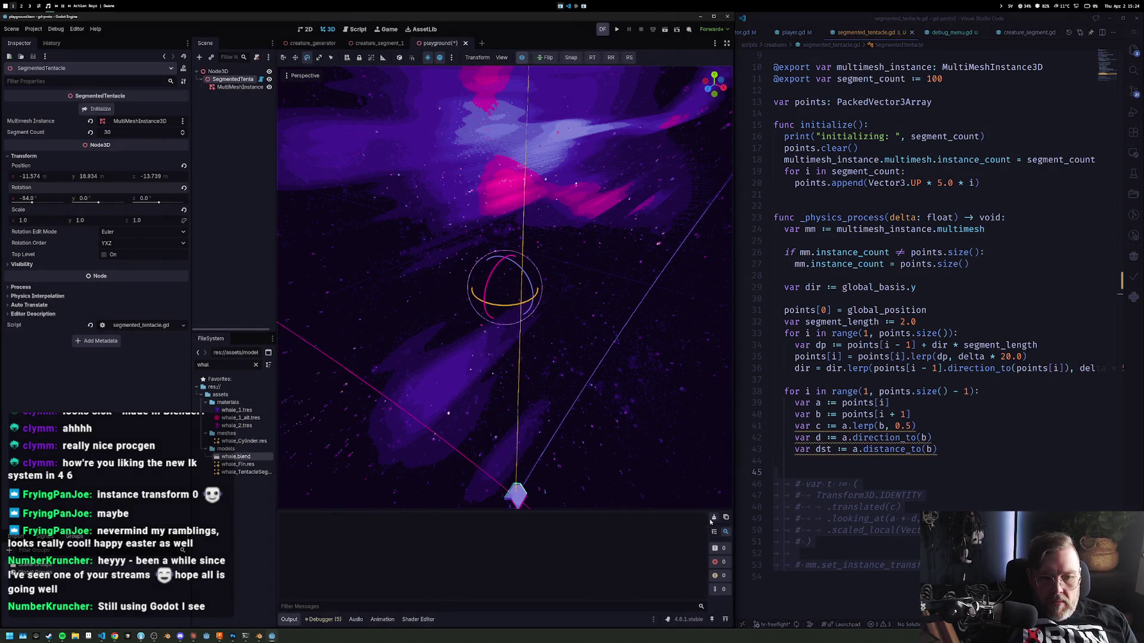
click(992, 479)
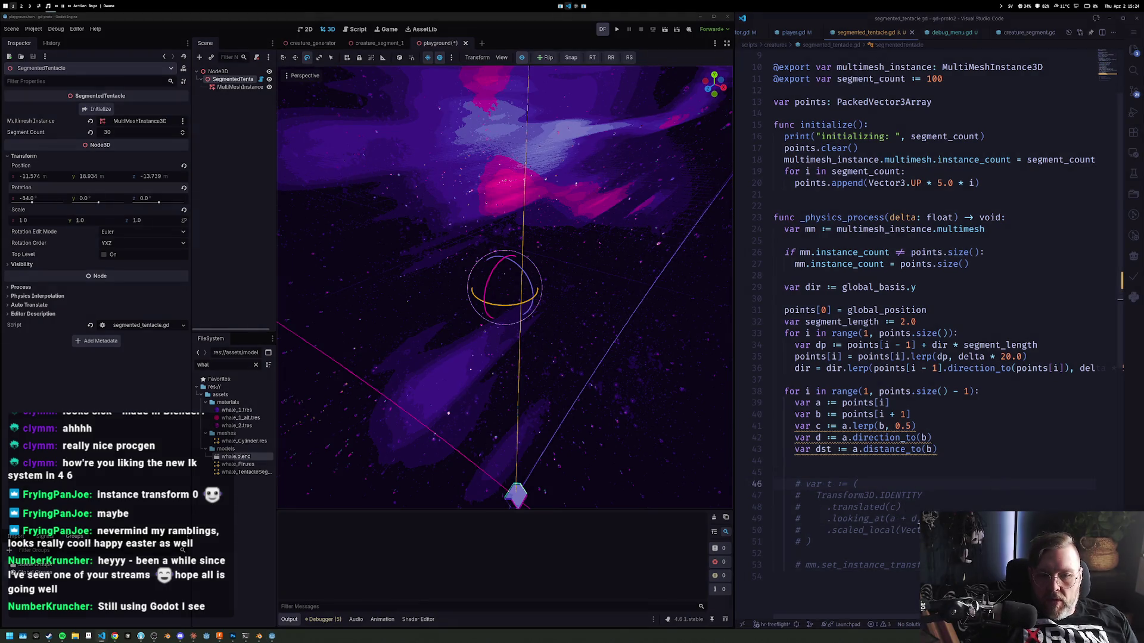
mouse_move(903, 522)
click(818, 403)
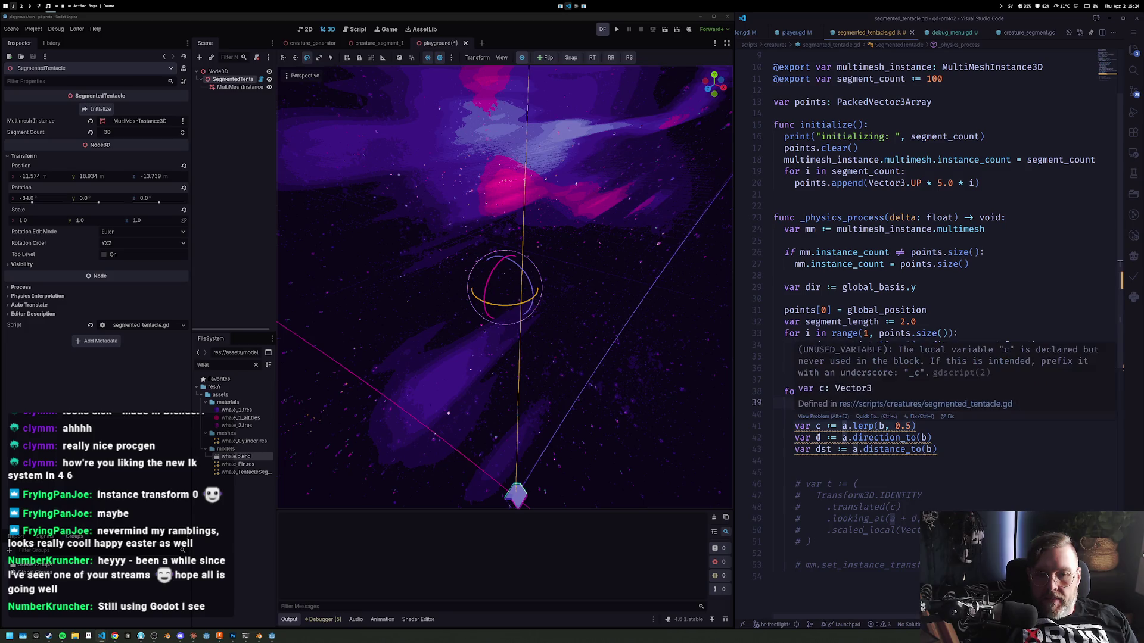
click(818, 438)
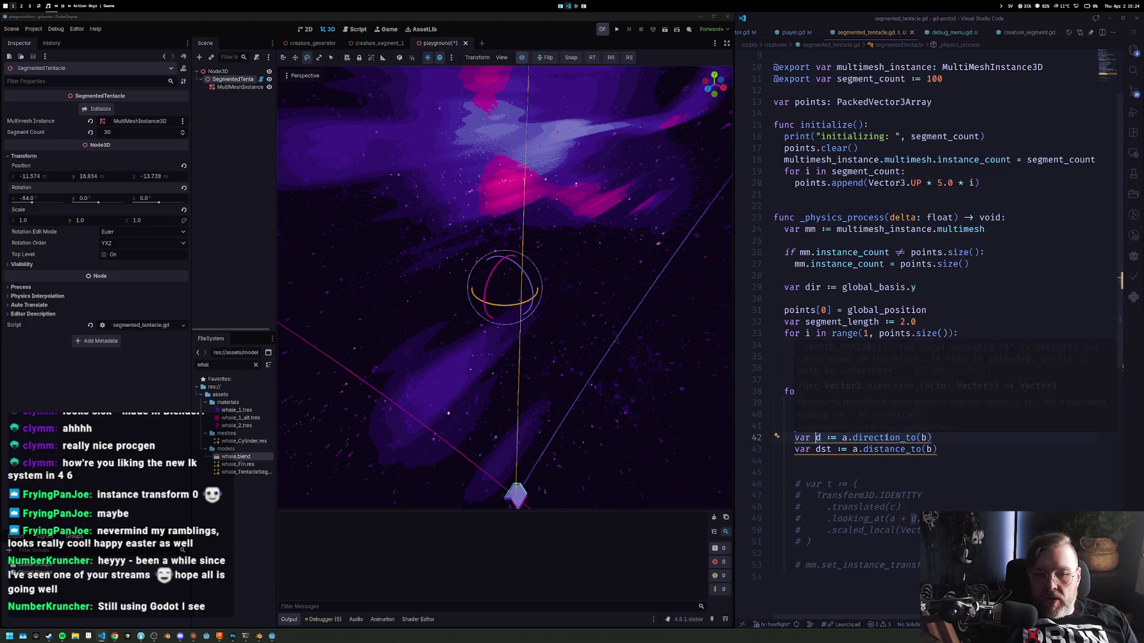
click(940, 438)
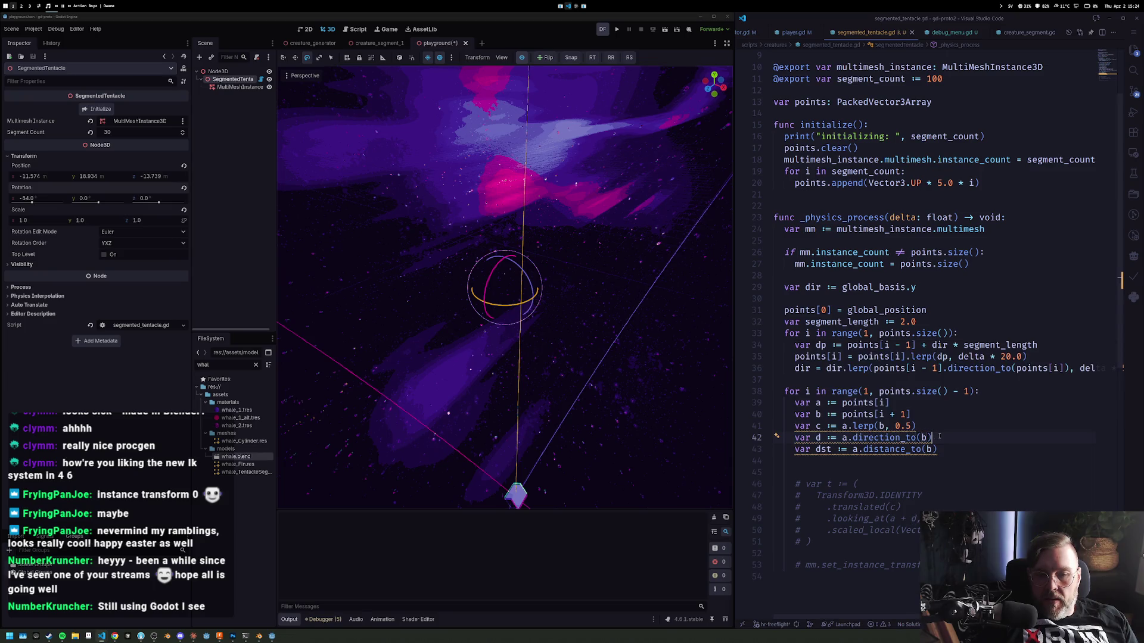
mouse_move(817, 405)
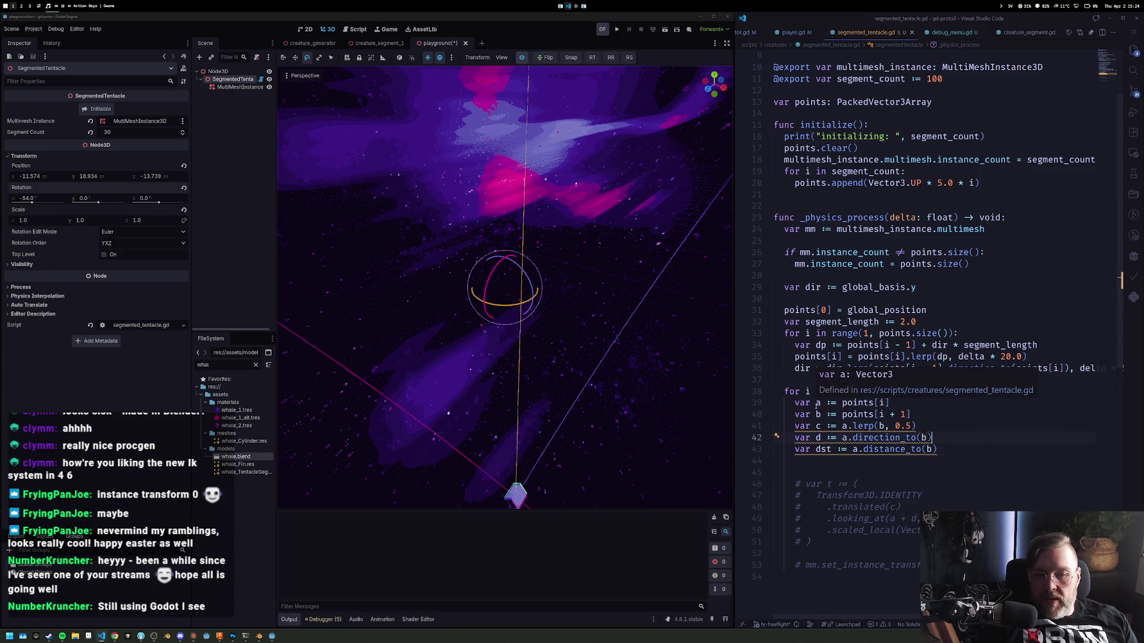
click(810, 403)
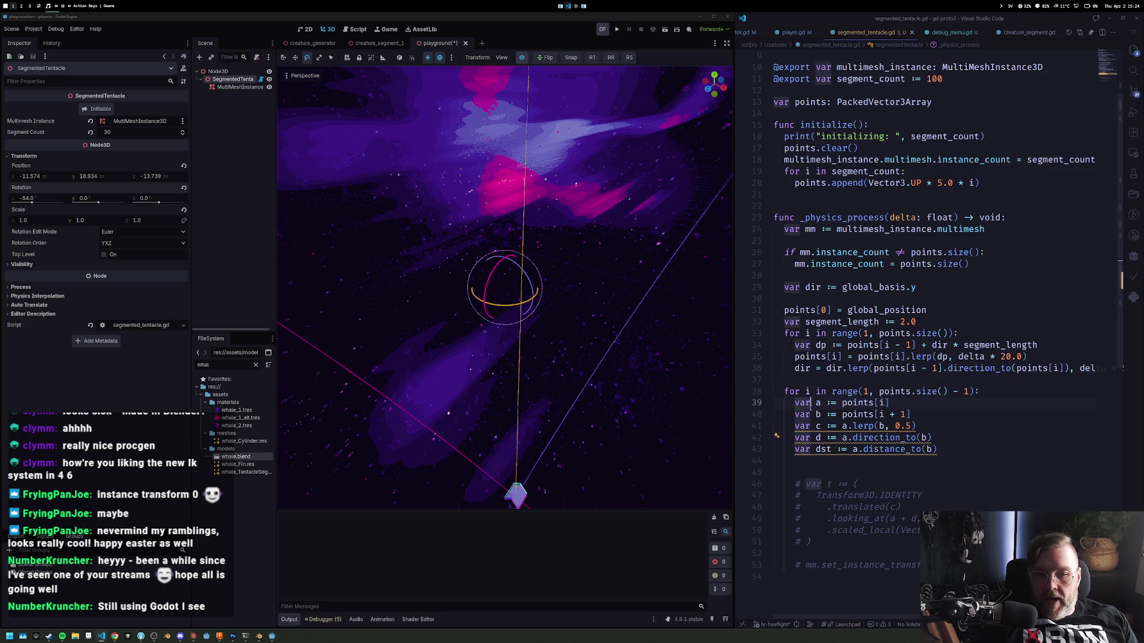
mouse_move(873, 404)
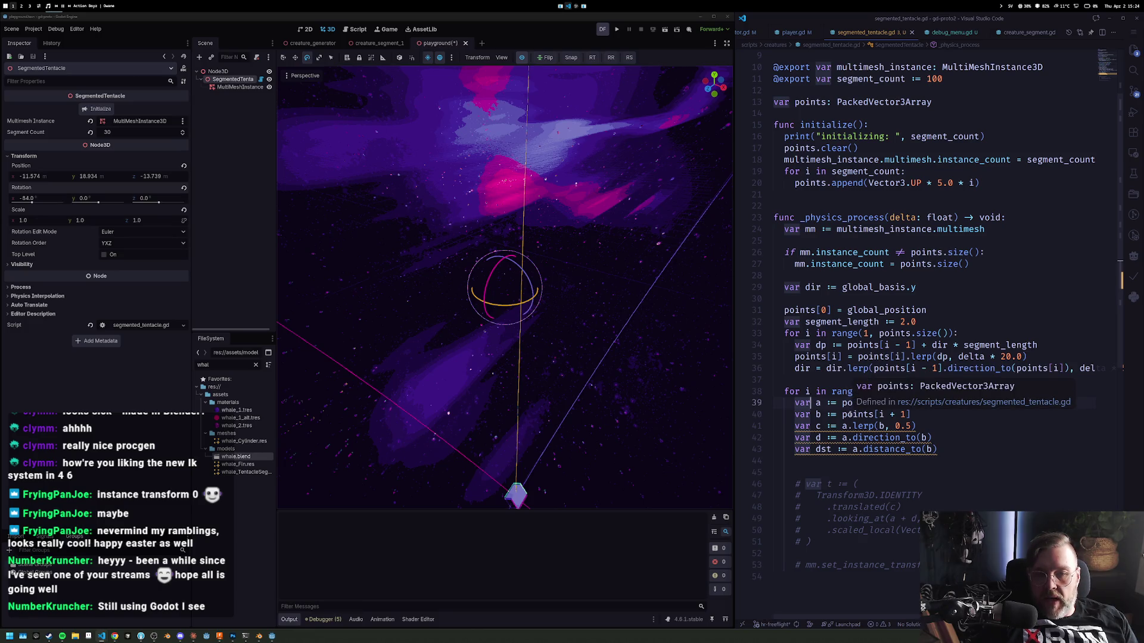
- Move 'var dir := global_basis.y' below 'points[0] = global_position', adding a blank line after it
click(949, 309)
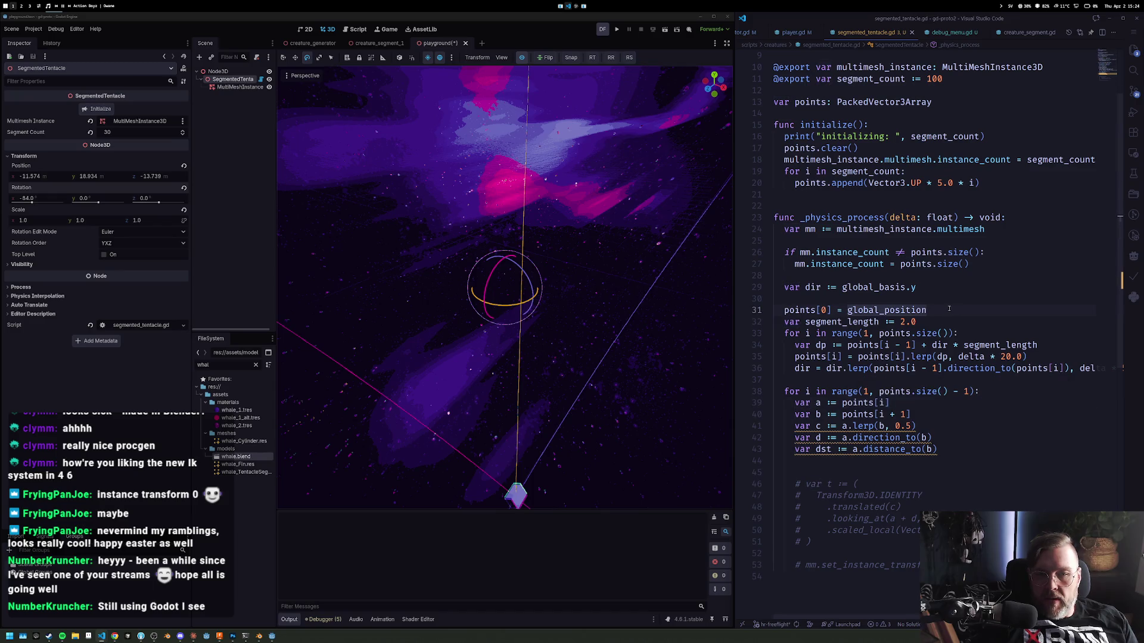
click(795, 310)
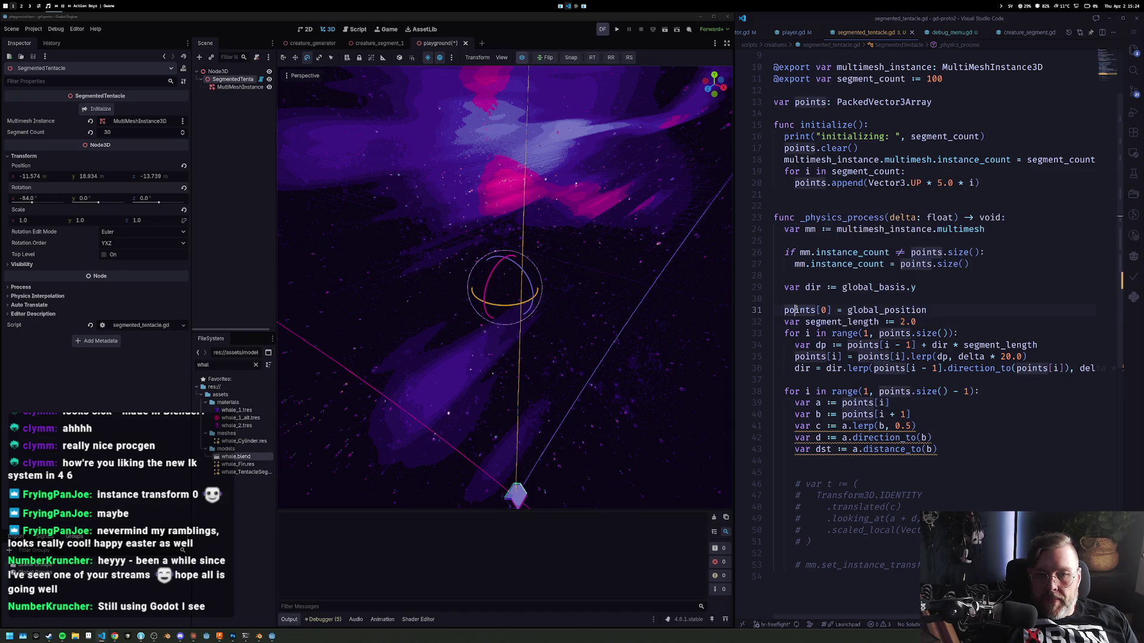
click(927, 280)
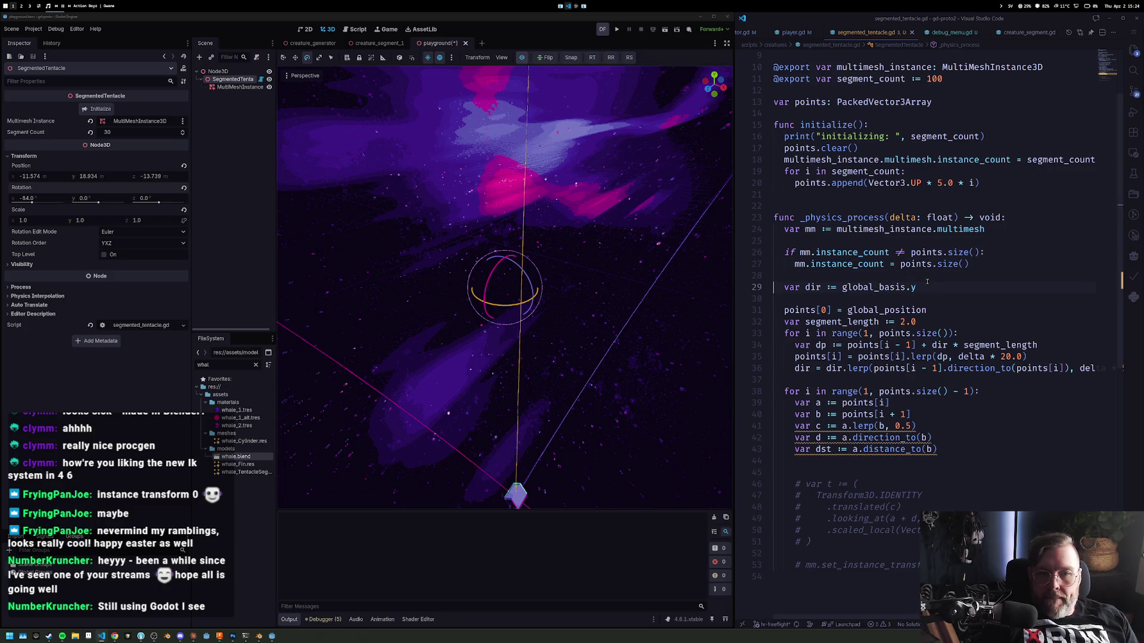
scroll(down, 3)
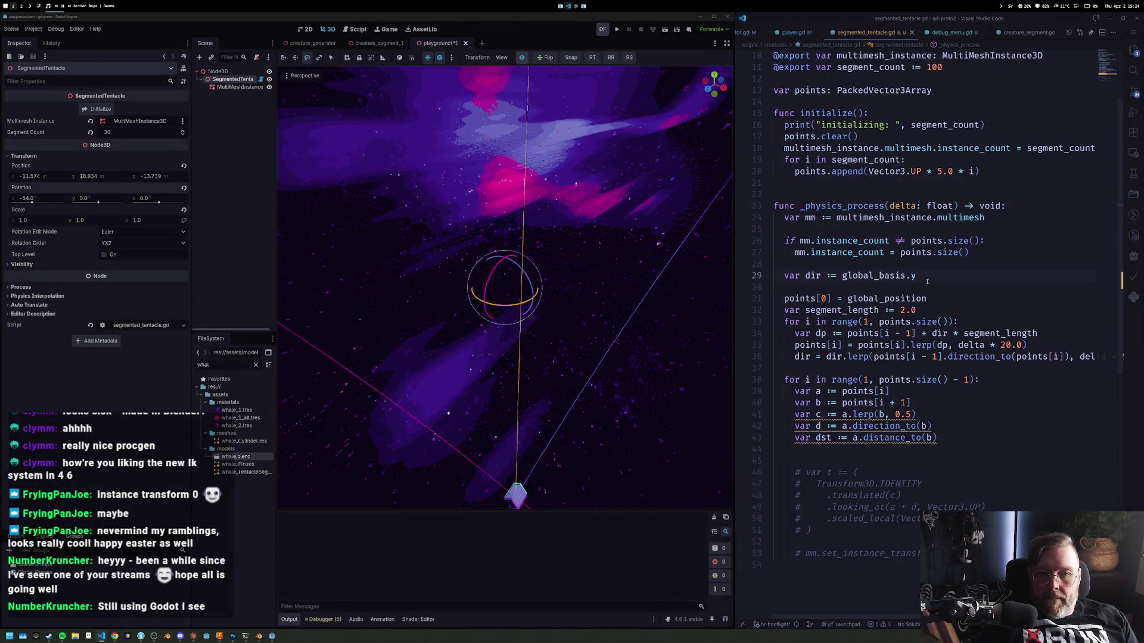
key(alt+Down)
key(Return)
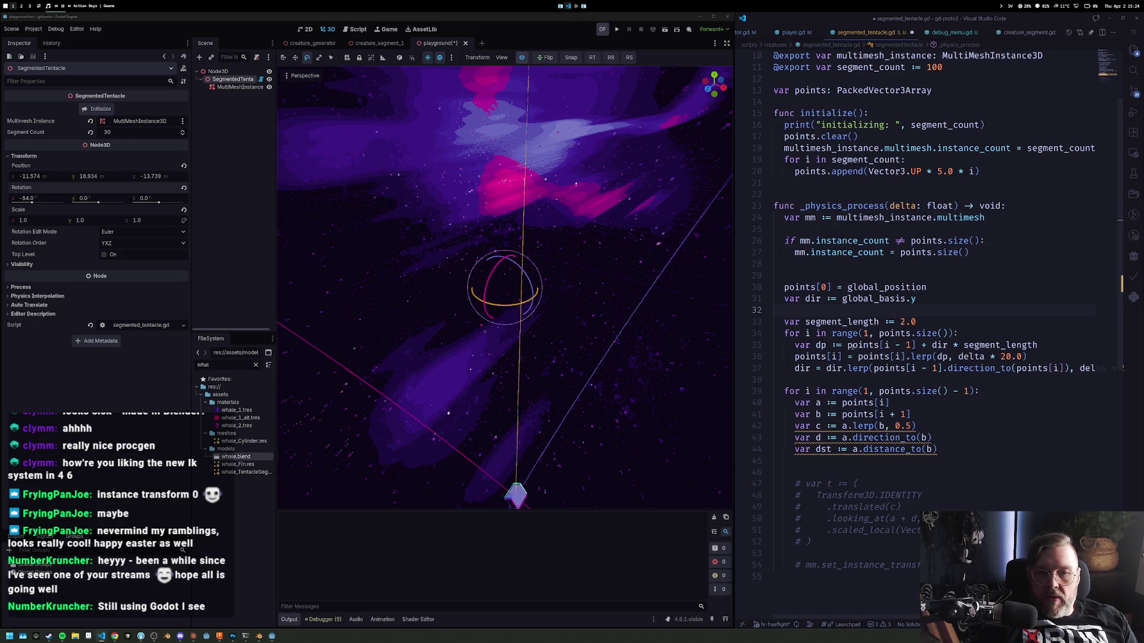
- Make the second loop start at index 0 with range(0, …)
click(939, 344)
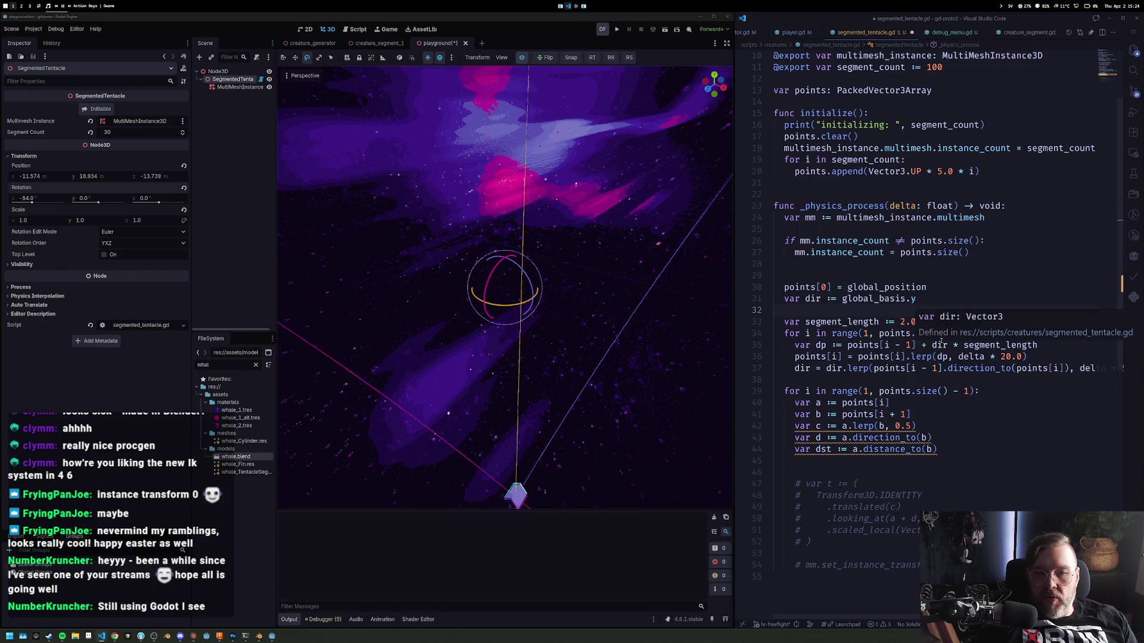
click(1037, 345)
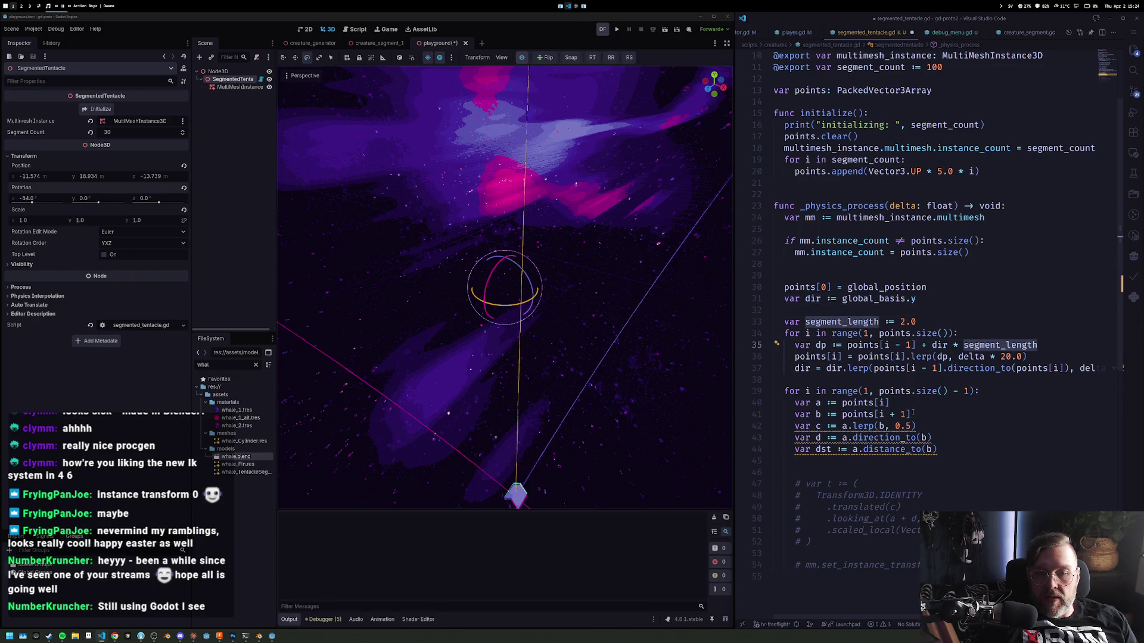
click(834, 426)
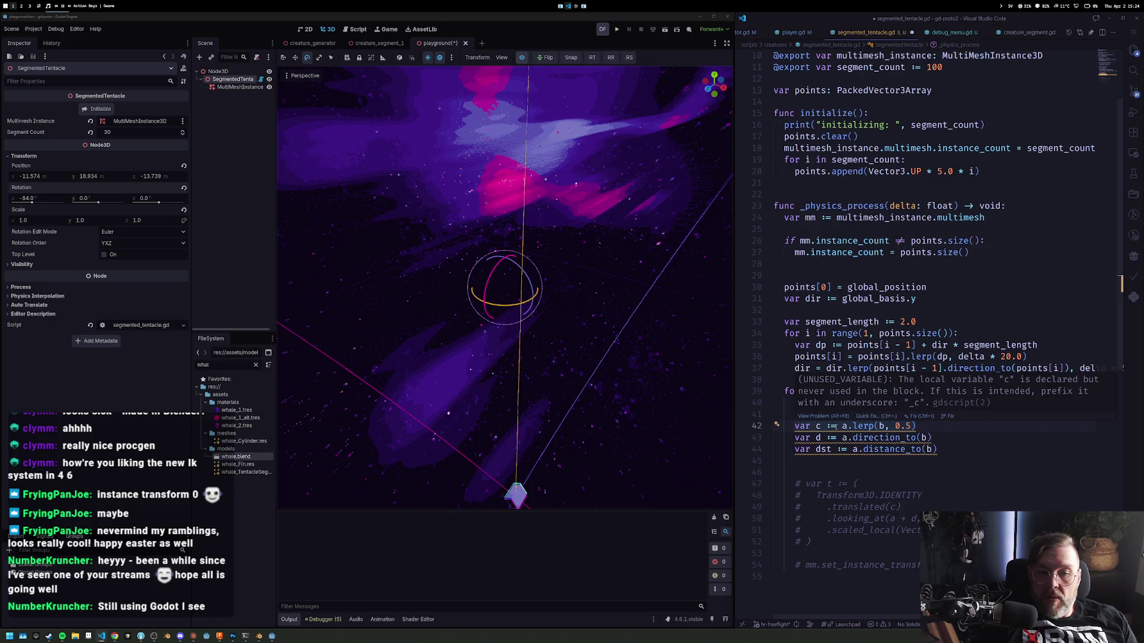
click(857, 449)
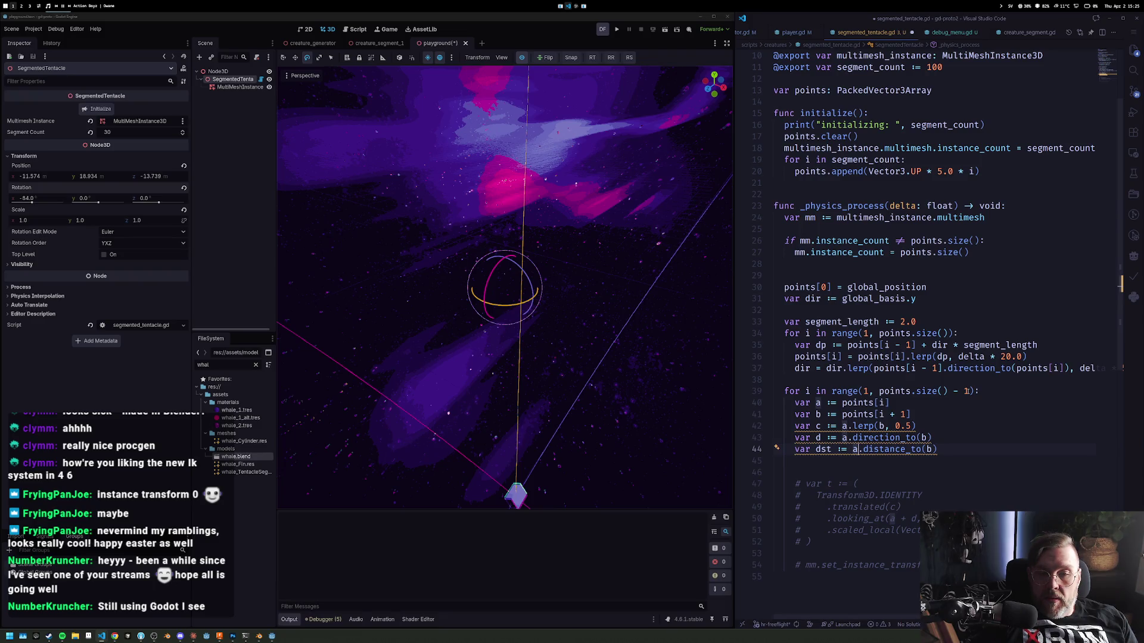
double_click(864, 392)
text(0)
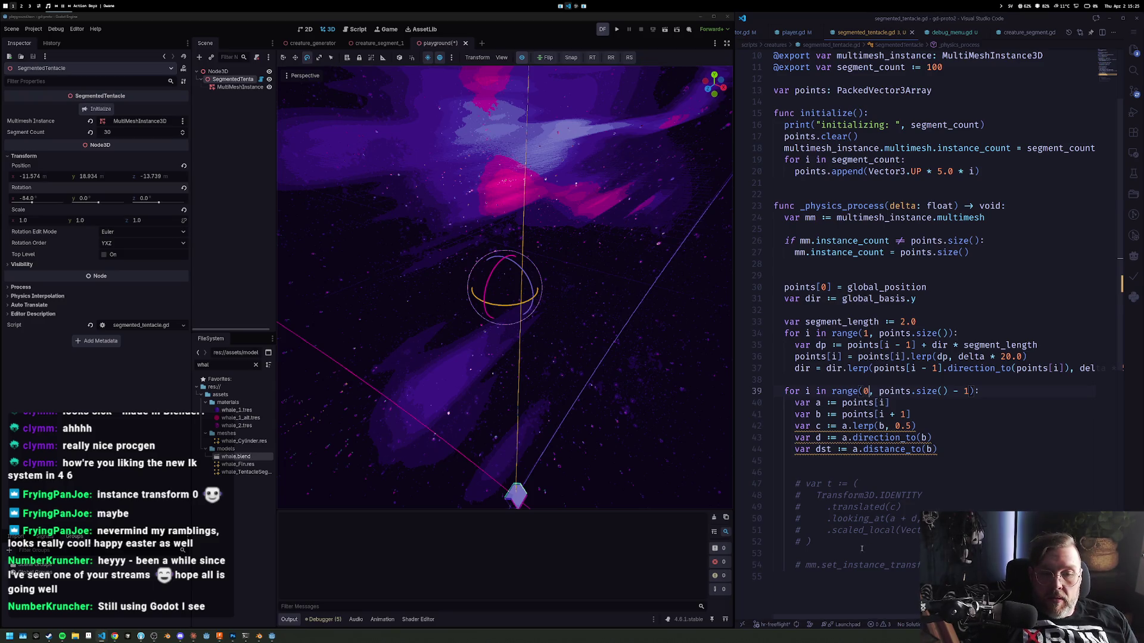
- Toggle comments on the transform block so the looking_at(a + d, …) line is uncommented
drag(922, 571, 789, 479)
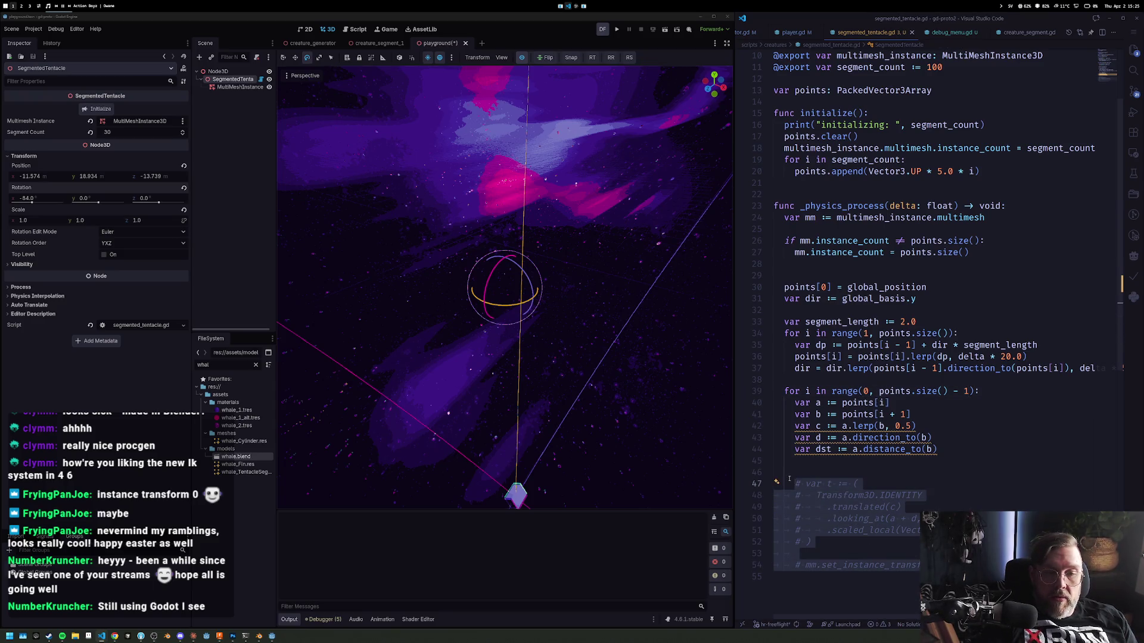
key(ctrl+slash)
key(ctrl+slash)
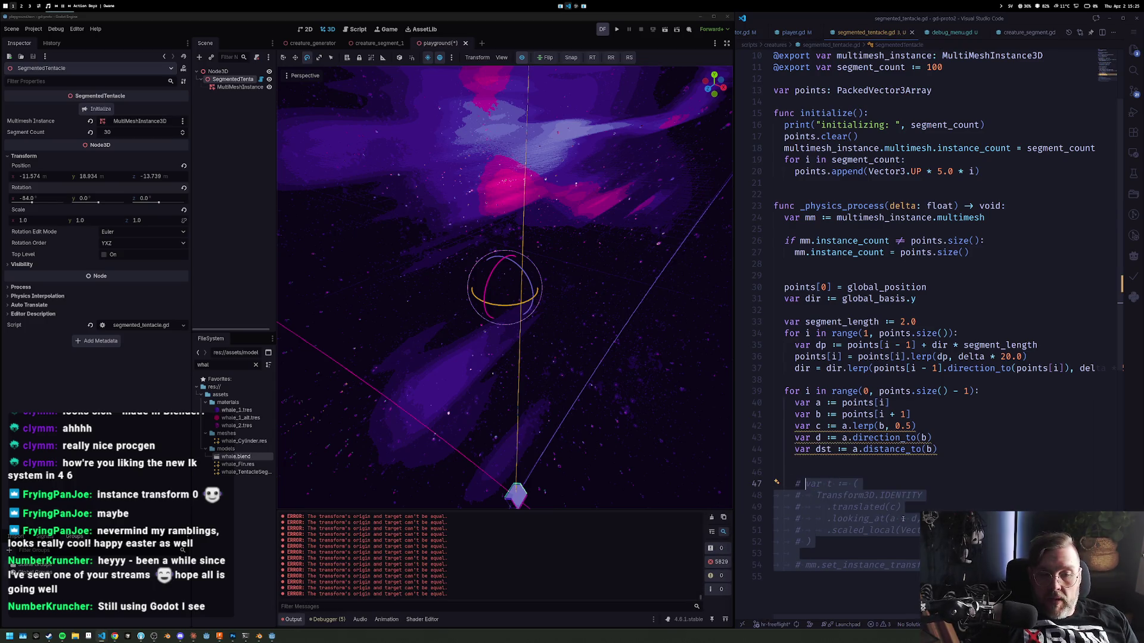
click(905, 519)
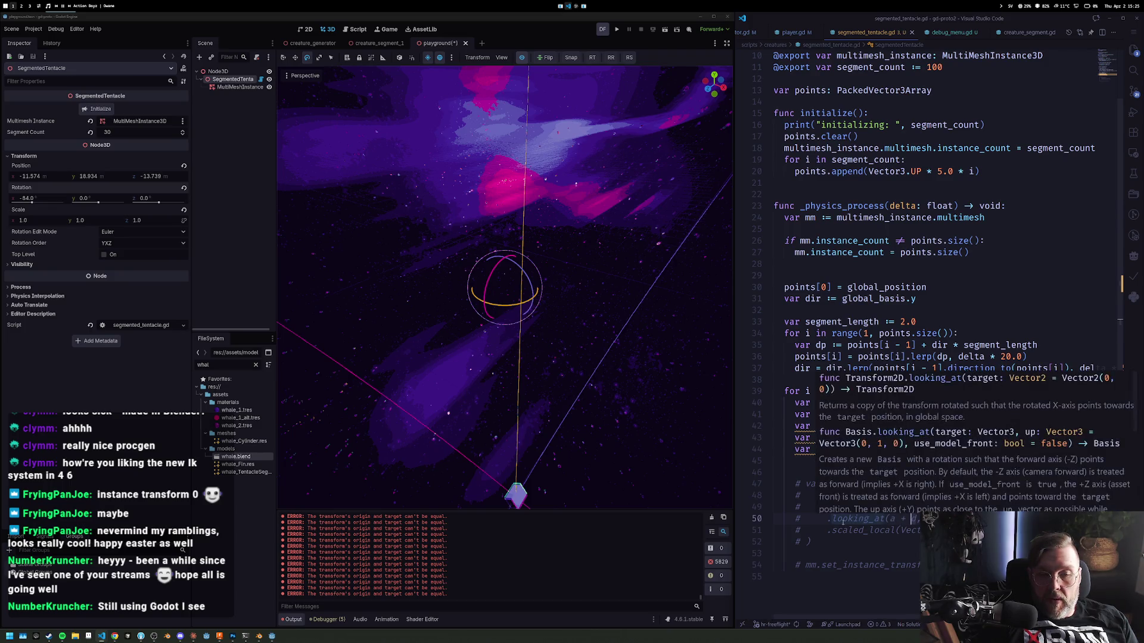
key(ctrl+slash)
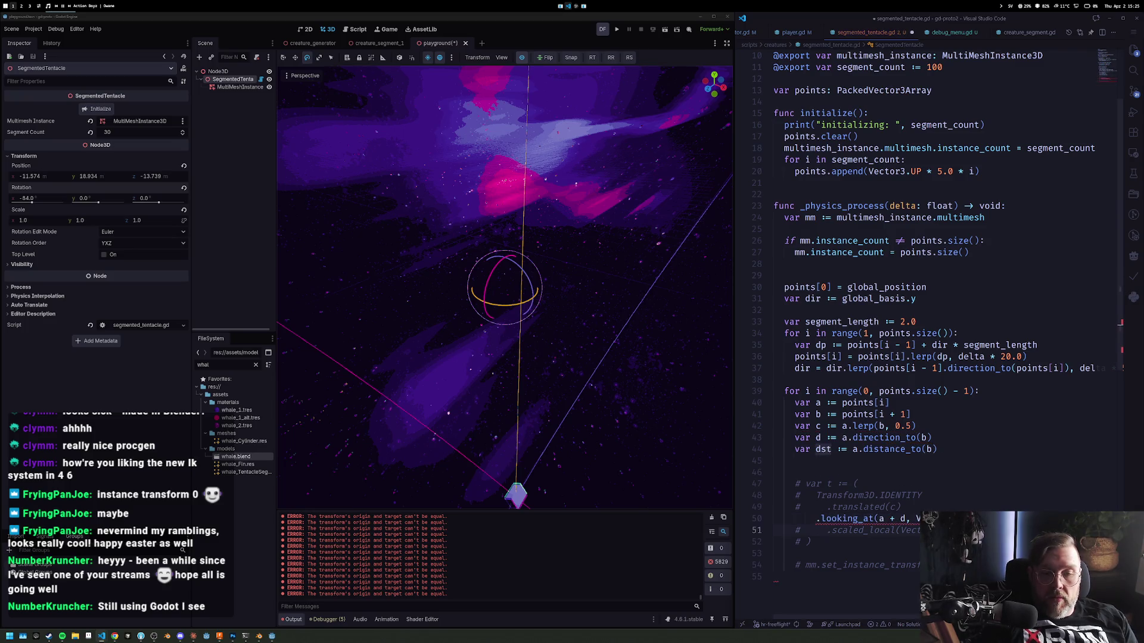
- Uncomment the transform block's scaling and opening lines, leaving the looking_at line commented
key(ctrl+slash)
key(Up)
key(Up)
key(Up)
key(shift+Down)
key(shift+Down)
key(ctrl+slash)
key(Down)
key(ctrl+slash)
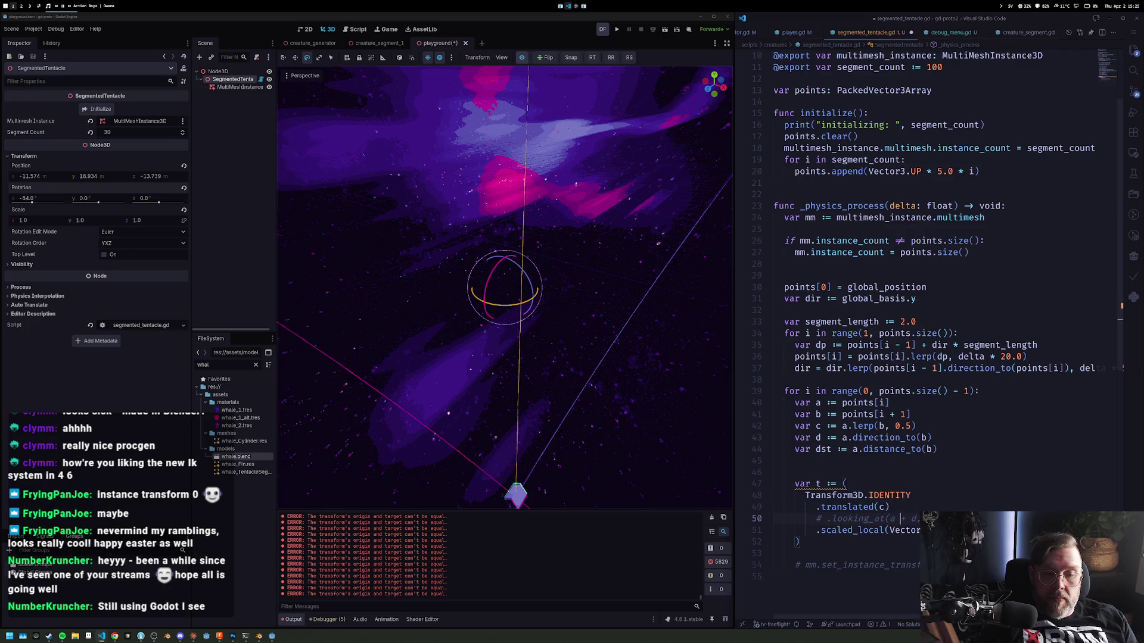
- Clear the output, uncomment the set_instance_transform line, and swing the tentacle to test it
click(711, 517)
scroll(down, 3)
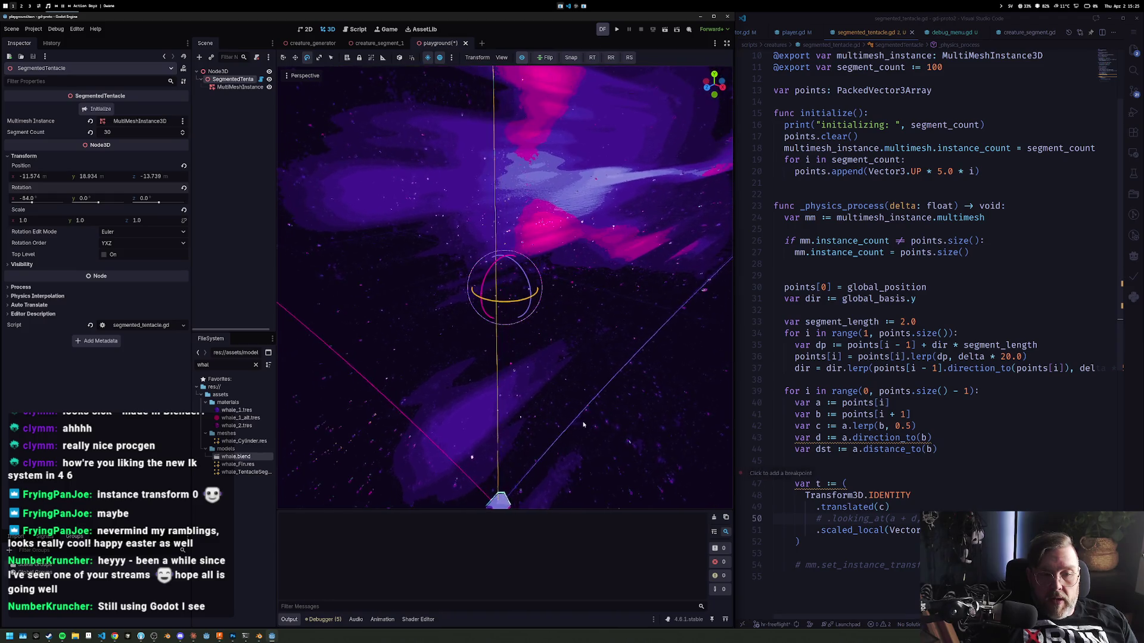
click(798, 565)
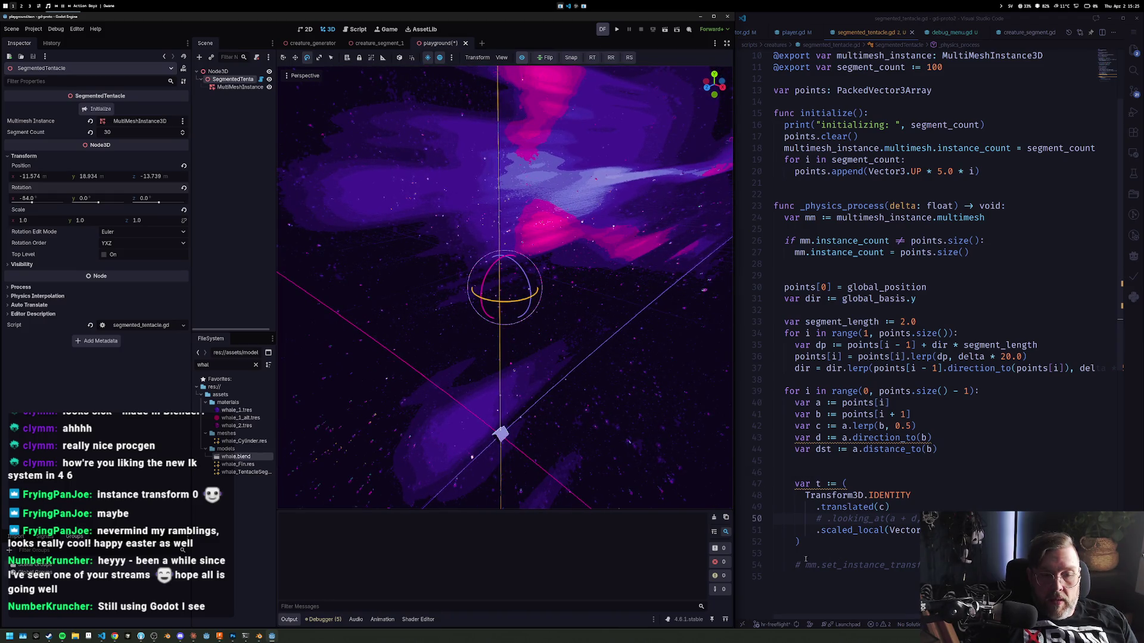
key(ctrl+slash)
drag(534, 314, 484, 273)
drag(481, 257, 474, 274)
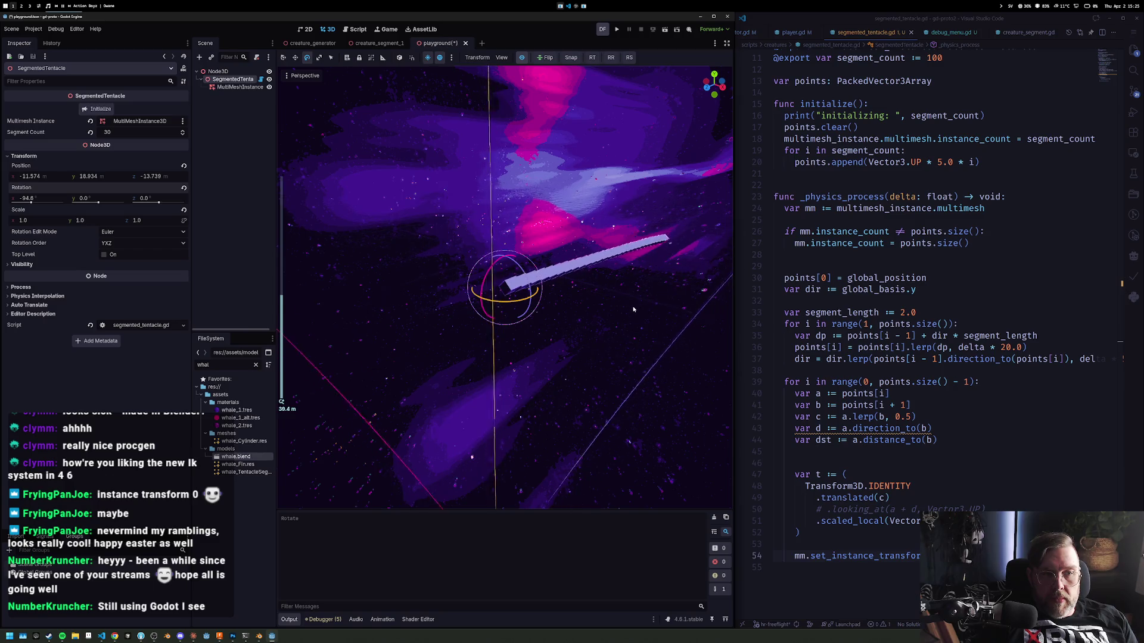
drag(595, 295, 390, 282)
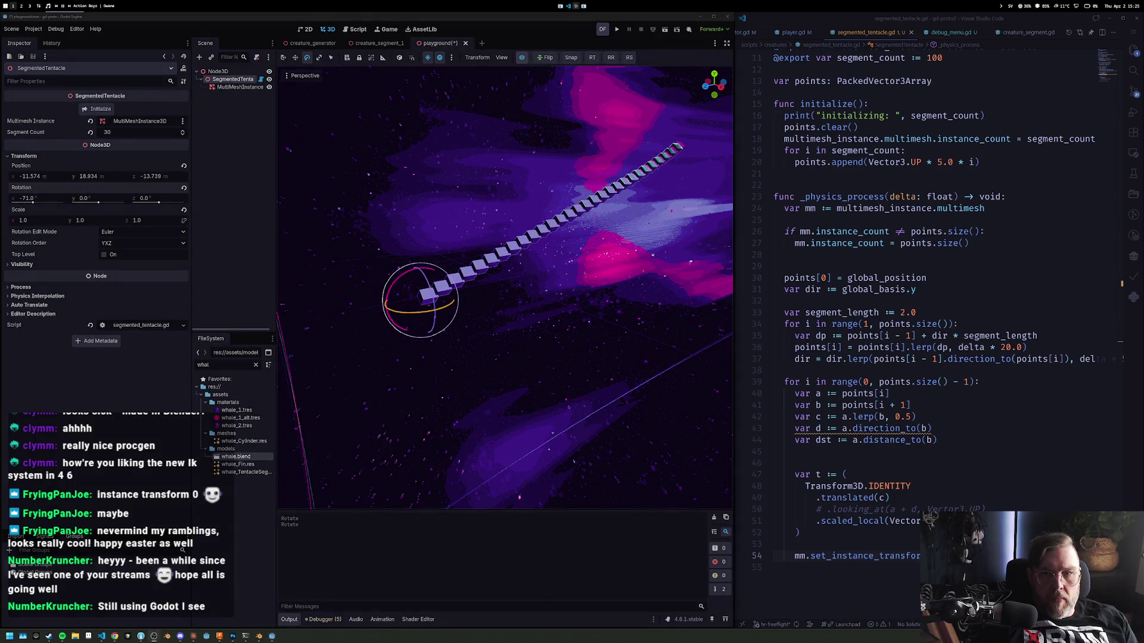
drag(392, 273, 412, 311)
- Uncomment the looking_at call, change its target from a + d to c + d, and save
click(850, 509)
key(ctrl+slash)
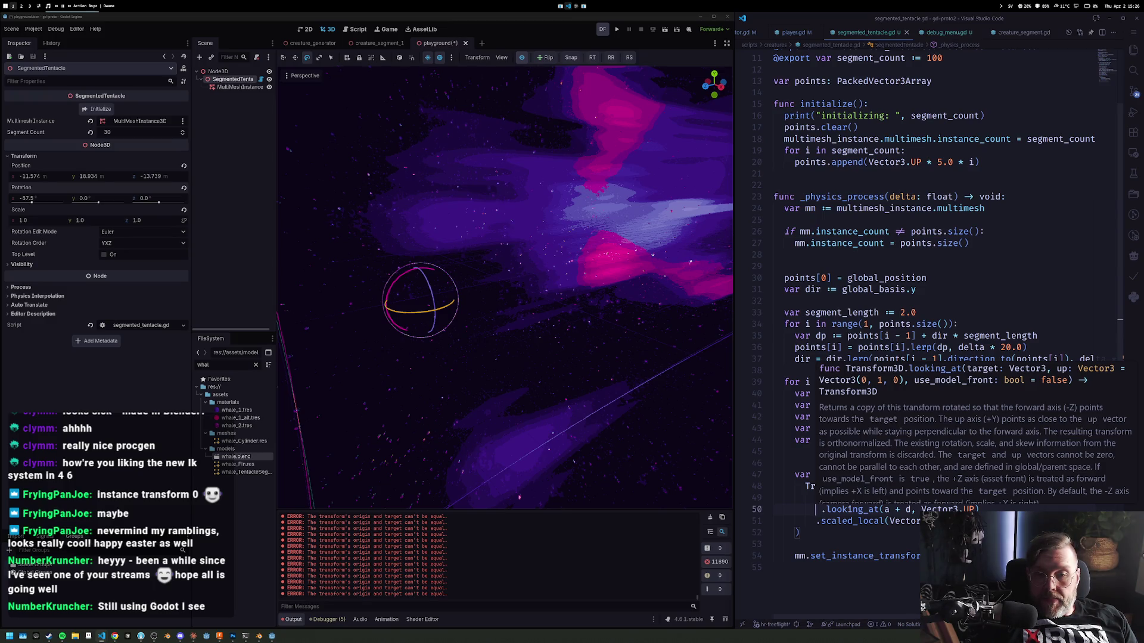
click(898, 529)
key(Up)
key(Up)
key(Up)
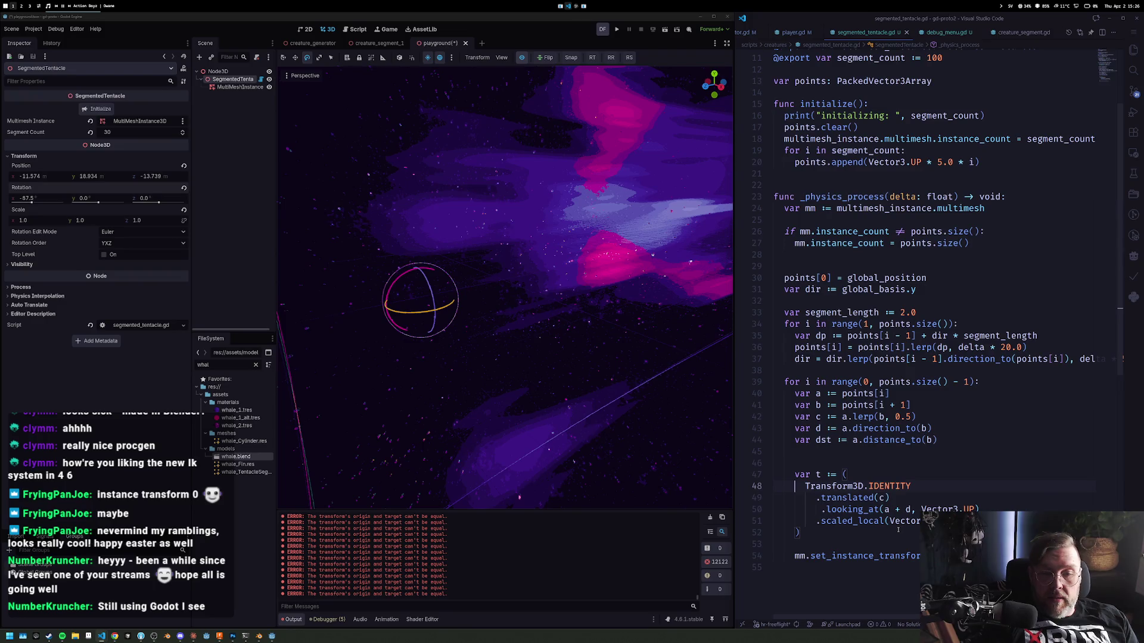
key(Down)
key(Down)
key(Up)
key(Down)
key(BackSpace)
text(c)
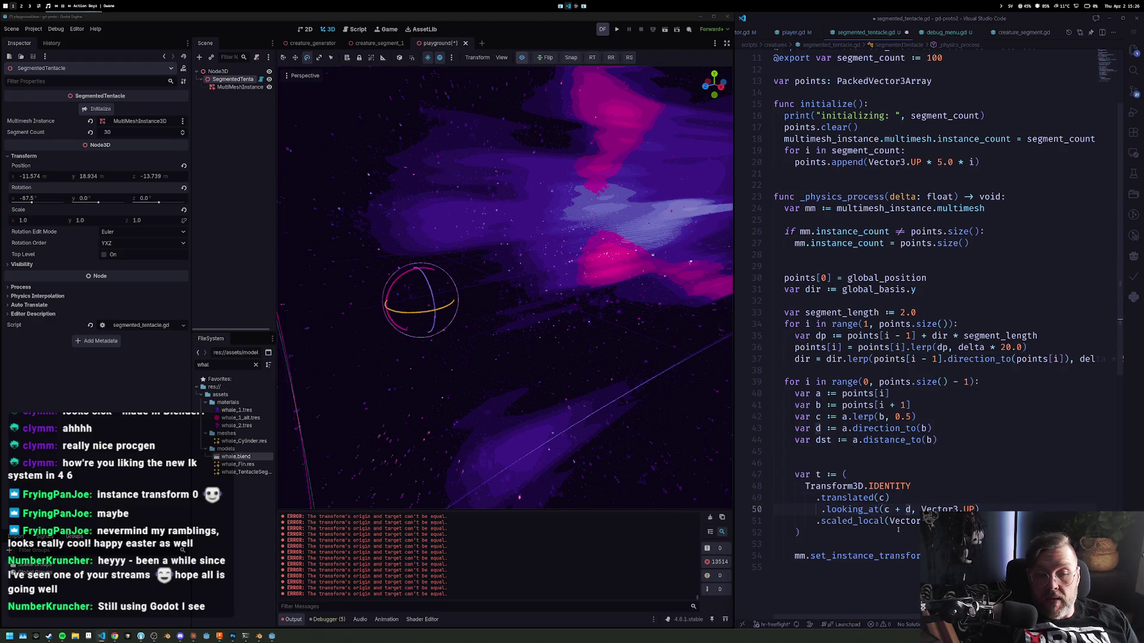
key(ctrl+s)
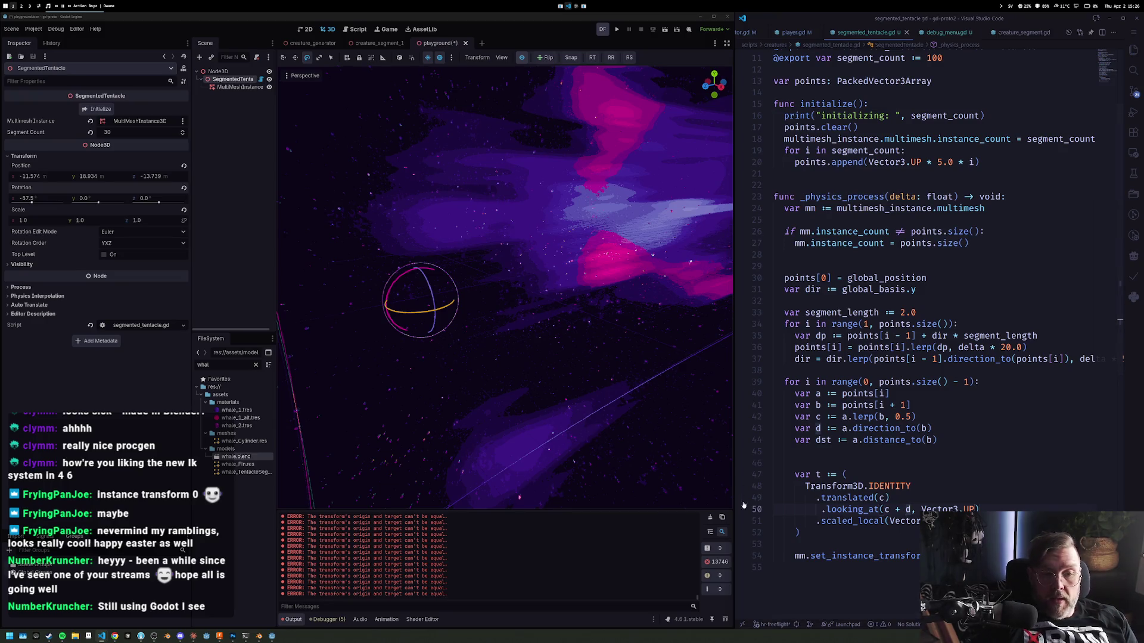
- Swing the tentacle with the rotate gizmo to test its new orientation
drag(436, 297, 462, 338)
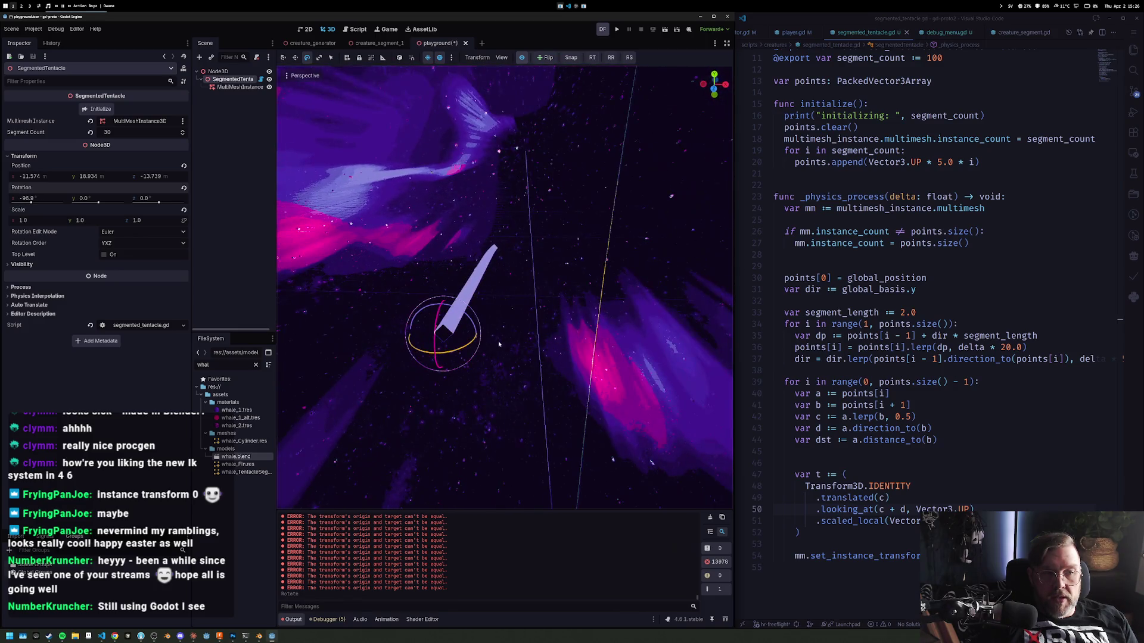
click(466, 340)
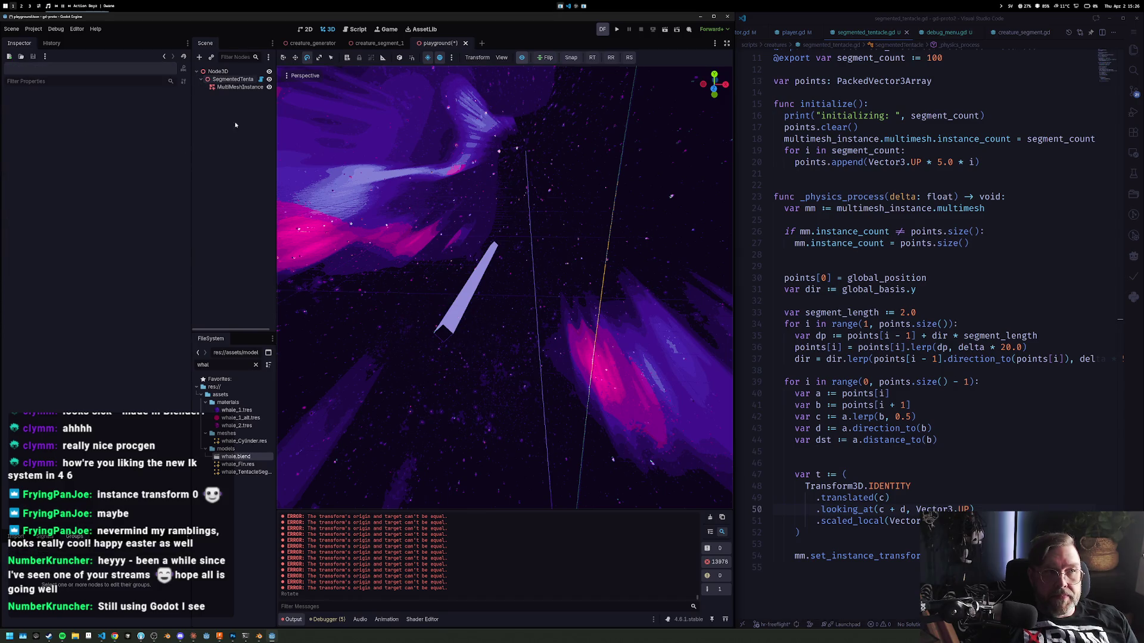
click(241, 87)
click(218, 70)
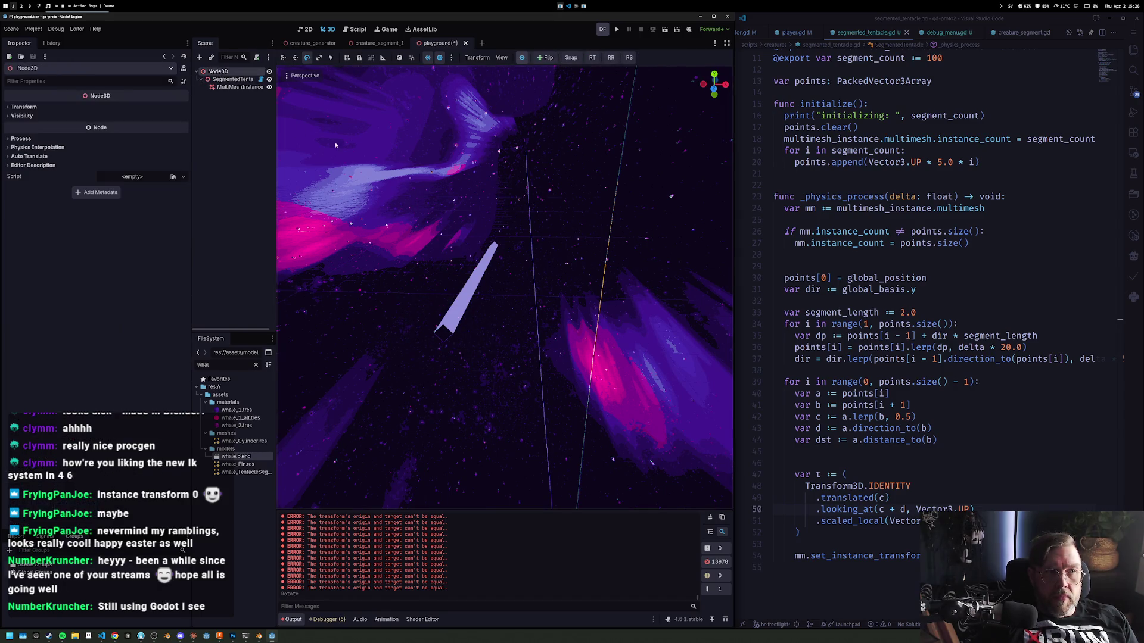
- Select SegmentedTentacle, set its Segment Count to 1000, and save
click(233, 79)
click(128, 133)
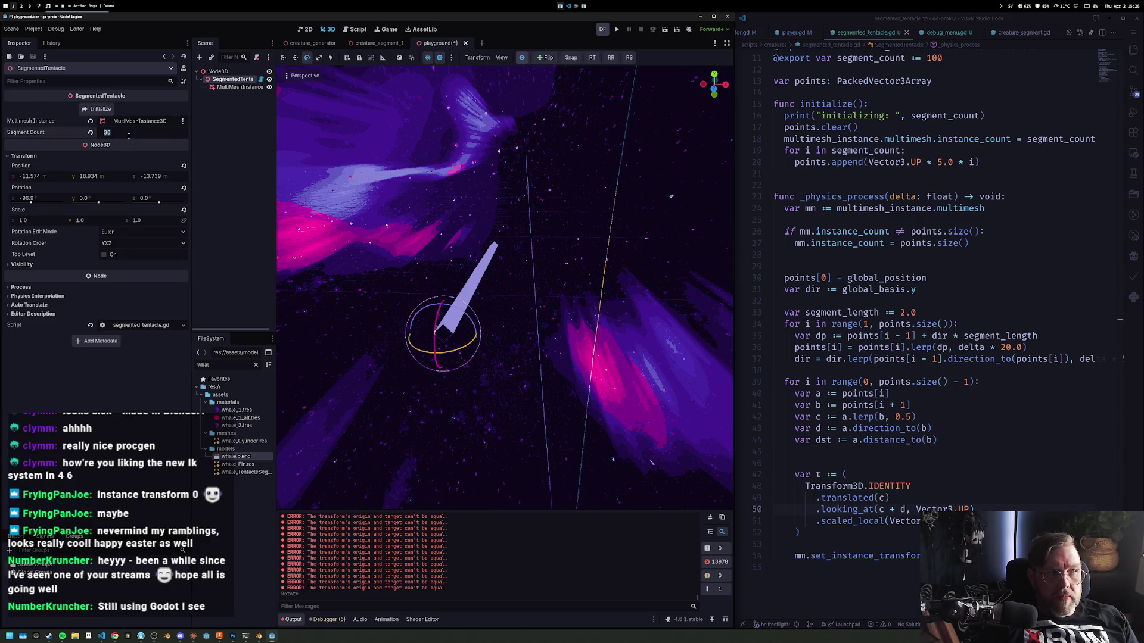
text(00)
key(Return)
key(ctrl+s)
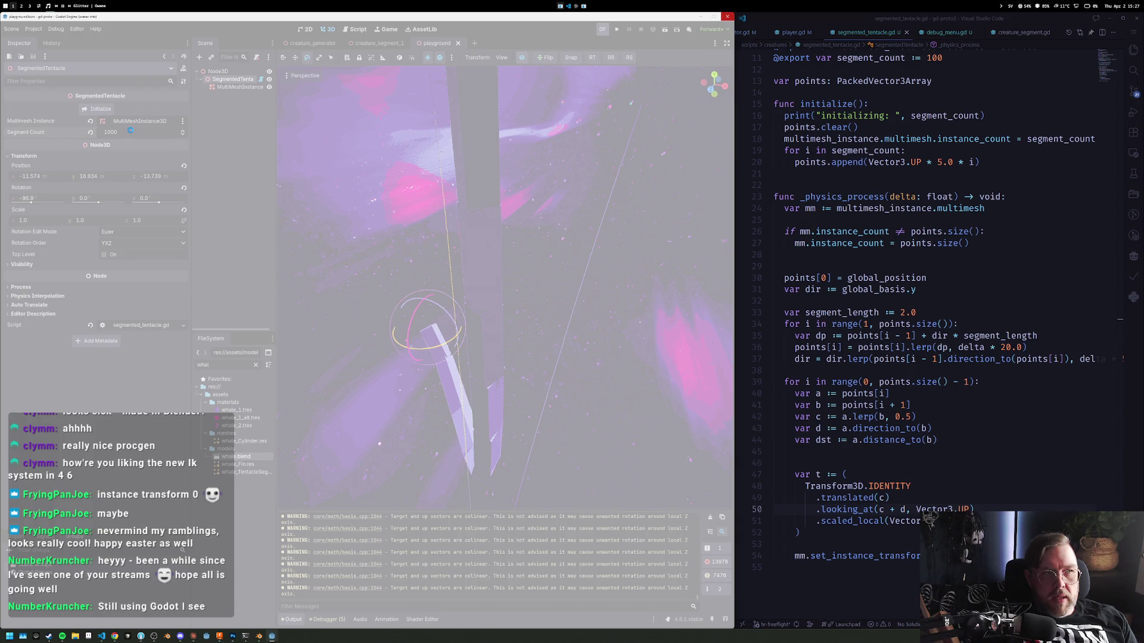
- Change the spacing factor on line 20 from 5.0 to 2.0
click(916, 162)
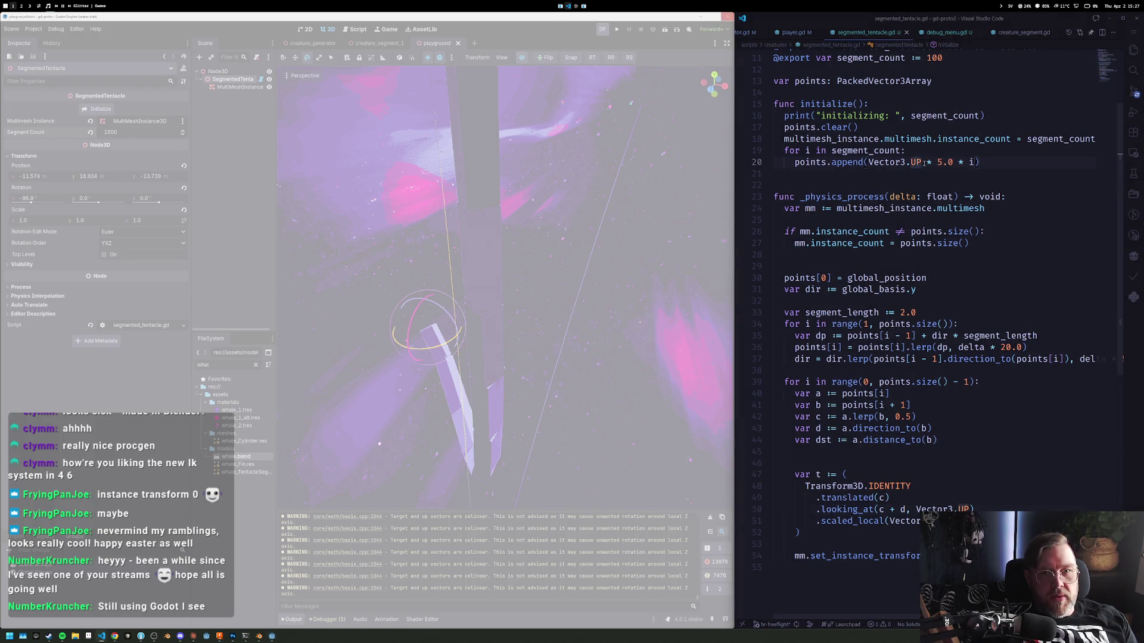
click(939, 162)
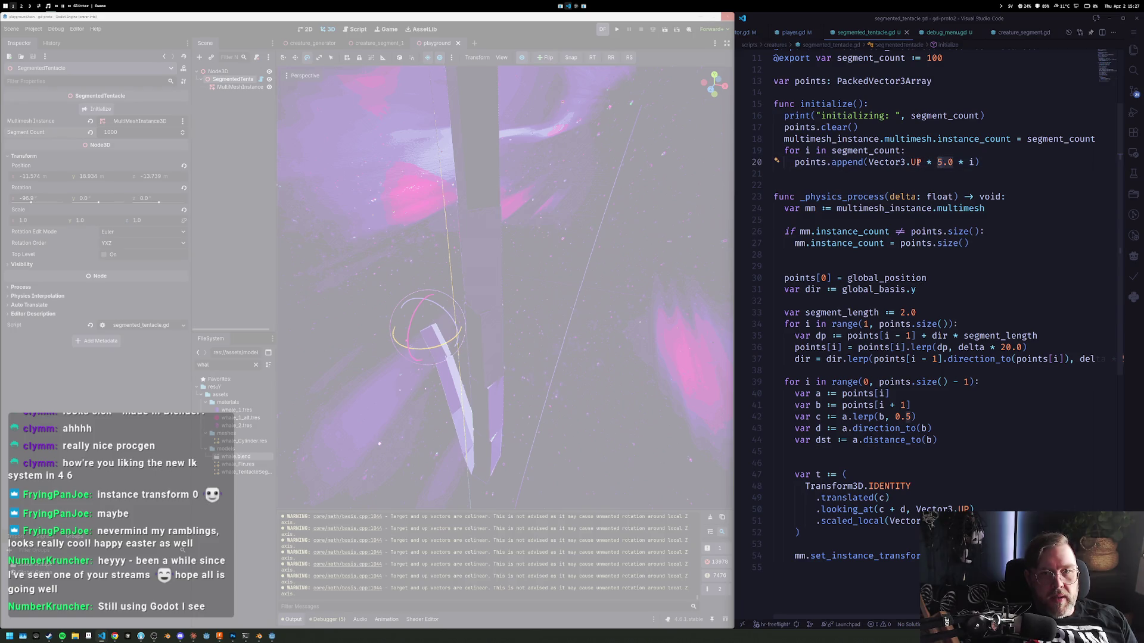
key(Delete)
text(2)
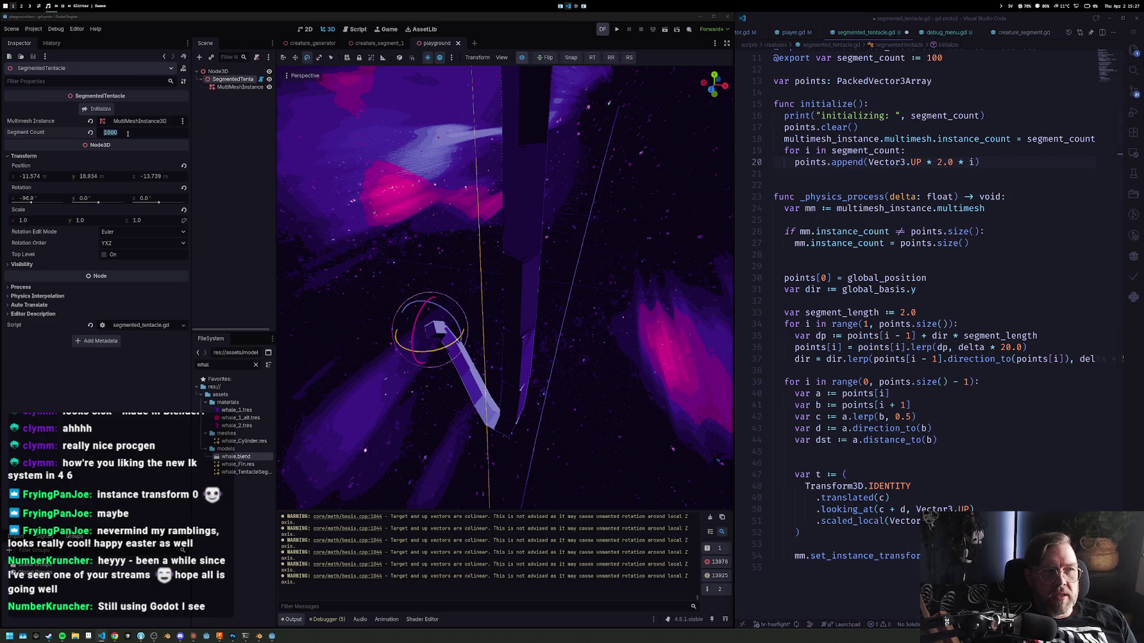
- Rewrite line 20 as points.append(Vector3(0, i, i)) with correct parentheses
click(936, 174)
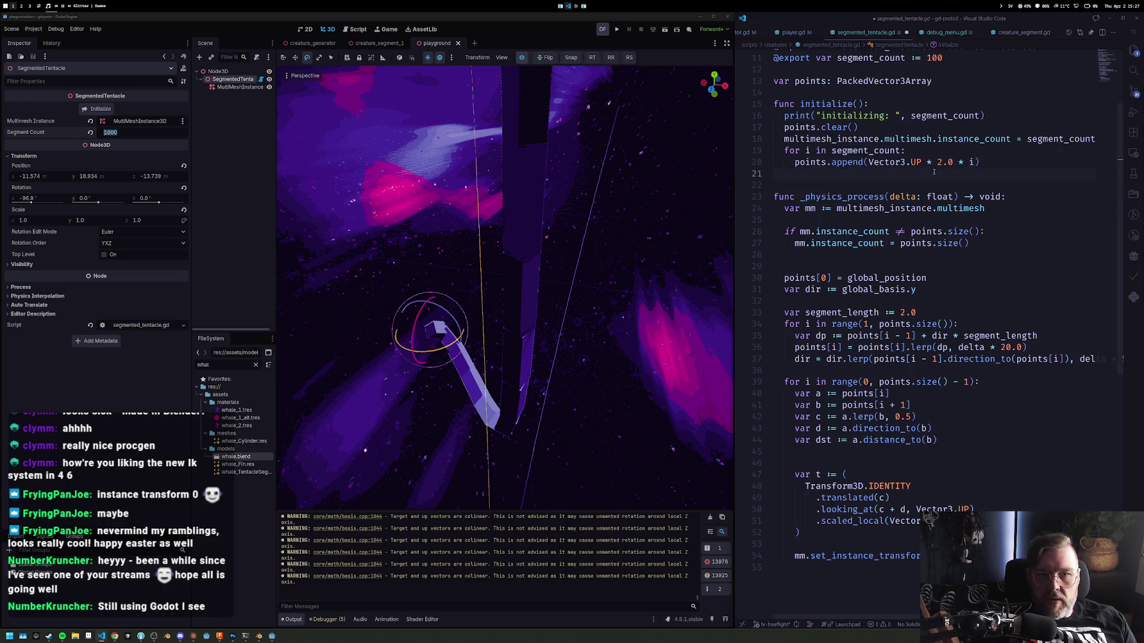
click(922, 162)
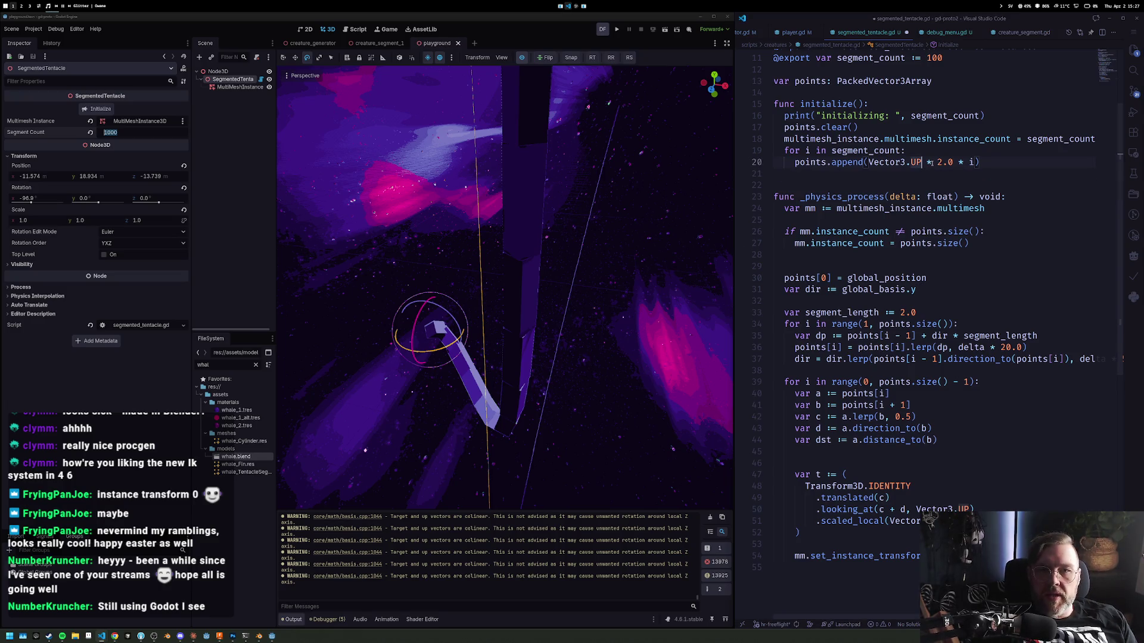
key(BackSpace)
key(BackSpace)
key(BackSpace)
text(()
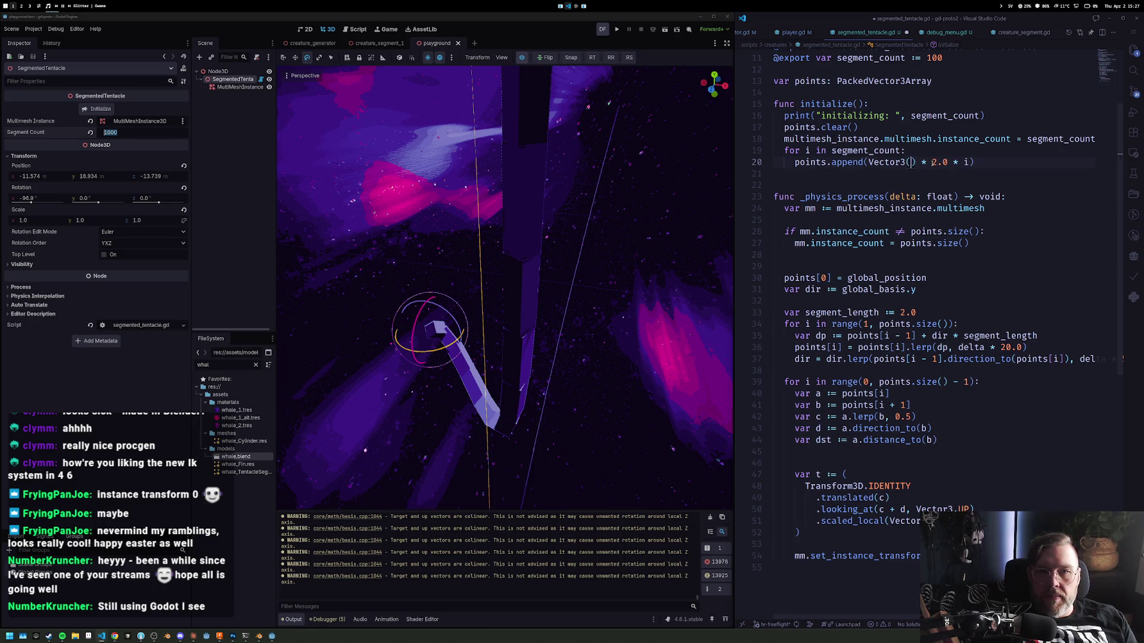
key(Delete)
key(Delete)
key(Delete)
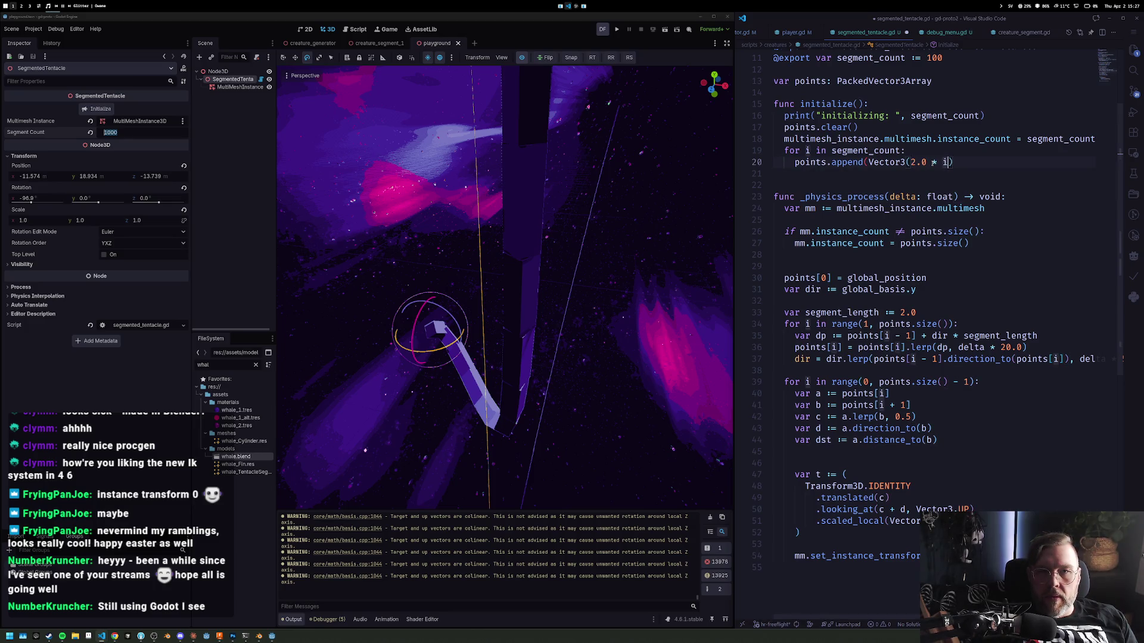
text(,)
key(Left)
key(Left)
key(Left)
key(shift+Right)
key(shift+Right)
key(shift+Right)
key(BackSpace)
key(Right)
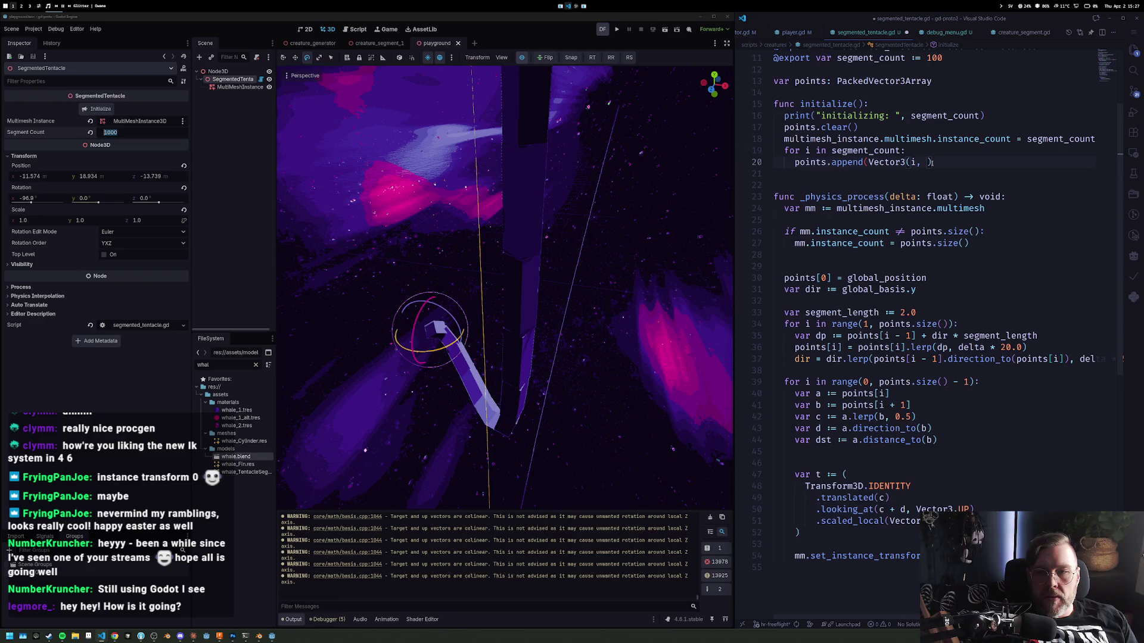
key(Left)
key(BackSpace)
text(0,)
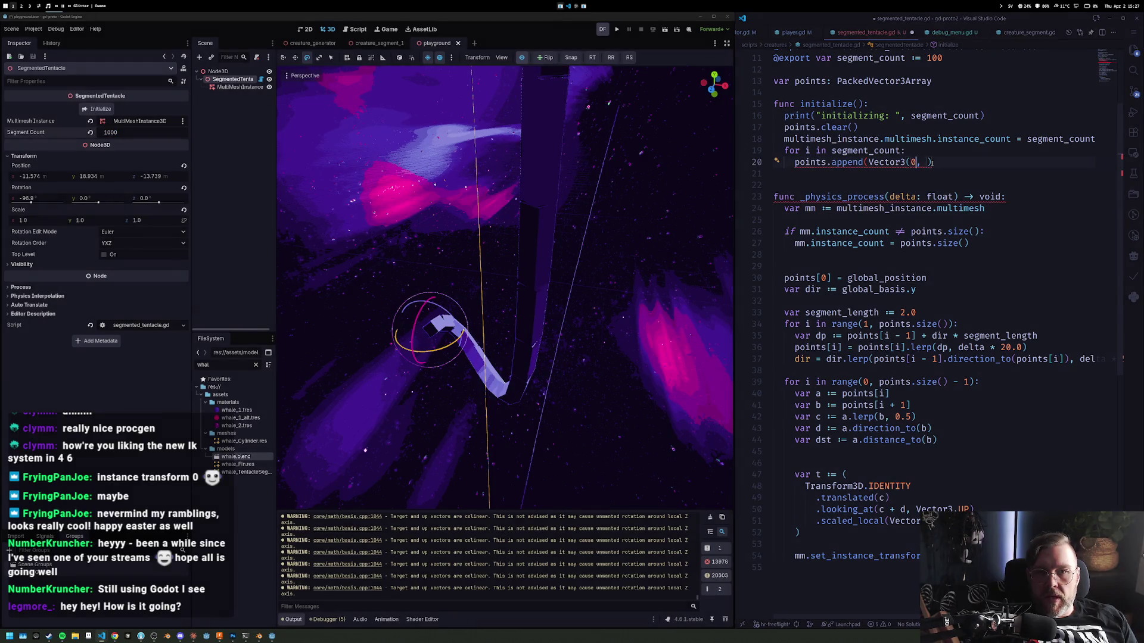
text(i, i))
key(BackSpace)
- Run a reload command from the Command Palette by searching 'relo'
mouse_move(926, 163)
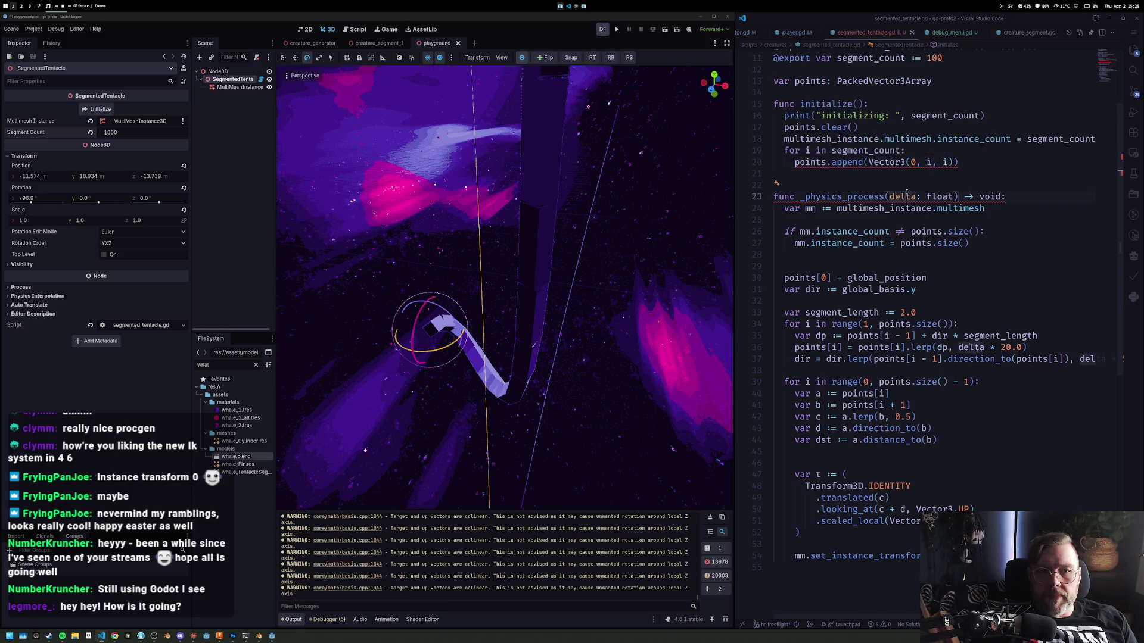
key(ctrl+shift+p)
text(relo)
key(Return)
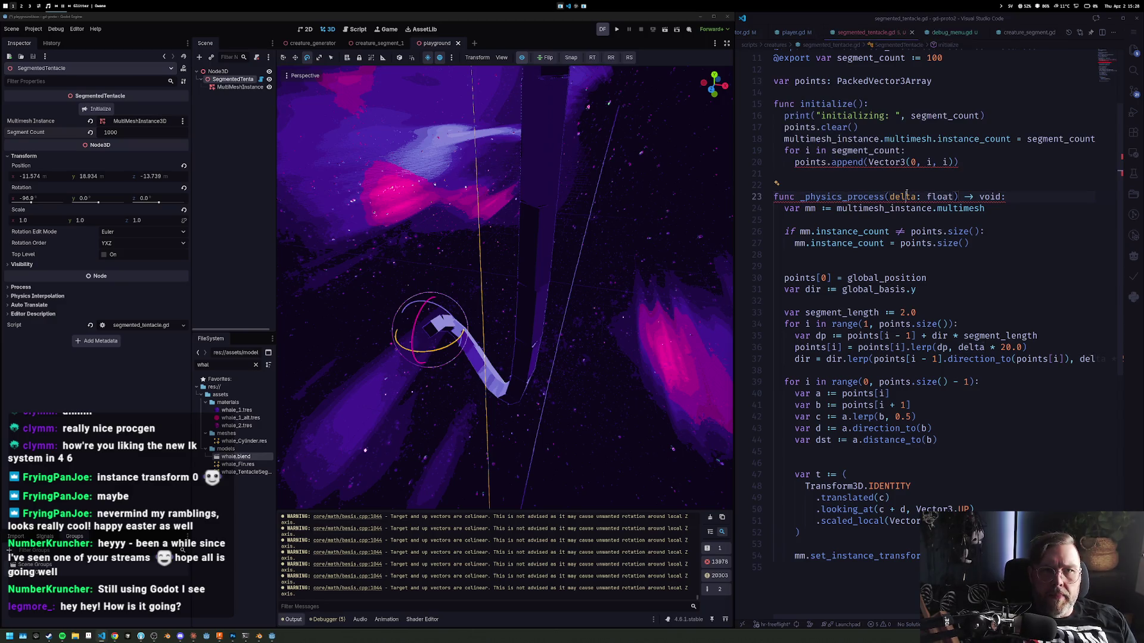
- Make _physics_process return immediately with an early 'return' line and save the script
click(90, 109)
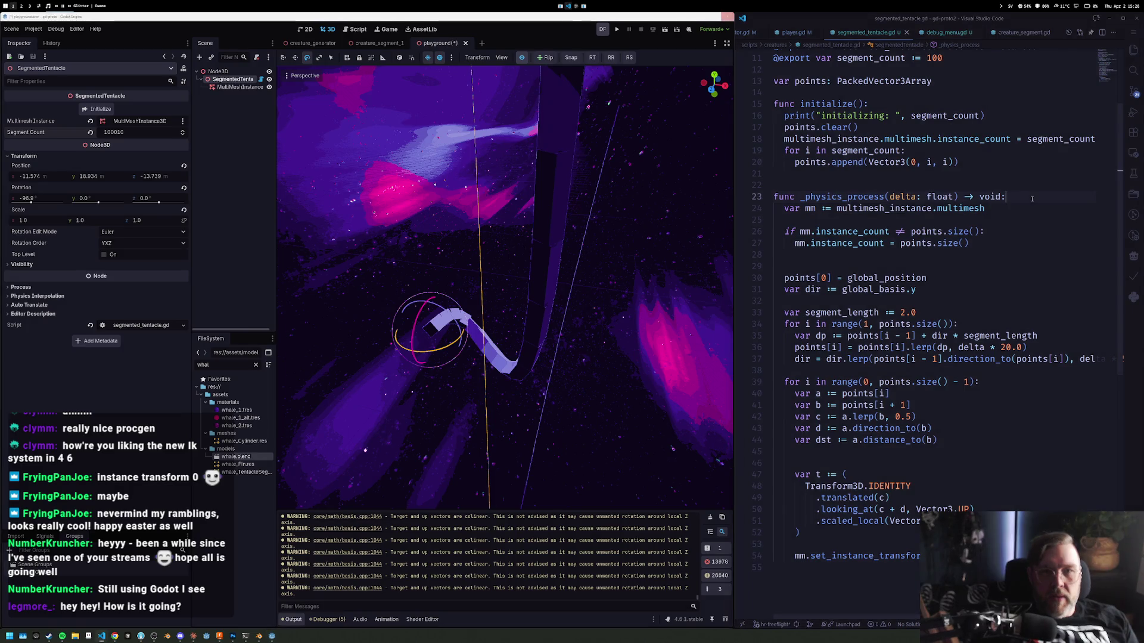
key(Return)
text(ret)
text(urn)
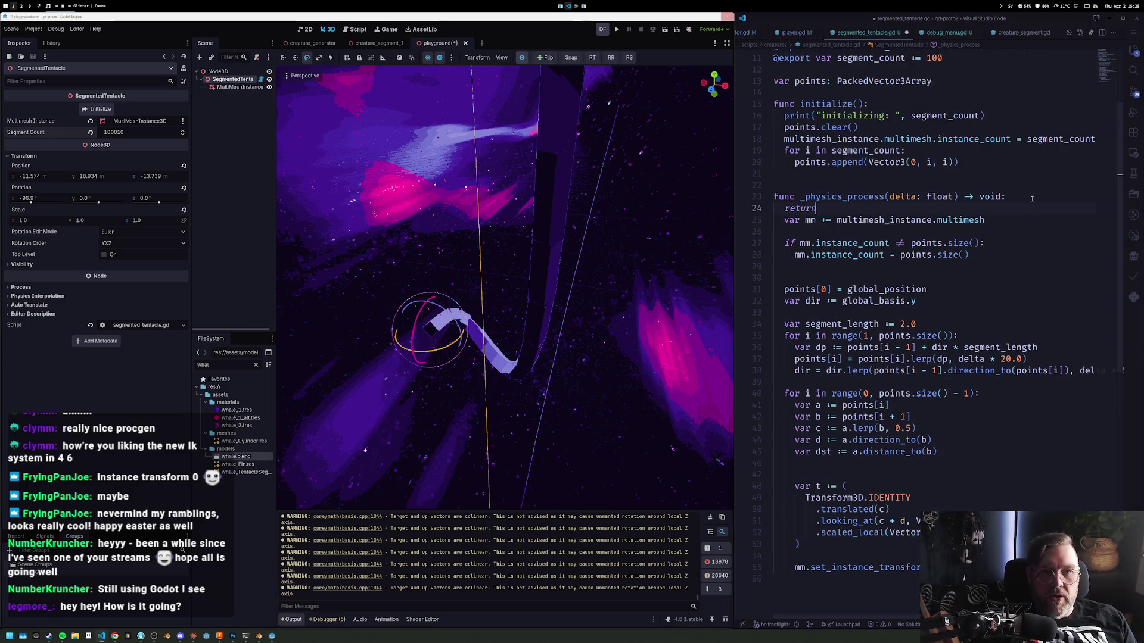
key(ctrl+s)
- Reinitialize the tentacle, then force-close the unresponsive Godot editor
click(103, 109)
click(731, 16)
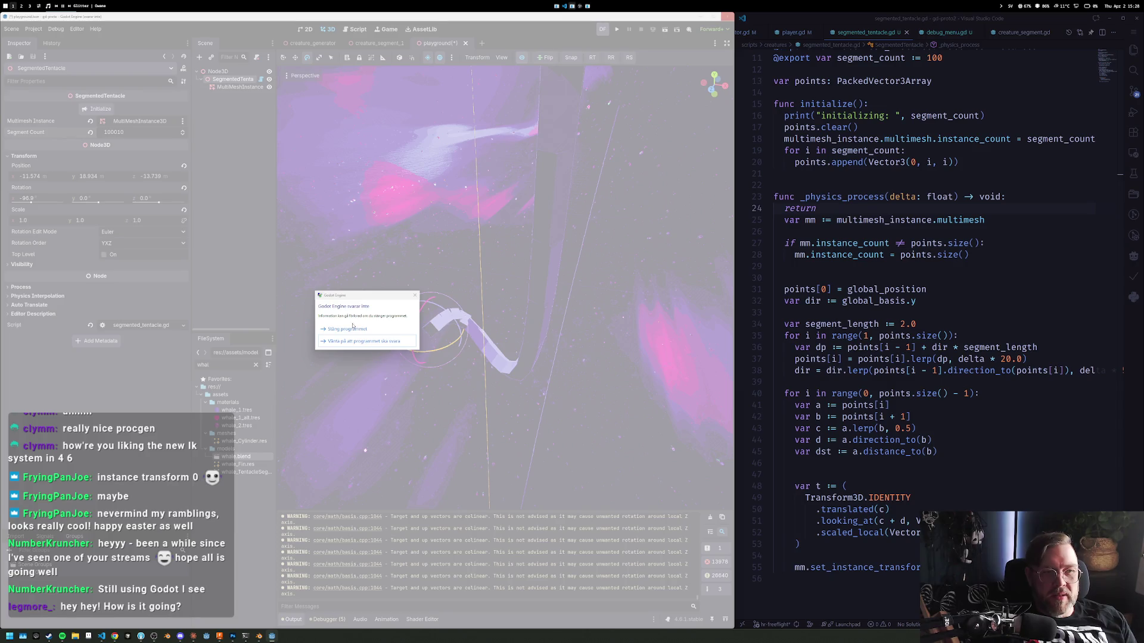
click(352, 328)
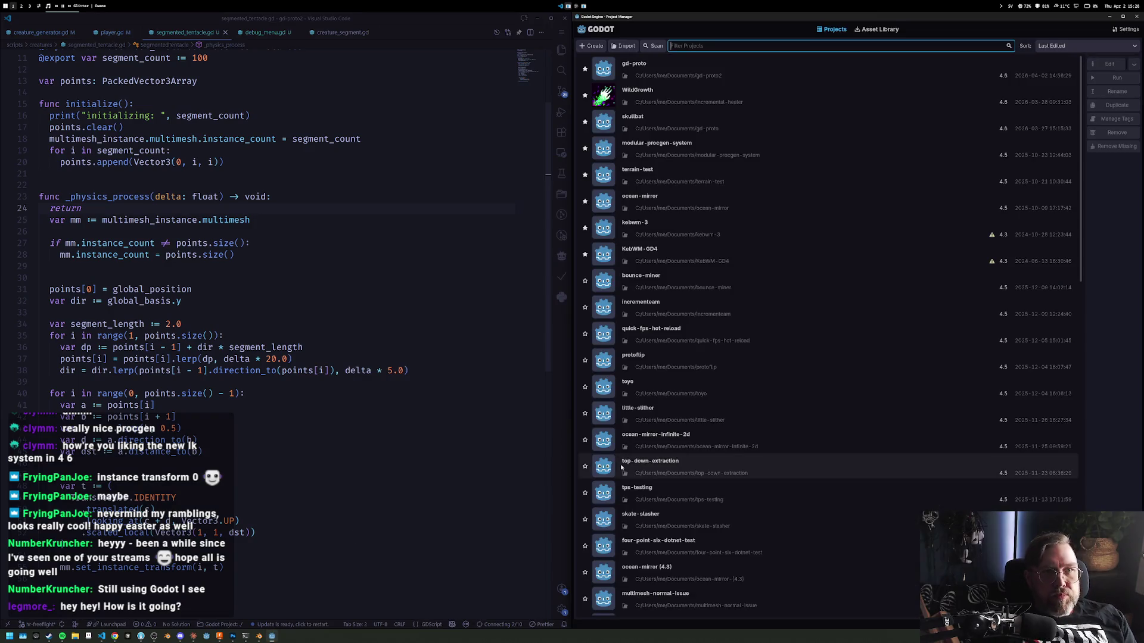
- Reopen gd-proto, set Segment Count to 100, reinitialize, and remove the early return
double_click(634, 69)
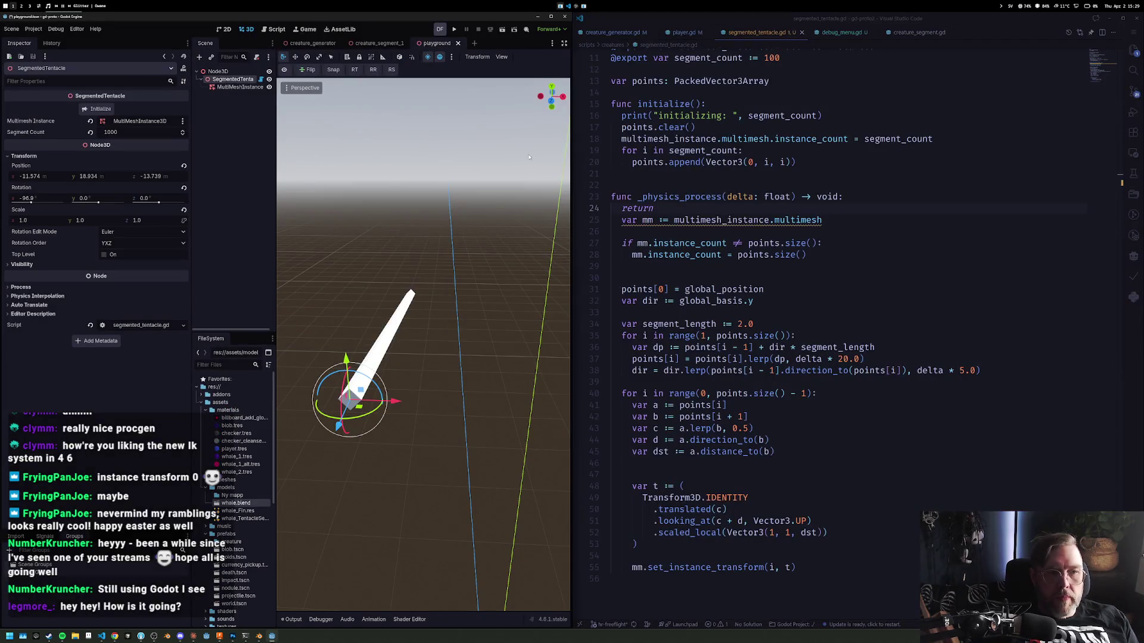
drag(467, 271, 360, 365)
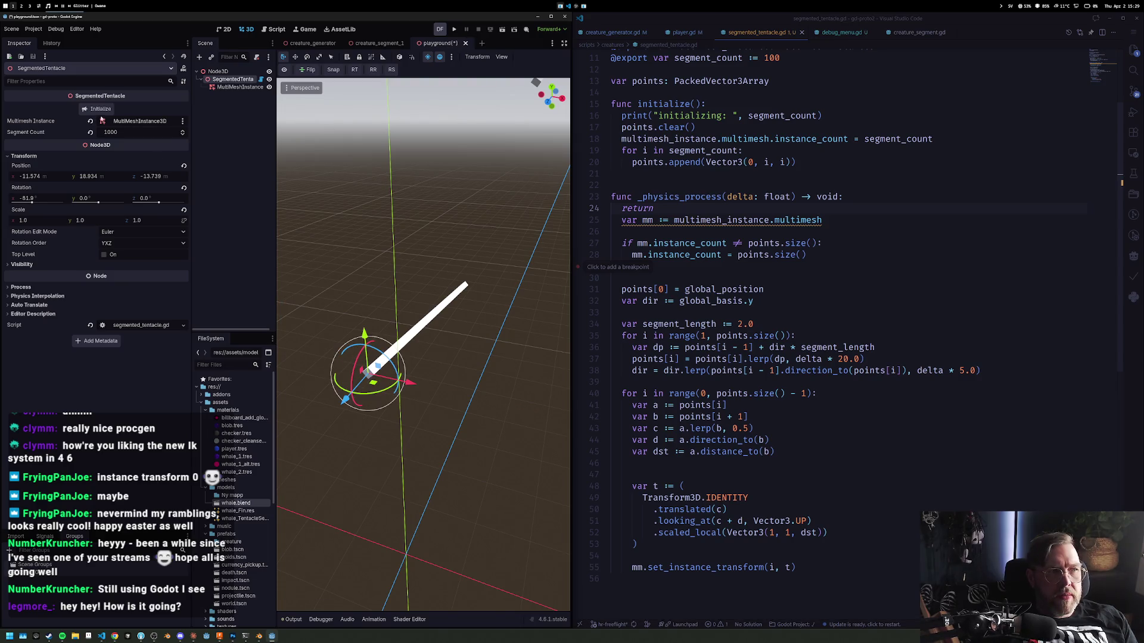
click(142, 131)
click(97, 108)
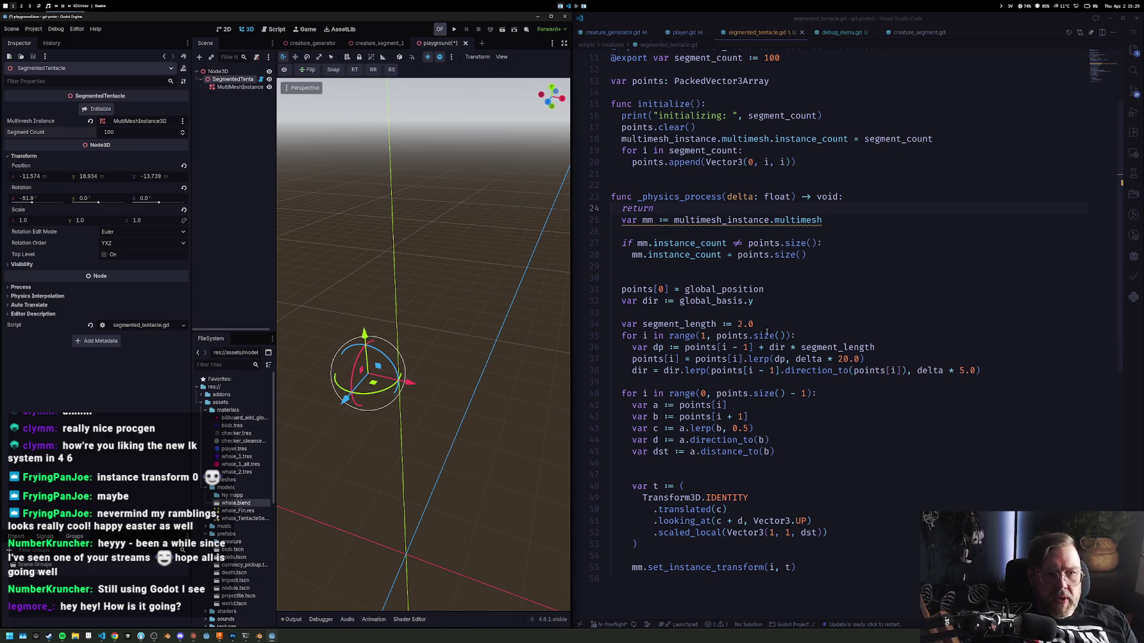
key(BackSpace)
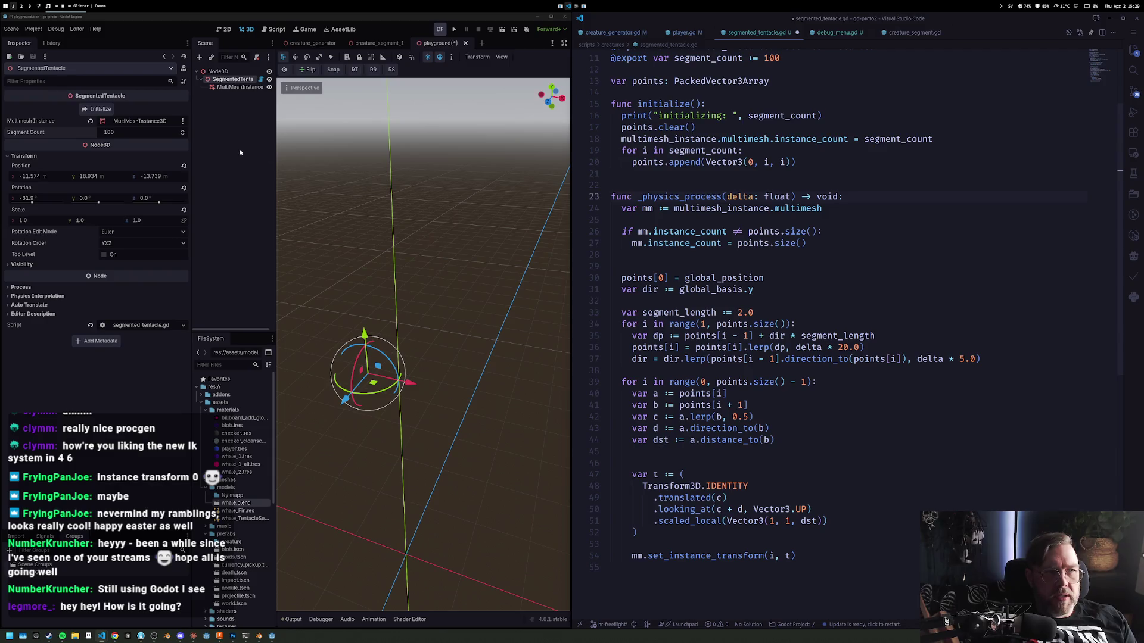
- Rebuild the tentacle and rotate its node around X to watch it curl and trail
click(99, 109)
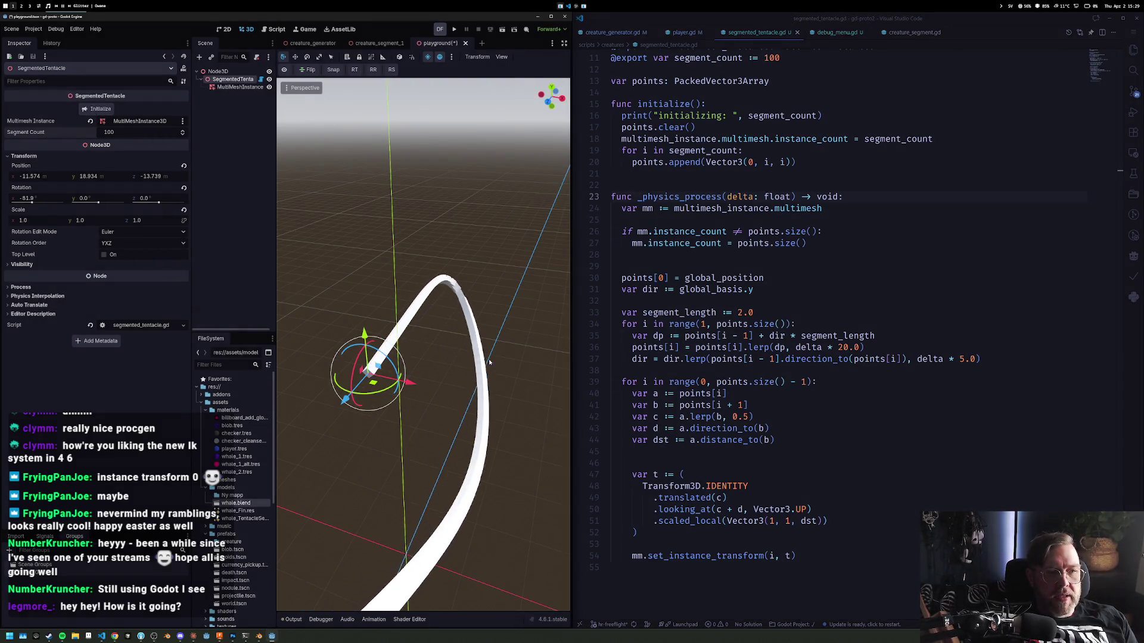
drag(453, 352, 414, 335)
scroll(down, 3)
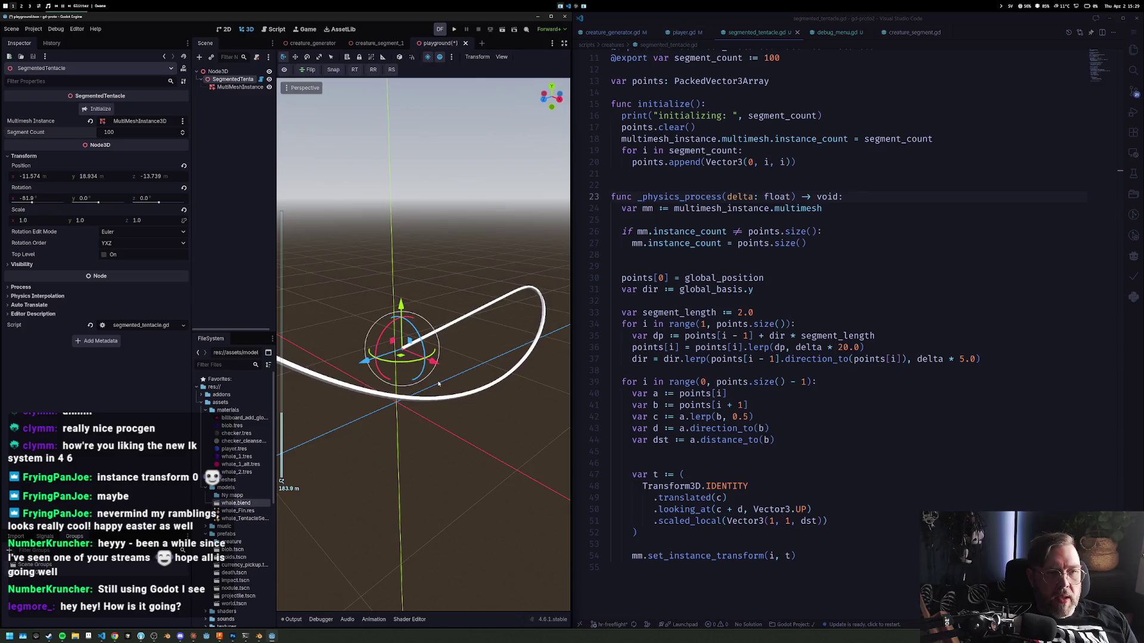
drag(497, 353, 460, 345)
drag(394, 329, 311, 316)
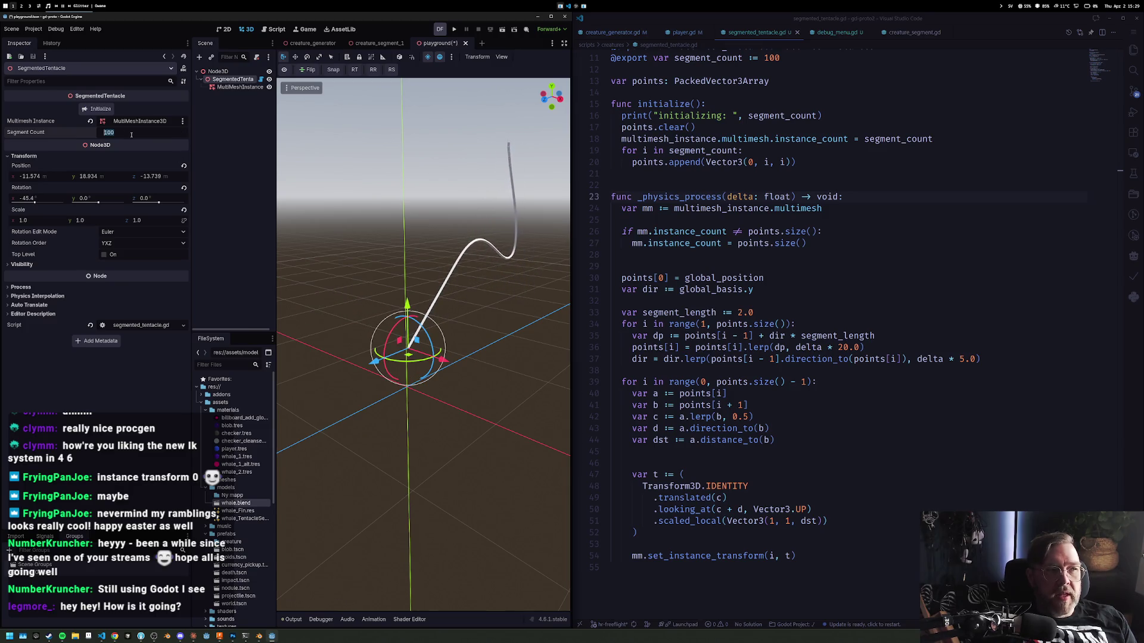
click(130, 134)
- Set the tentacle's Segment Count to 30
text(30)
key(Return)
scroll(up, 3)
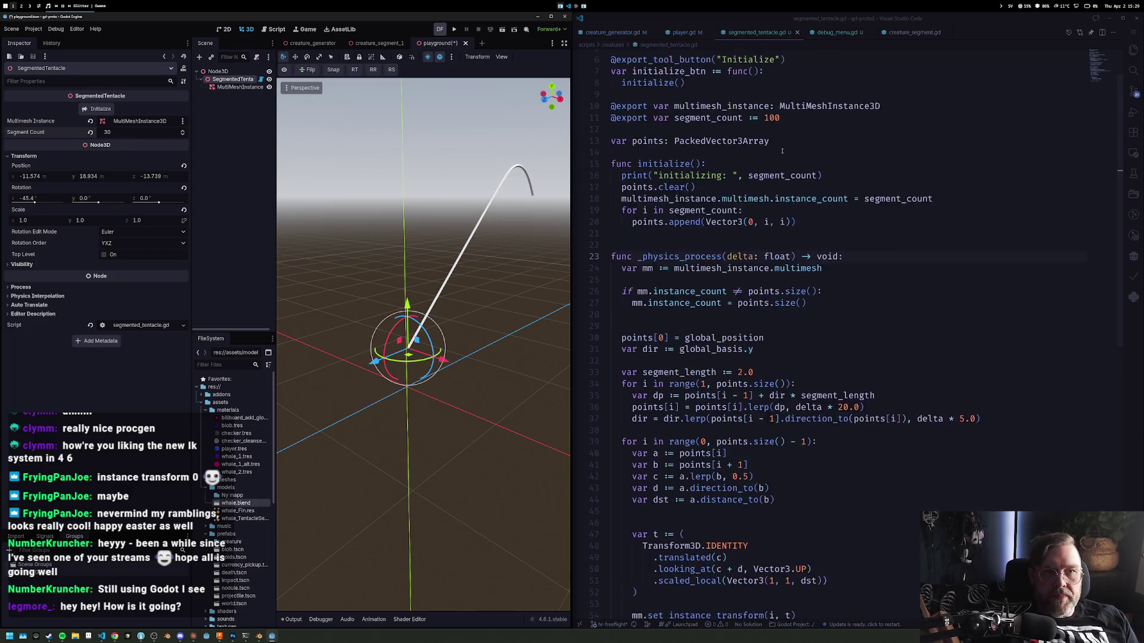
- Add an exported total_length with default 10 by duplicating the segment_count export line
click(783, 416)
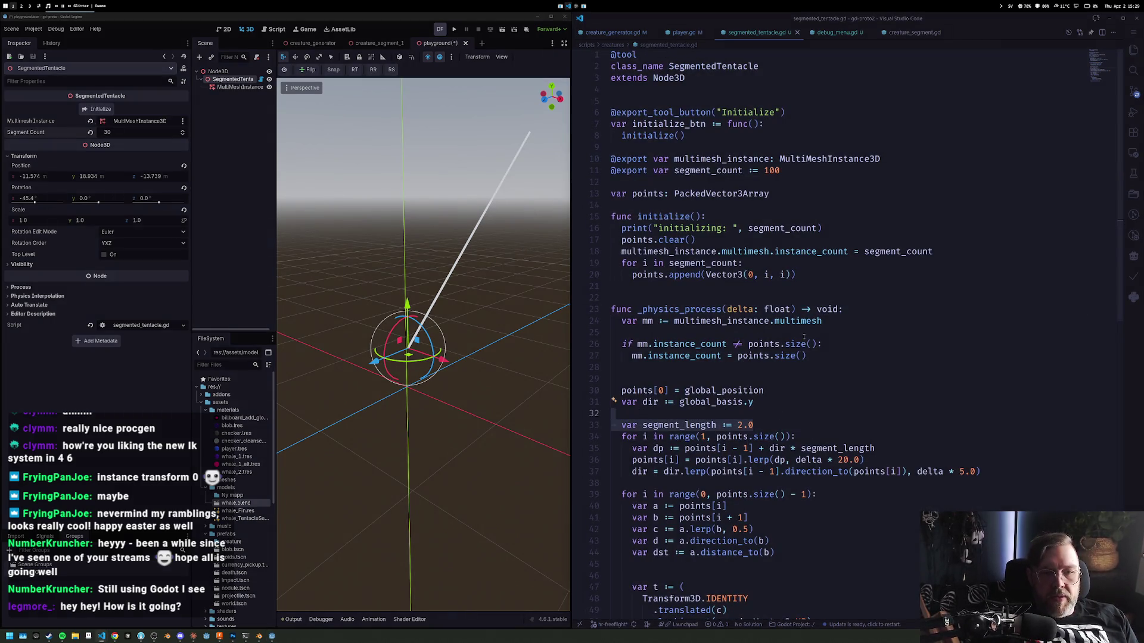
key(ctrl+x)
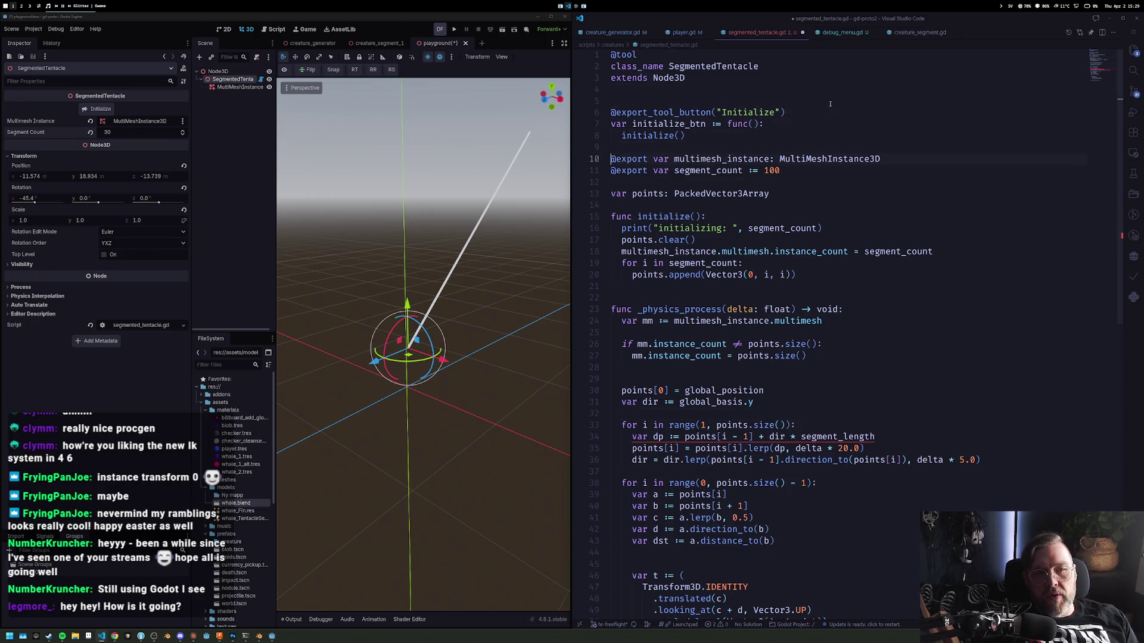
key(shift+alt+Down)
key(ctrl+Left)
key(ctrl+Left)
key(Left)
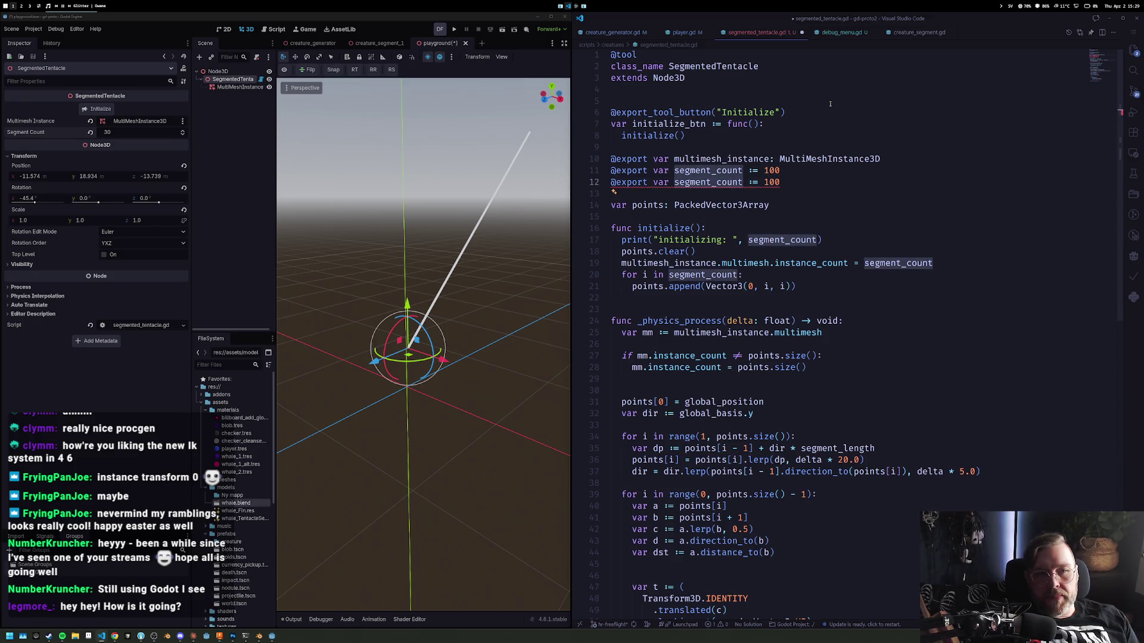
text(total_length)
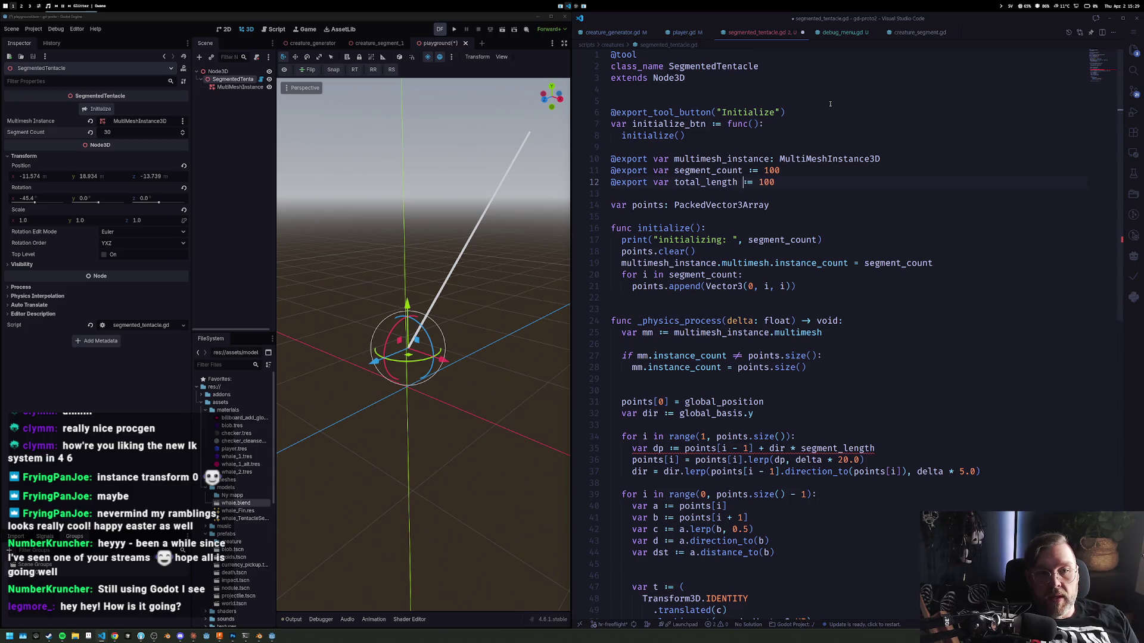
key(shift+End)
text(1)
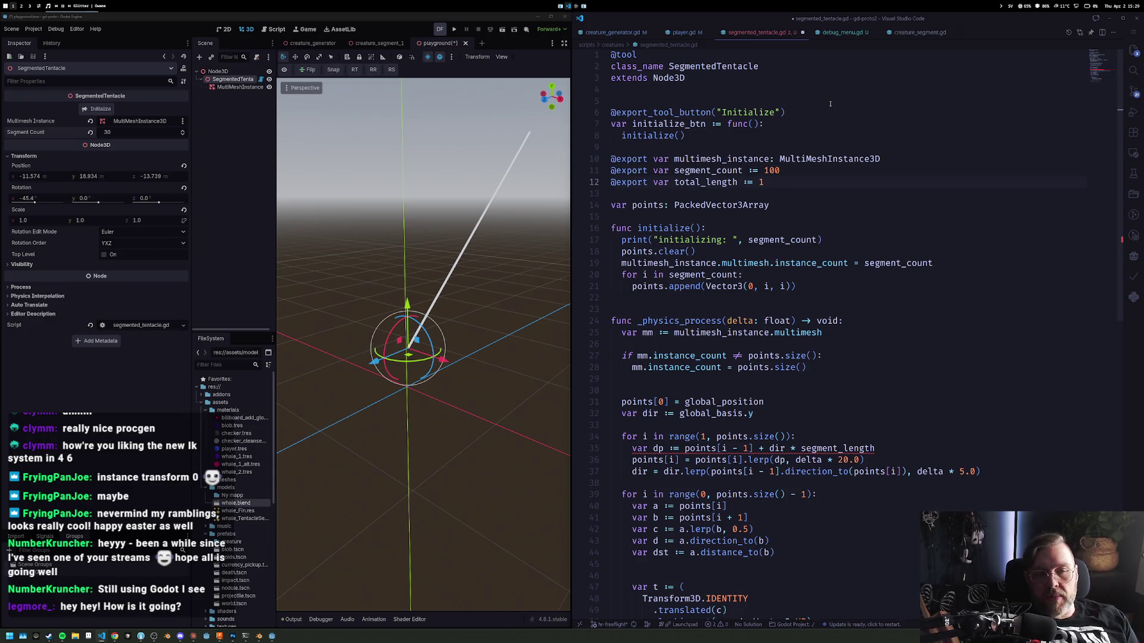
key(BackSpace)
text(0.)
- Restore the segment_length line as total_length / segment_count and save
key(Down)
key(Down)
key(Down)
key(ctrl+v)
key(Left)
key(Left)
key(Left)
text(total_lengt)
text(h/segm)
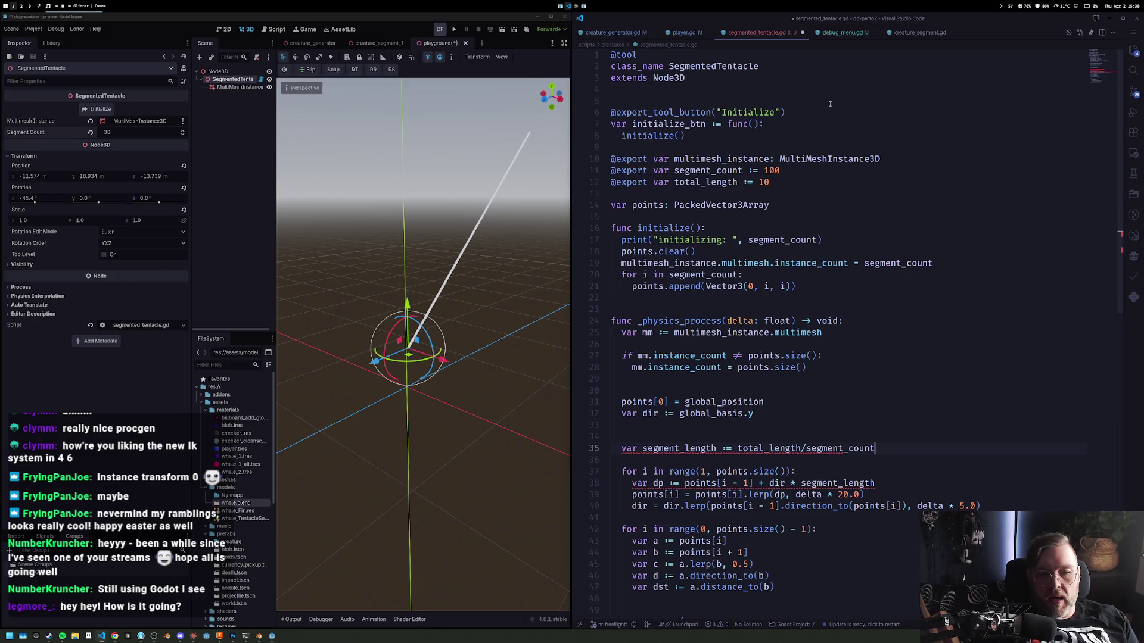
key(ctrl+s)
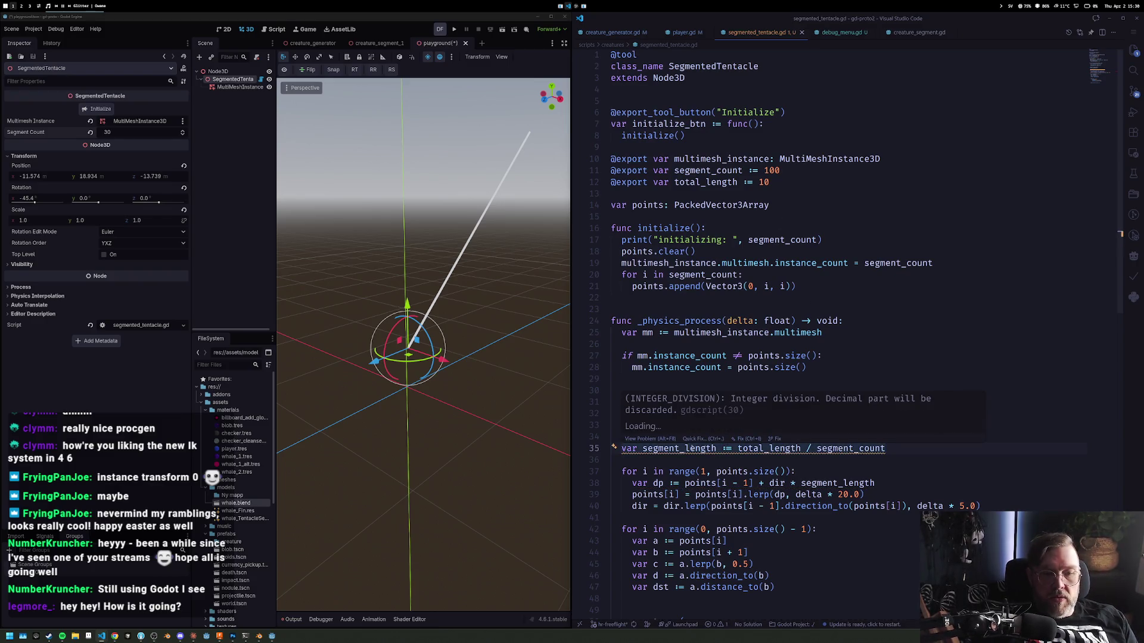
- Fix the integer-division warning by wrapping segment_count in float()
click(691, 448)
mouse_move(791, 448)
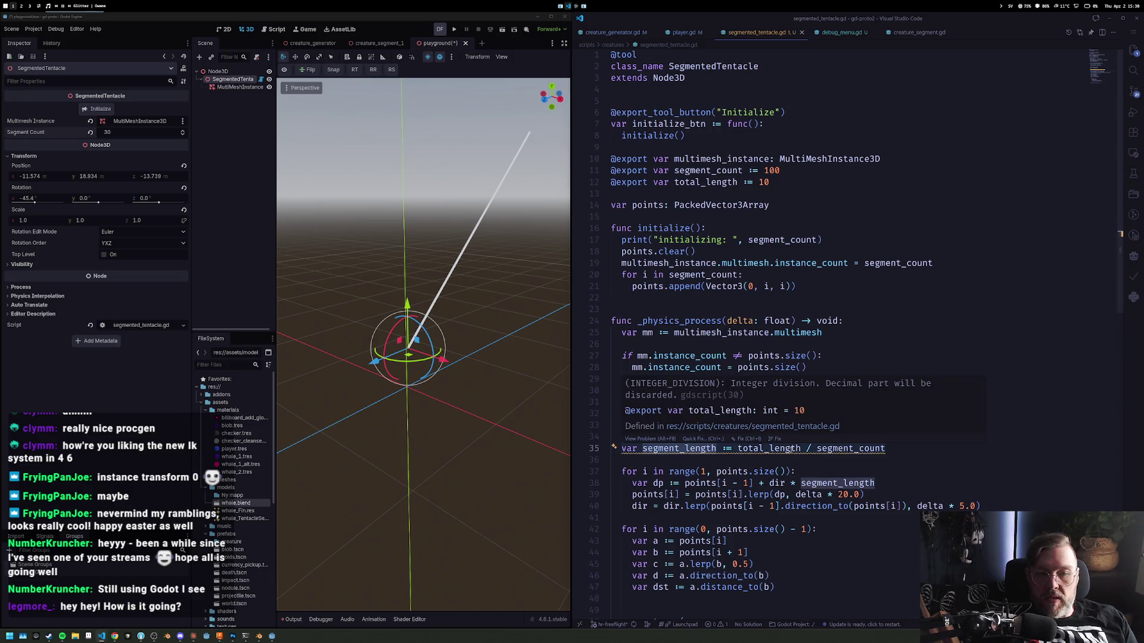
click(769, 449)
click(898, 448)
key(ctrl+Left)
text(float()
key(End)
text())
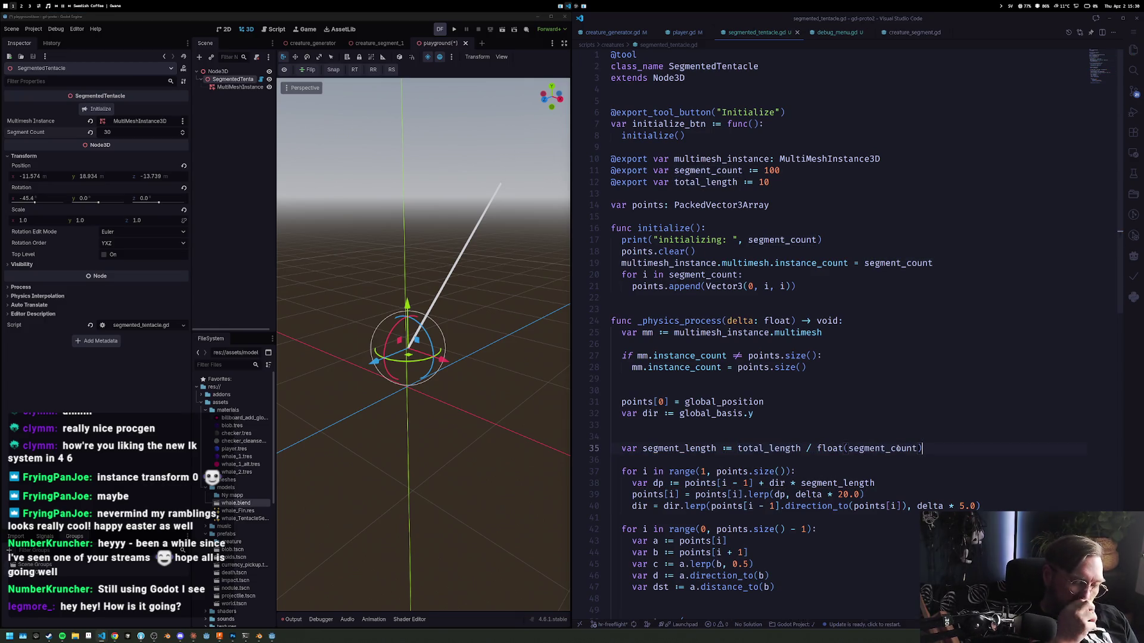
scroll(down, 3)
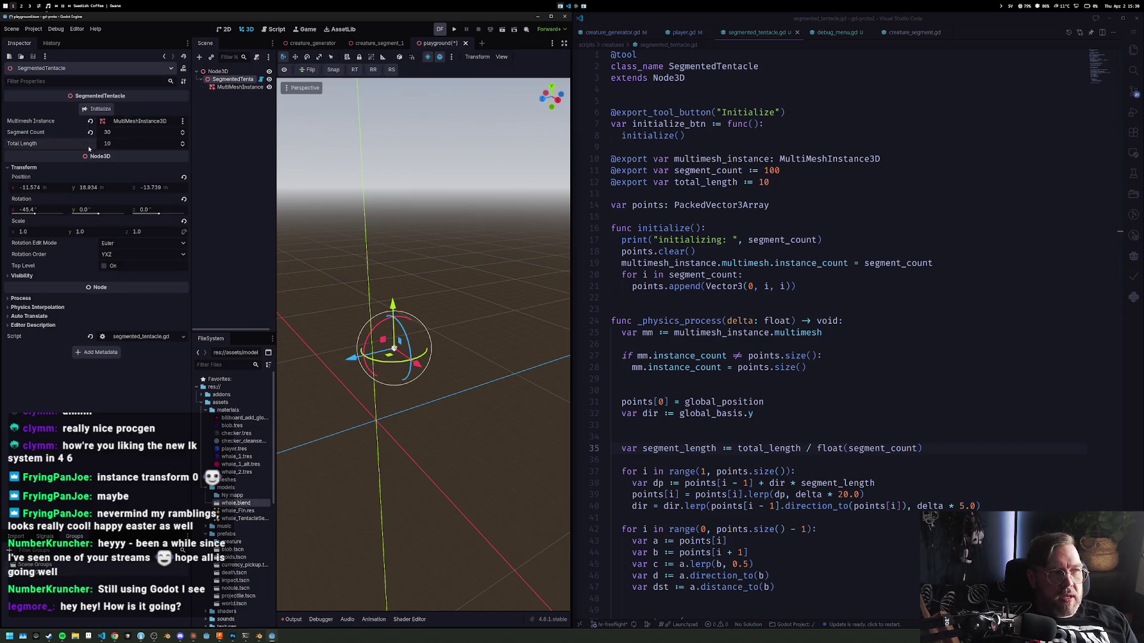
- Commit a Total Length of 30 and re-initialize the tentacle
drag(438, 308, 427, 277)
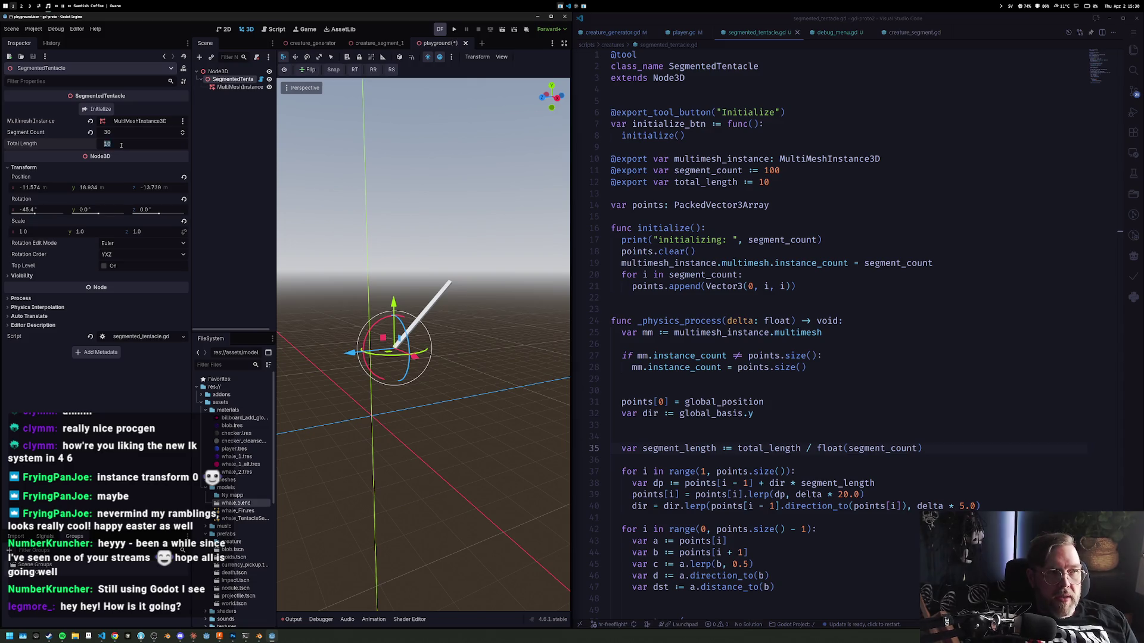
key(shift+Tab)
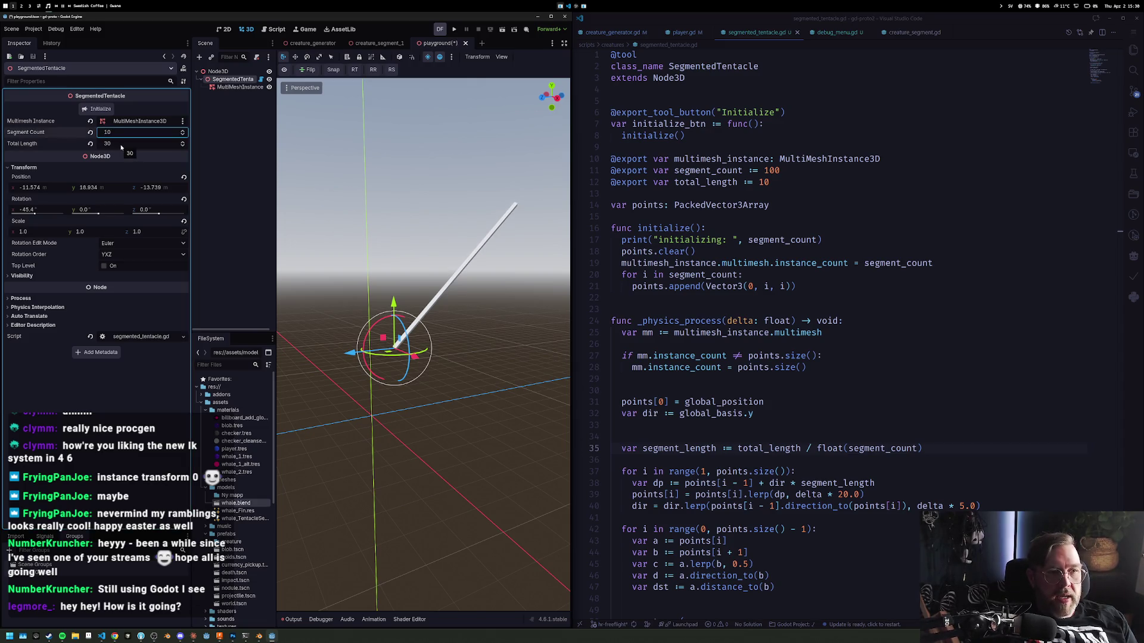
drag(488, 256, 567, 227)
click(99, 108)
- Test X and Y rotations of the tentacle node, cancel them, and save the playground scene
drag(397, 274, 373, 337)
right_click(369, 335)
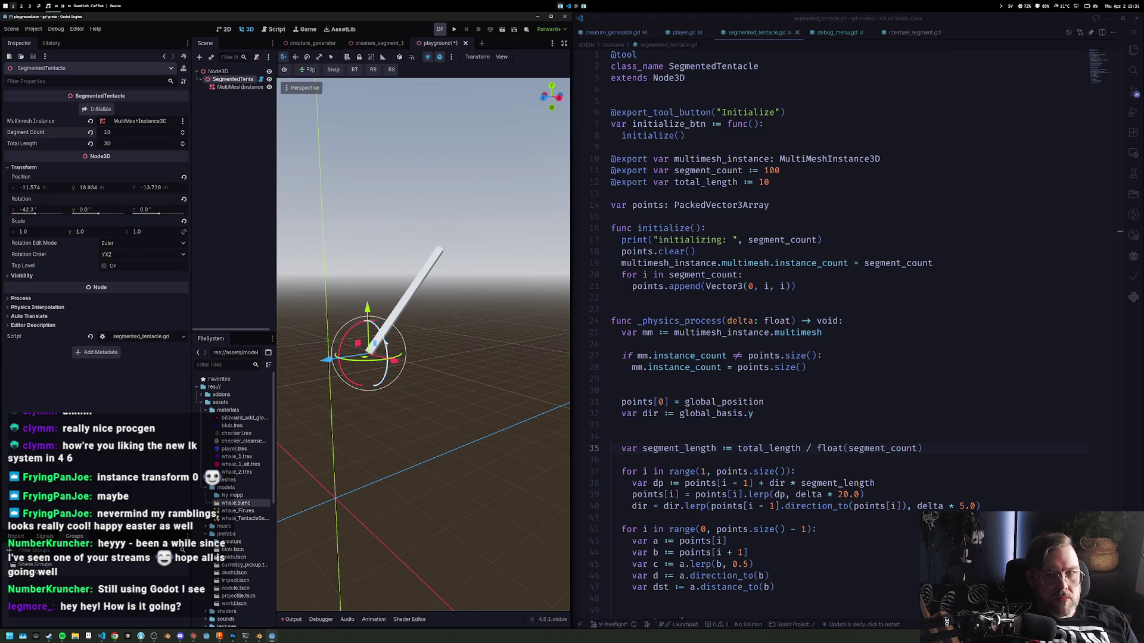
drag(381, 360, 381, 273)
right_click(401, 370)
key(ctrl+s)
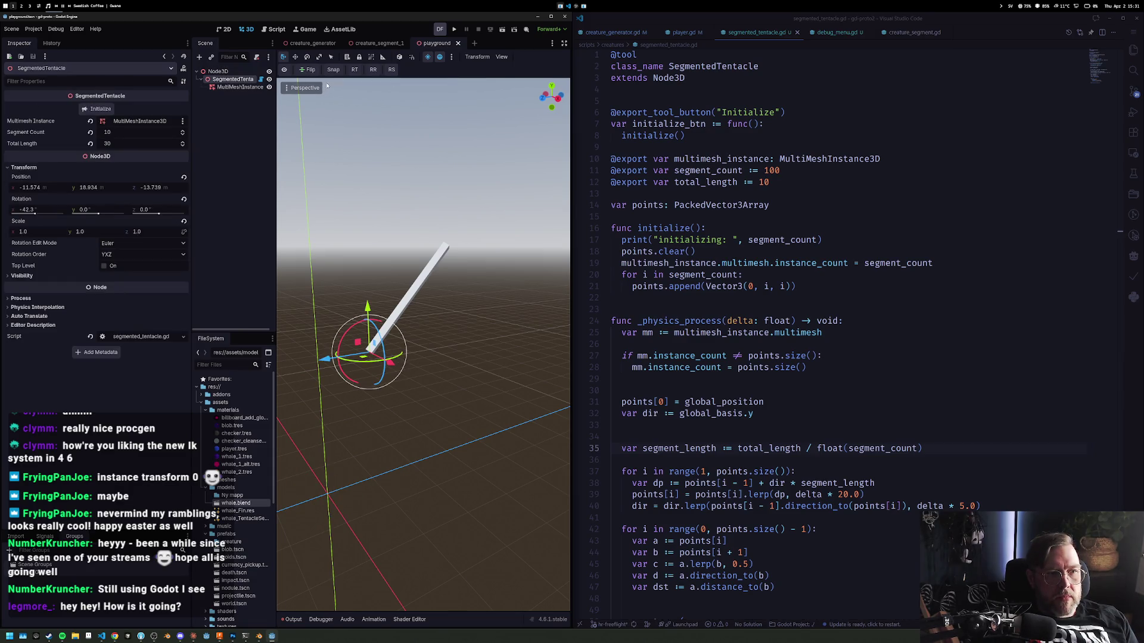
- Show creature_segment_1 with its eye, fin and fin-joint branches collapsed, then select CreatureSegment1
click(371, 44)
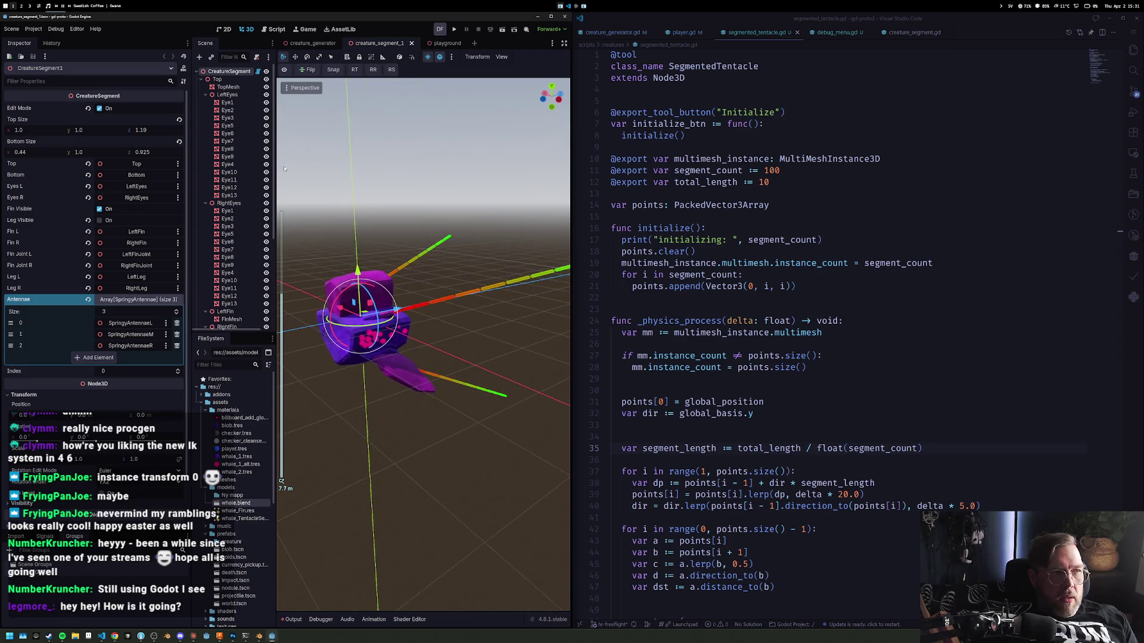
click(205, 95)
click(206, 102)
click(205, 110)
click(205, 118)
click(206, 125)
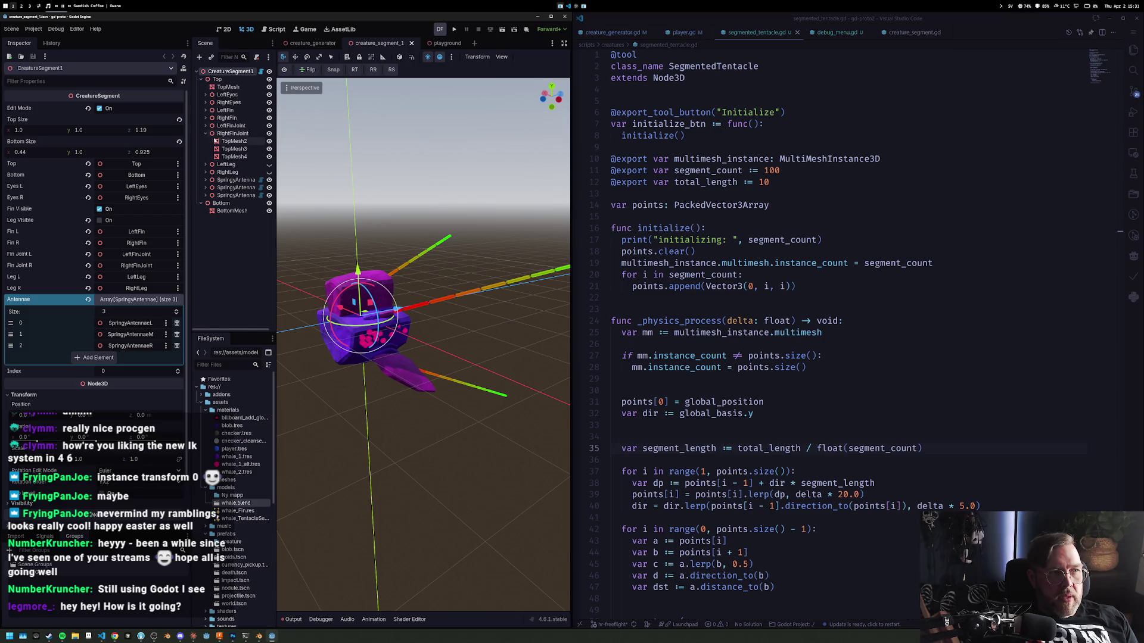
click(206, 133)
click(236, 157)
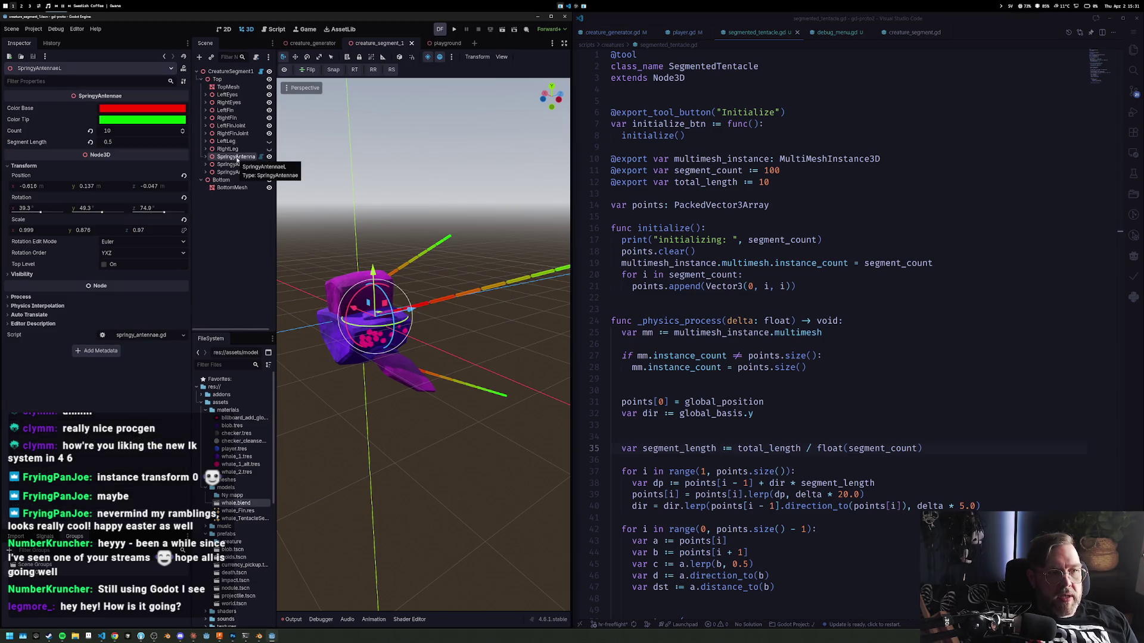
click(224, 71)
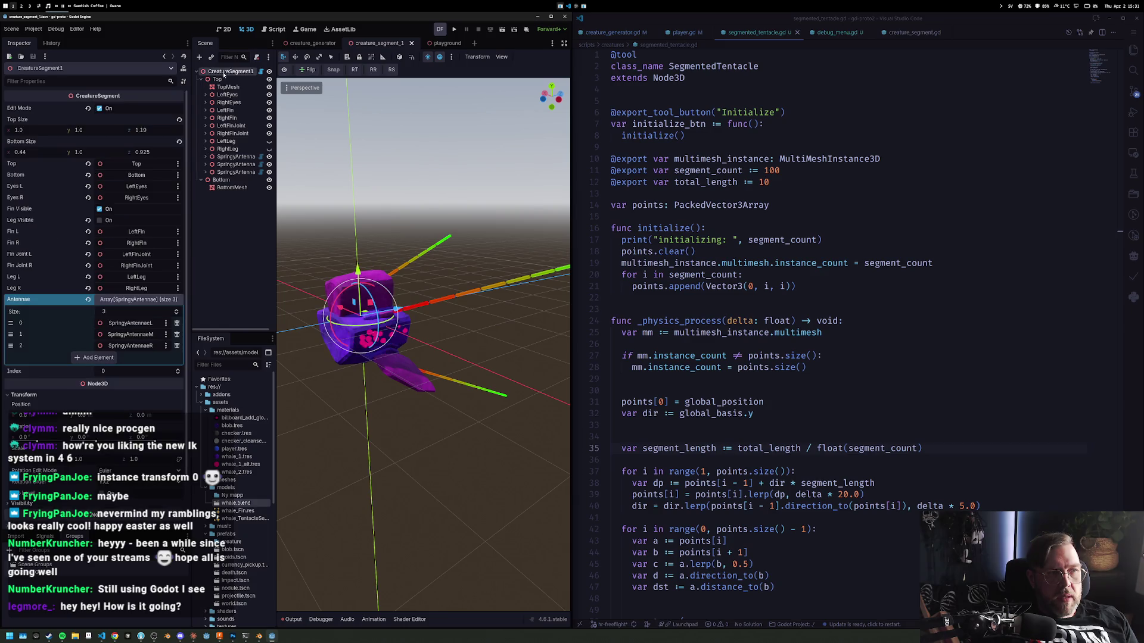
- Paste a SegmentedTentacle into the creature as CreatureSegment1's first child
key(ctrl+v)
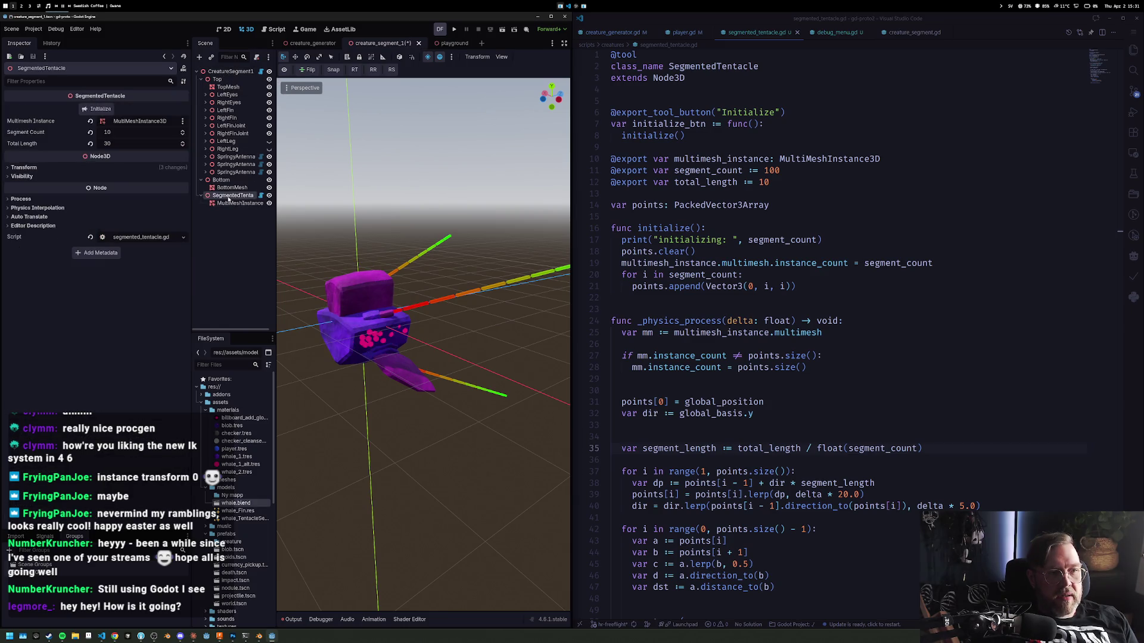
drag(512, 342, 408, 300)
drag(220, 198, 226, 76)
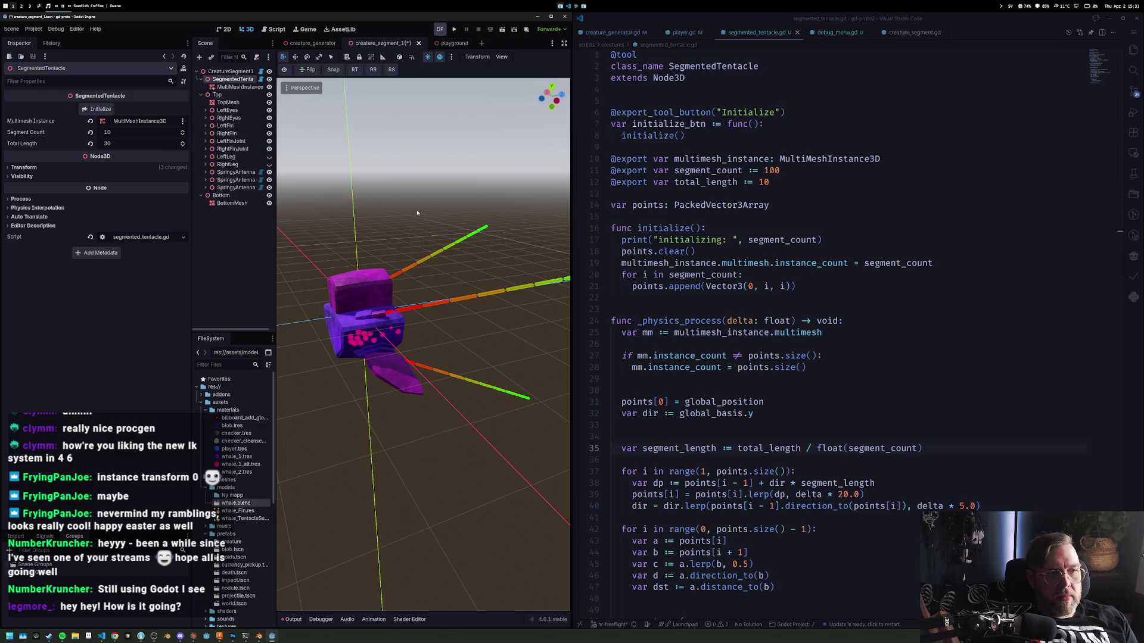
drag(371, 296, 321, 215)
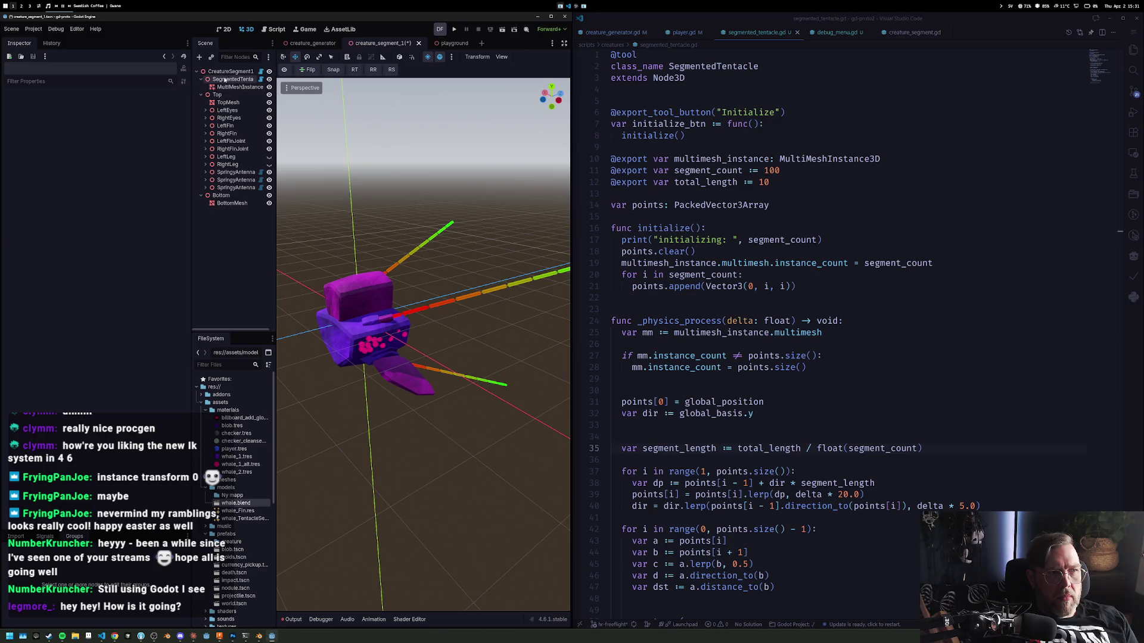
click(232, 79)
drag(442, 229, 420, 290)
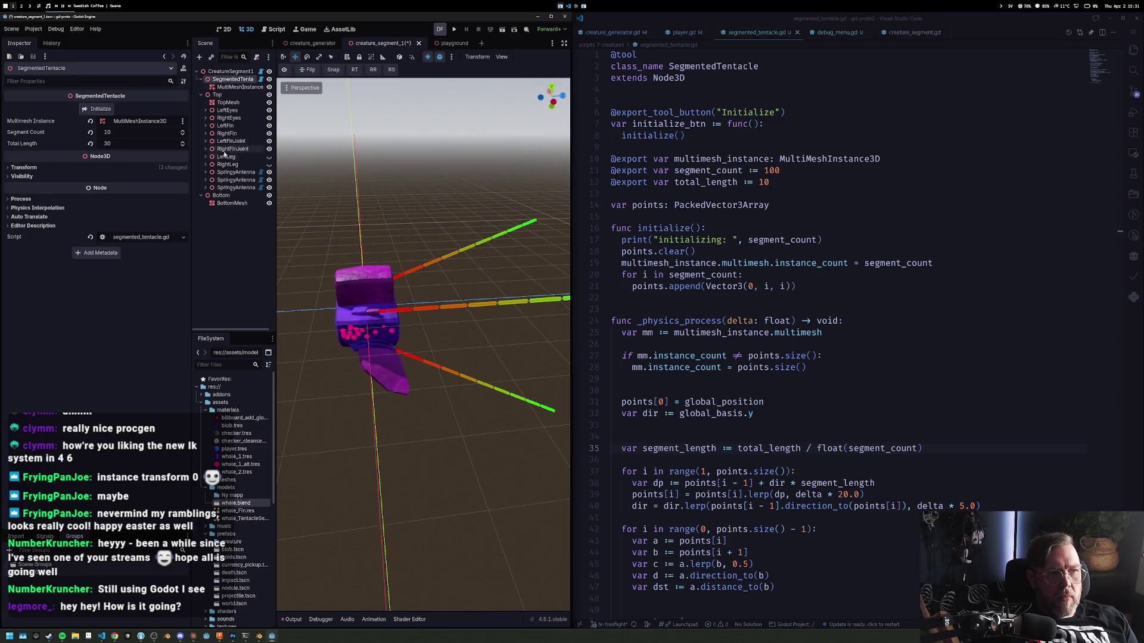
- Reset the tentacle's position and rotation, then tilt it about 62 degrees on X
scroll(down, 3)
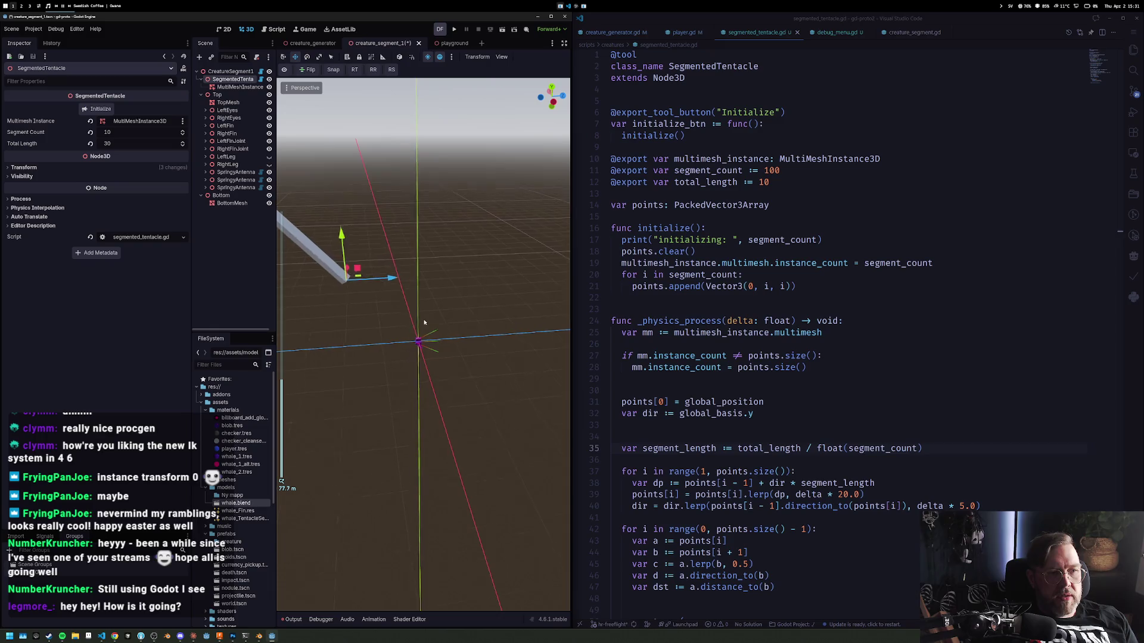
click(112, 167)
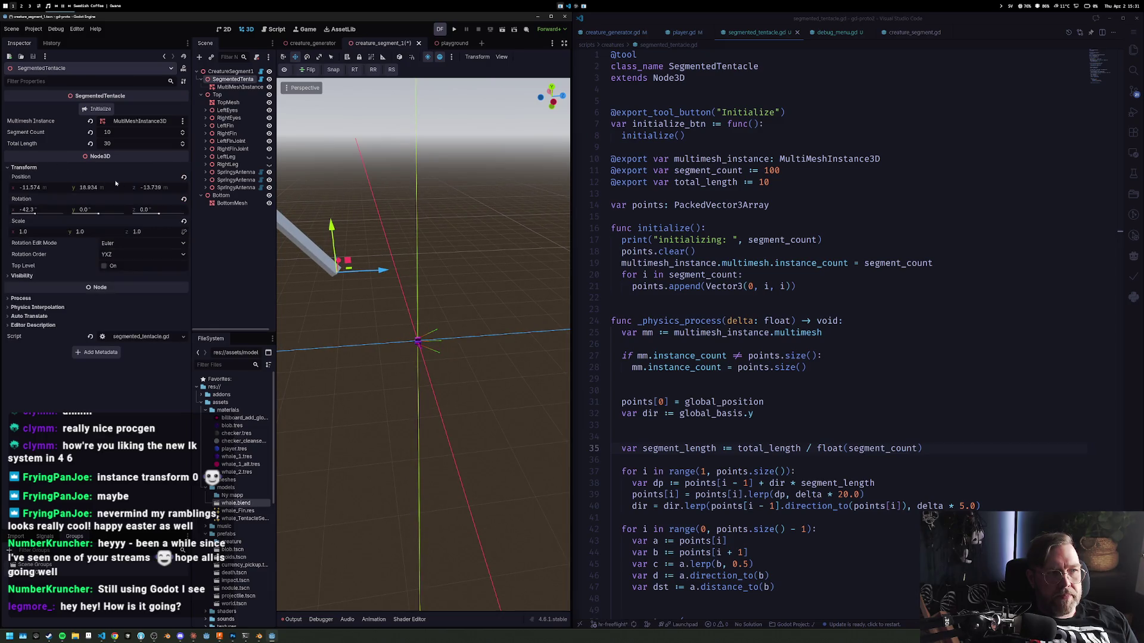
click(184, 177)
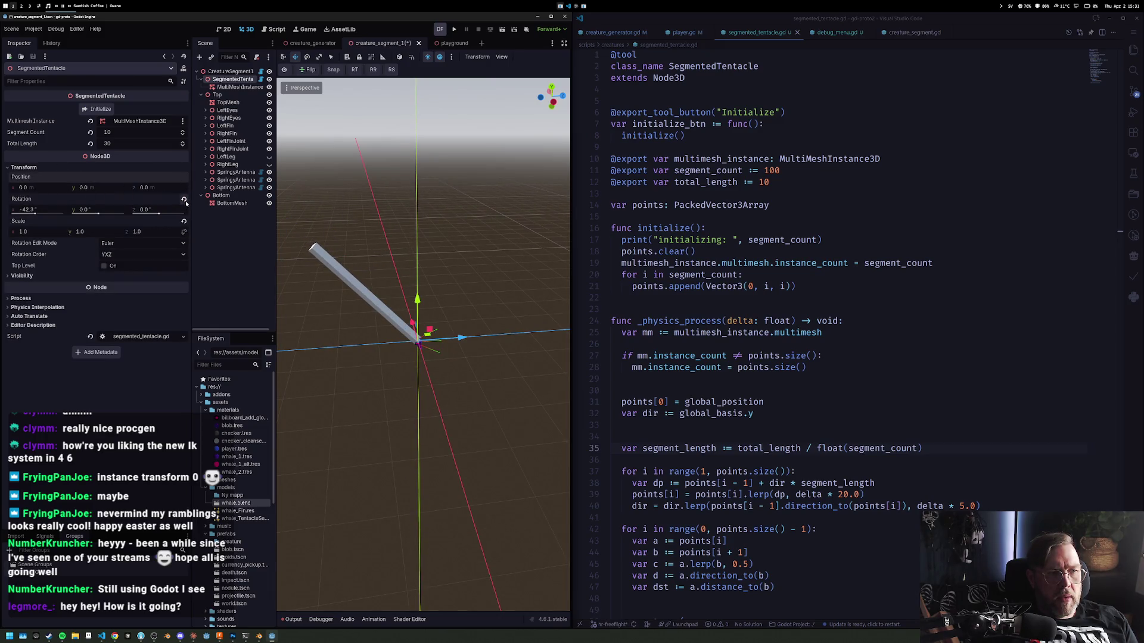
click(183, 199)
key(e)
drag(430, 333, 439, 321)
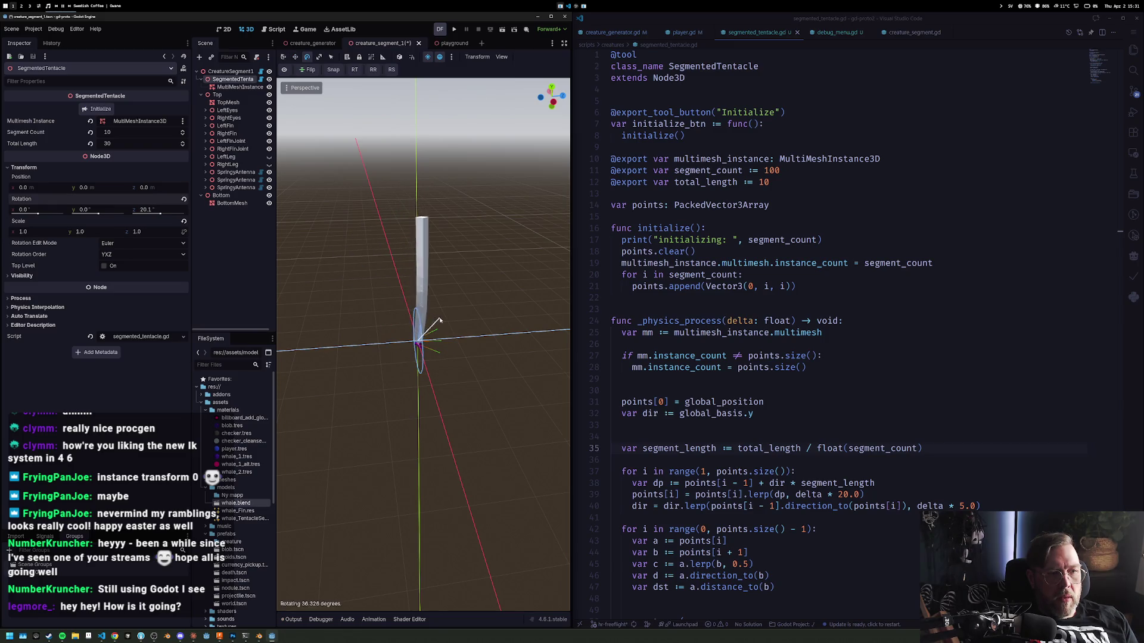
key(Escape)
scroll(up, 3)
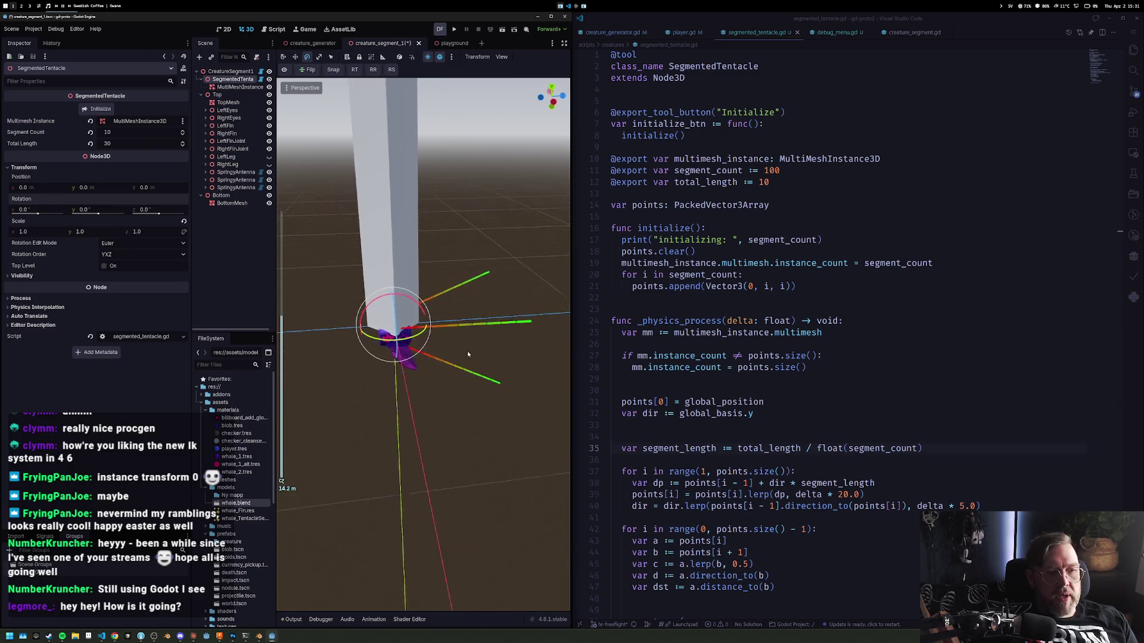
drag(425, 314, 438, 312)
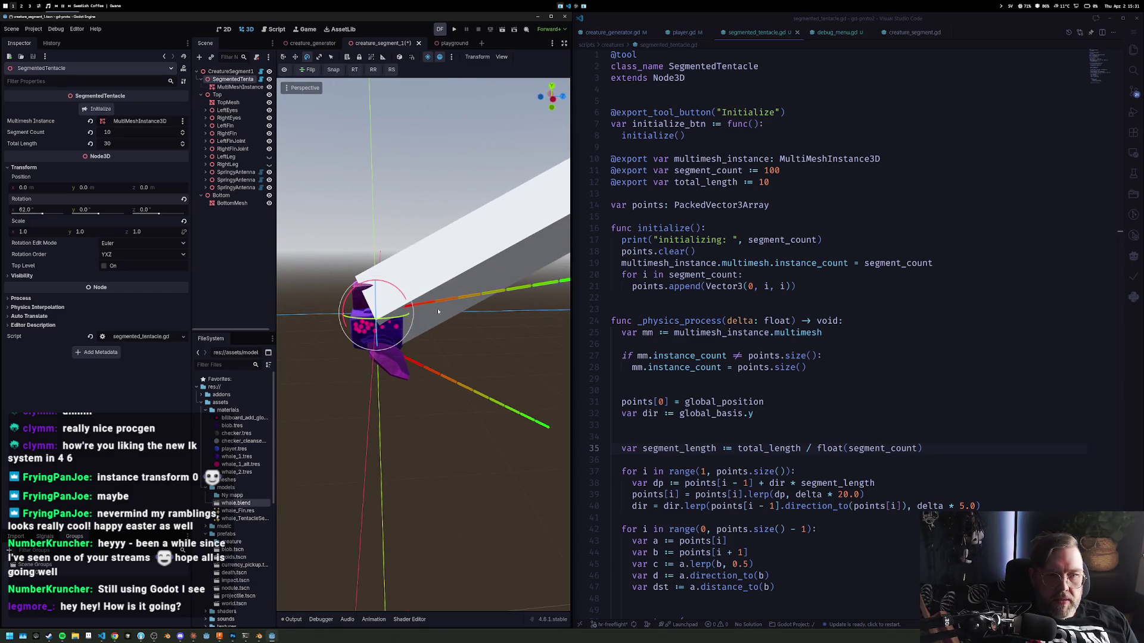
click(906, 33)
click(688, 34)
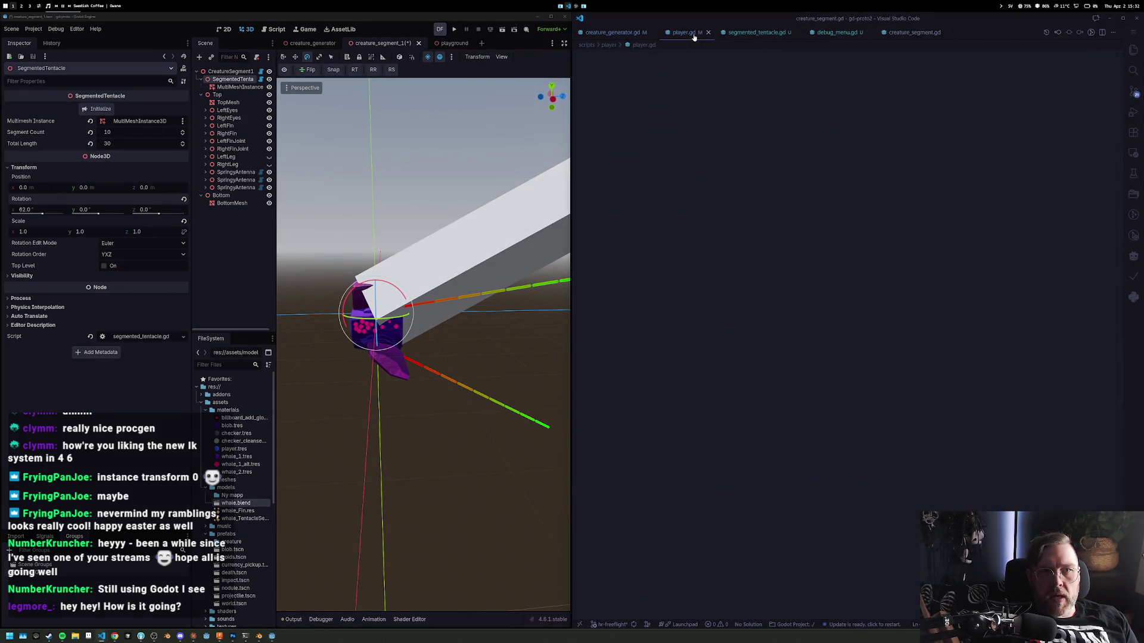
- Duplicate the segment_count export line as a new exported thickness := 1.0
click(620, 34)
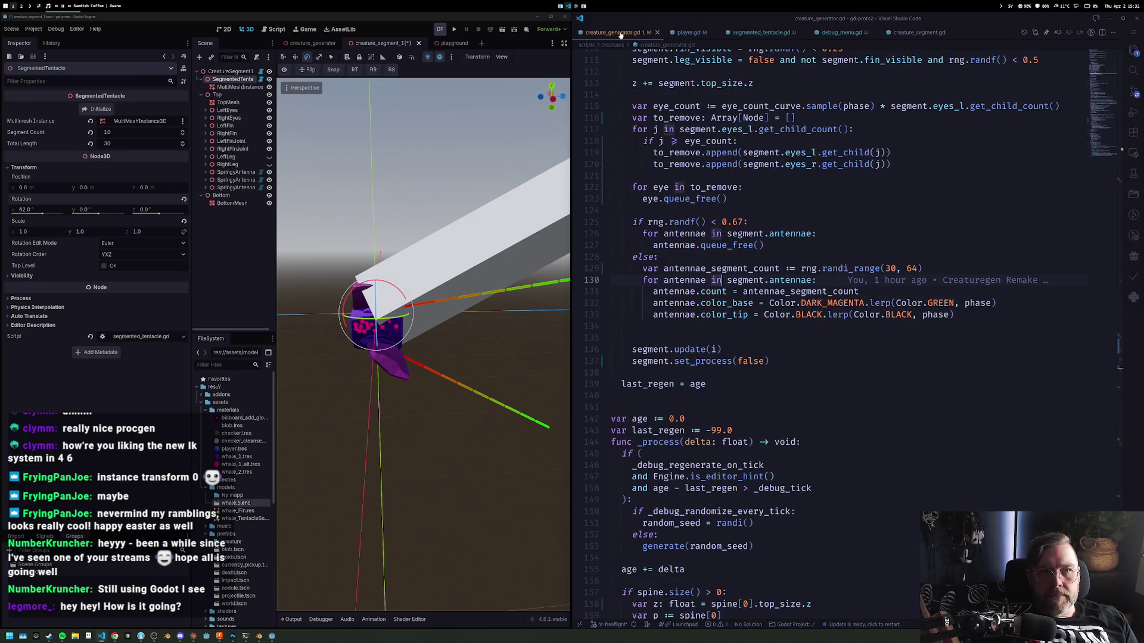
click(778, 34)
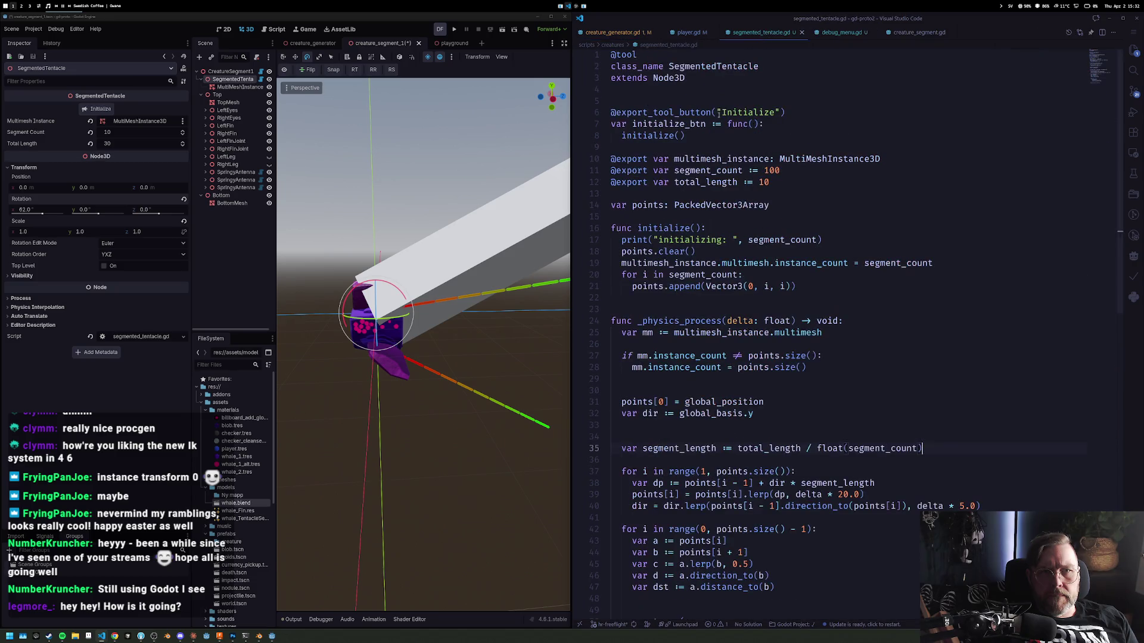
key(Down)
key(Down)
key(ctrl+Right)
key(ctrl+Right)
key(ctrl+Right)
key(shift+alt+Down)
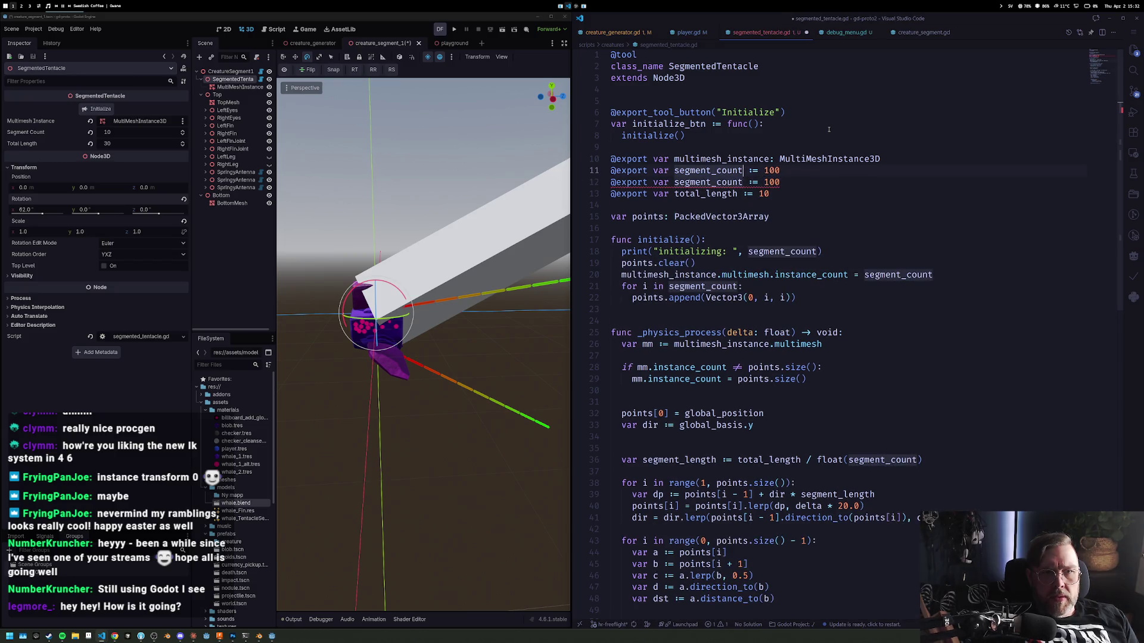
key(ctrl+Left)
key(Right)
key(Right)
key(Right)
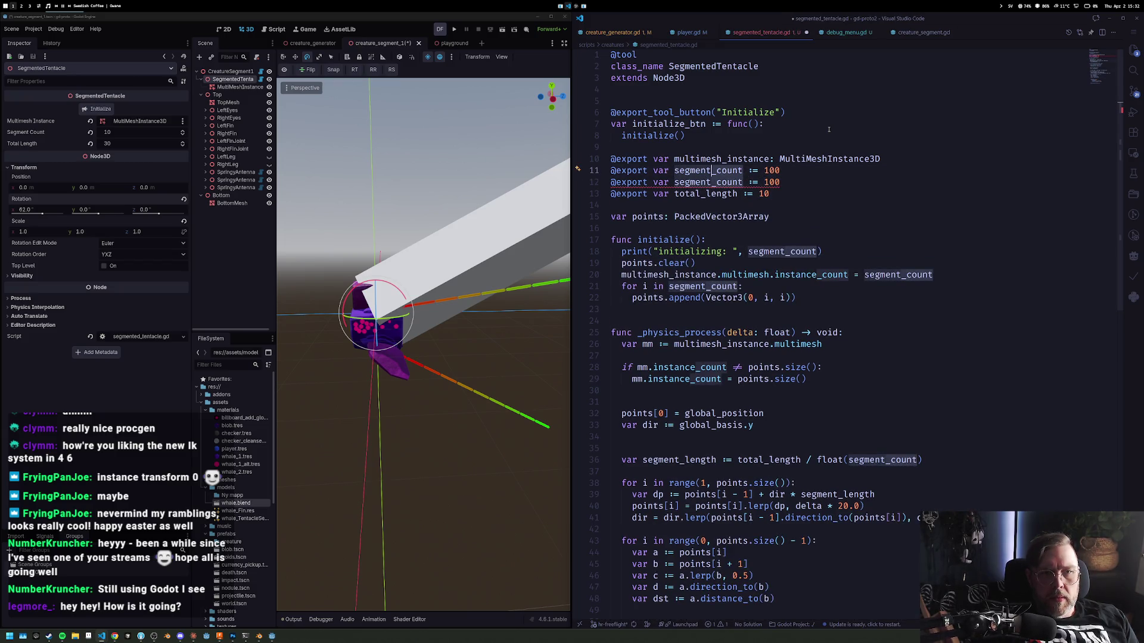
key(ctrl+d)
text(thicknes)
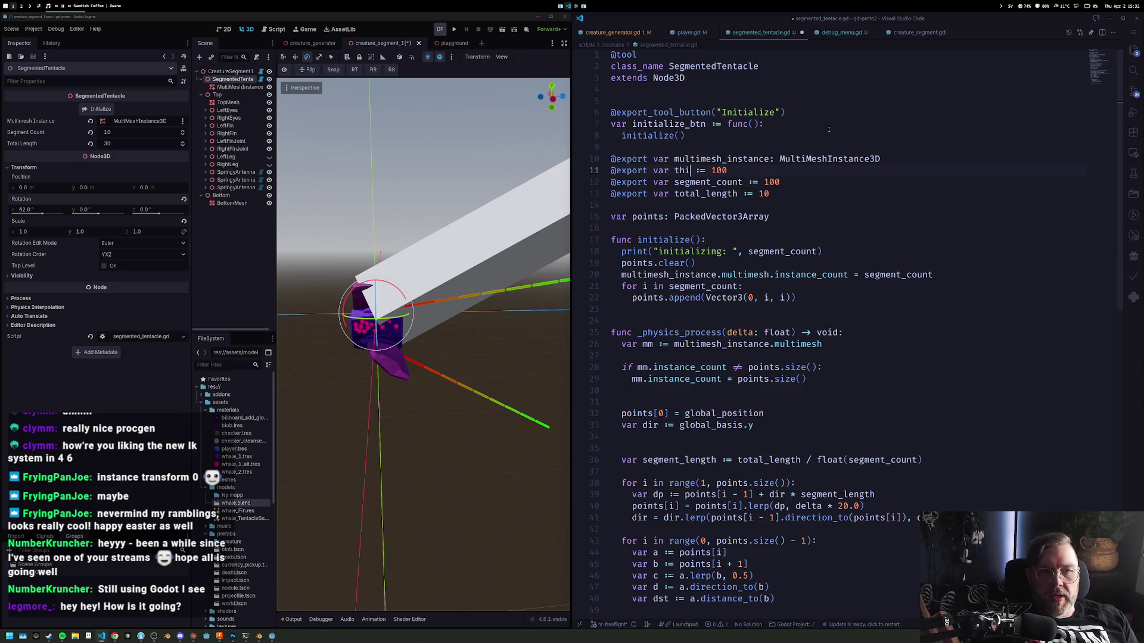
text(s)
key(End)
key(Left)
text(1)
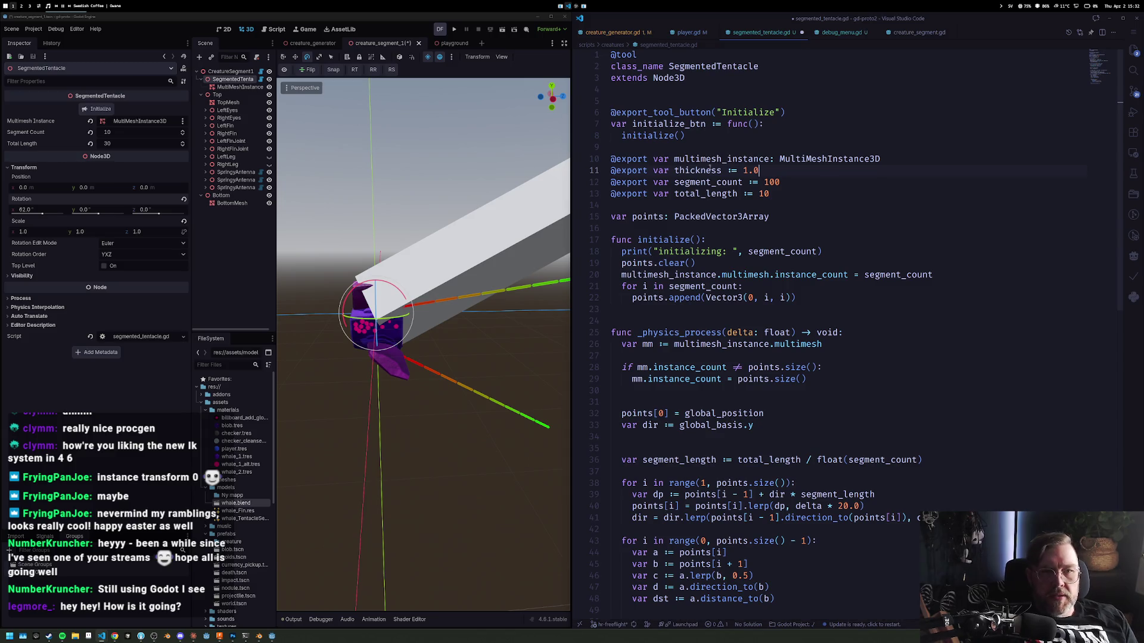
- Change the segment scale to Vector3(thickness, thickness, dst) and save the script
scroll(down, 3)
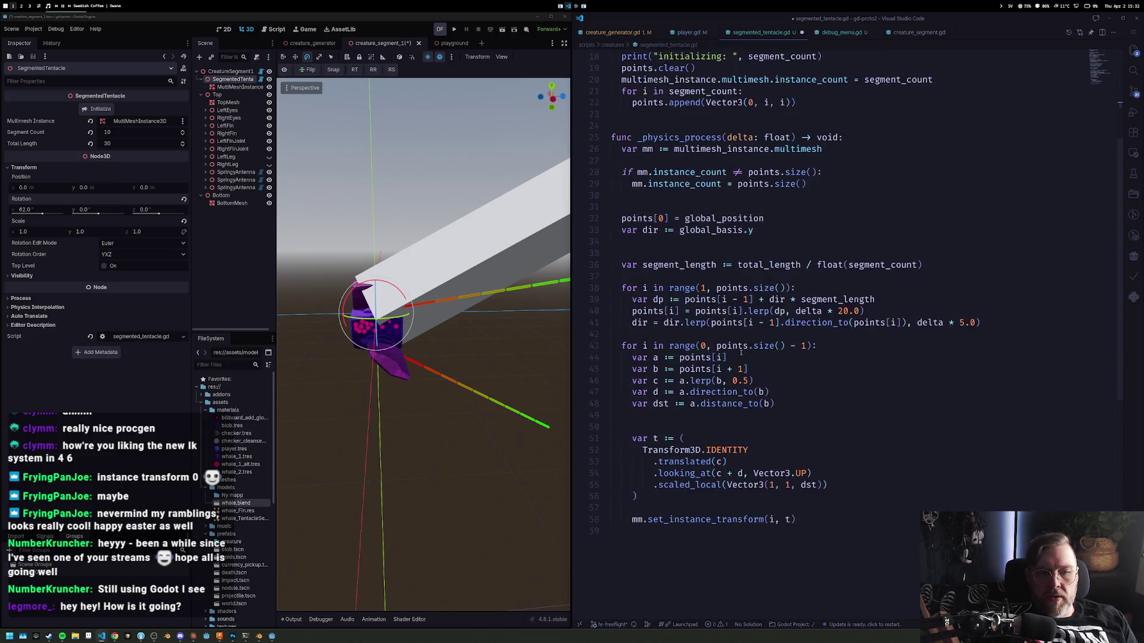
scroll(down, 3)
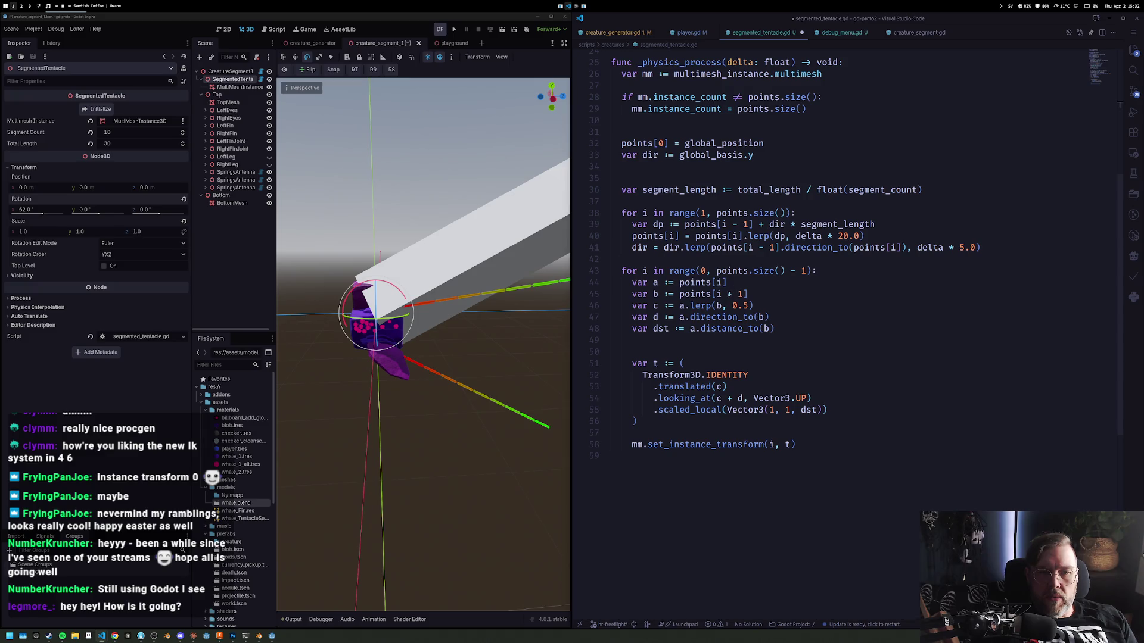
click(679, 236)
double_click(771, 410)
key(ctrl+d)
text(thickness)
key(ctrl+s)
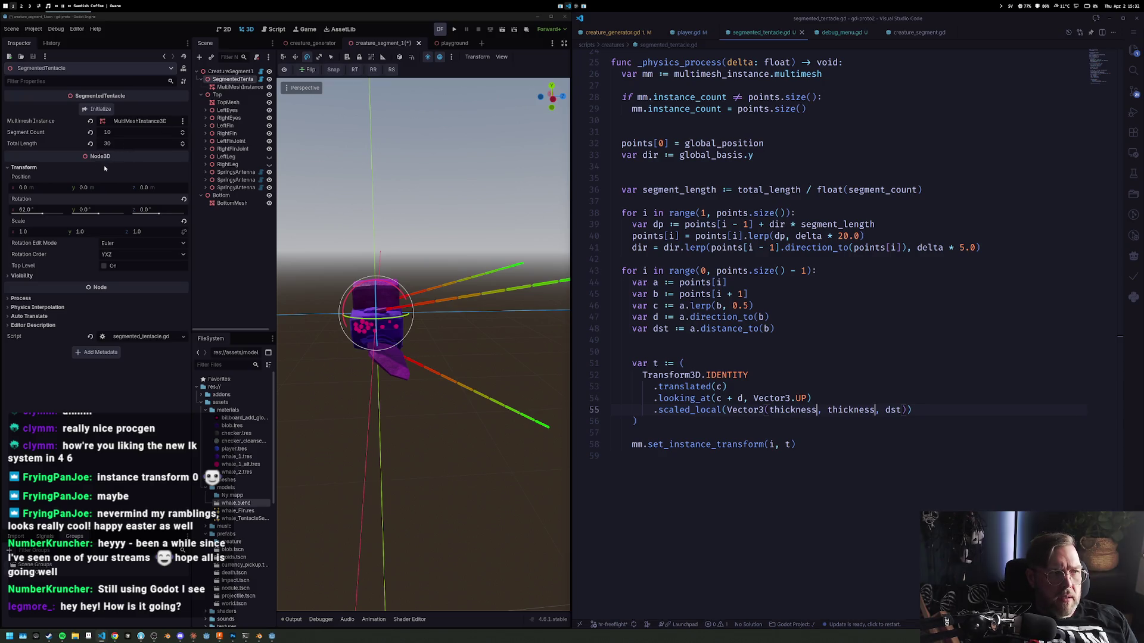
- Set the SegmentedTentacle's Thickness to 0.12 in the Inspector
click(235, 81)
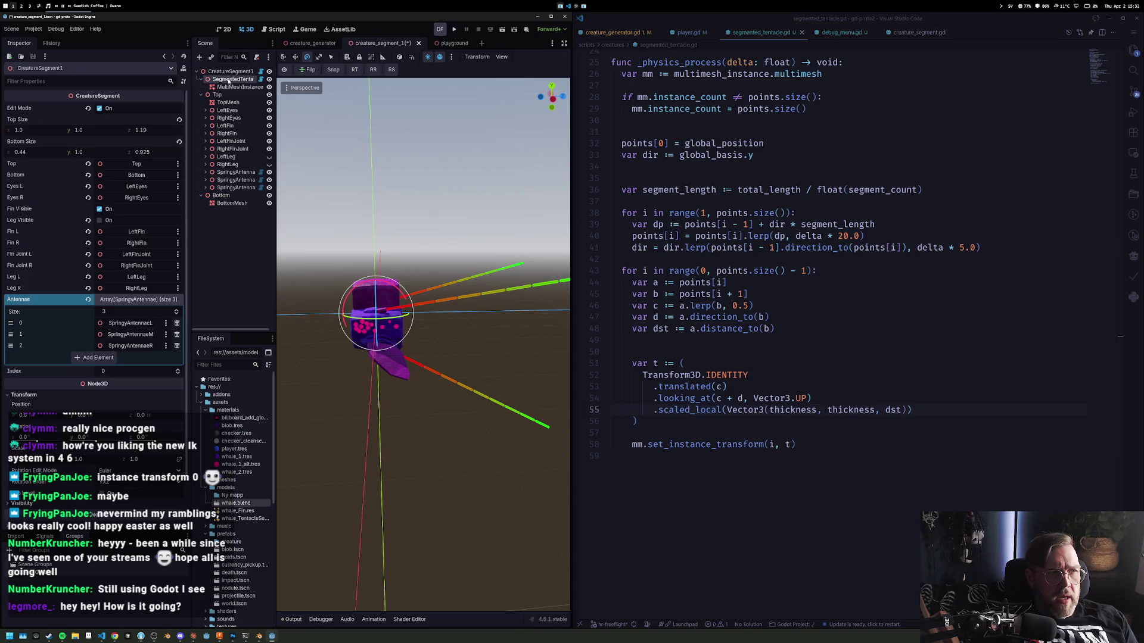
drag(103, 133, 133, 136)
drag(313, 174, 366, 228)
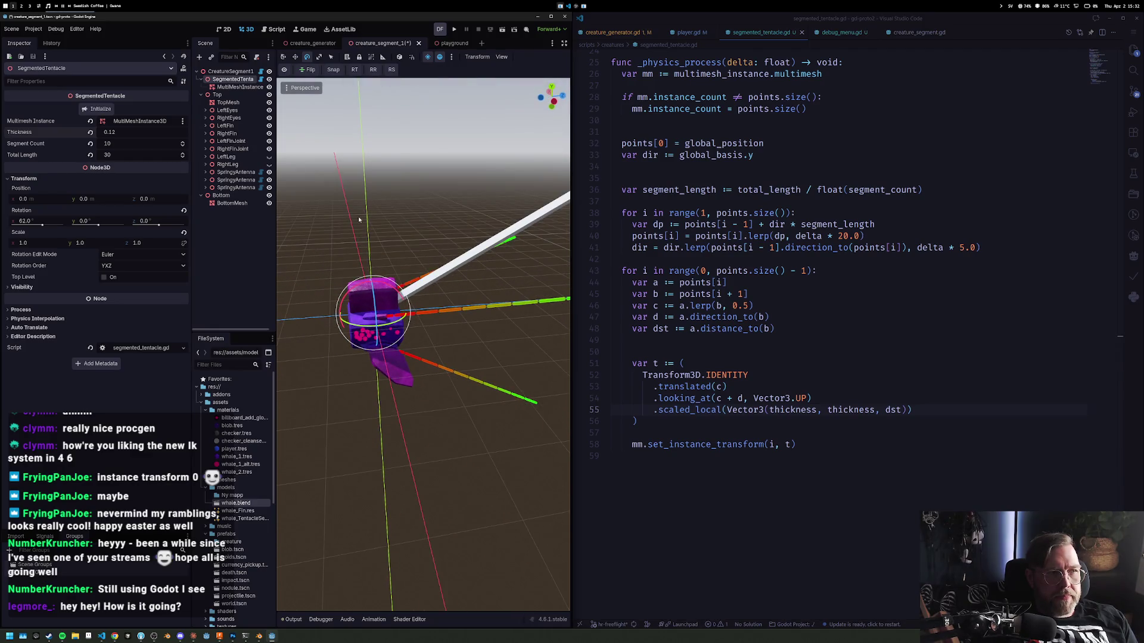
- Revert CreatureSegment1's Top Size and Bottom Size to their default 1.0
key(w)
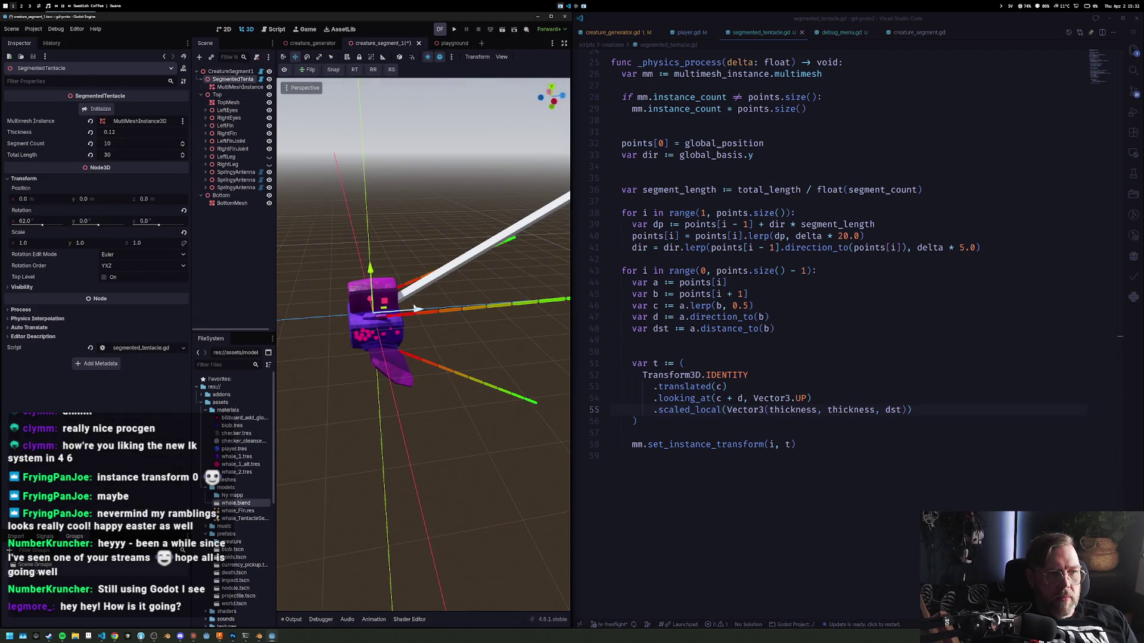
click(231, 71)
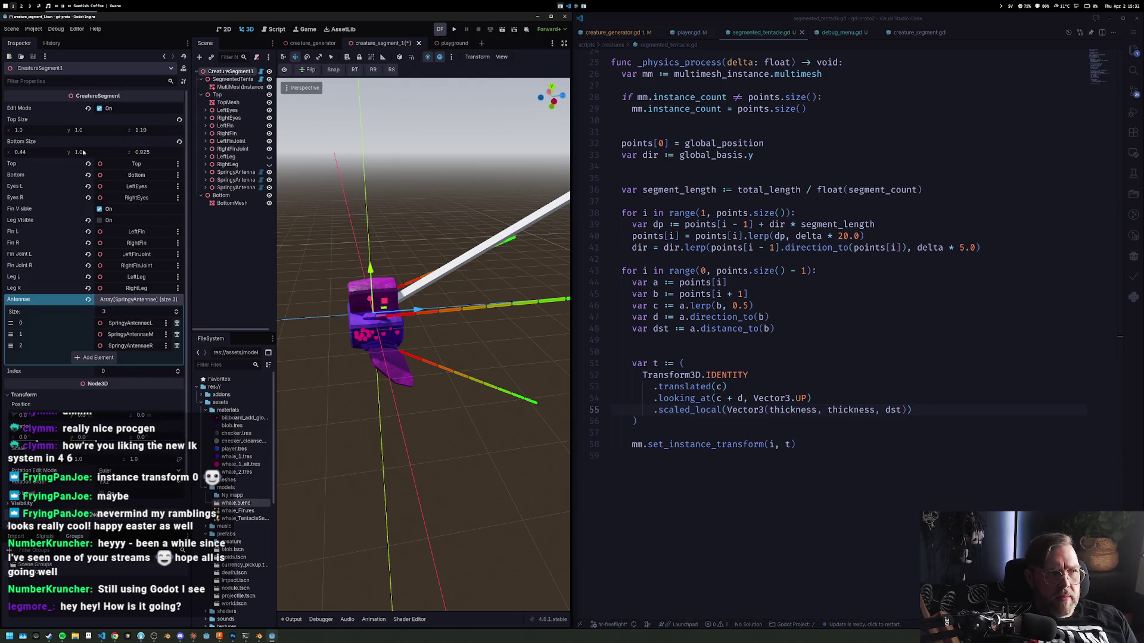
click(178, 141)
click(178, 119)
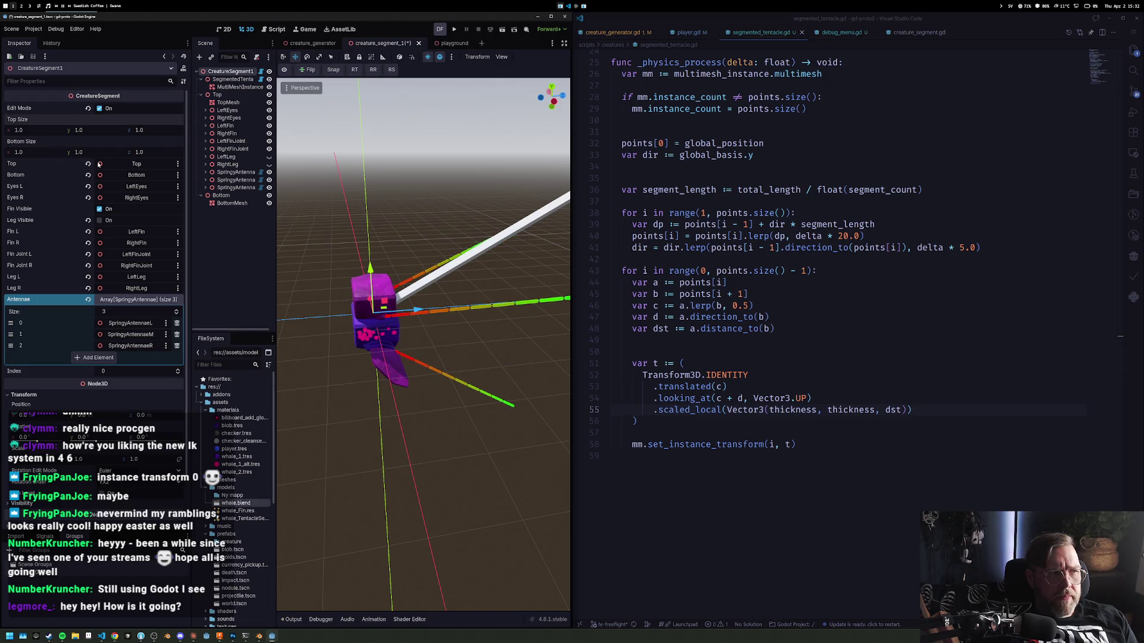
- Raise the tentacle slightly to y 0.249 and save the scene
drag(326, 284, 359, 272)
click(229, 80)
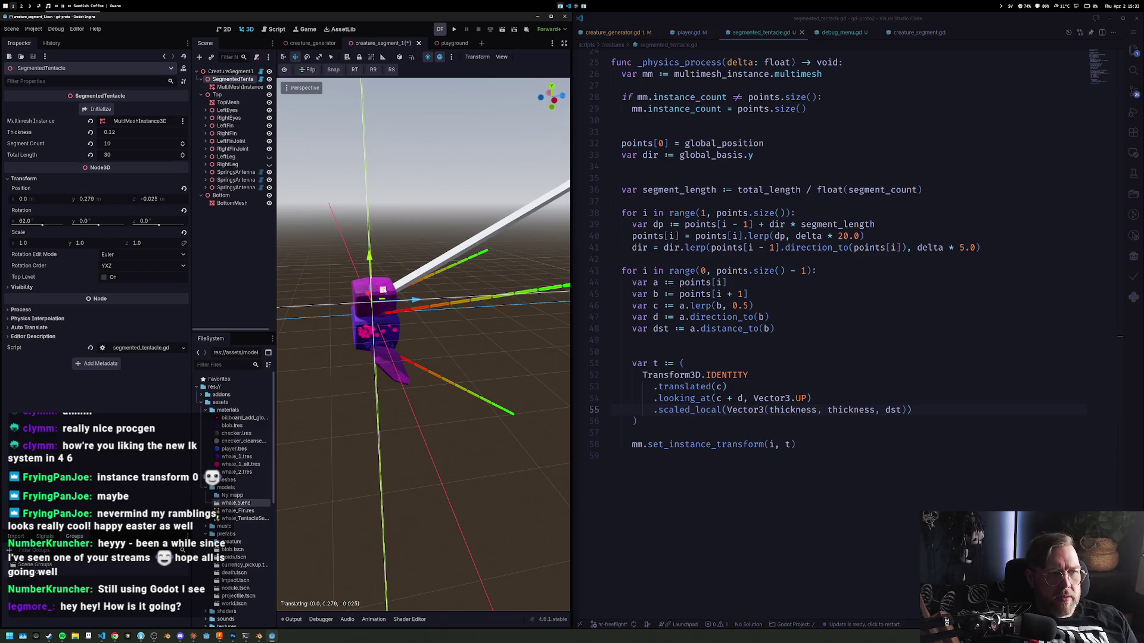
drag(385, 304, 414, 260)
key(ctrl+s)
- Open creature_generator.gd in the code editor via the quick file switcher
click(628, 163)
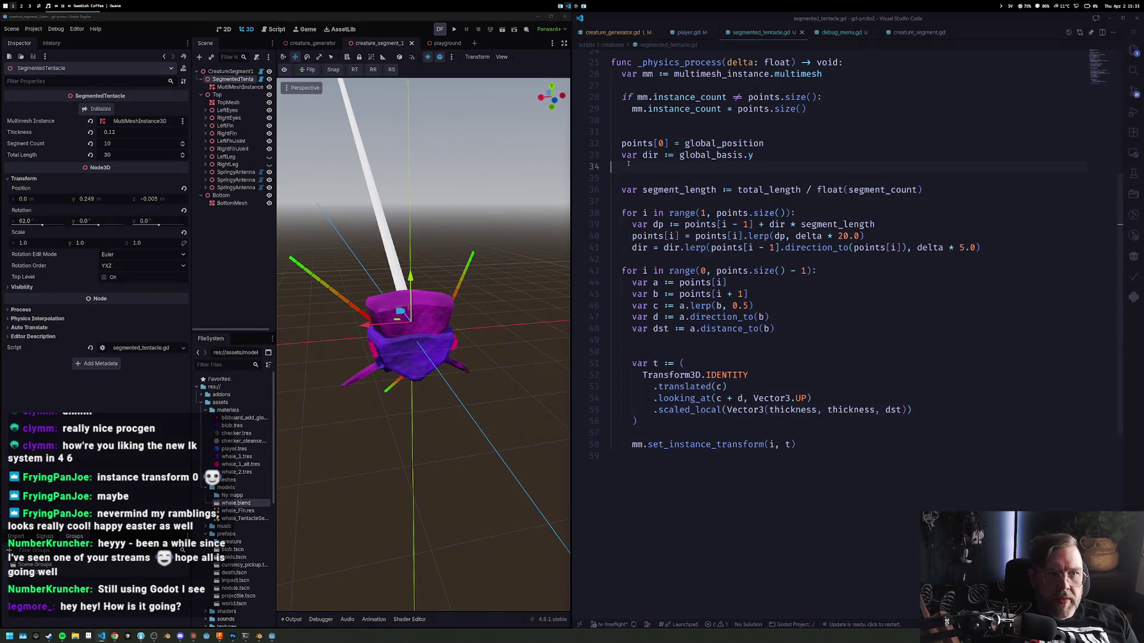
key(ctrl+p)
key(Down)
key(Return)
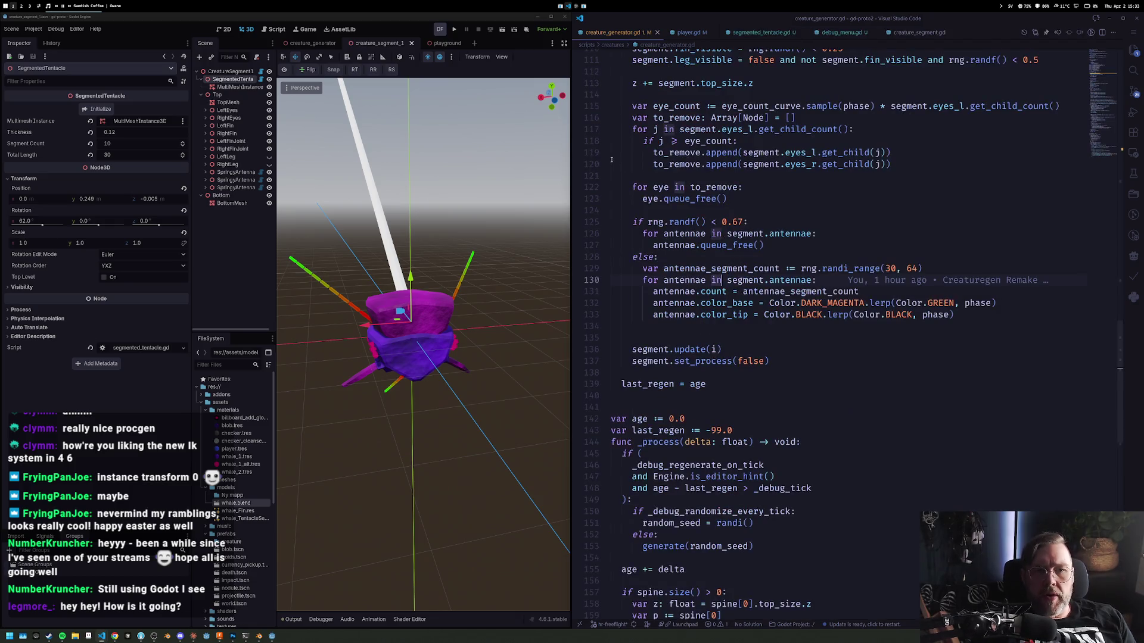
- Raise the 0.67 antennae chance to 1 and briefly test-run the game
double_click(724, 222)
text(1)
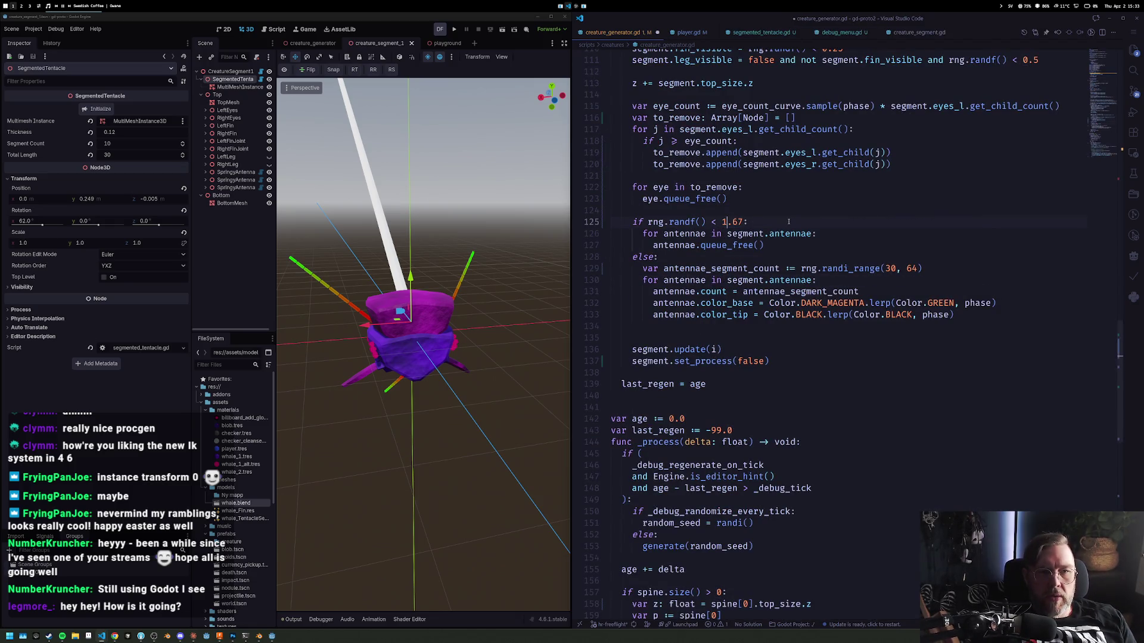
click(455, 30)
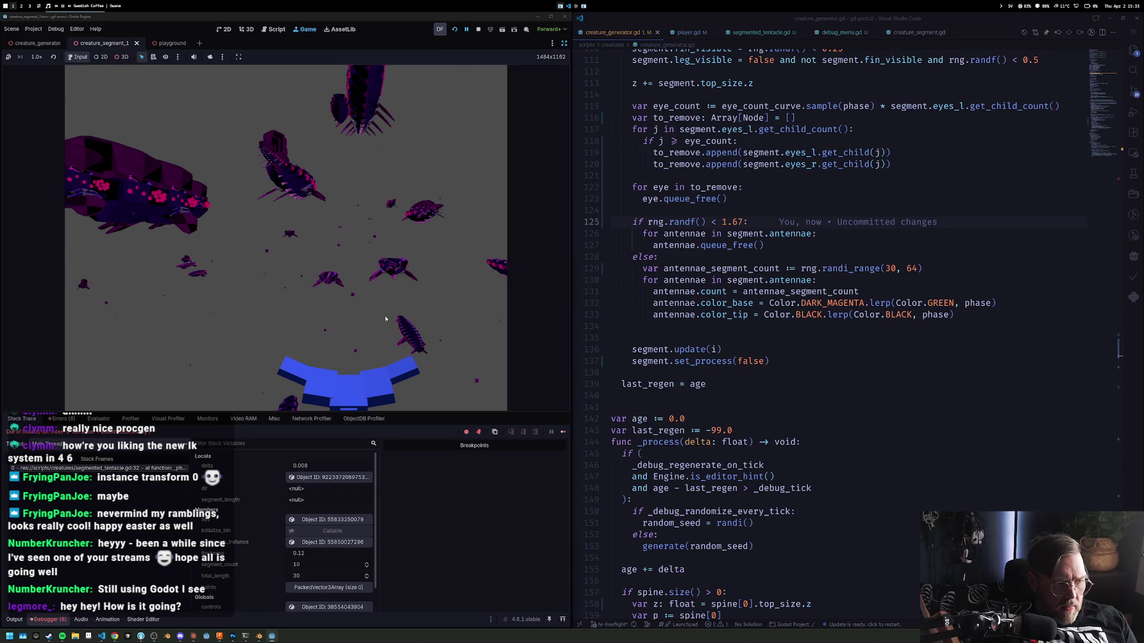
click(479, 30)
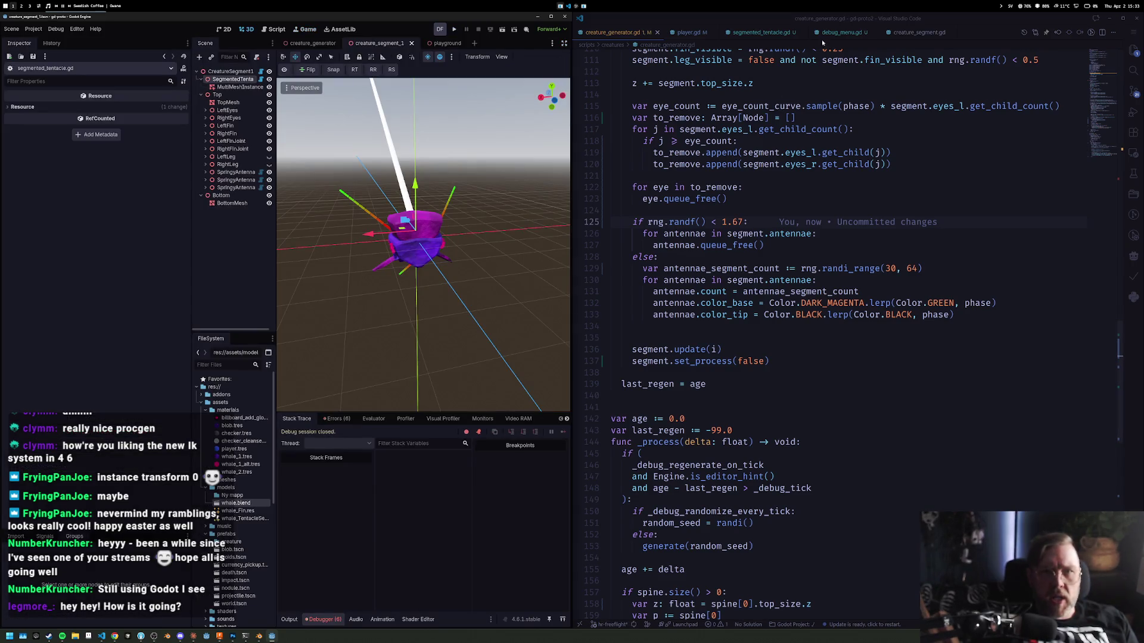
- Add func _ready() calling initialize() to segmented_tentacle.gd, save, and run the game
click(768, 32)
scroll(up, 3)
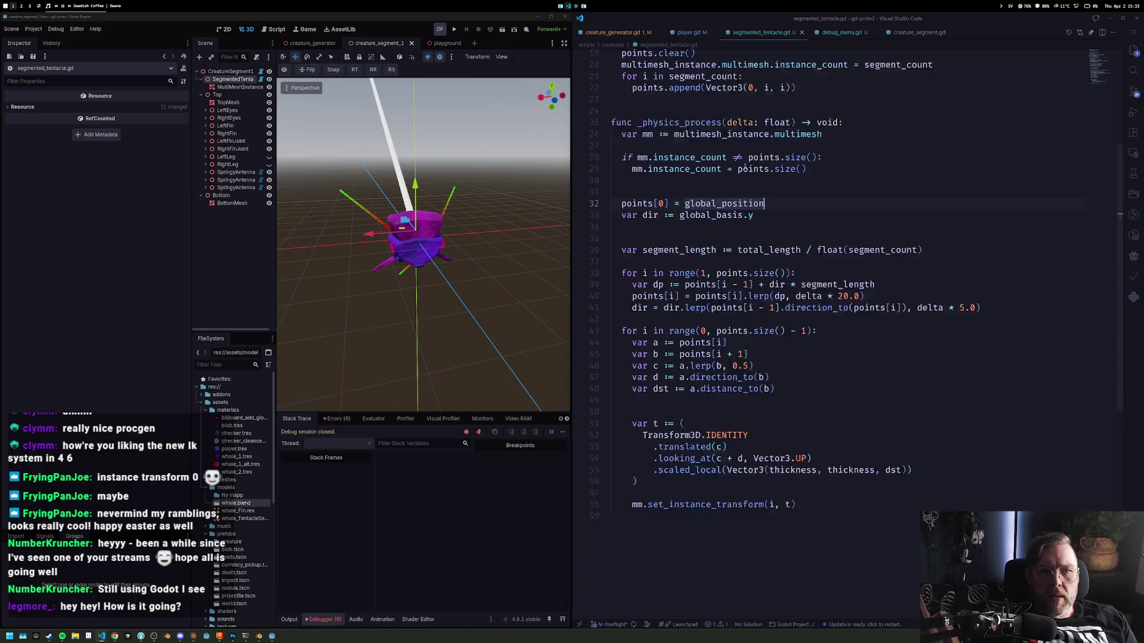
click(822, 216)
key(Return)
key(Return)
text(func _ready()
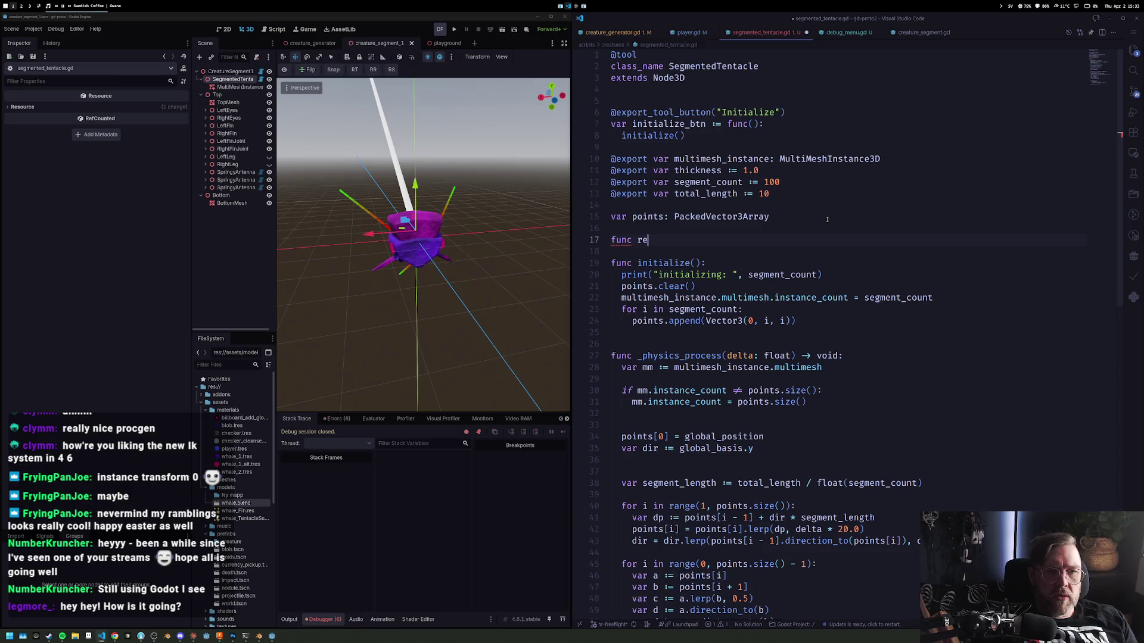
text():)
key(ctrl+shift+p)
text(rest)
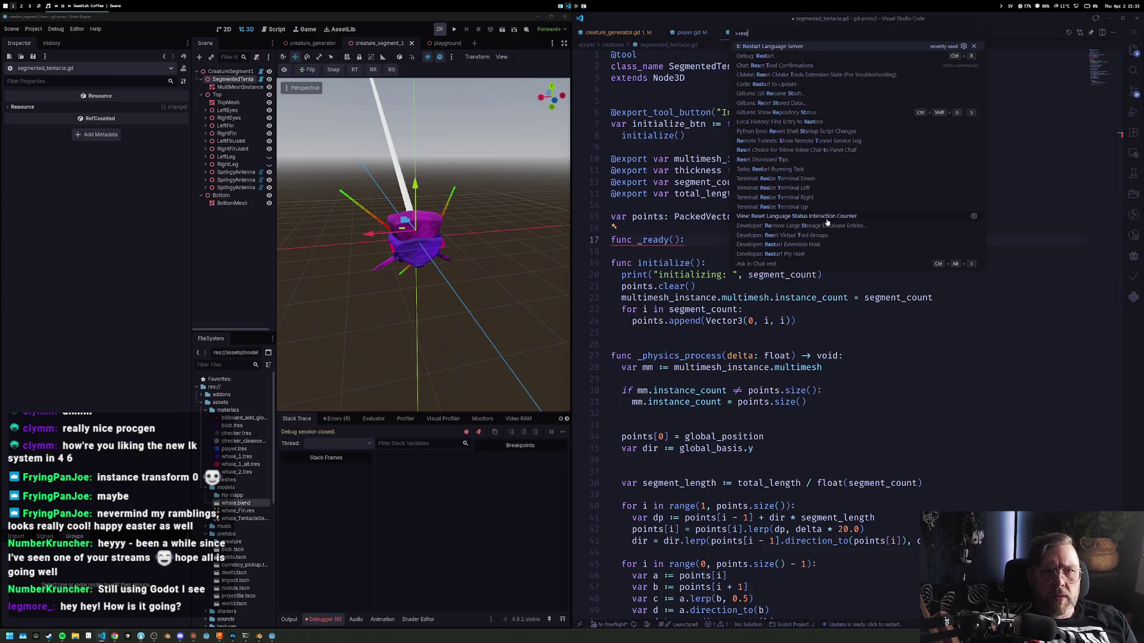
key(Return)
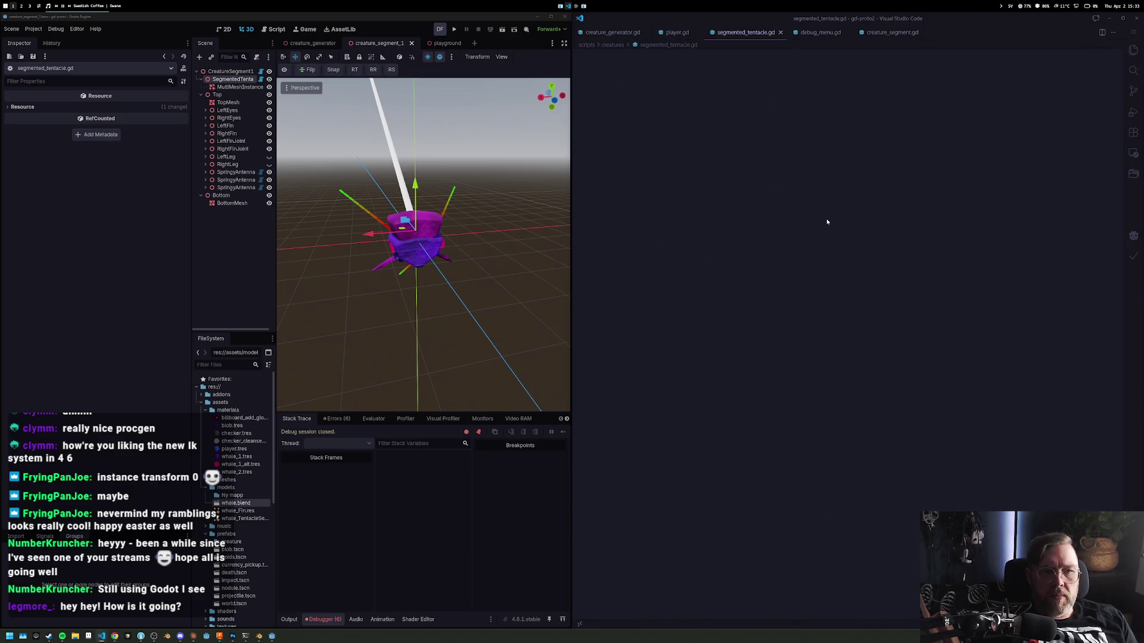
key(Return)
text(initialize()
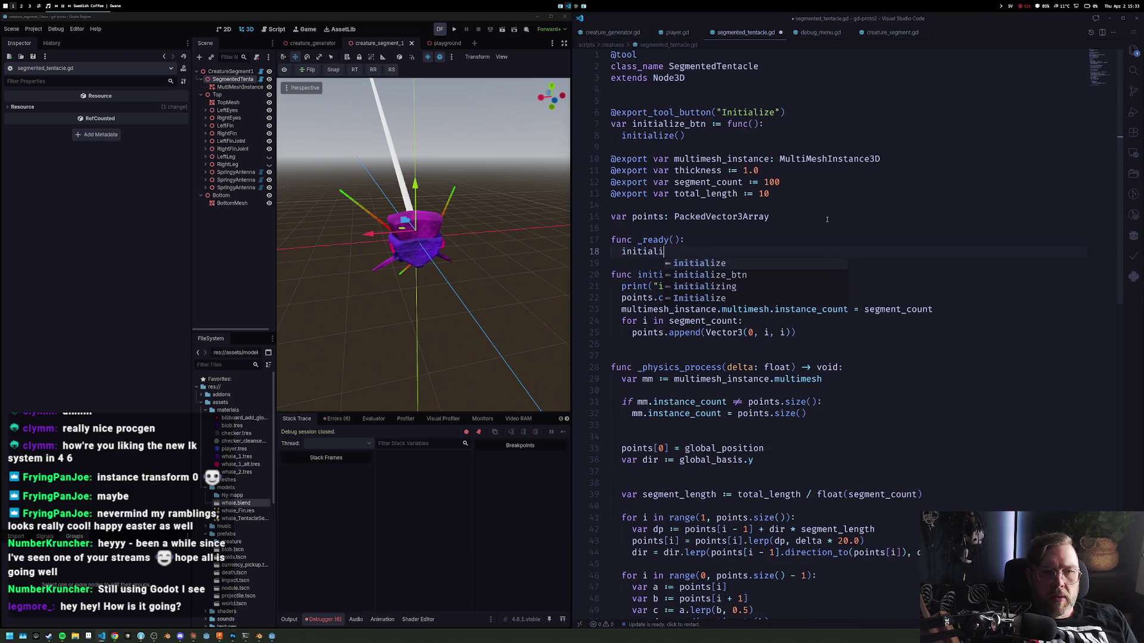
key(ctrl+s)
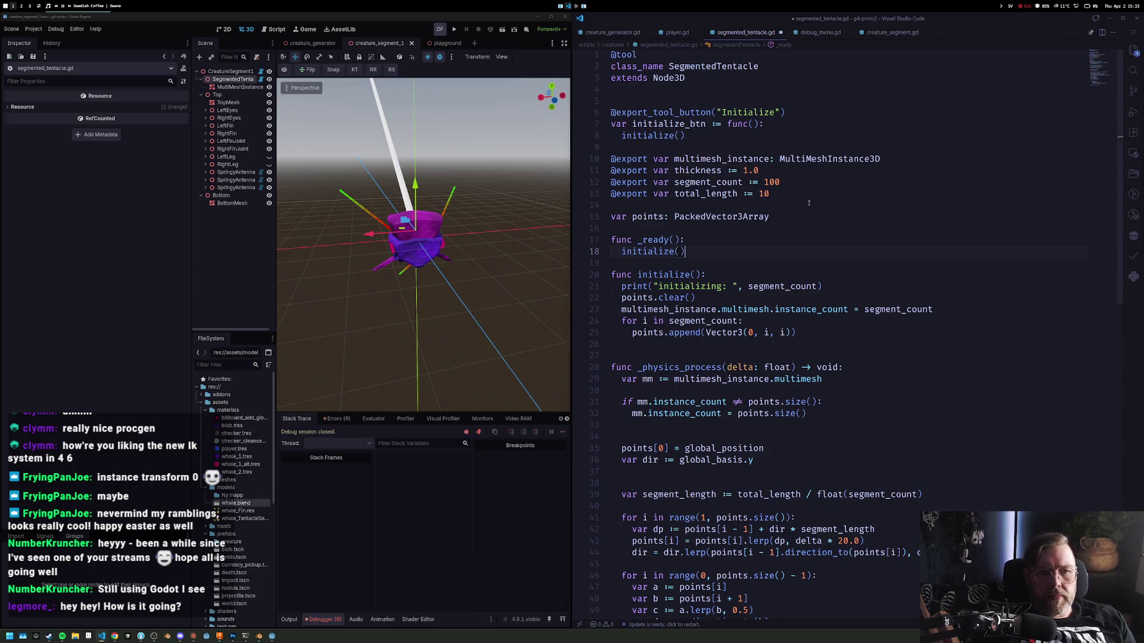
click(454, 30)
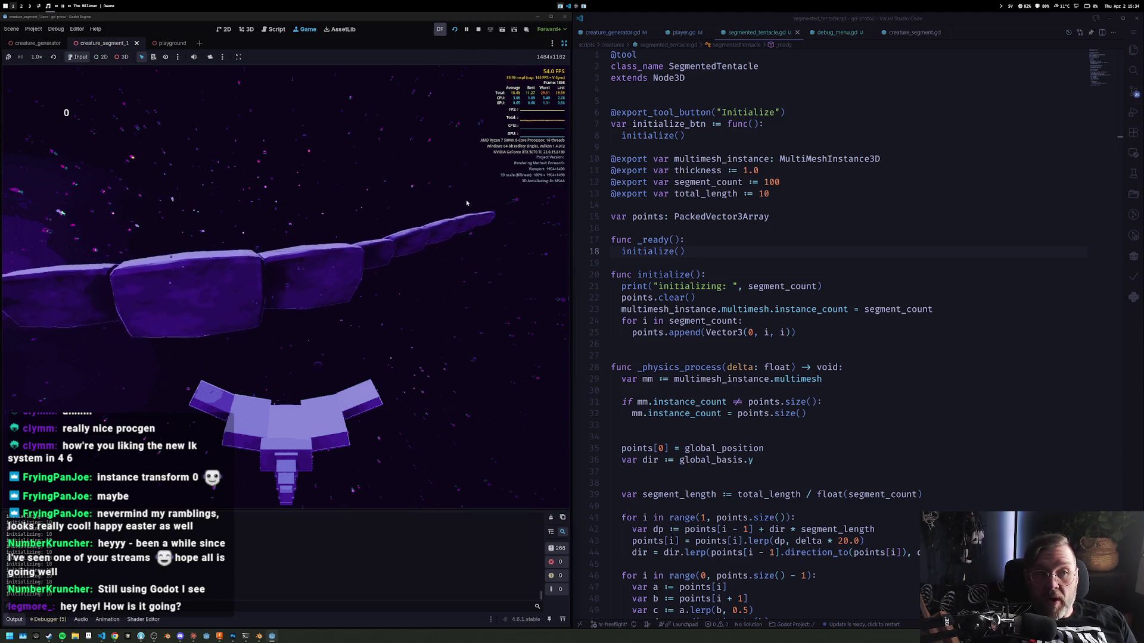
- Stop the game with F8 after watching the tentacles trail the creatures
key(F8)
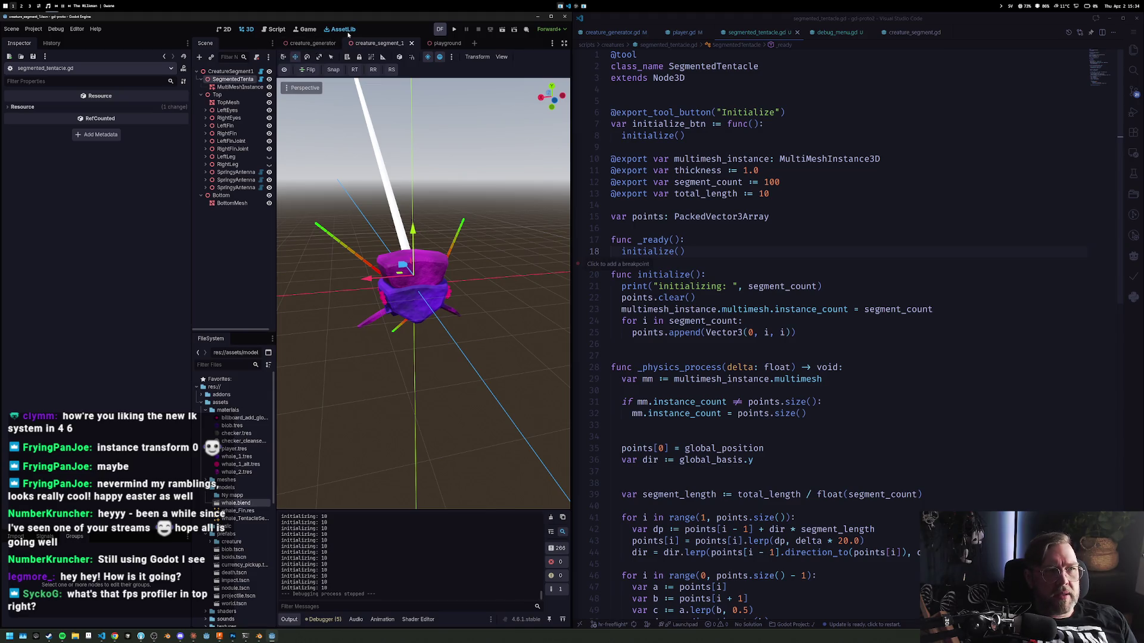
click(340, 28)
text(deb)
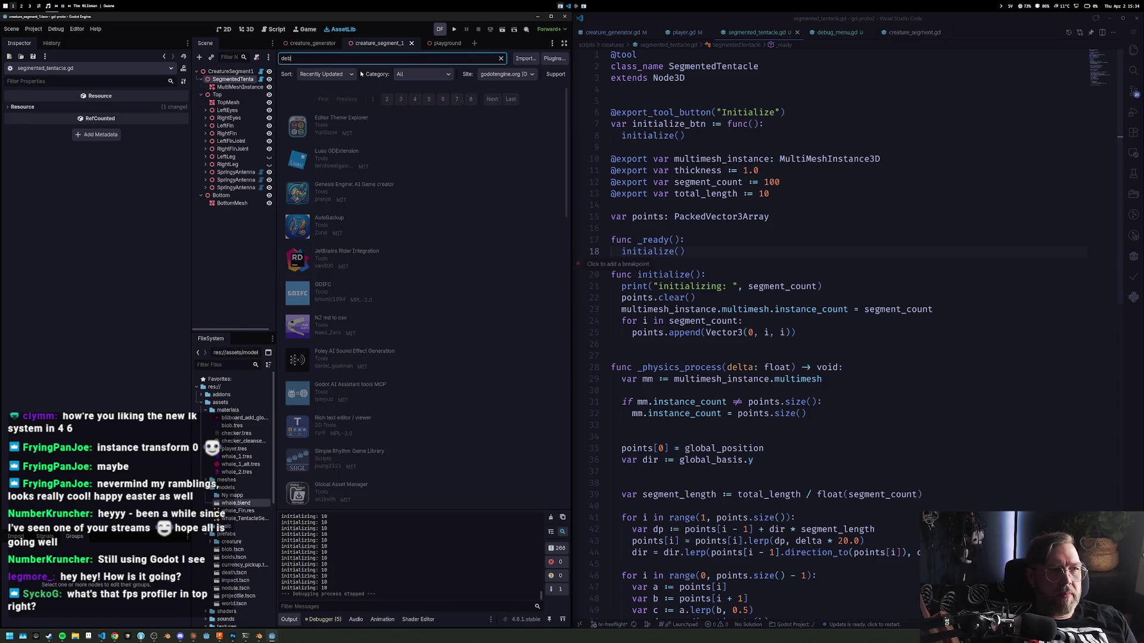
text(ugmenu)
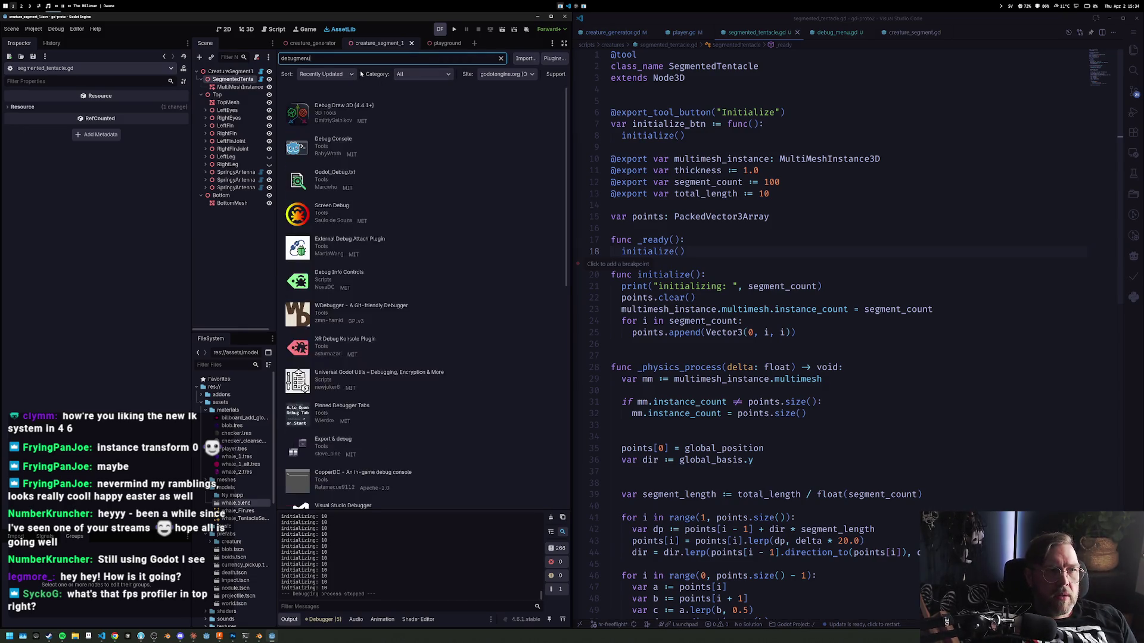
key(BackSpace)
key(BackSpace)
key(BackSpace)
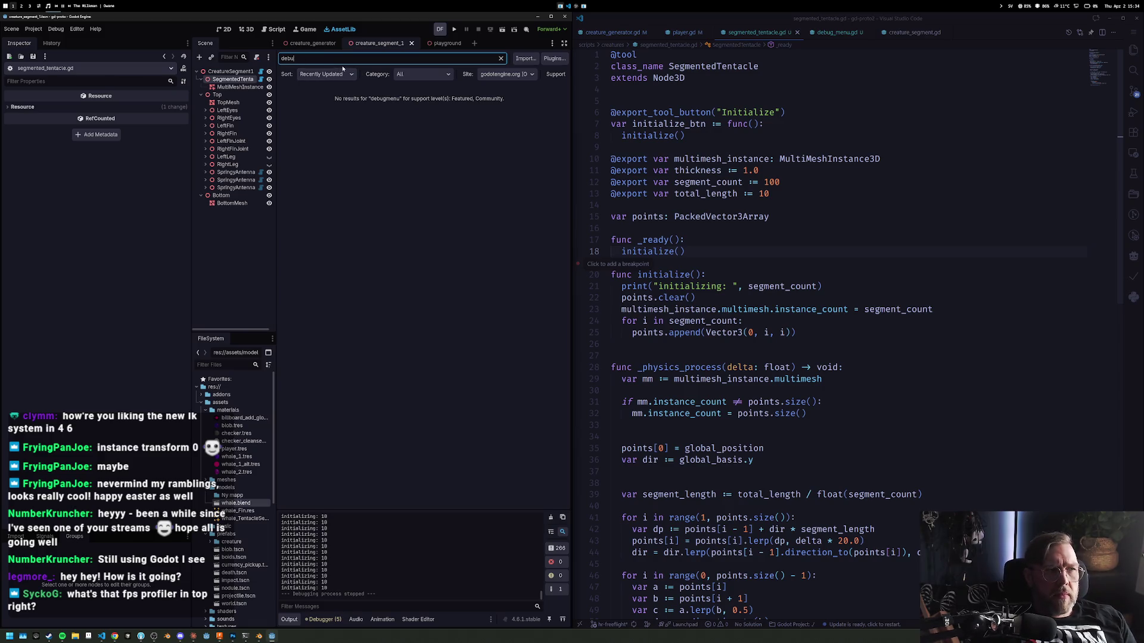
text(g men)
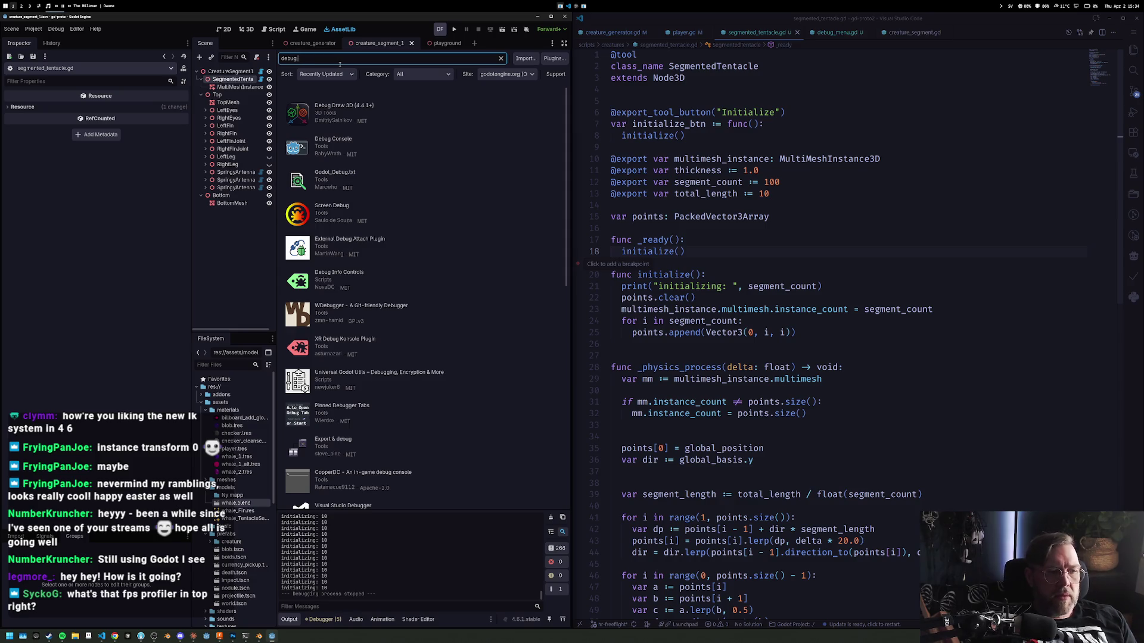
click(327, 107)
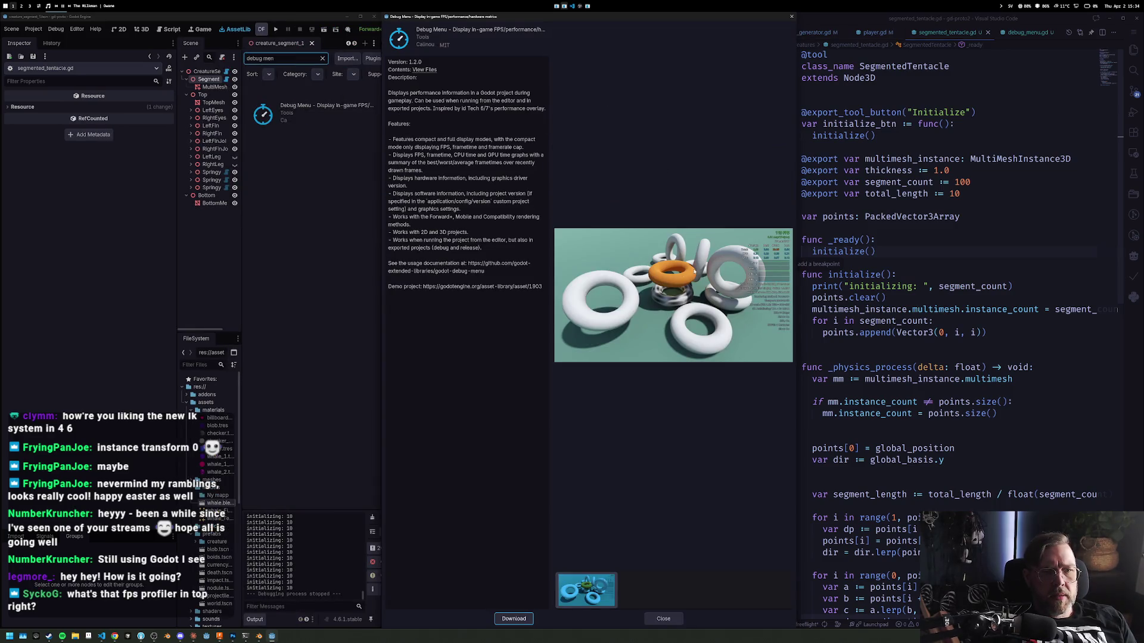
click(791, 16)
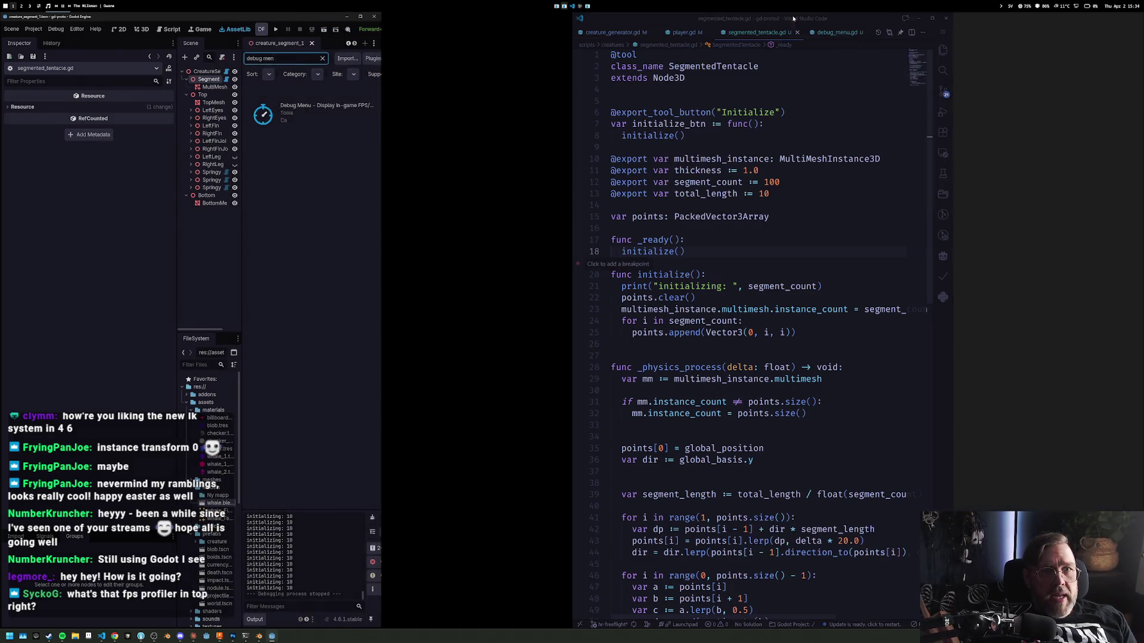
click(252, 30)
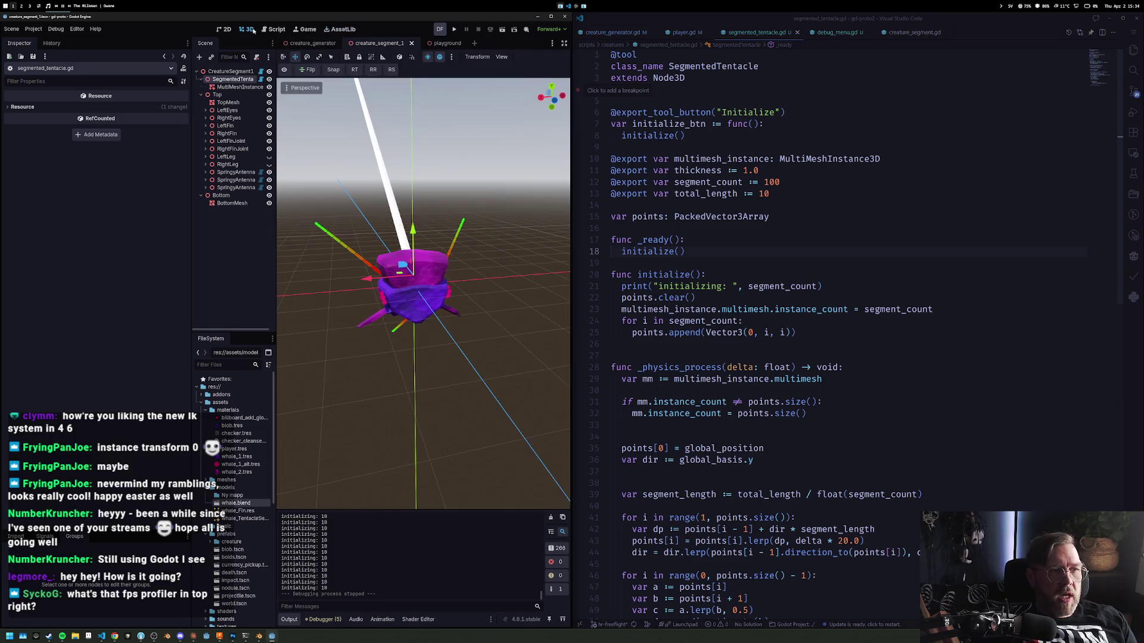
- Increase the SegmentedTentacle's Thickness in the Inspector and run the game with F5
drag(480, 244, 536, 288)
scroll(up, 3)
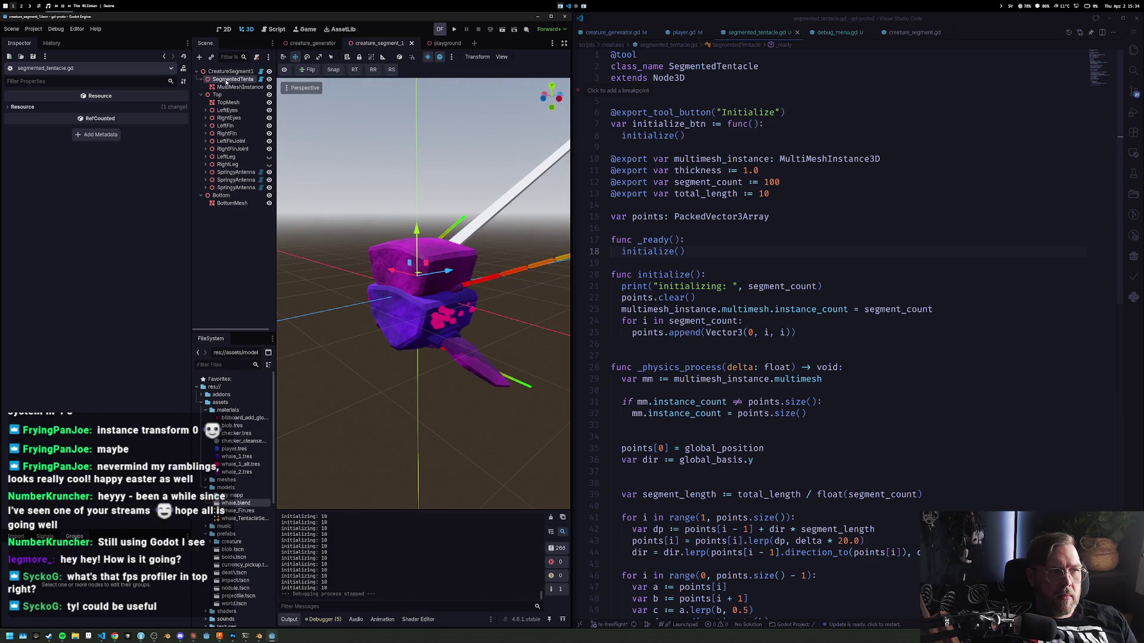
click(227, 80)
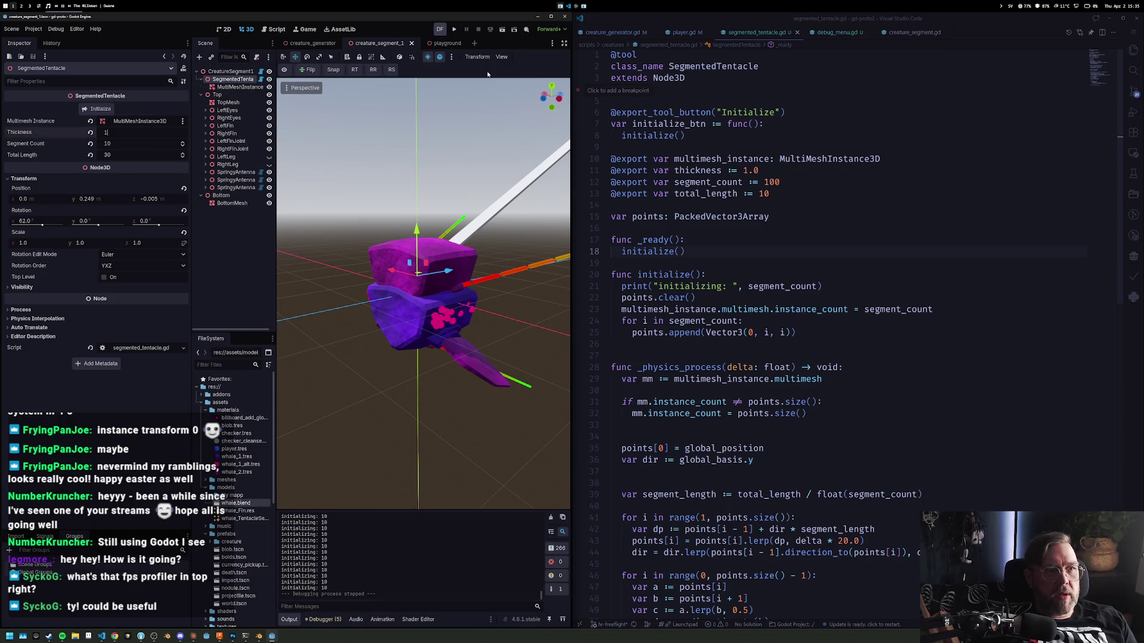
click(204, 290)
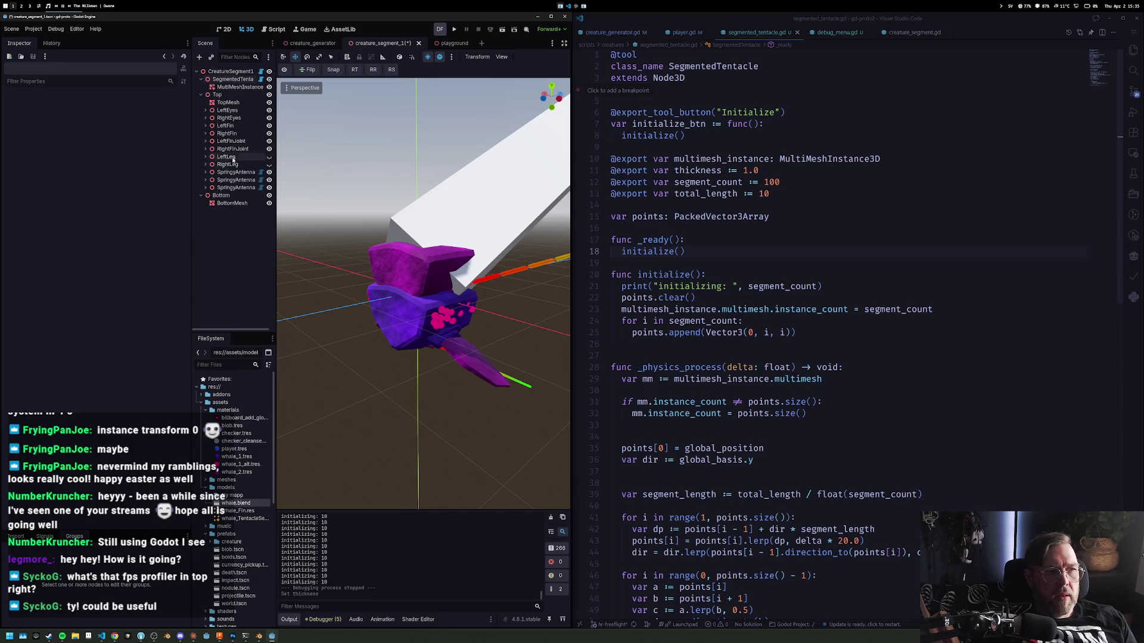
key(F5)
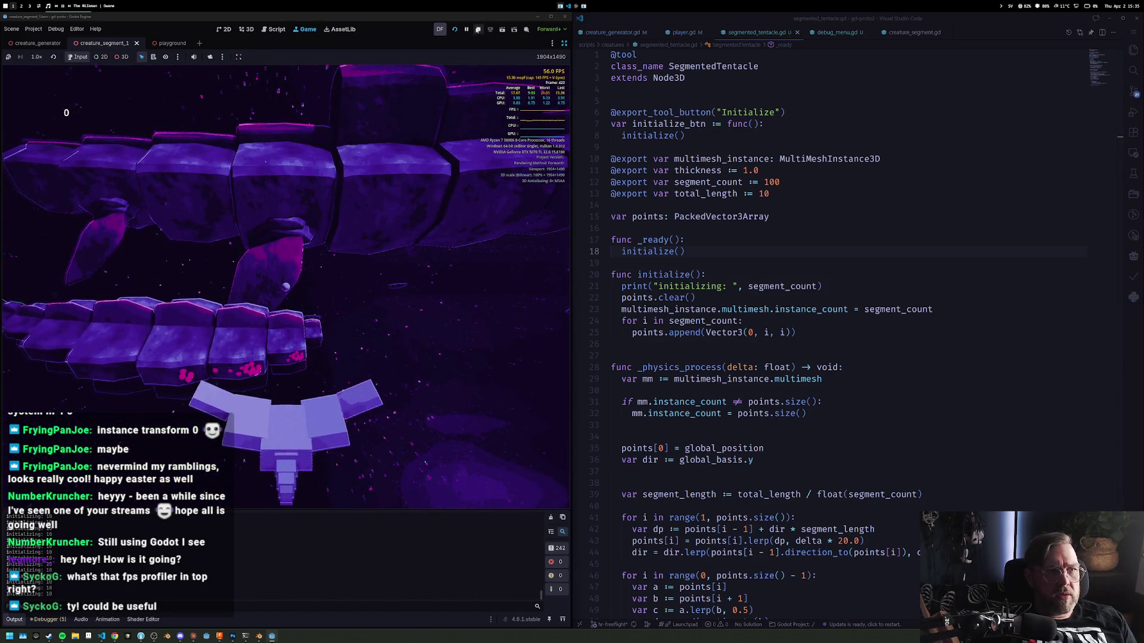
- Set the SegmentedTentacle's Total Length to 300, then run and stop the game
click(478, 29)
click(235, 79)
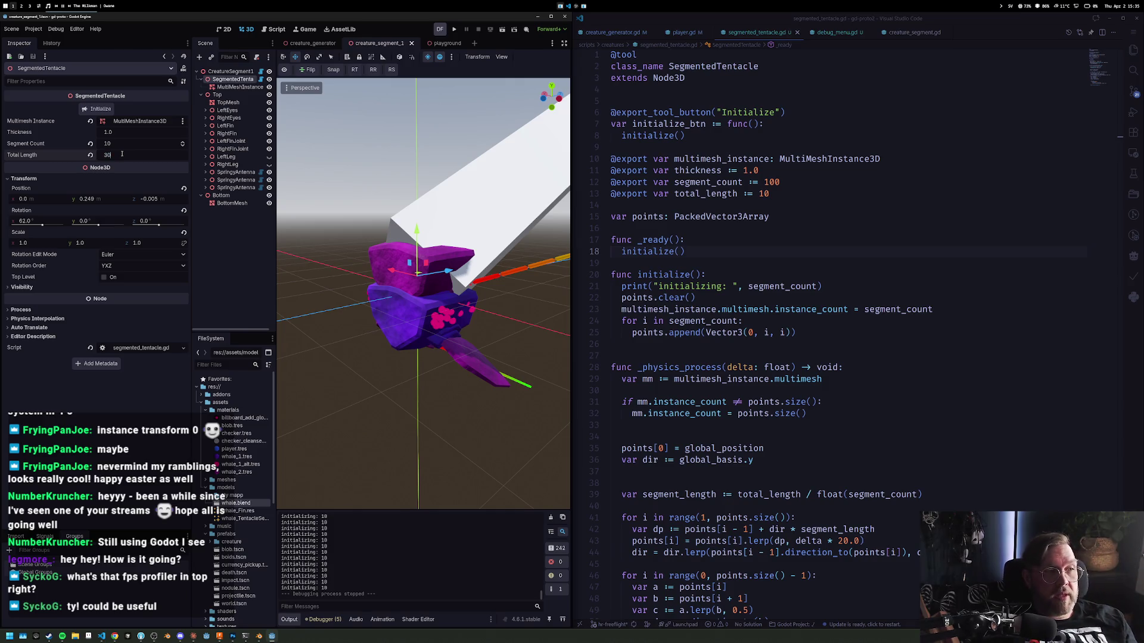
click(506, 58)
click(535, 52)
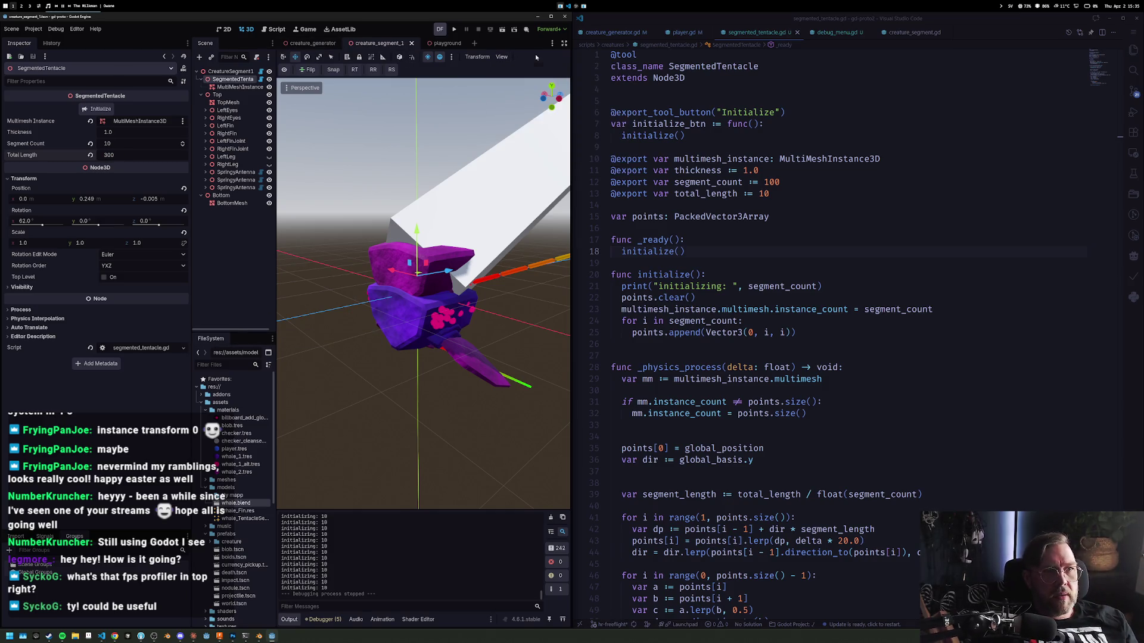
click(462, 28)
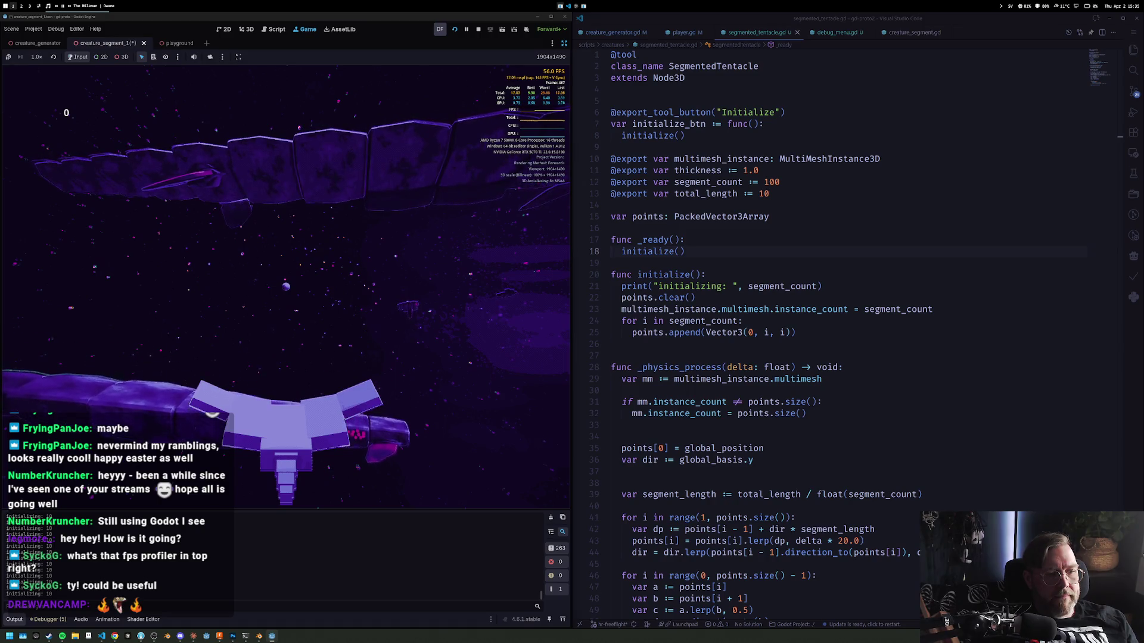
click(478, 29)
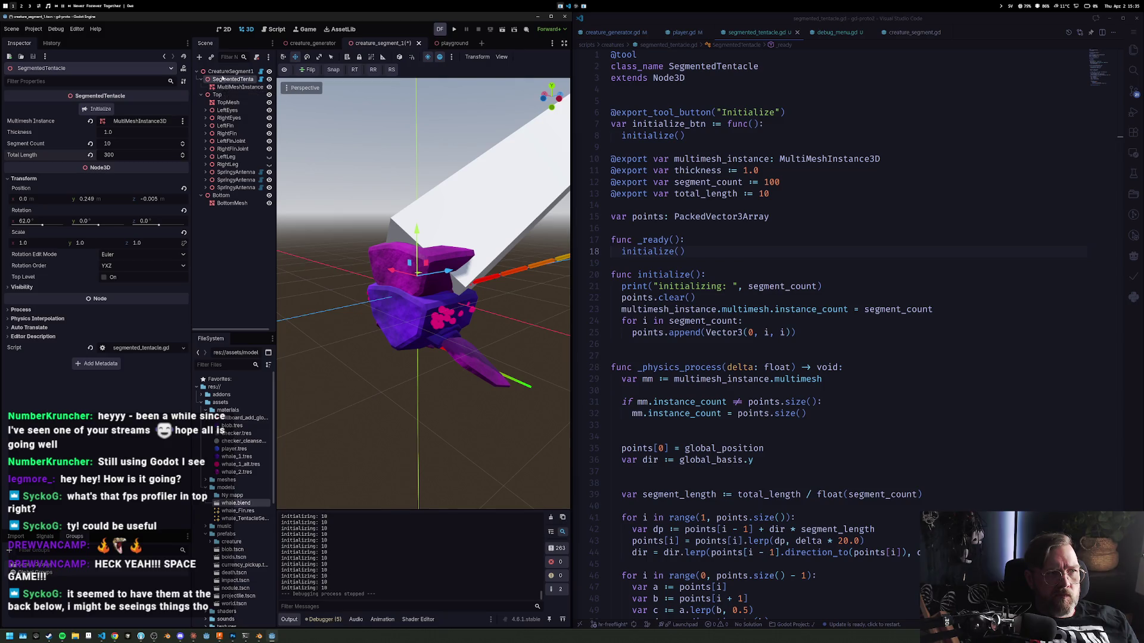
- Play-test the tentacle again, then view the creature_generator scene's long trailing tentacles
drag(417, 232, 570, 260)
scroll(down, 3)
scroll(down, 3)
drag(430, 277, 442, 284)
key(ctrl+z)
scroll(up, 3)
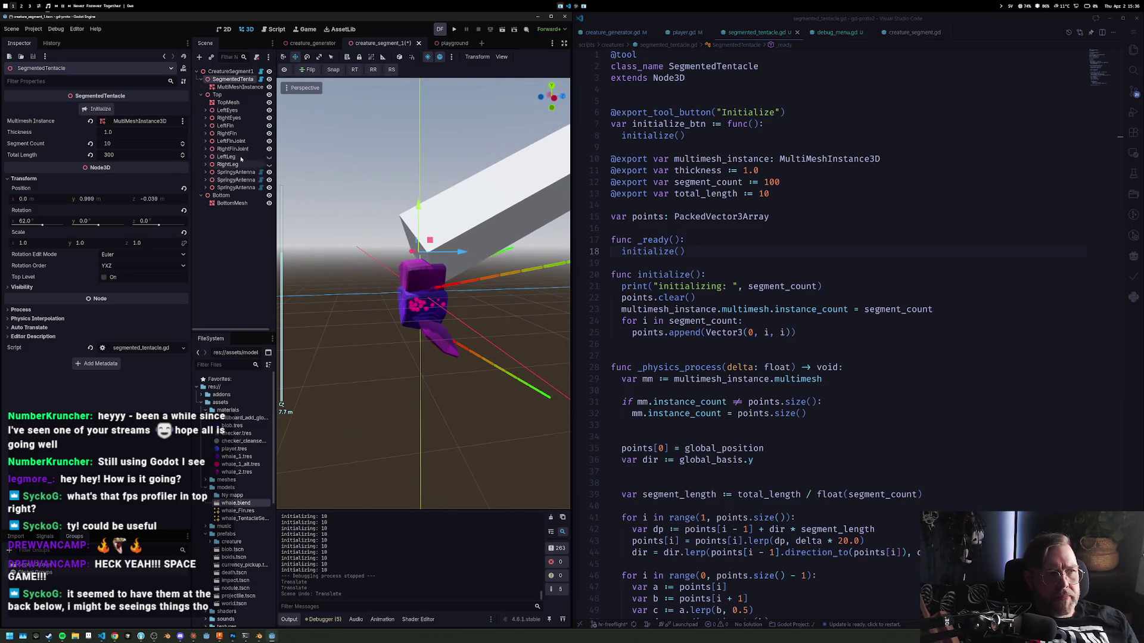
key(F6)
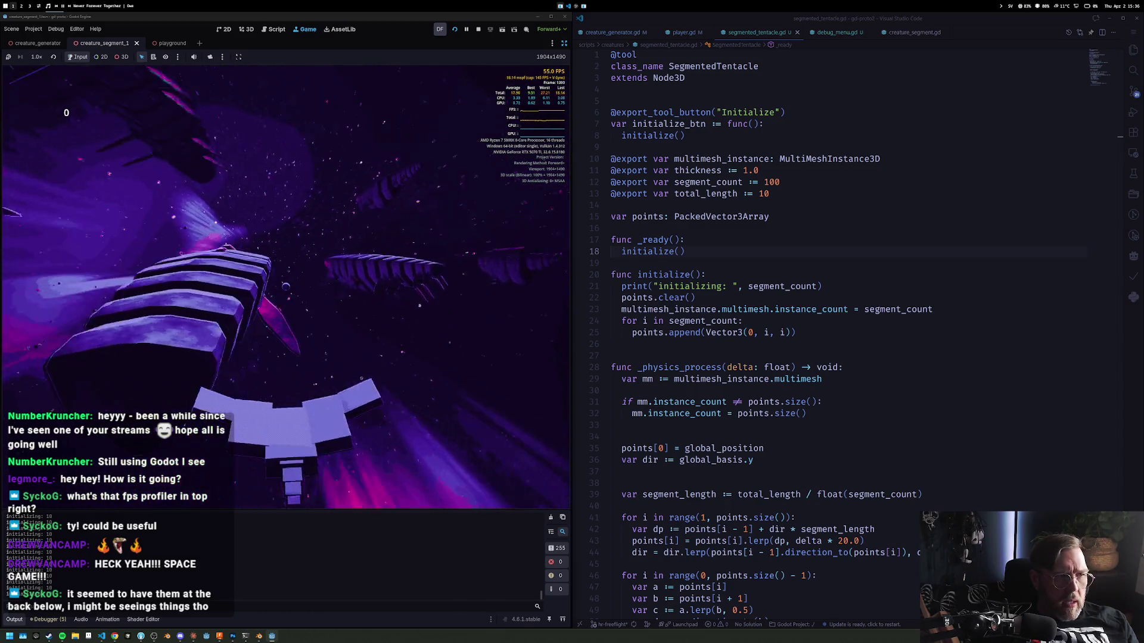
click(477, 30)
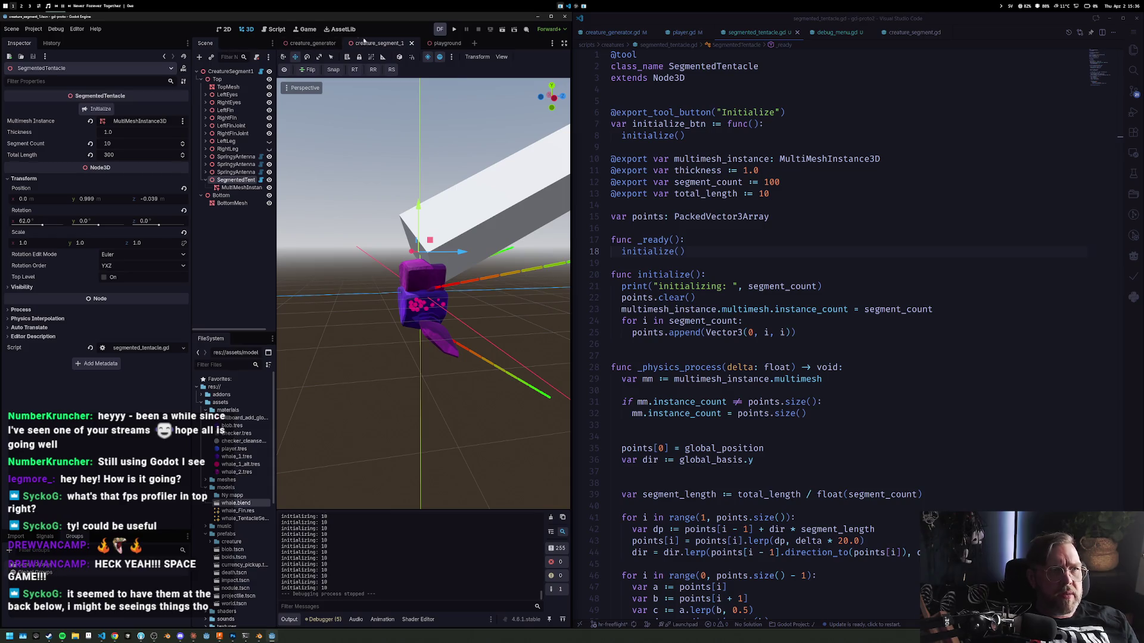
click(312, 43)
drag(346, 129, 408, 230)
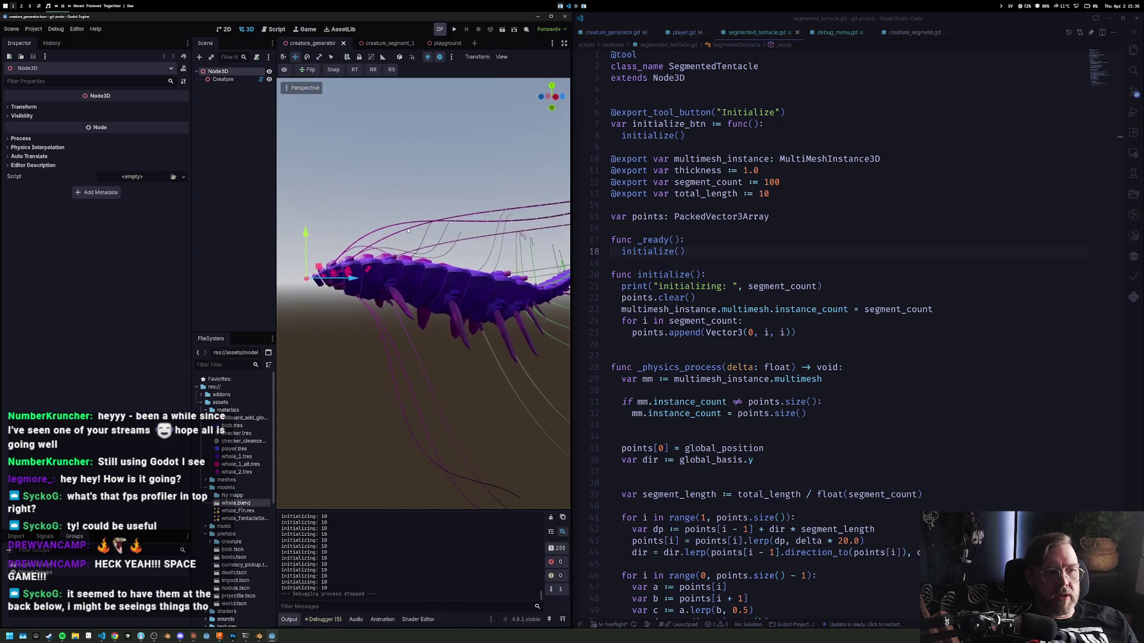
- Select the Creature generator node and generate a new creature
click(221, 81)
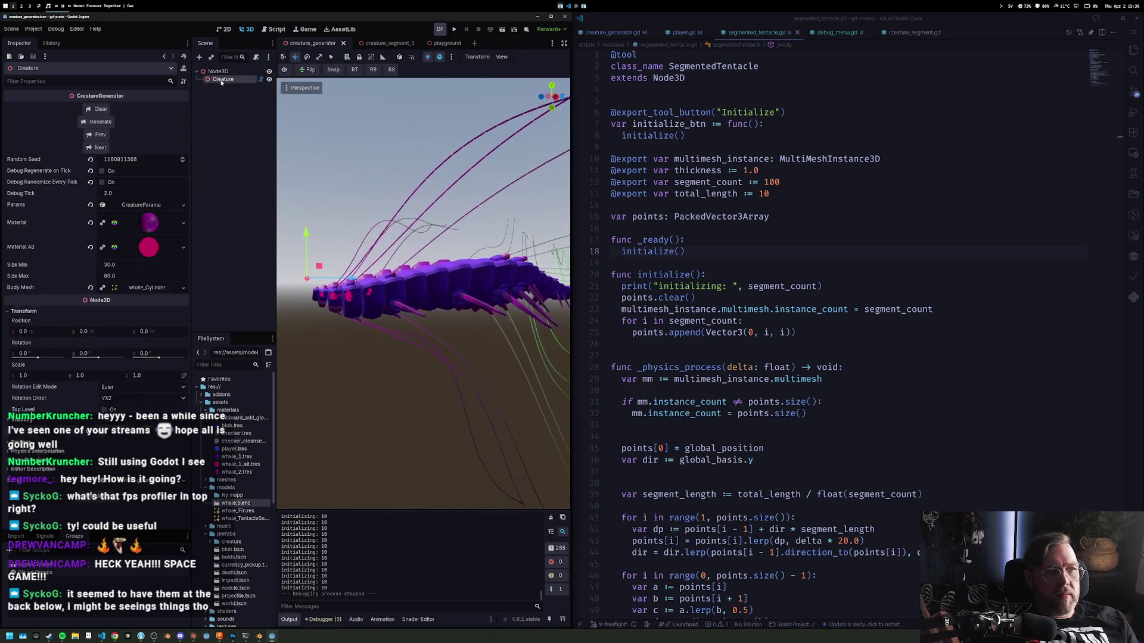
click(91, 123)
drag(333, 256, 455, 276)
scroll(down, 3)
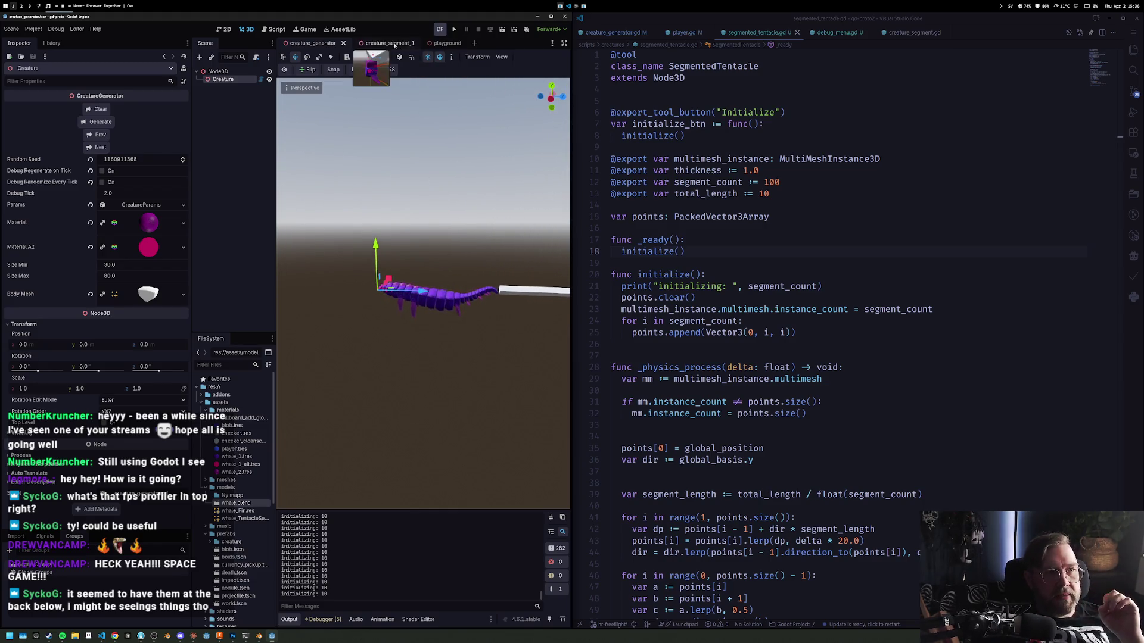
- Expand the MultiMeshInstance's Multimesh resource settings in creature_segment_1 and save the scene
click(393, 43)
click(235, 187)
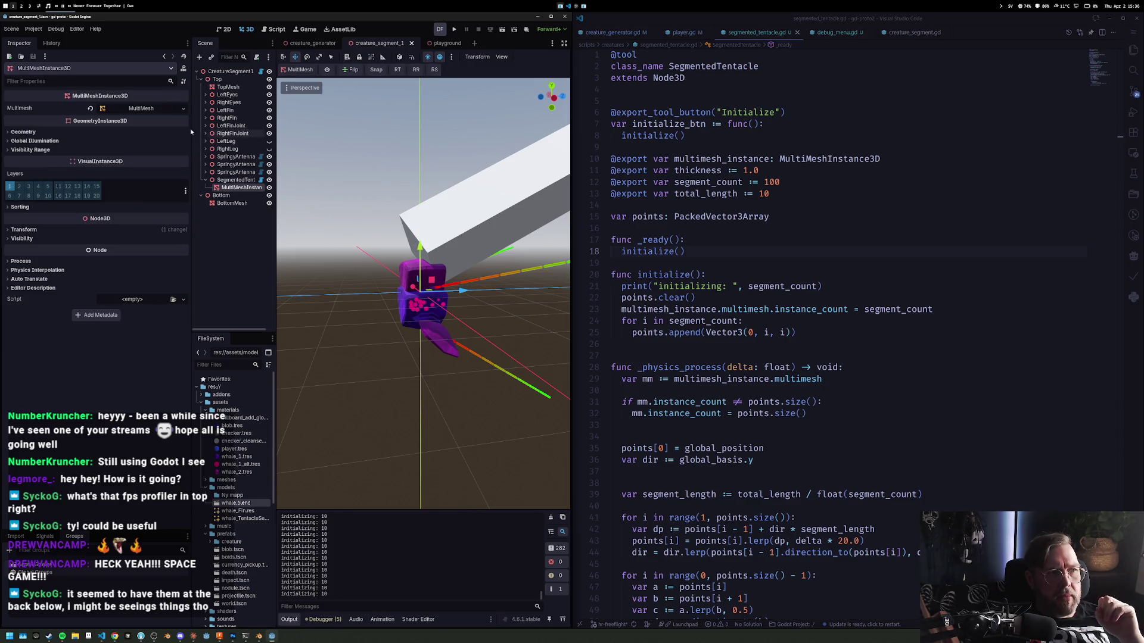
click(184, 108)
click(119, 167)
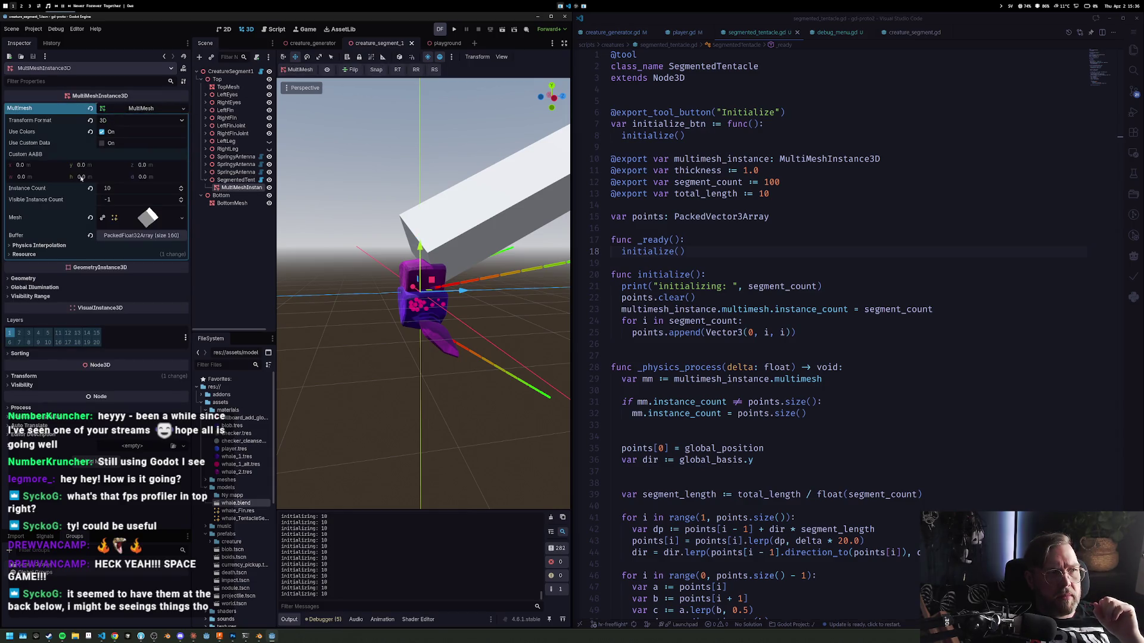
click(23, 254)
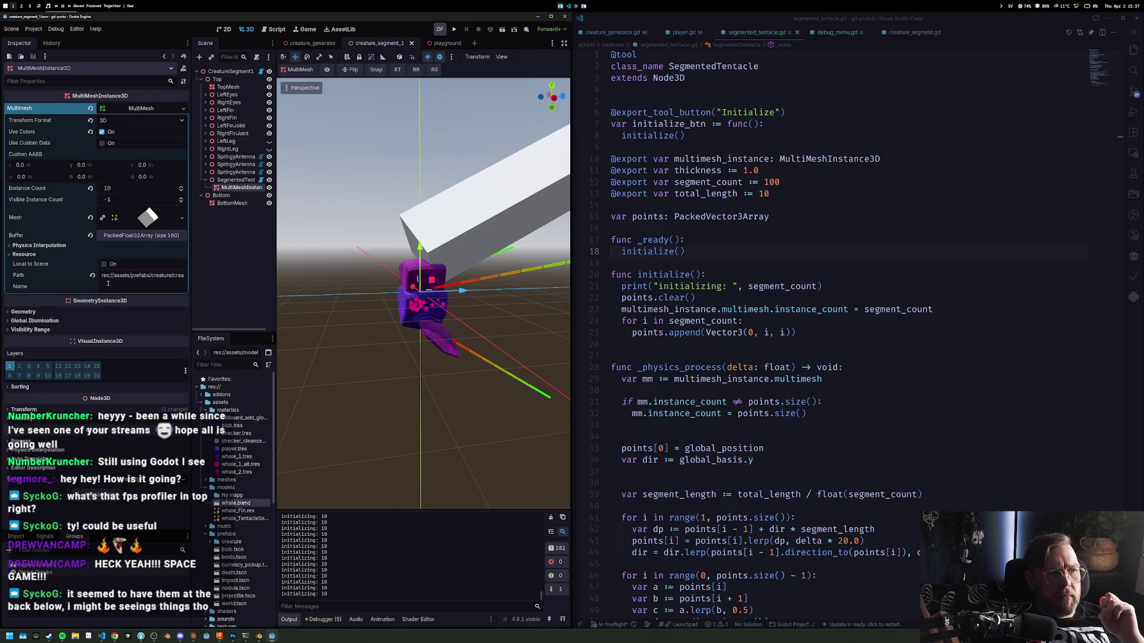
key(ctrl+s)
- Regenerate the creature in creature_generator and view its tentacles from the side
click(313, 42)
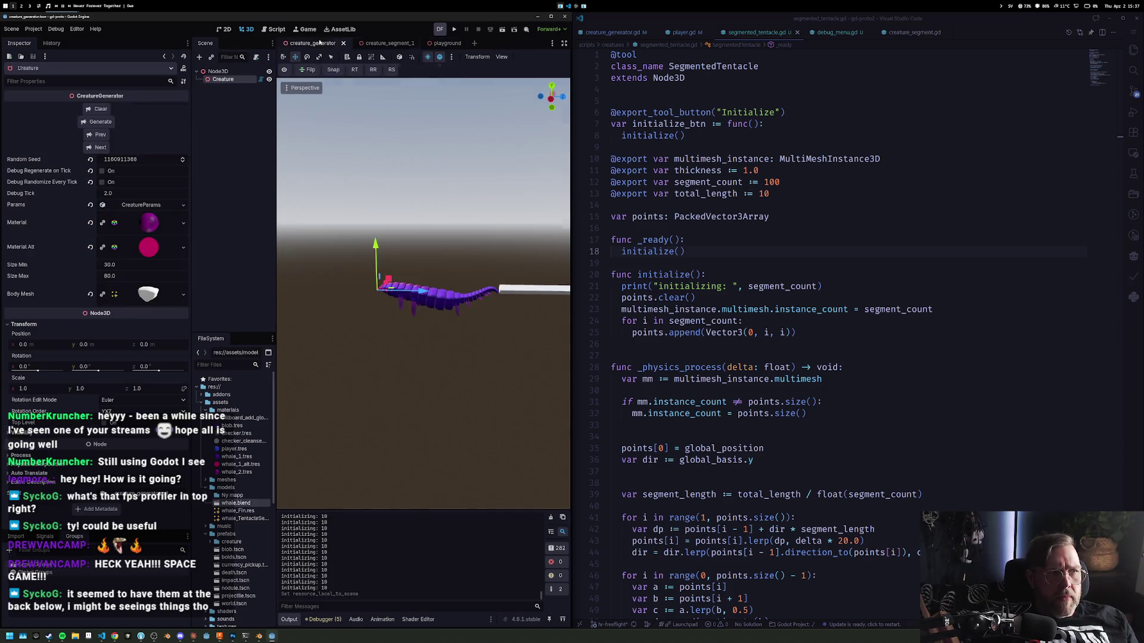
click(100, 122)
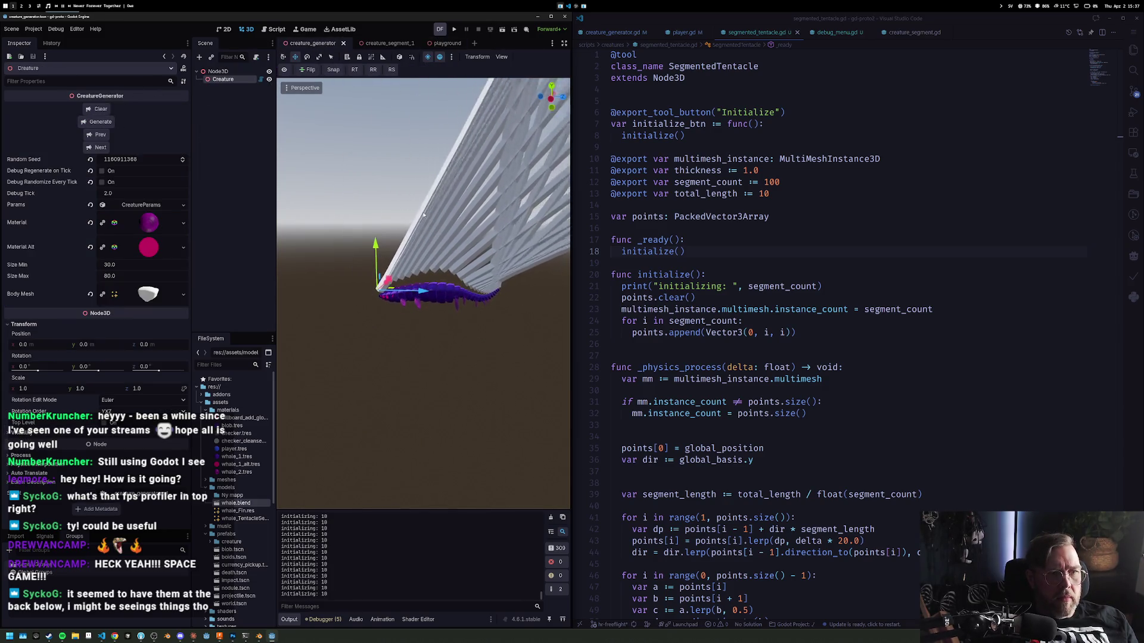
drag(299, 231, 420, 178)
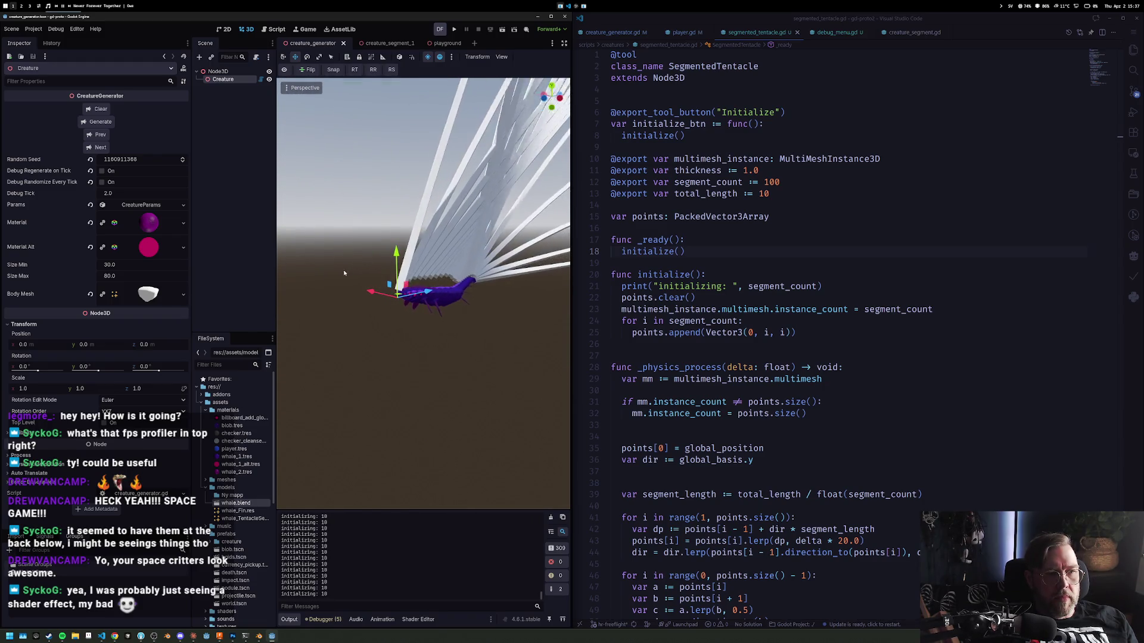
- Move SegmentedTentacle in creature_segment_1 to become Top's first child
click(415, 45)
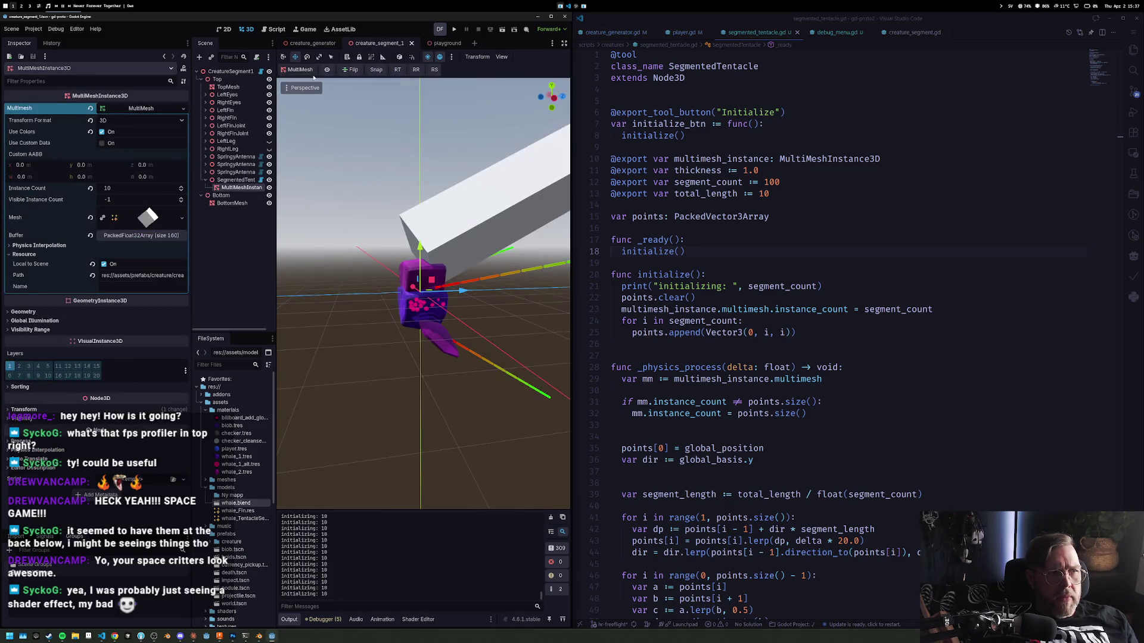
drag(229, 183, 249, 127)
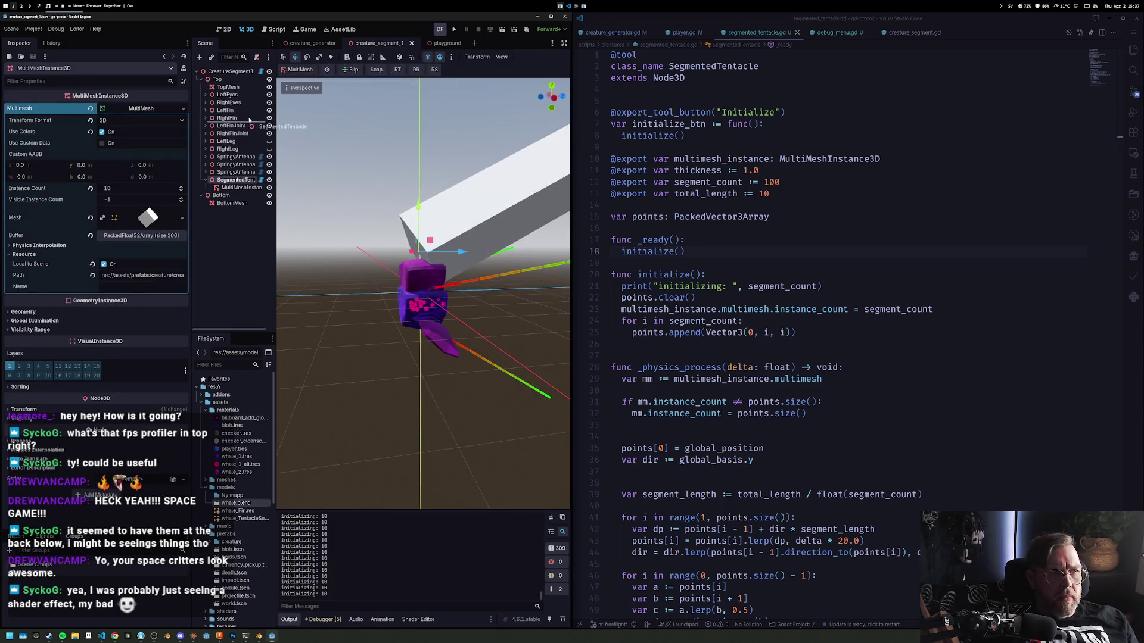
drag(244, 84, 243, 84)
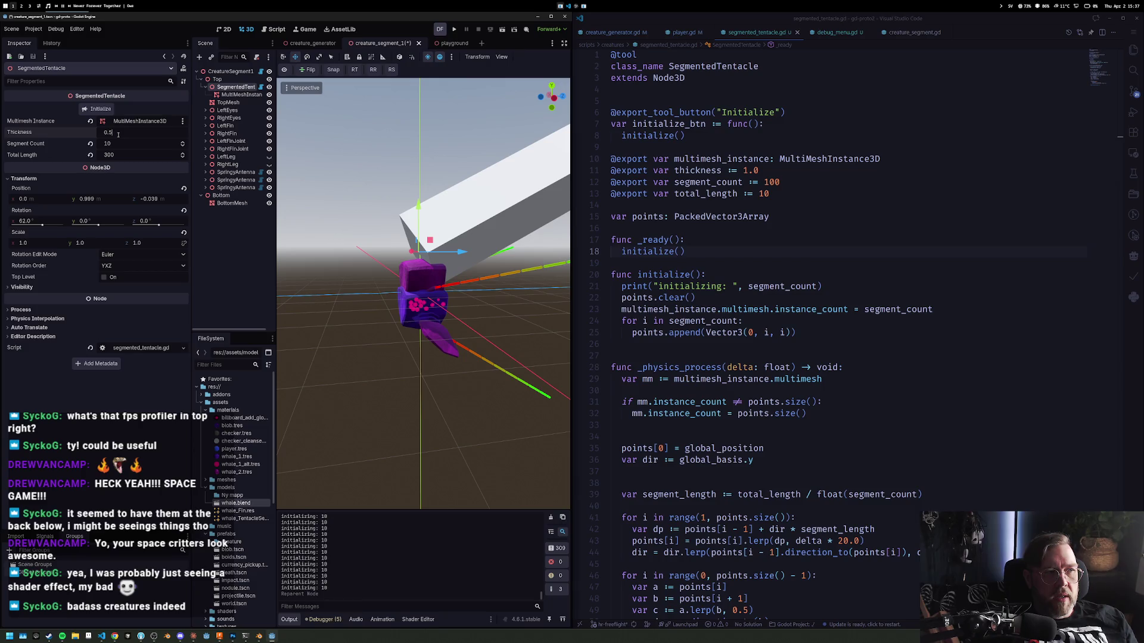
- Set the tentacle Thickness to 0.25, lower the node along Y, and save creature_segment_1
key(Return)
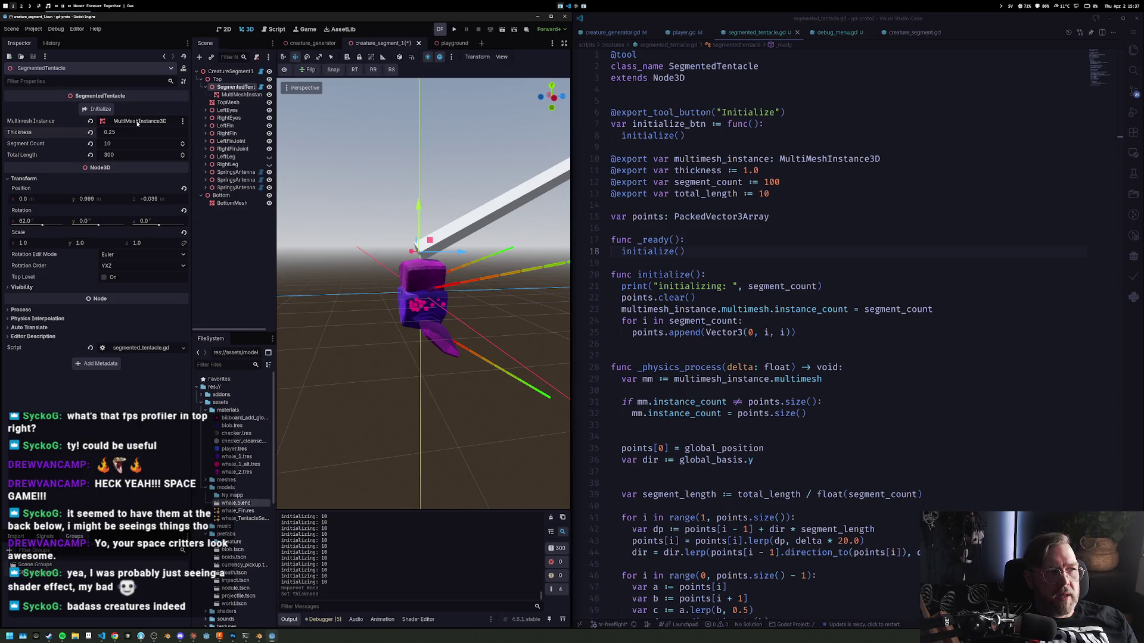
drag(421, 201, 421, 237)
key(ctrl+s)
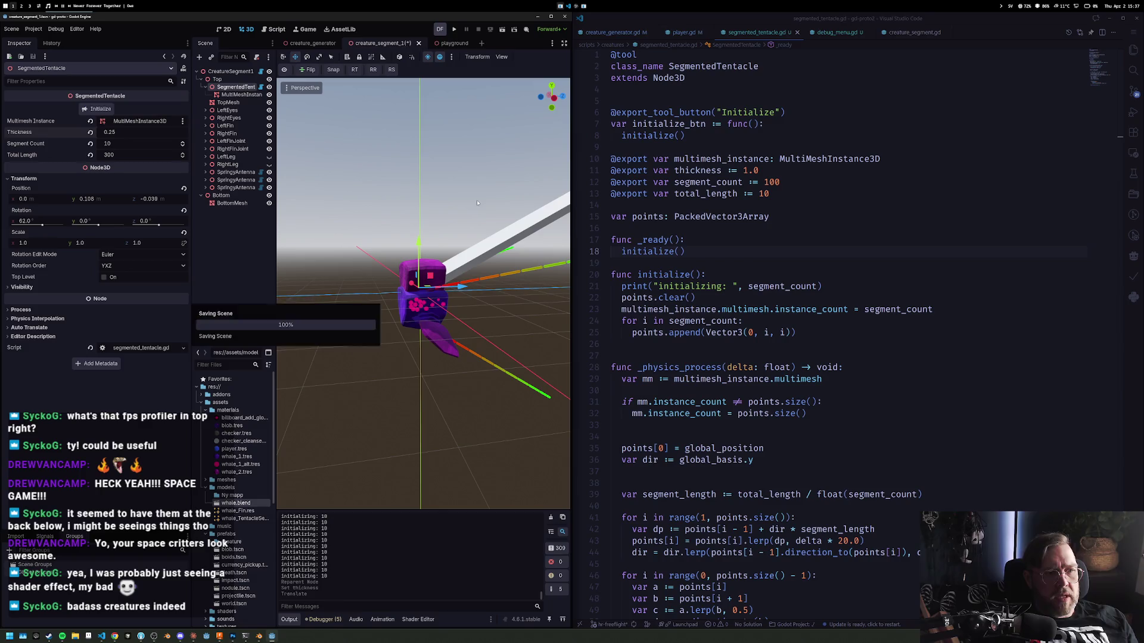
- Set Total Length to 20, re-initialize the tentacle, and return to creature_generator
click(127, 155)
key(Return)
click(97, 109)
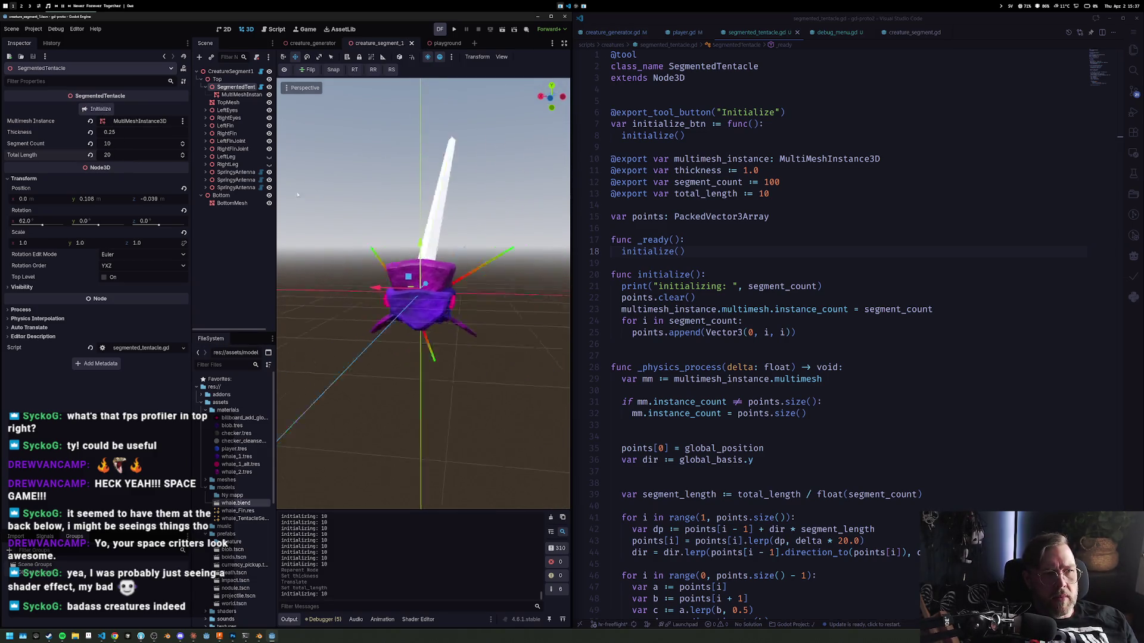
click(304, 44)
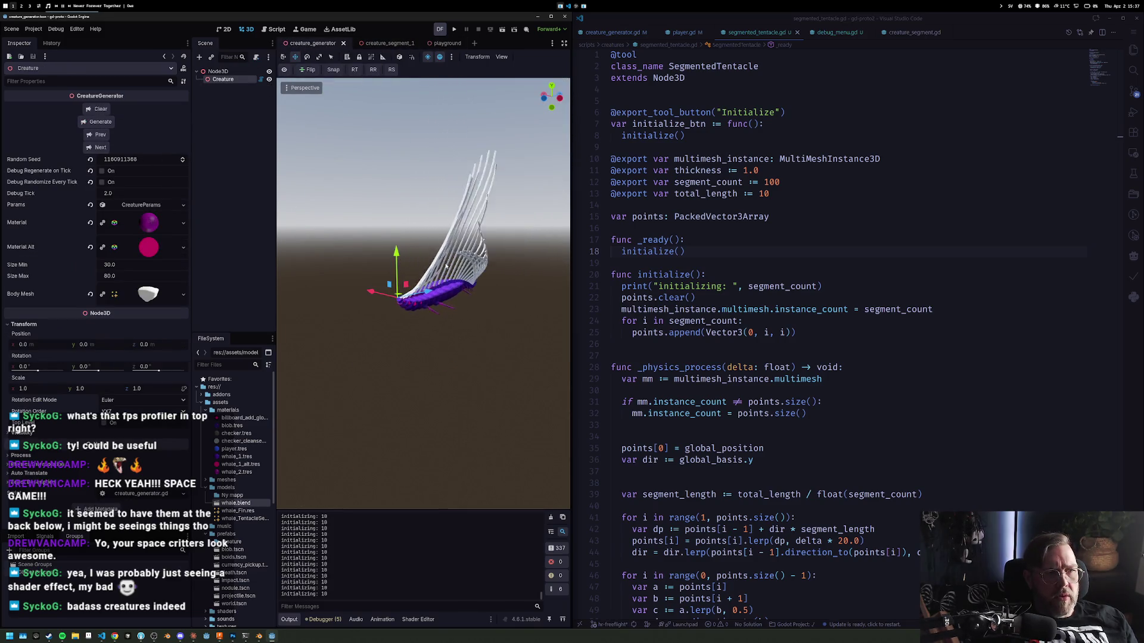
- Orbit to a side view of the creature and launch the game with Run Project
drag(505, 305, 490, 278)
scroll(up, 3)
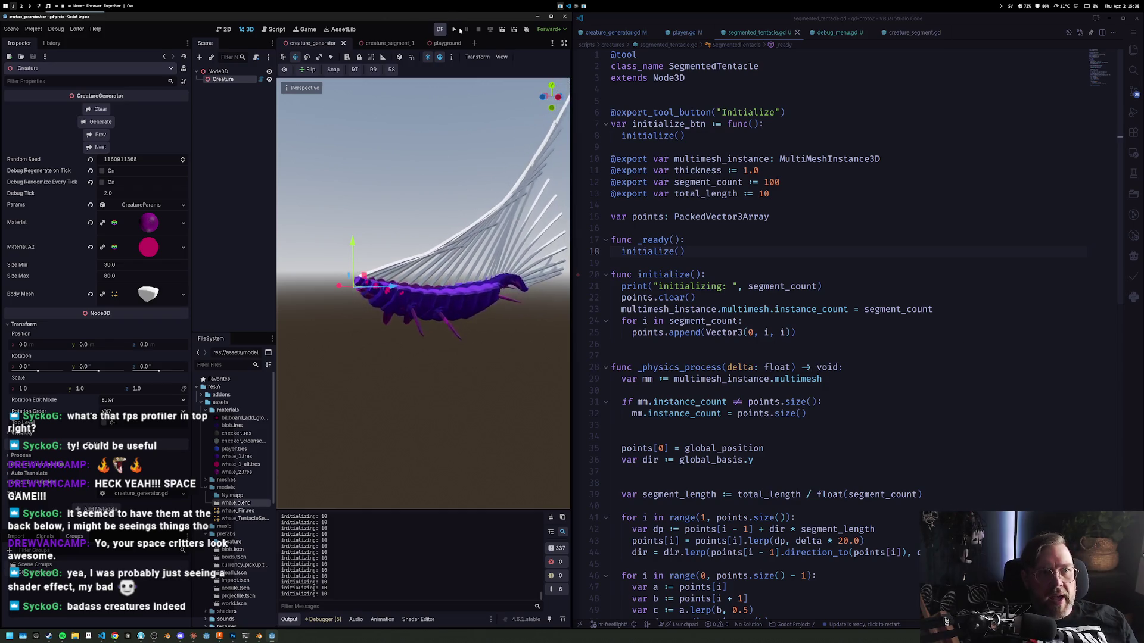
click(455, 30)
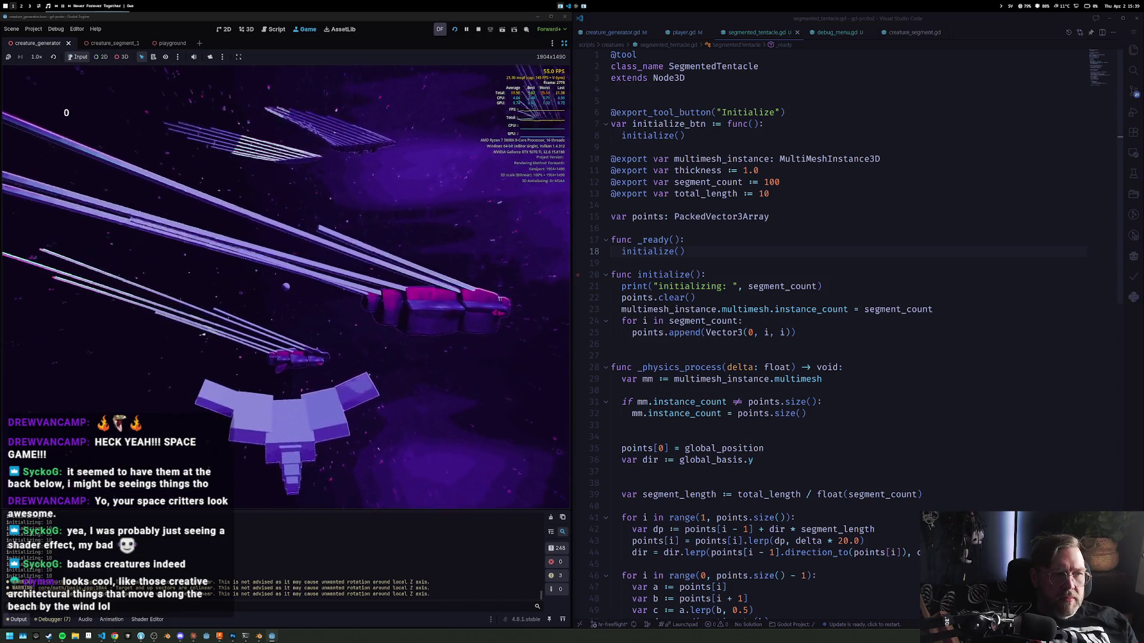
- Close the player.gd, debug_menu.gd and creature_segment.gd script tabs
scroll(down, 3)
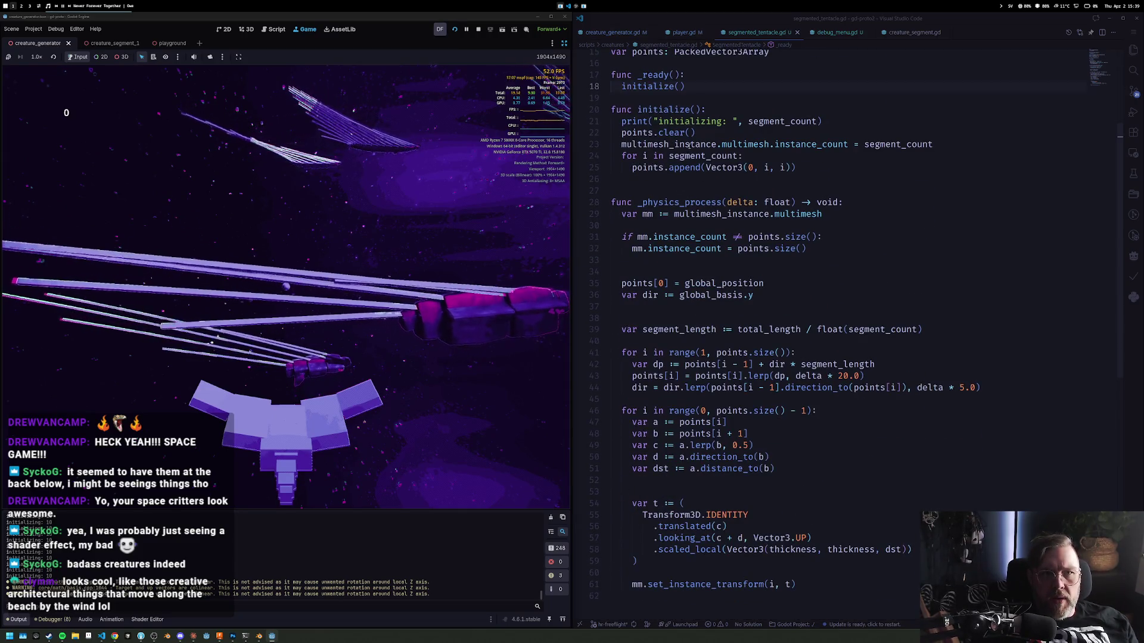
middle_click(683, 32)
middle_click(775, 33)
middle_click(774, 32)
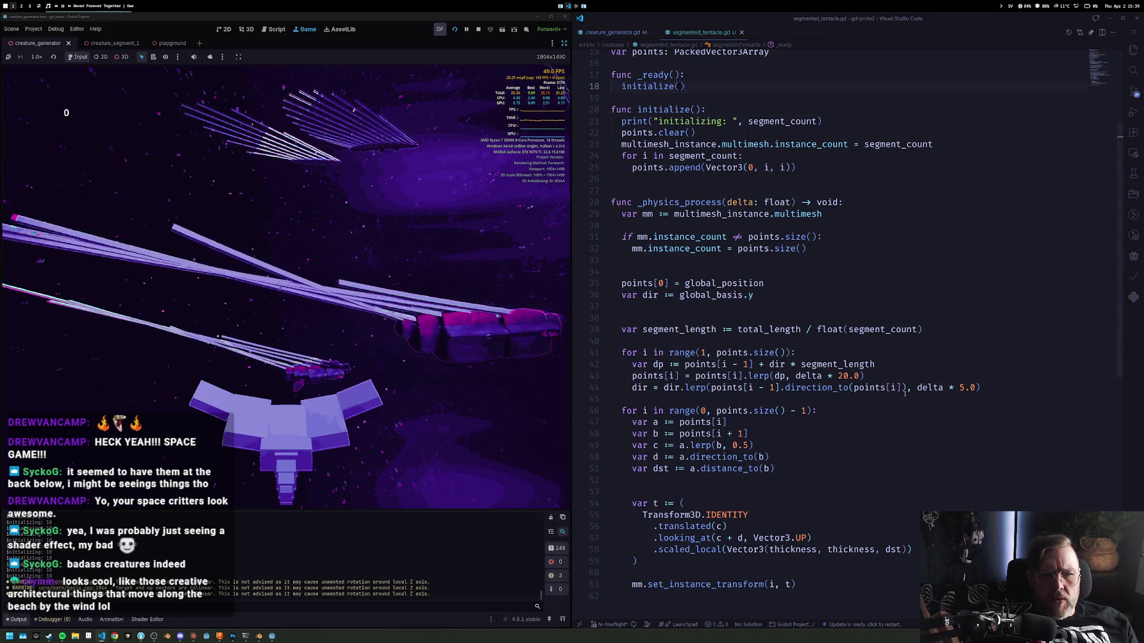
- Delete the extra empty line below the loop in segmented_tentacle.gd and save
click(743, 388)
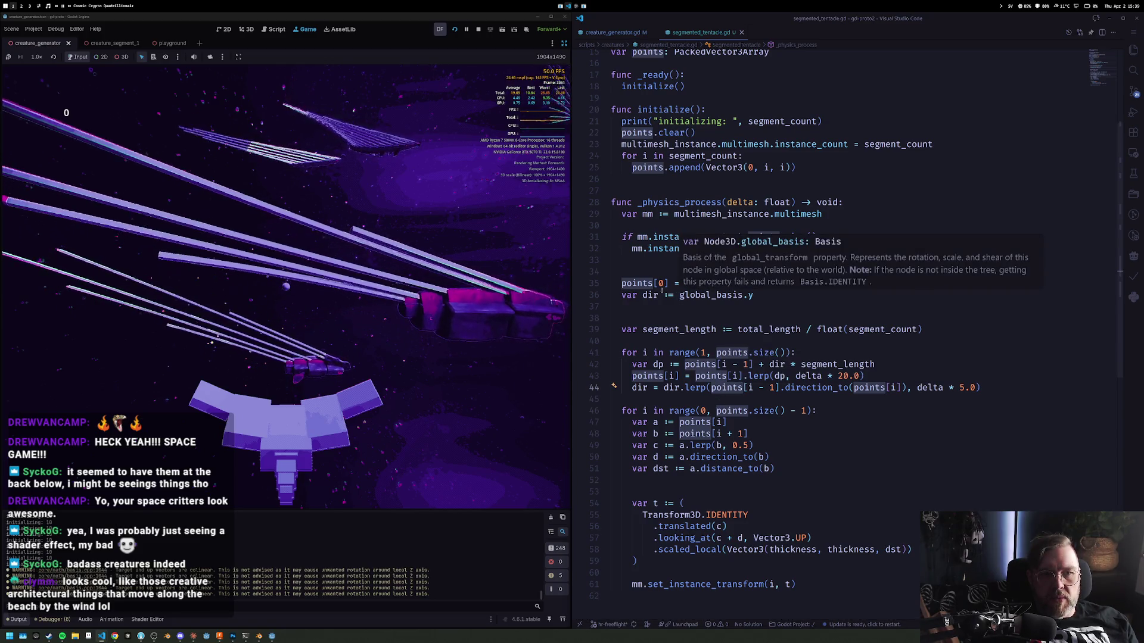
double_click(696, 203)
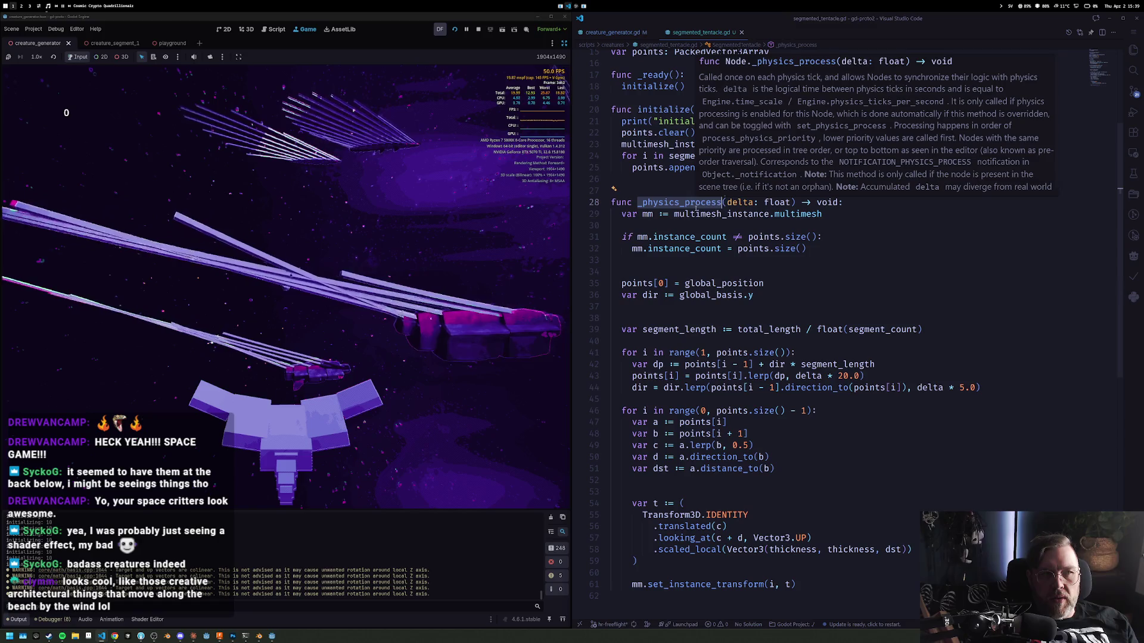
click(959, 387)
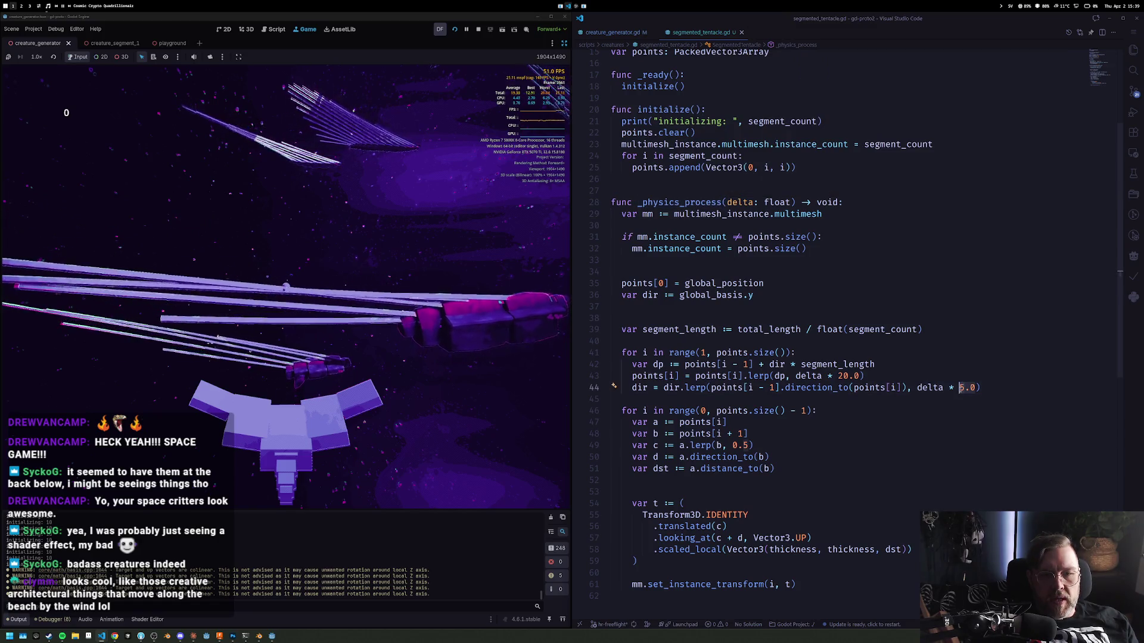
text(1)
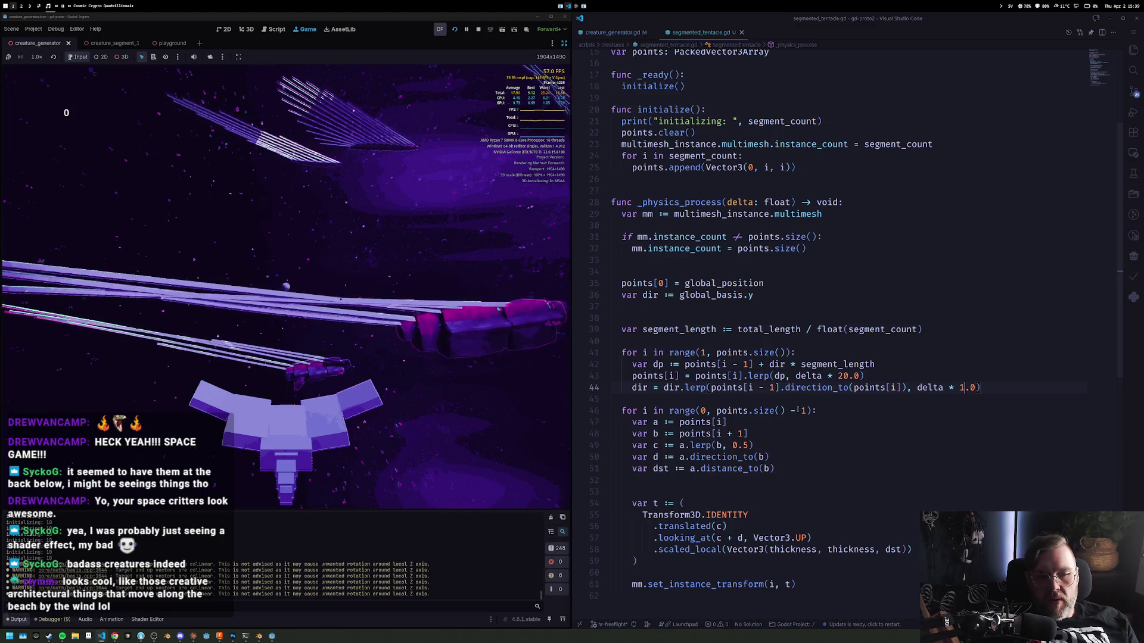
click(712, 481)
key(BackSpace)
click(878, 395)
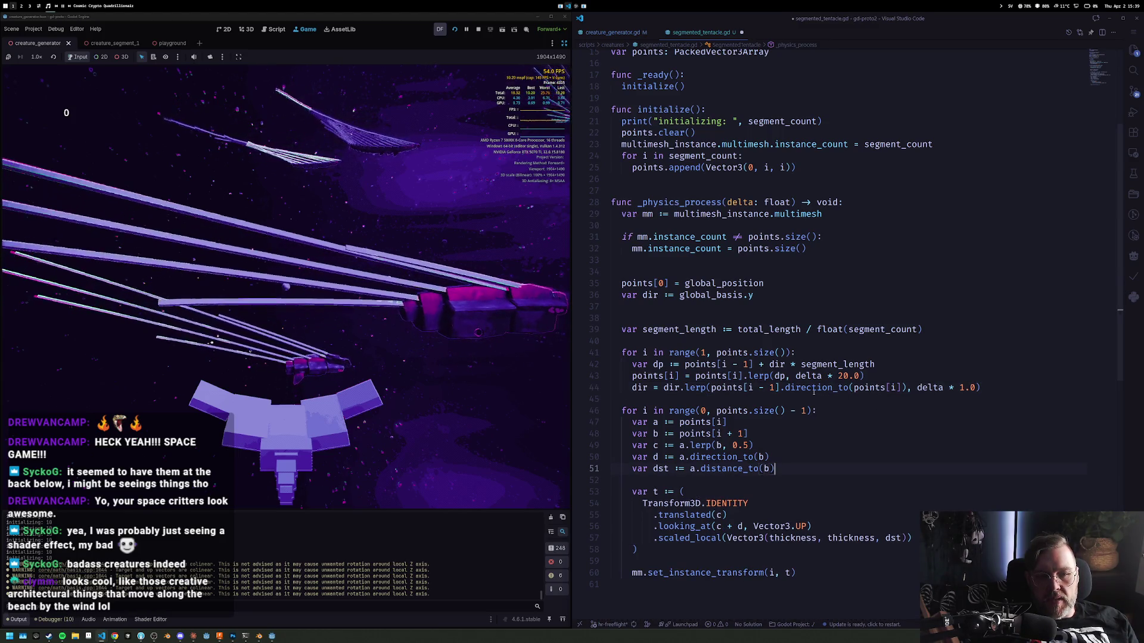
click(842, 376)
key(ctrl+s)
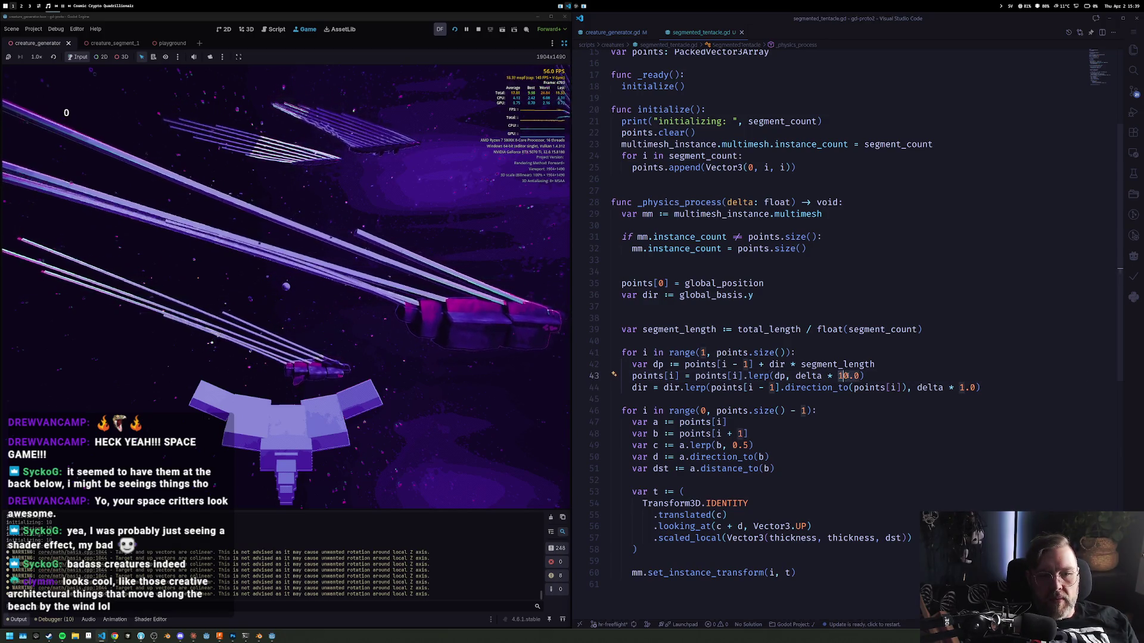
- Change the position and direction smoothing factors on lines 43–44 to 5.0 and save
double_click(840, 376)
text(5)
key(ctrl+s)
double_click(961, 387)
text(5)
key(ctrl+s)
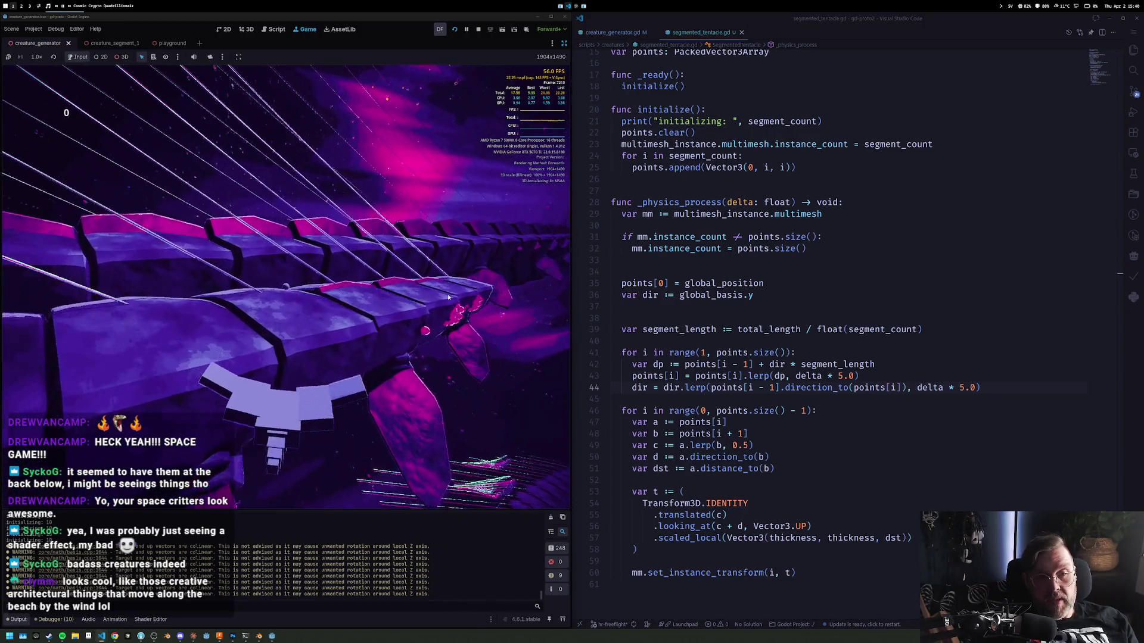
- Add a new line after segment_length and begin typing var scaled_thickness
click(683, 296)
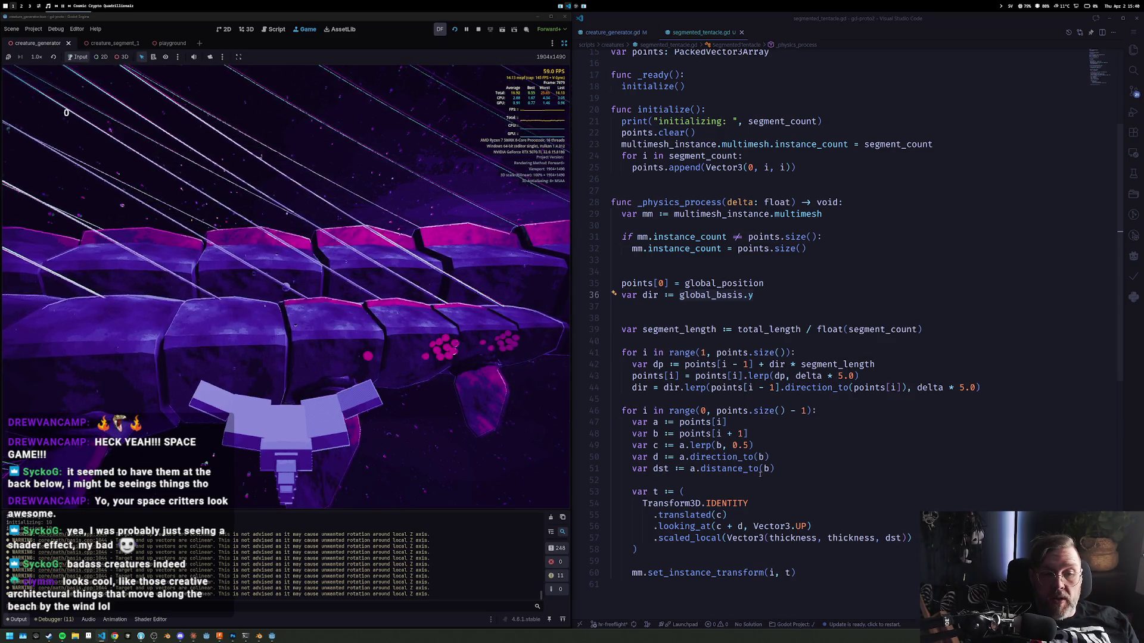
click(831, 332)
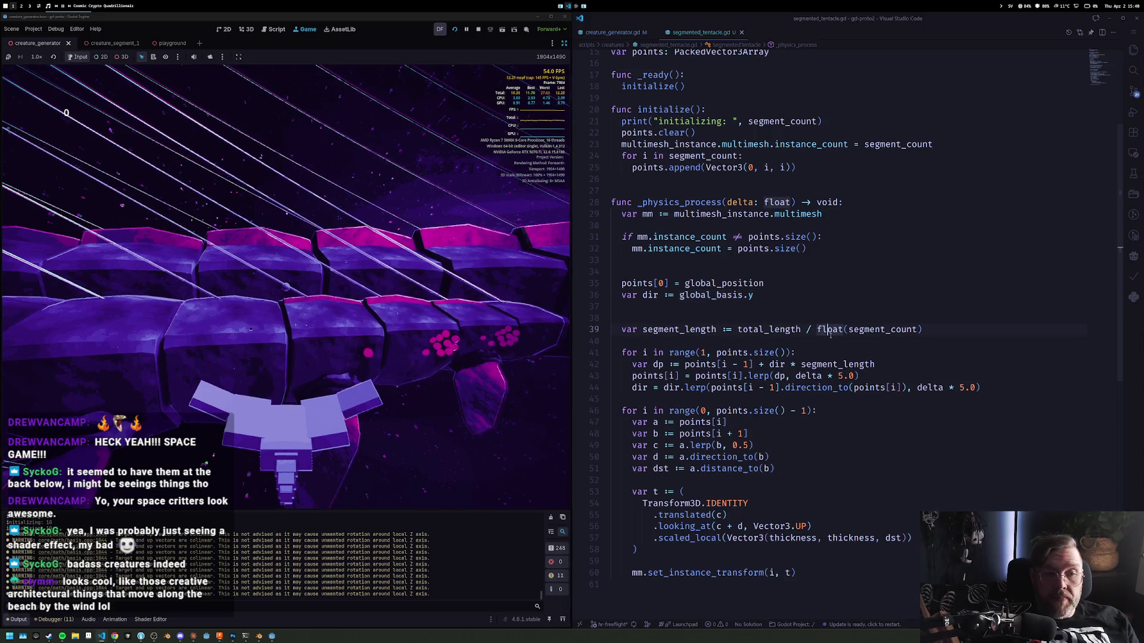
key(Return)
text(var scaled_thickness)
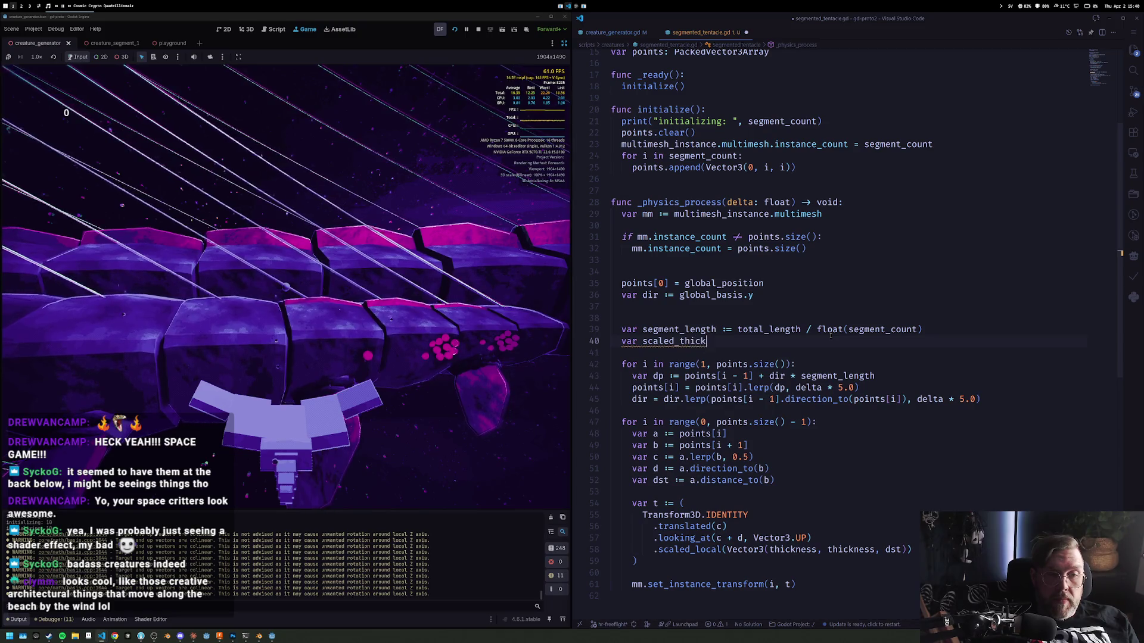
text( :m)
- Remove the blank lines so segment_length and scaled_thickness sit directly under the dir line
key(Down)
key(Down)
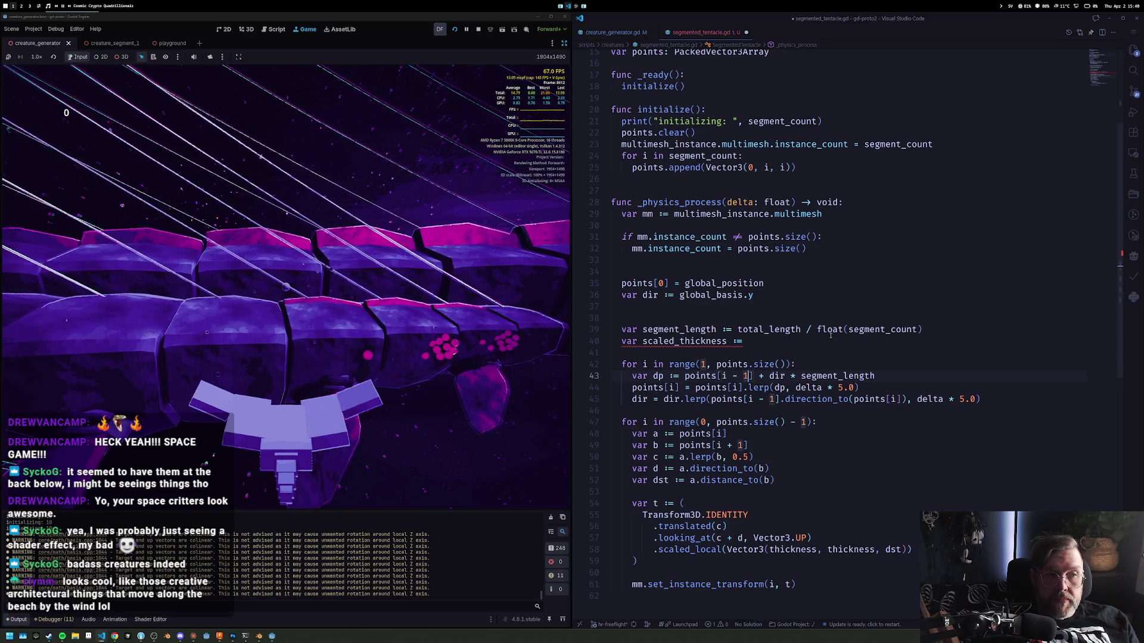
key(Up)
key(Up)
key(Up)
key(BackSpace)
key(BackSpace)
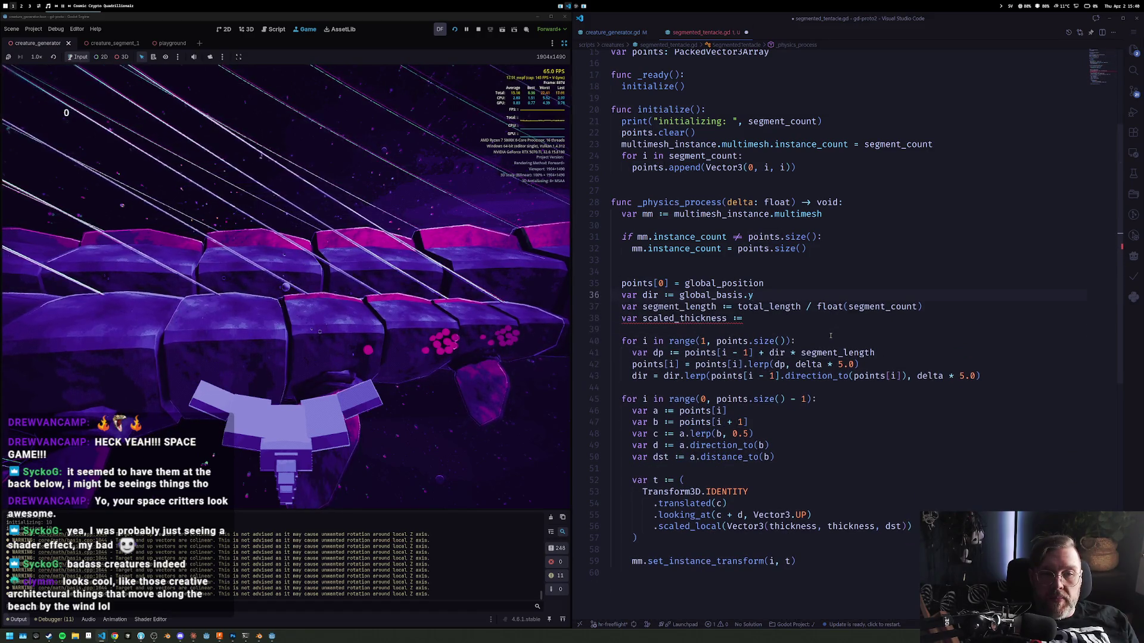